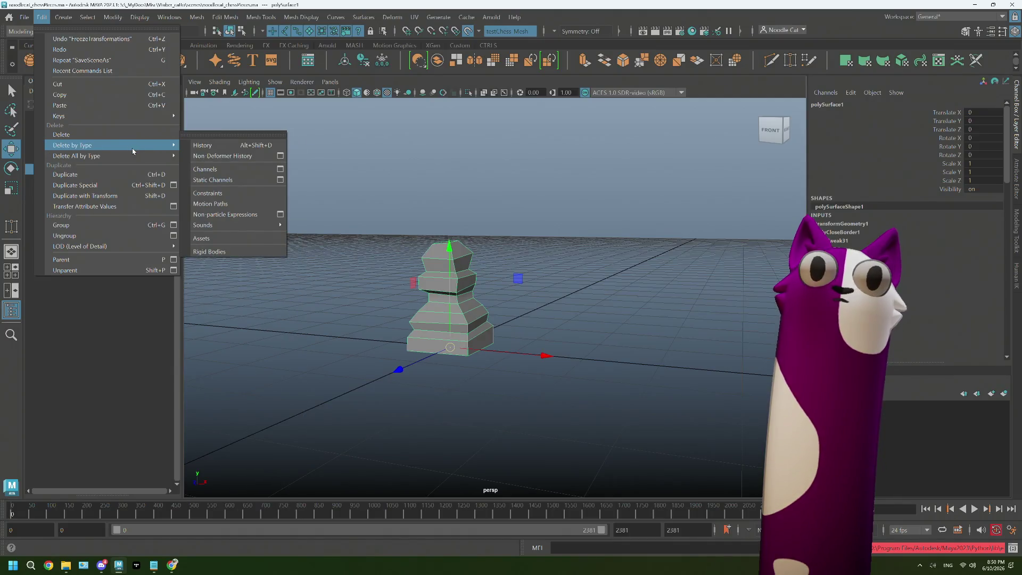
- Delete the pawn's construction history and rename polySurface1 to chessPiece_01_pawn
click(205, 148)
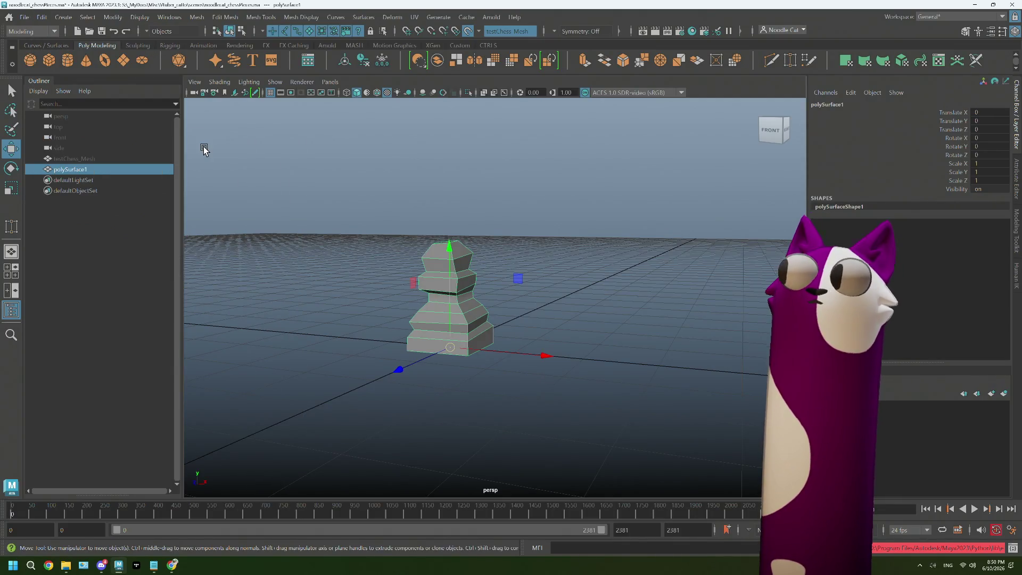
double_click(109, 168)
text(chessPiece_01_pawn)
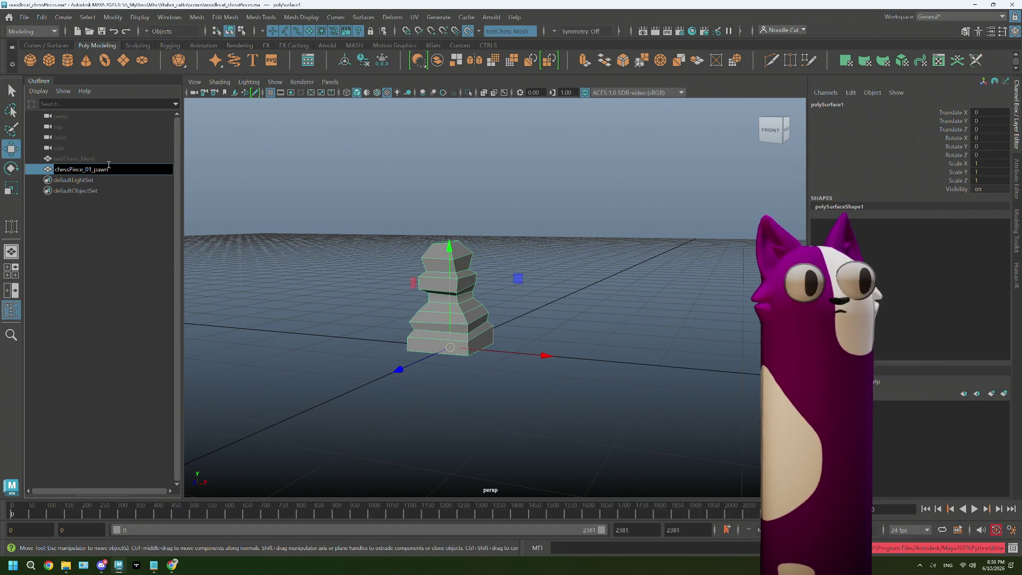
click(395, 247)
click(447, 276)
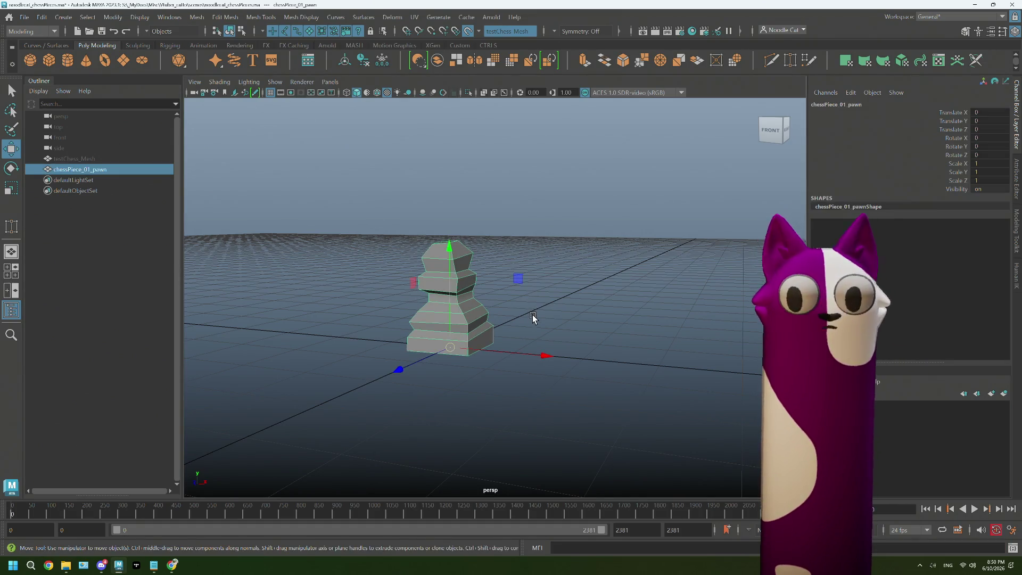
scroll(533, 319, up, 5)
mouse_move(445, 319)
alt+mouse_down()
mouse_move(472, 316)
mouse_move(448, 319)
alt+mouse_up()
scroll(460, 304, up, 5)
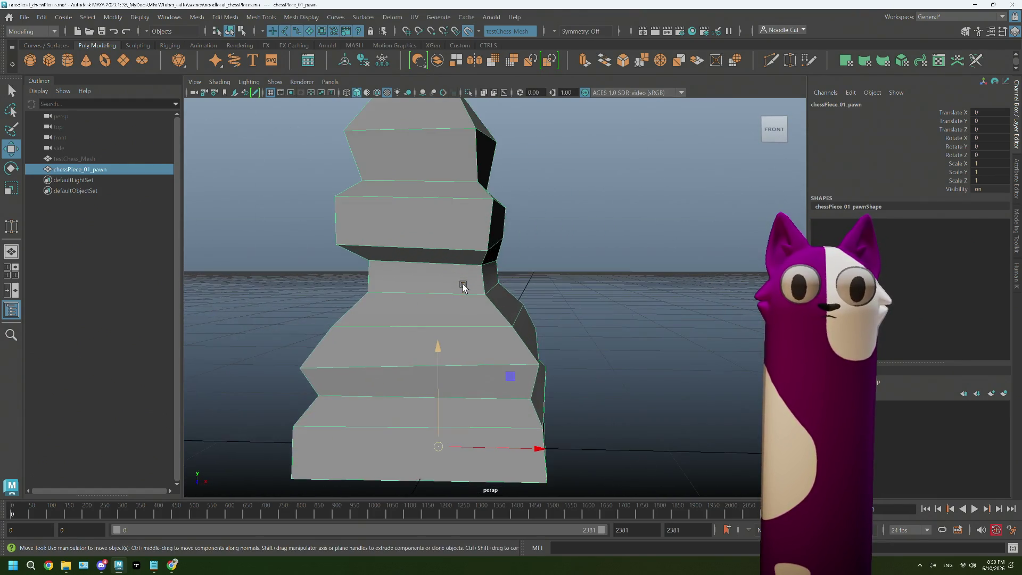
scroll(463, 286, down, 3)
scroll(462, 287, down, 2)
scroll(462, 287, up, 2)
mouse_move(462, 286)
alt+mouse_down()
mouse_move(565, 309)
mouse_move(544, 312)
mouse_move(530, 352)
mouse_move(543, 347)
mouse_move(532, 354)
alt+mouse_up()
scroll(543, 312, down, 3)
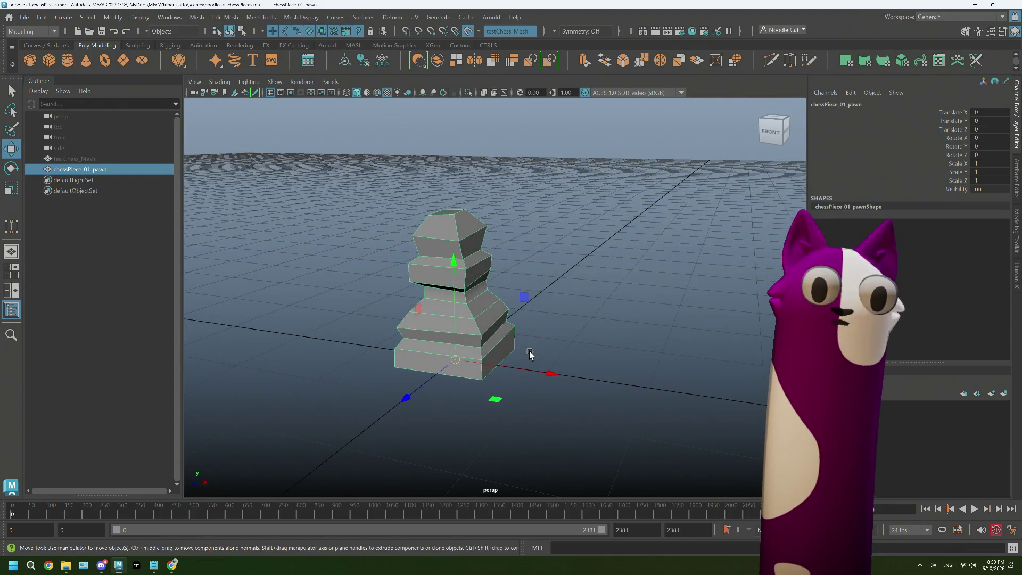
click(575, 254)
alt+drag(576, 254, 586, 271)
scroll(503, 304, up, 2)
click(483, 280)
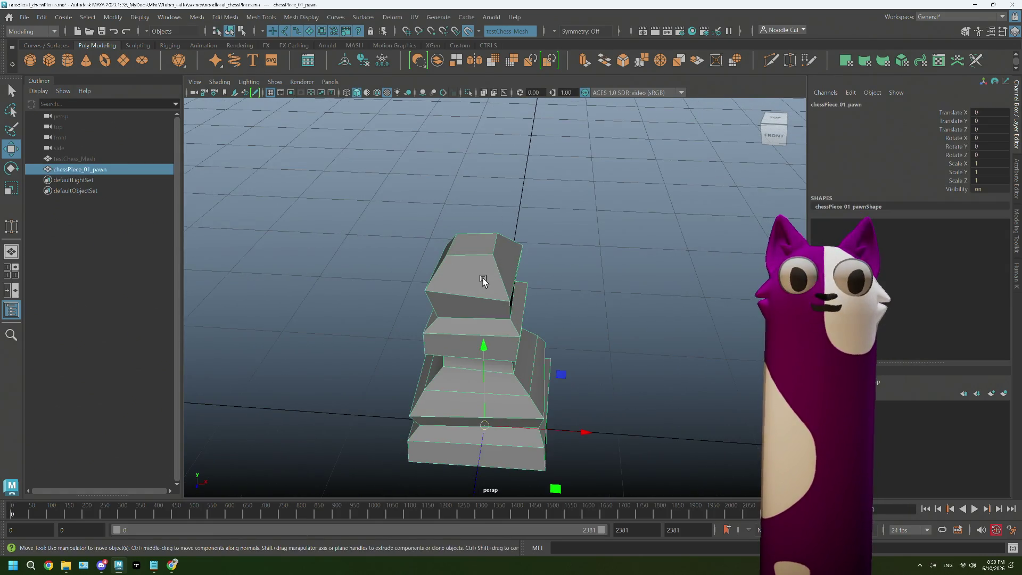
alt+drag(483, 280, 366, 215)
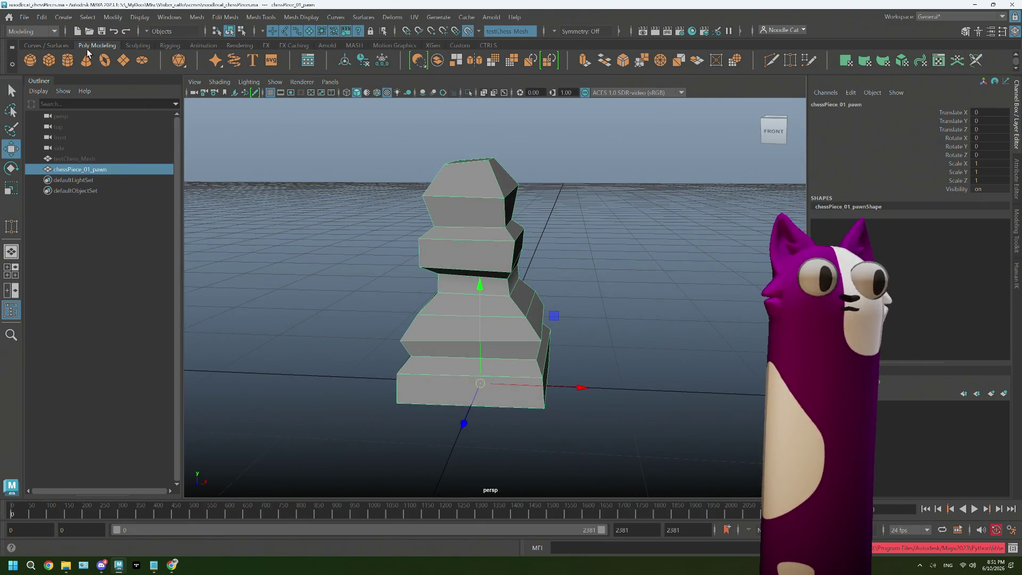
- Start Export Selection for the pawn and browse into the _ENV\_DECOR folder
click(24, 17)
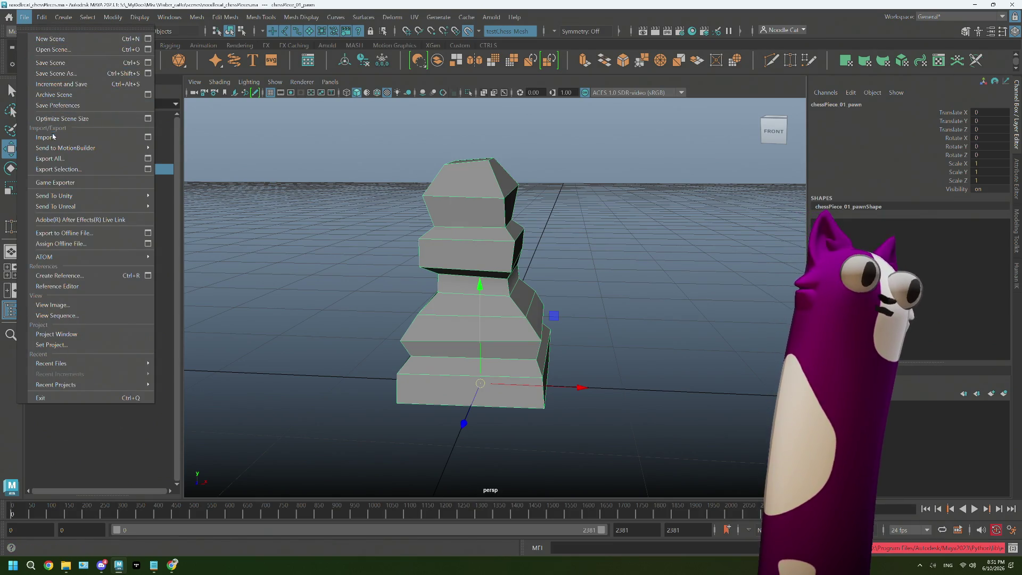
click(80, 168)
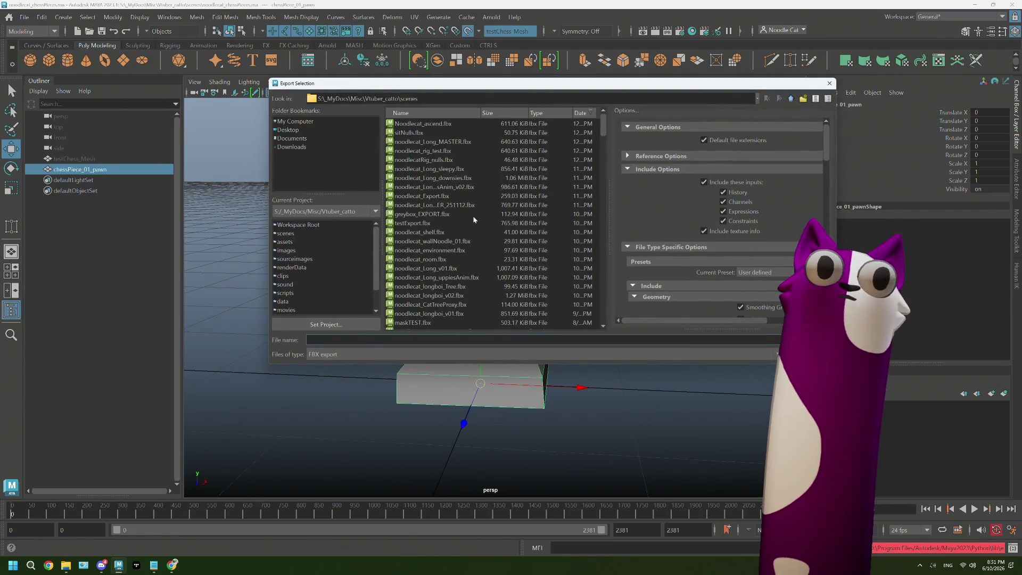
scroll(466, 221, down, 5)
scroll(466, 222, down, 5)
scroll(466, 224, down, 5)
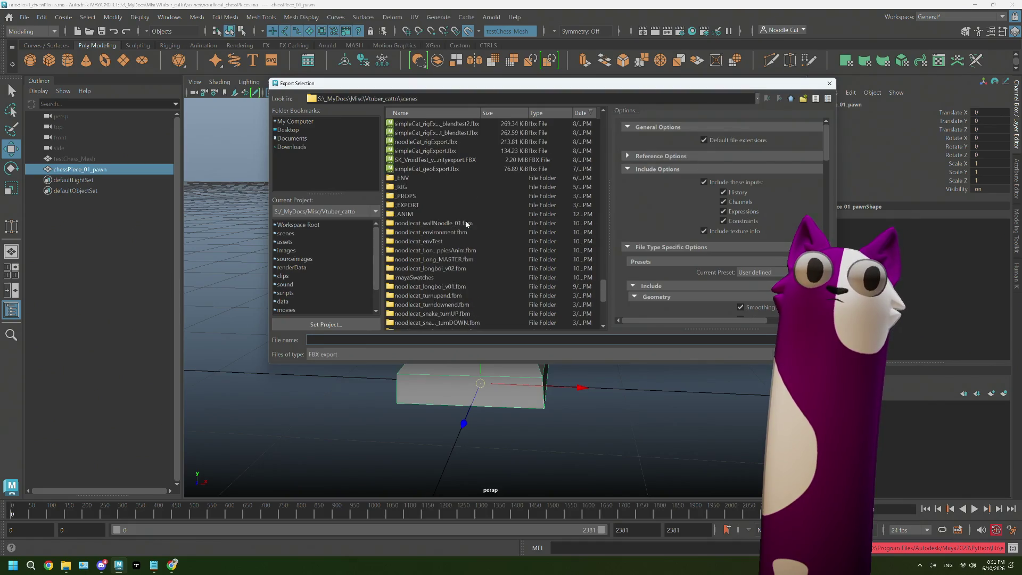
double_click(403, 178)
scroll(411, 264, down, 5)
scroll(415, 319, down, 2)
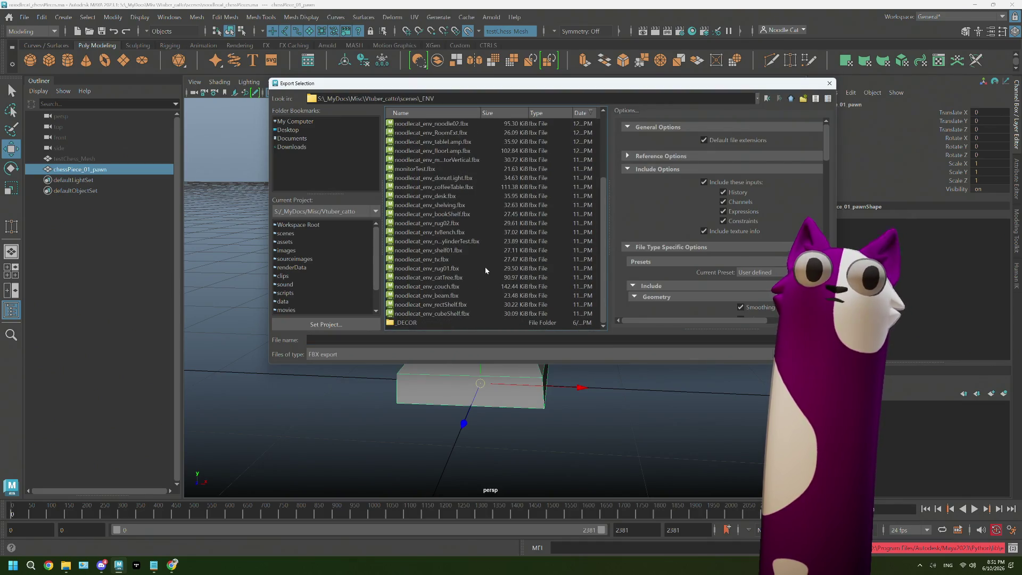
double_click(415, 323)
- Create a _chessPieces folder there and export the pawn into it as chessPiece_01_pawn.fbx
right_click(495, 318)
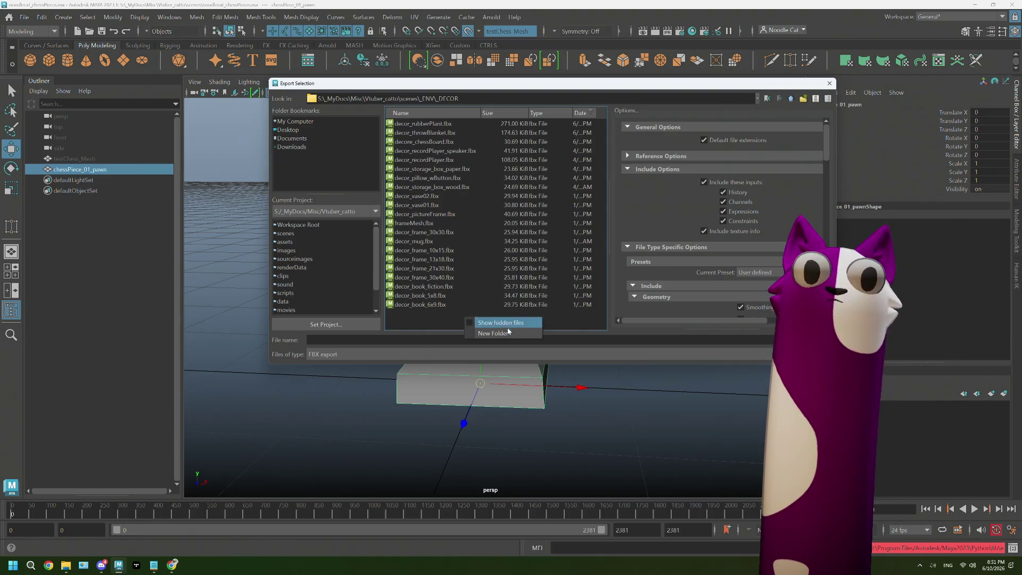
click(508, 333)
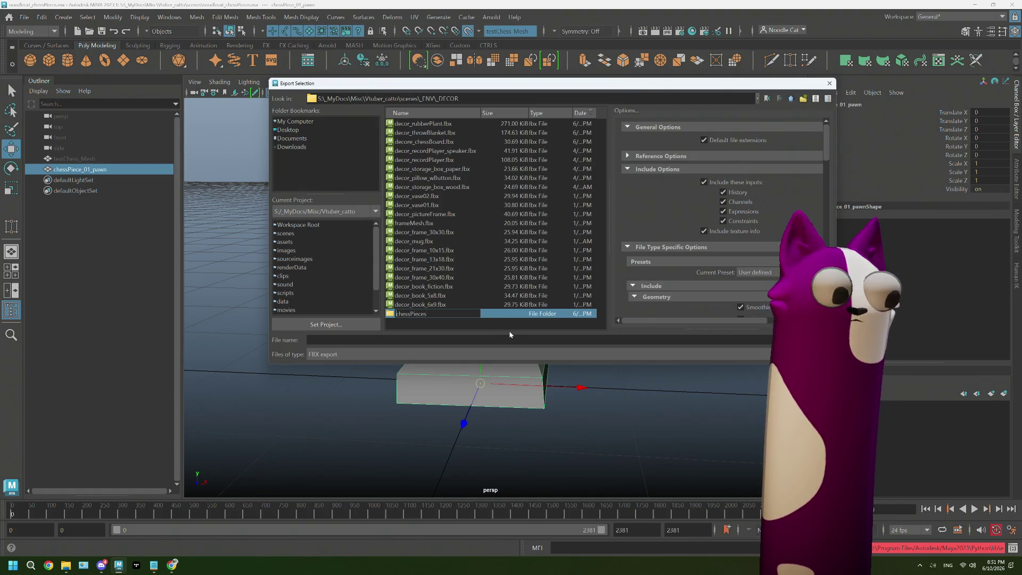
text(_)
click(477, 304)
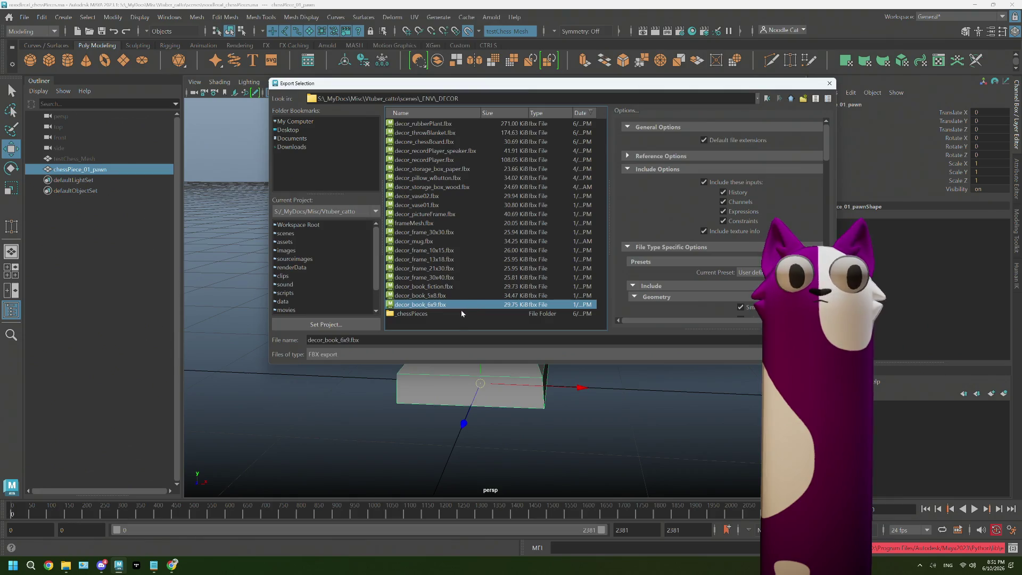
double_click(461, 313)
click(401, 336)
text(chessPiece_01_pawn)
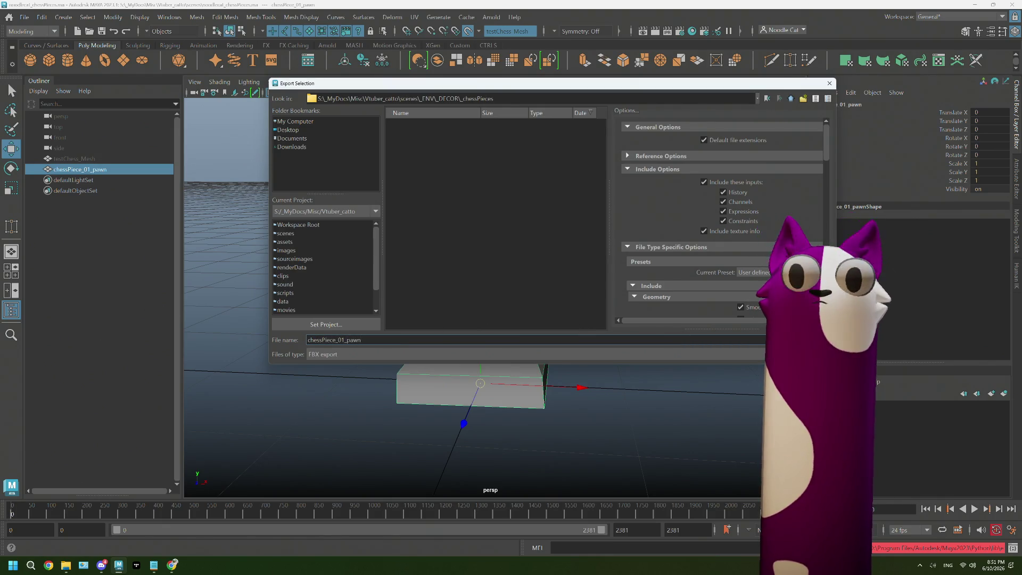
key(Return)
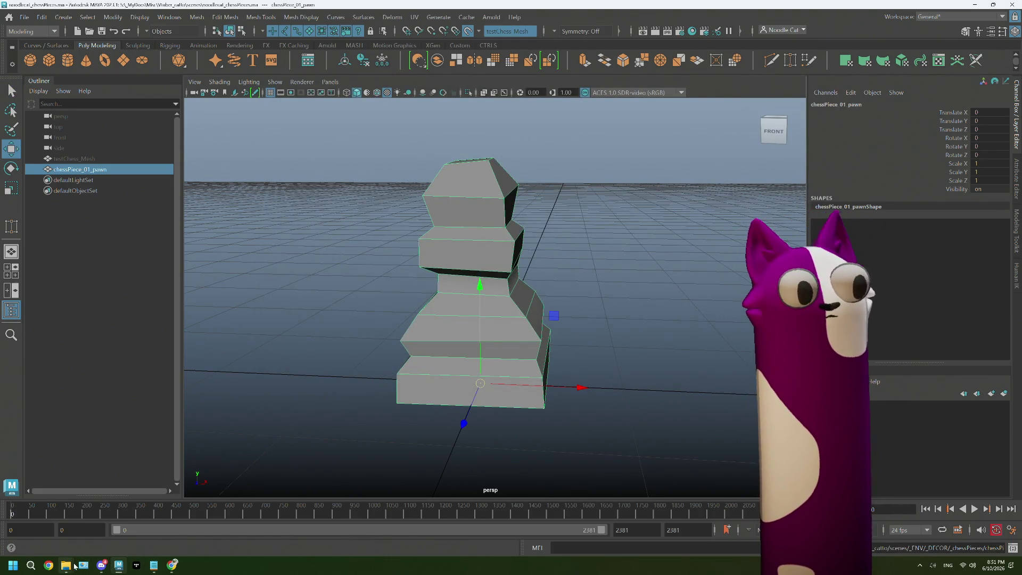
mouse_move(66, 565)
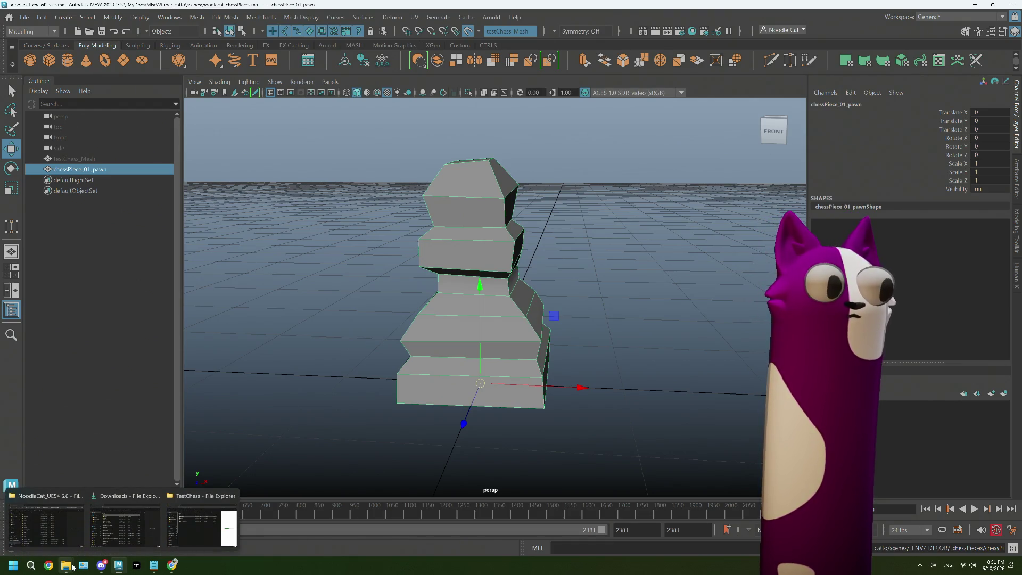
click(47, 519)
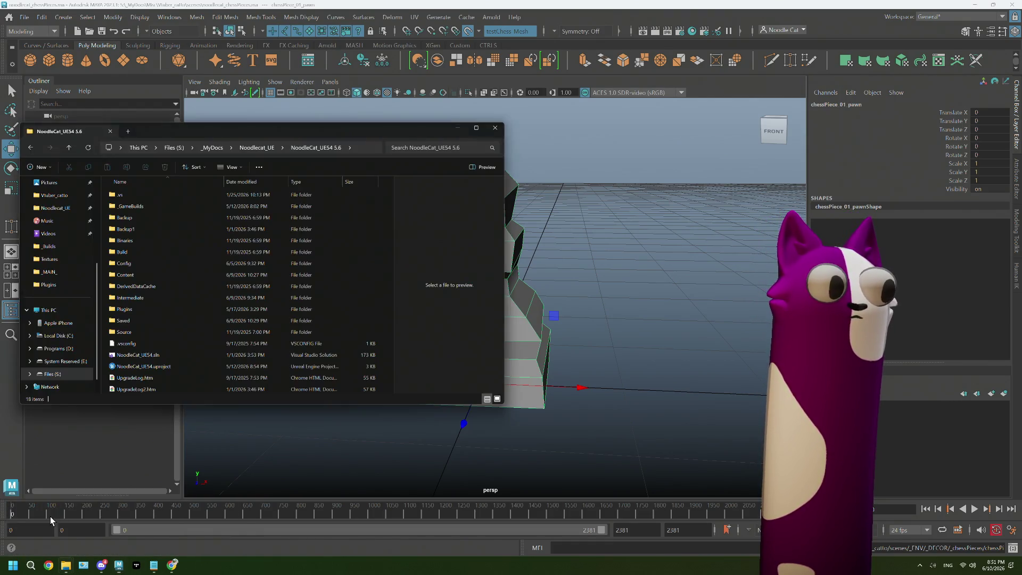
click(140, 367)
click(733, 11)
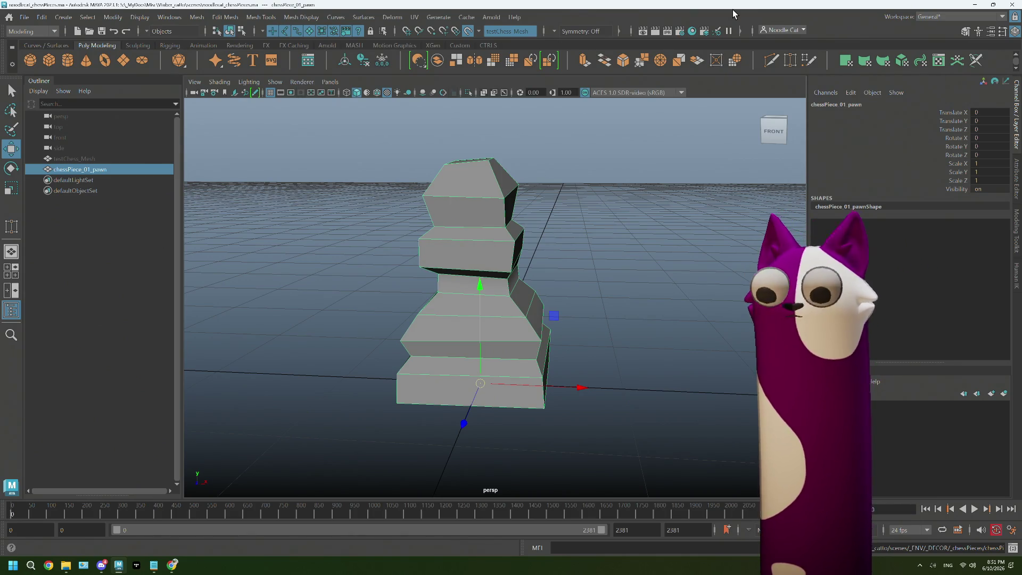
click(75, 162)
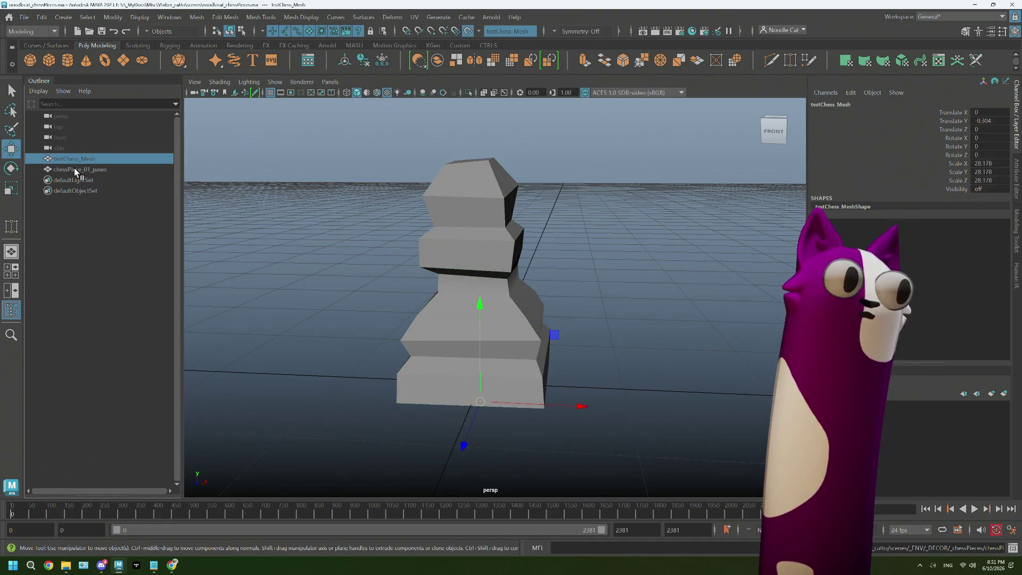
- Hide the modelled pawn, unhide testChess_Mesh, and activate Quad Draw over the scan
key(h)
click(83, 158)
key(h)
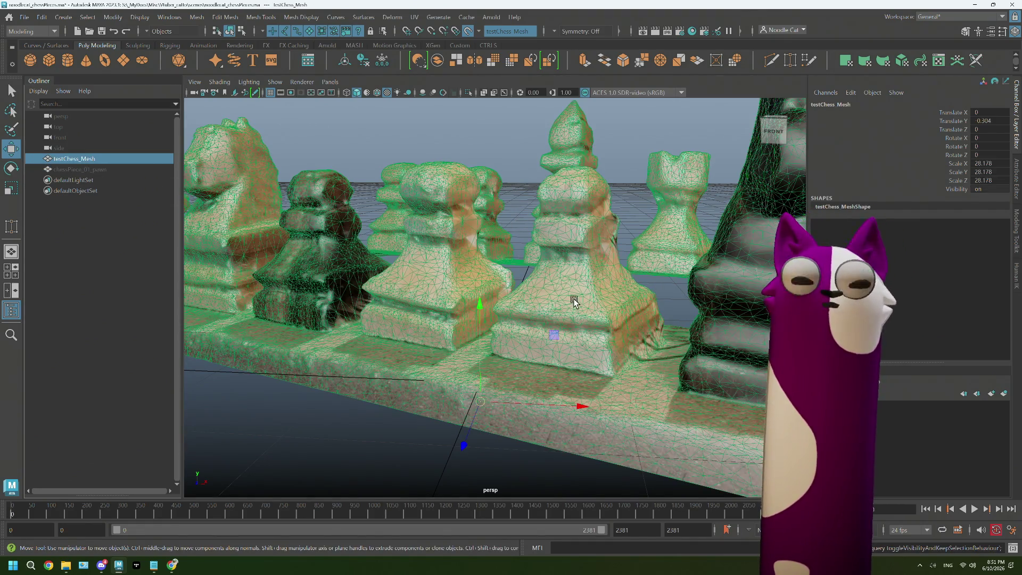
mouse_move(400, 239)
alt+mouse_down()
mouse_move(450, 240)
mouse_move(441, 288)
alt+mouse_up()
key(super)
key(super)
scroll(442, 288, up, 2)
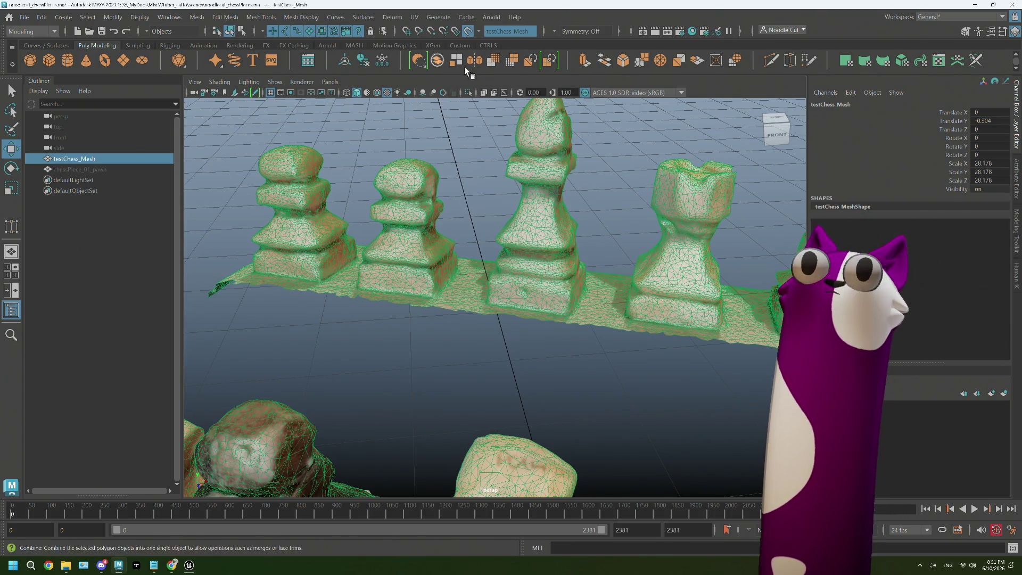
click(809, 63)
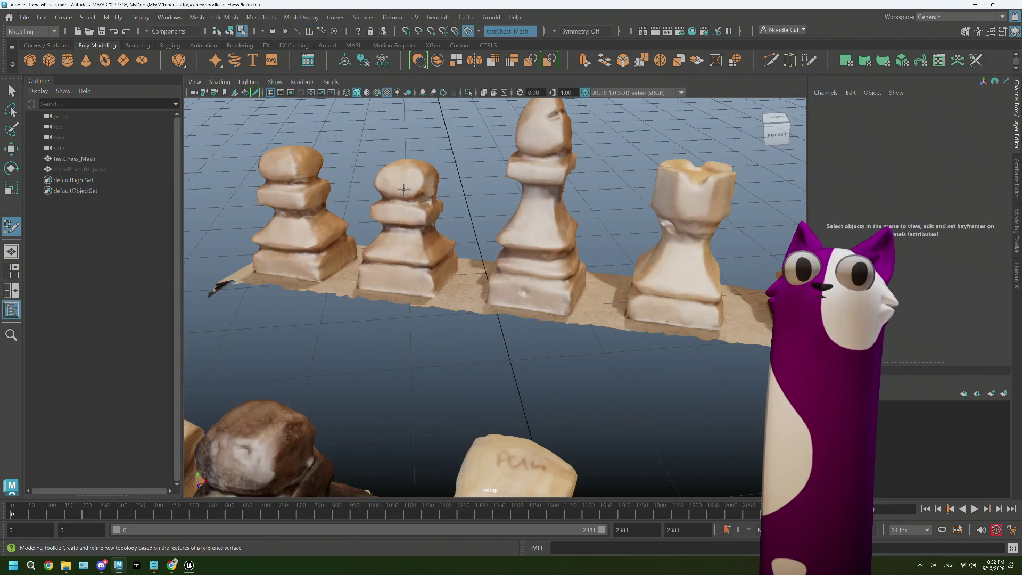
- Frame a top view of the scanned pawn and complete the first quad face on its top
alt+drag(389, 183, 559, 341)
scroll(502, 309, up, 3)
scroll(502, 310, up, 2)
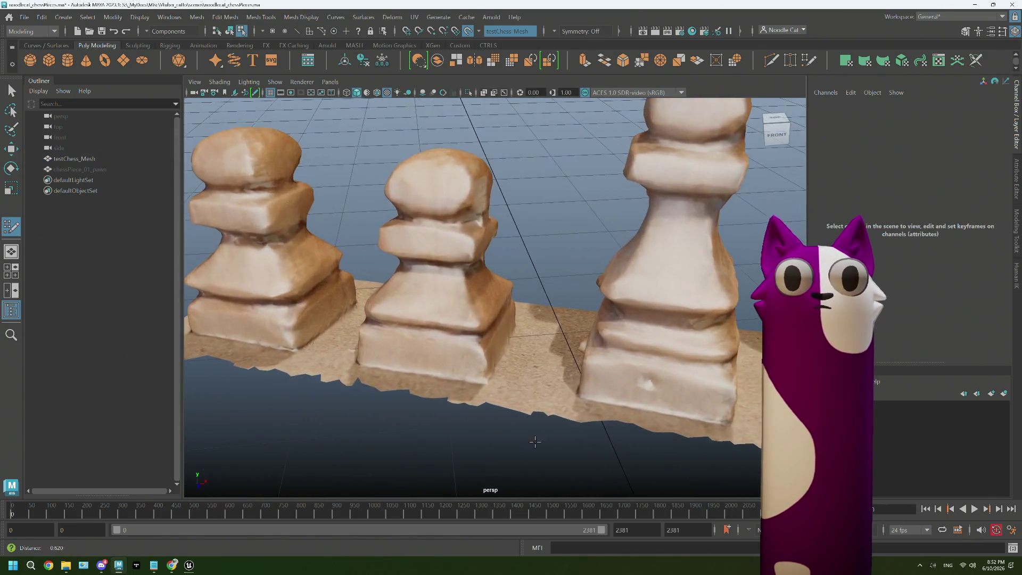
scroll(503, 335, up, 5)
scroll(505, 416, down, 6)
scroll(534, 369, up, 2)
alt+middle_drag(534, 369, 509, 184)
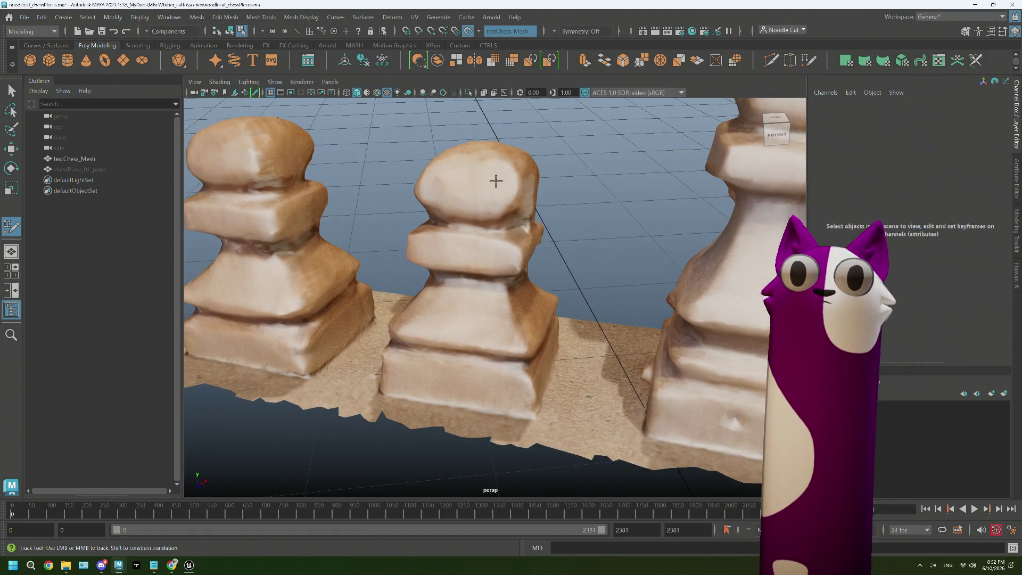
alt+drag(496, 182, 514, 377)
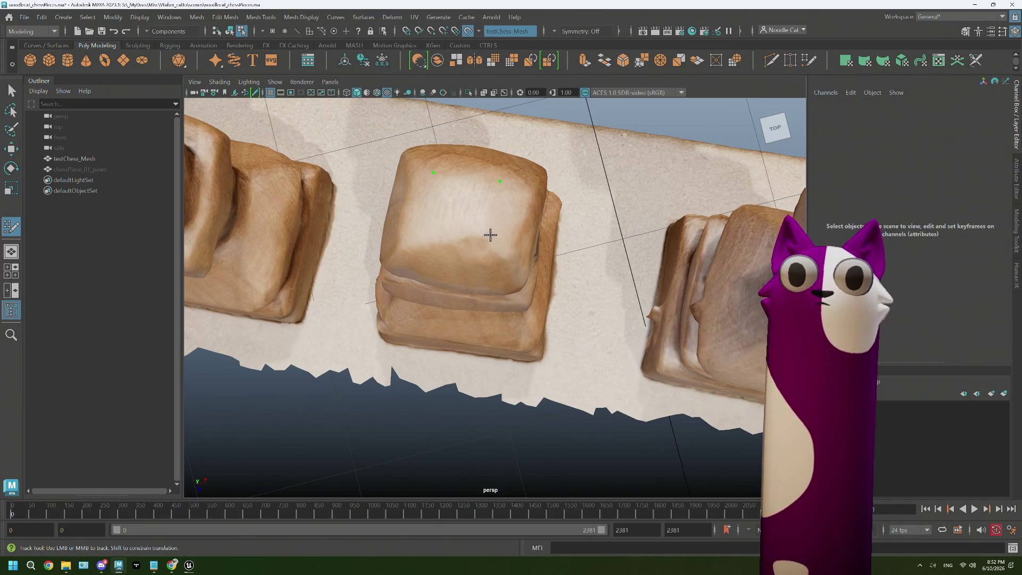
click(427, 234)
key(Return)
mouse_move(477, 267)
alt+mouse_down()
mouse_move(480, 242)
mouse_move(493, 244)
alt+mouse_up()
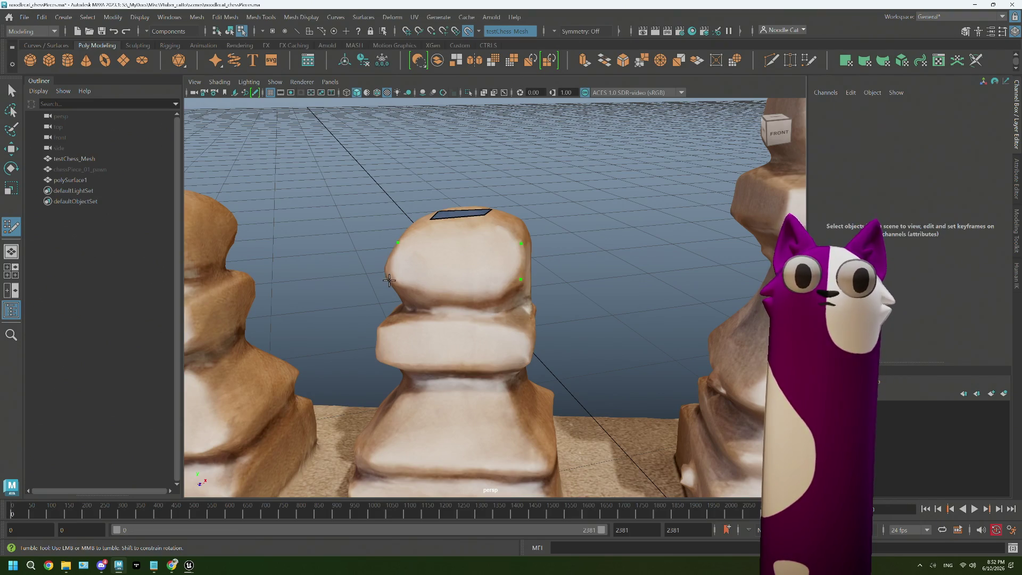
- Draw quads bridging down from the top face through the pawn's upper bands
shift+click(454, 249)
alt+drag(455, 264, 421, 306)
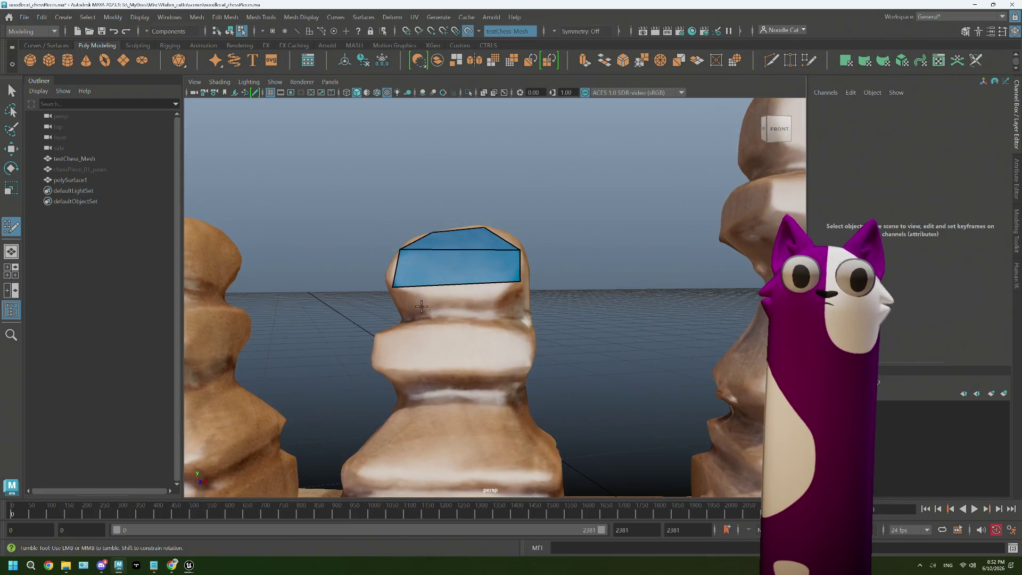
click(510, 320)
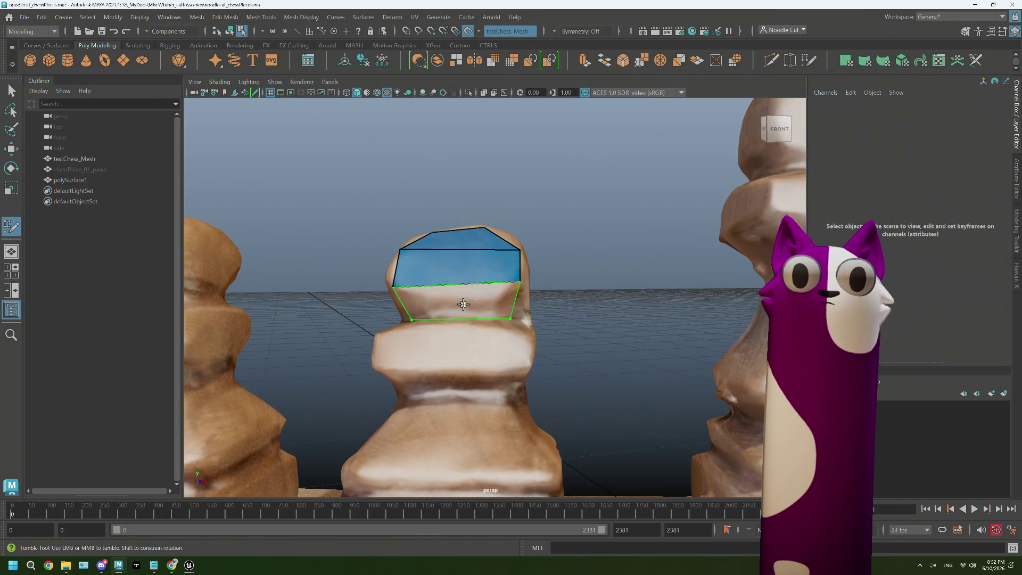
alt+drag(506, 317, 415, 322)
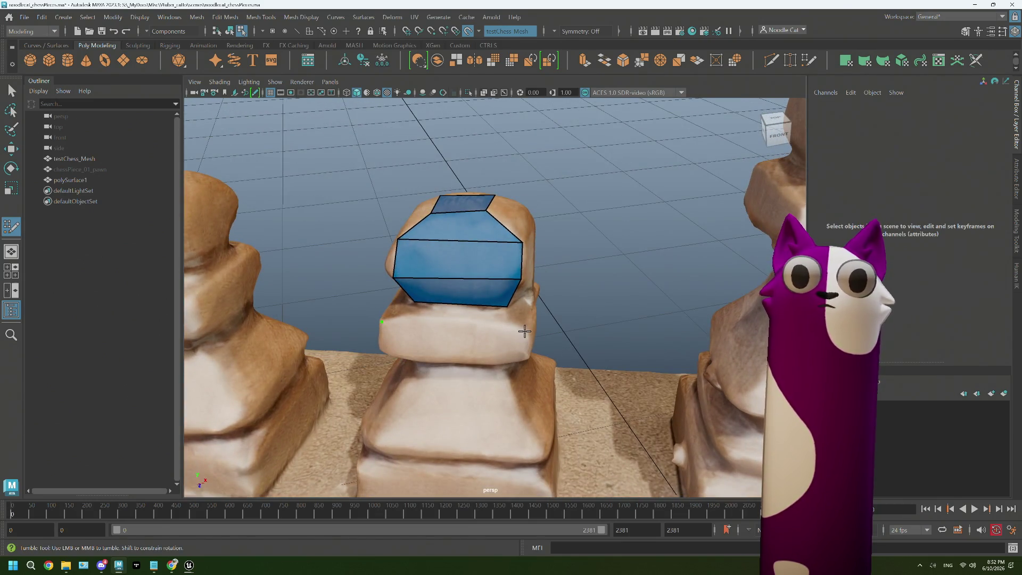
shift+click(475, 325)
alt+drag(475, 329, 392, 358)
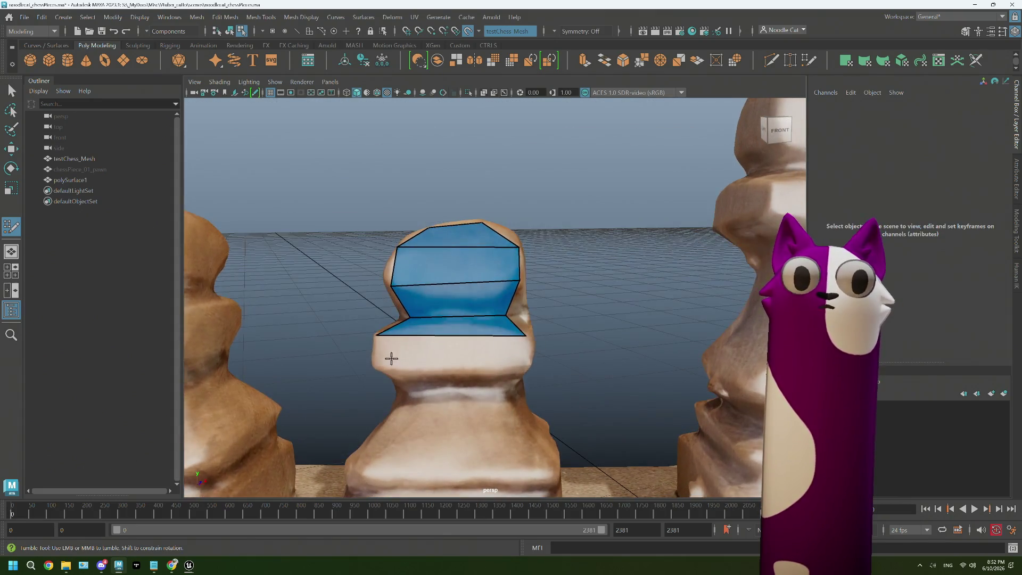
shift+click(482, 367)
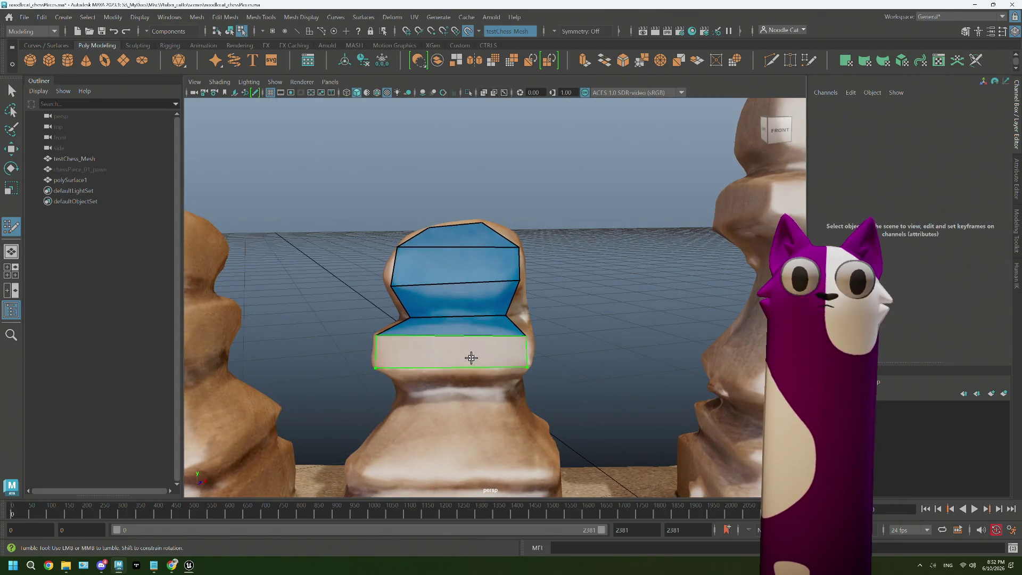
alt+drag(470, 354, 393, 357)
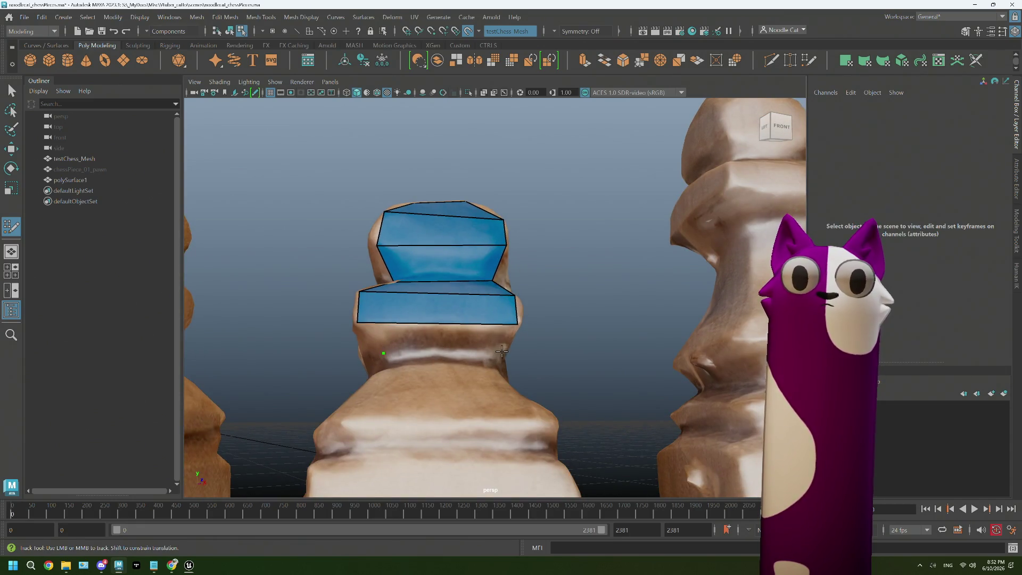
shift+click(468, 356)
alt+drag(457, 342, 422, 349)
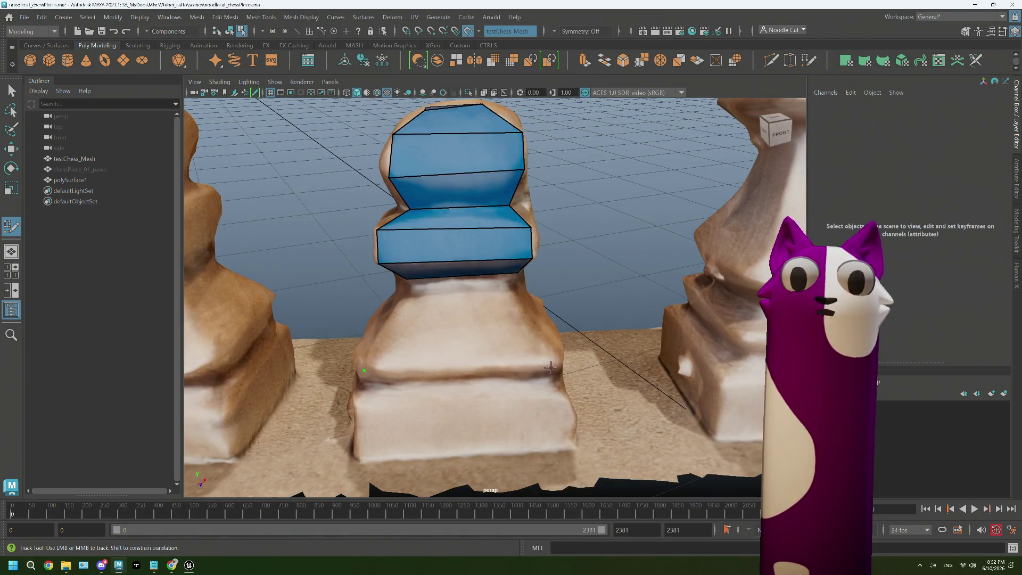
- Continue the quad bands down the lower body to cover the pawn's base, then switch to Unreal
shift+click(491, 335)
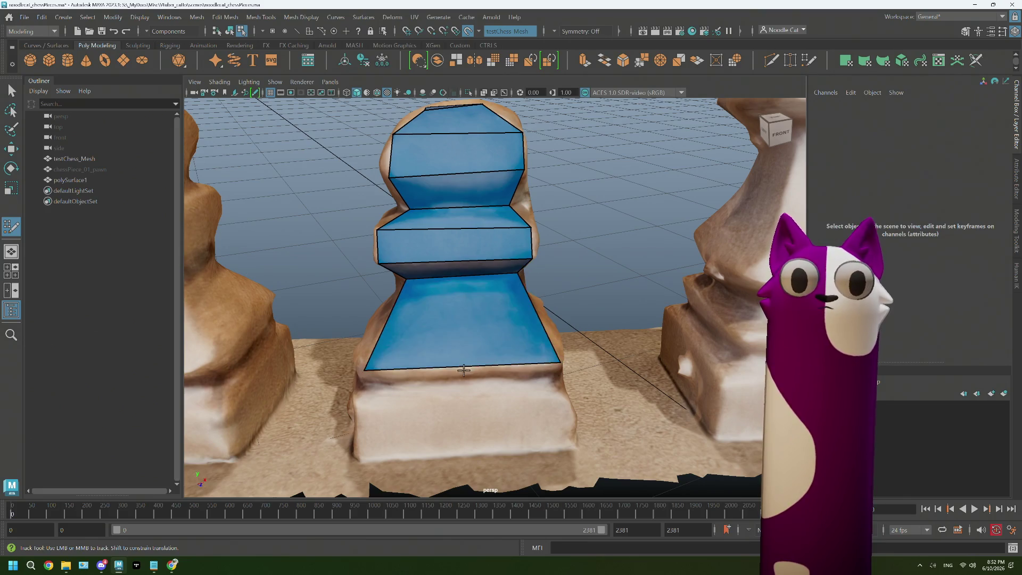
alt+drag(388, 315, 347, 386)
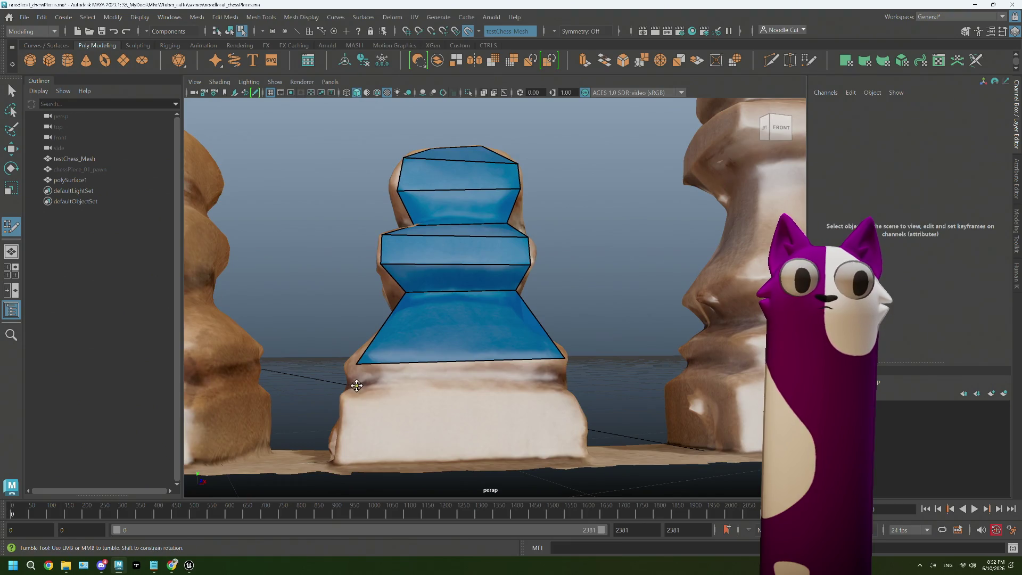
shift+click(511, 372)
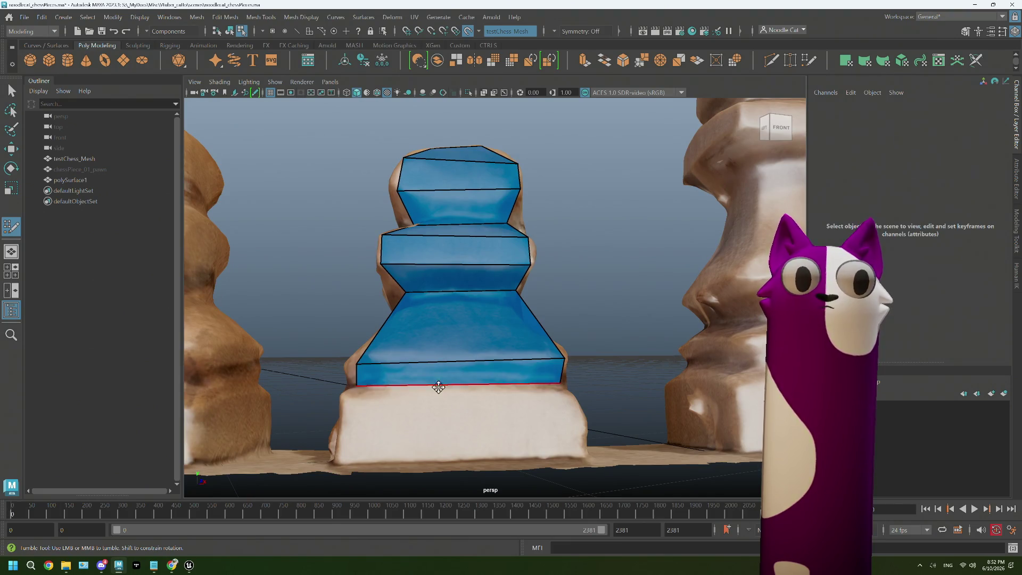
mouse_move(399, 396)
alt+mouse_down()
mouse_move(373, 373)
mouse_move(525, 393)
mouse_move(501, 394)
mouse_move(486, 393)
mouse_move(539, 384)
mouse_move(479, 388)
mouse_move(492, 385)
alt+mouse_up()
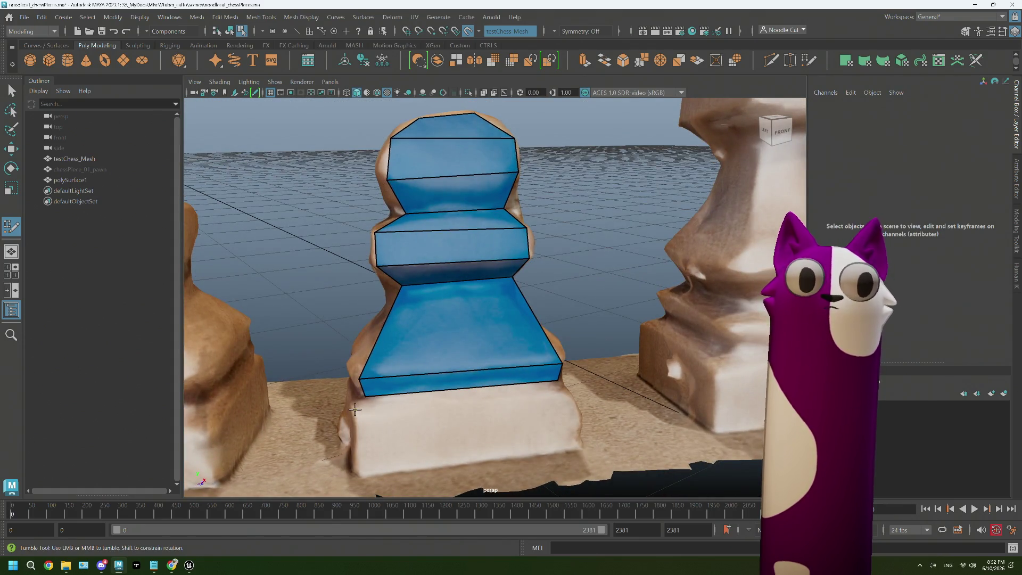
click(569, 396)
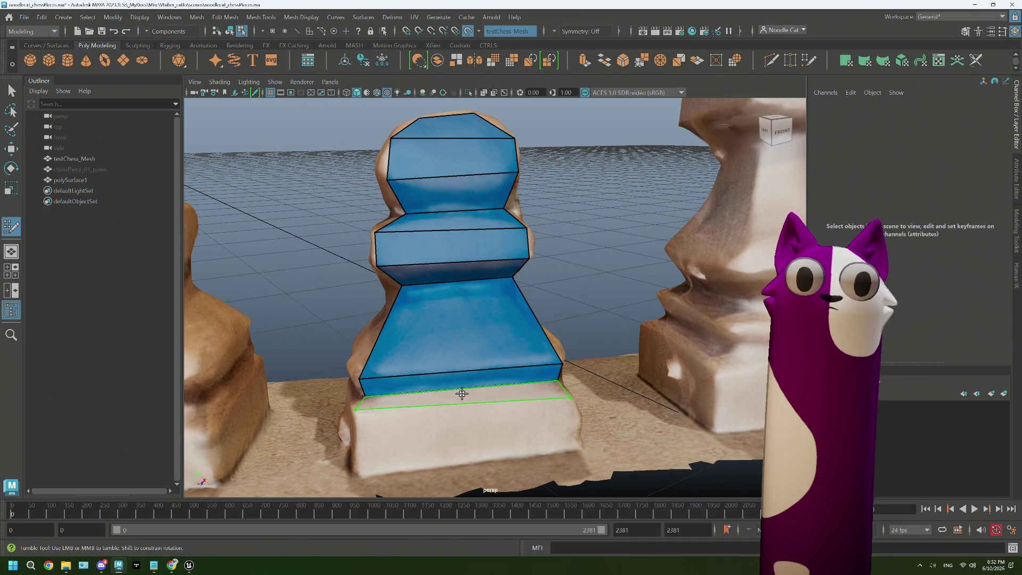
shift+click(462, 393)
mouse_move(461, 394)
alt+mouse_down()
mouse_move(532, 411)
mouse_move(485, 427)
alt+mouse_up()
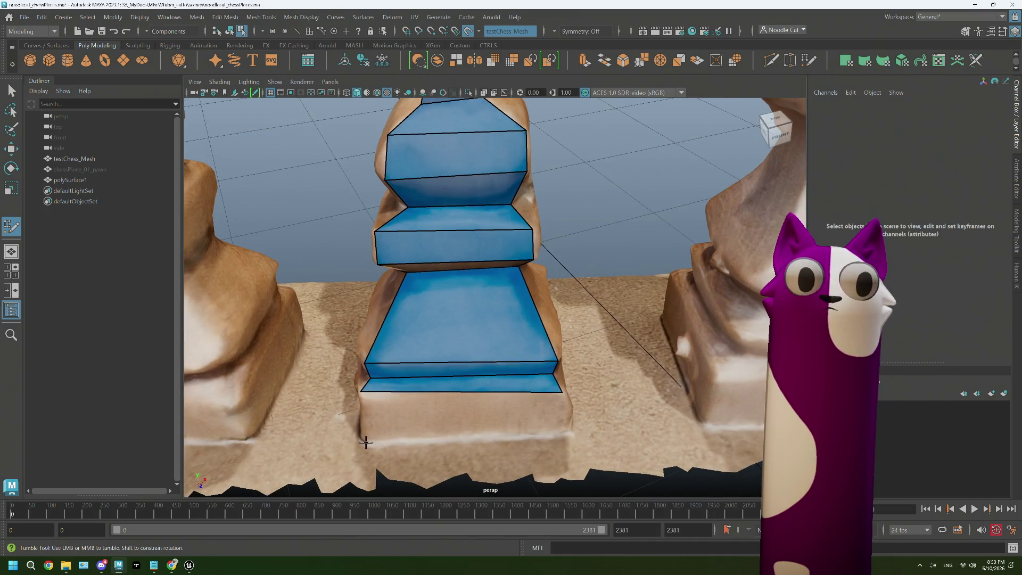
shift+click(501, 429)
mouse_move(189, 564)
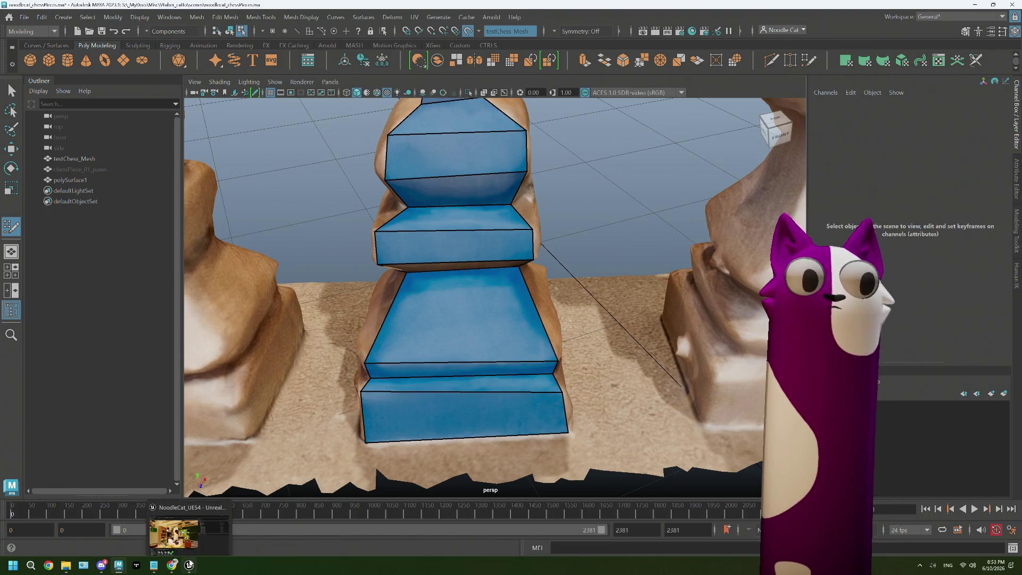
click(189, 565)
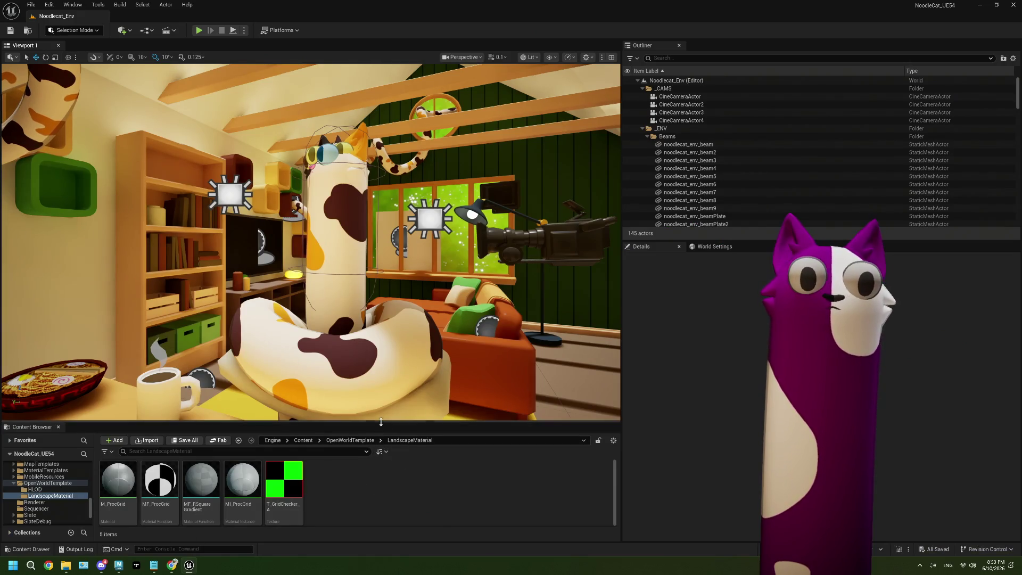
- Resize the viewport and fly the camera across the room to the chessboard table
drag(381, 422, 383, 390)
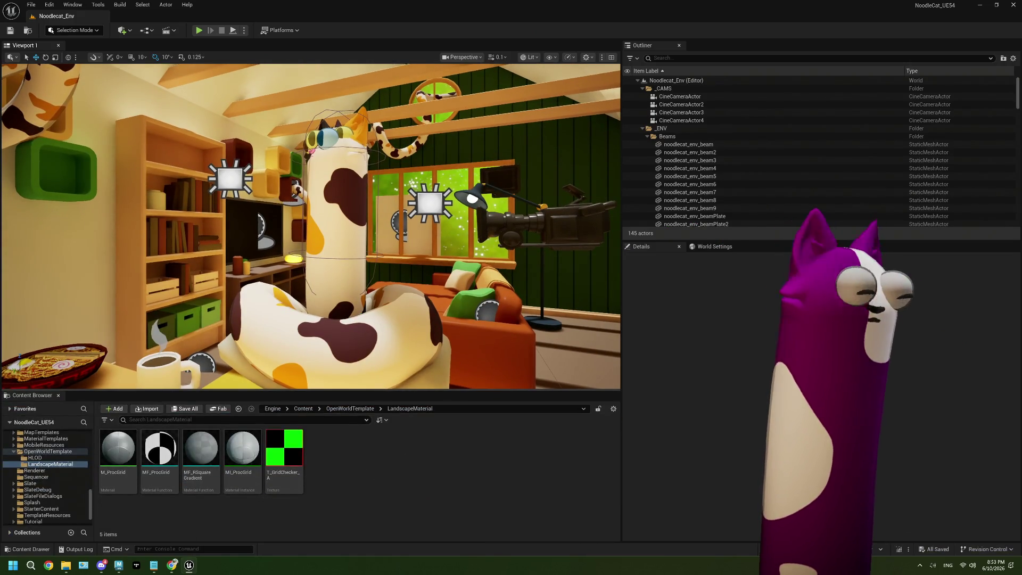
right_drag(362, 314, 319, 304)
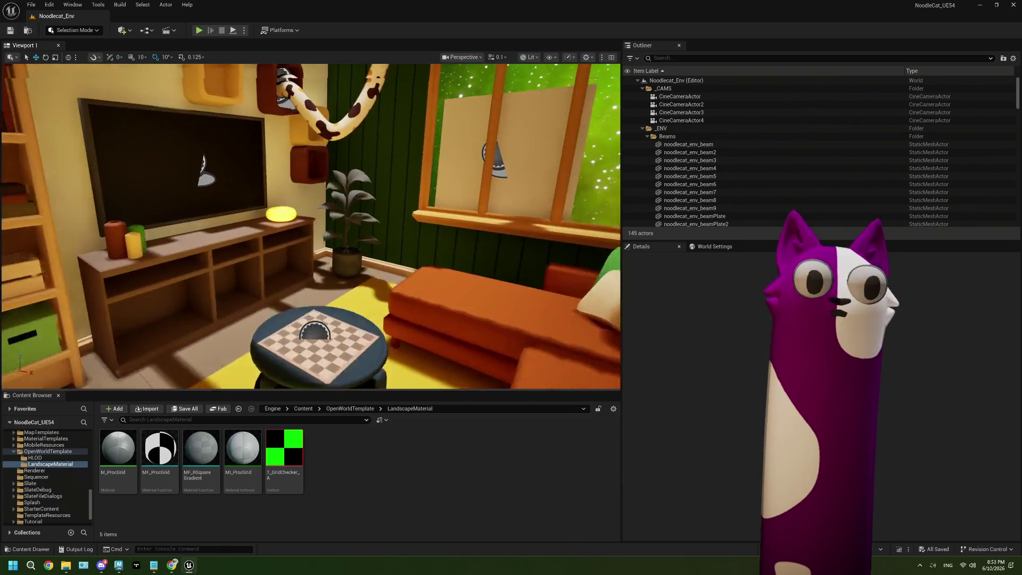
mouse_move(319, 304)
right_down()
mouse_move(356, 325)
mouse_move(326, 323)
right_up()
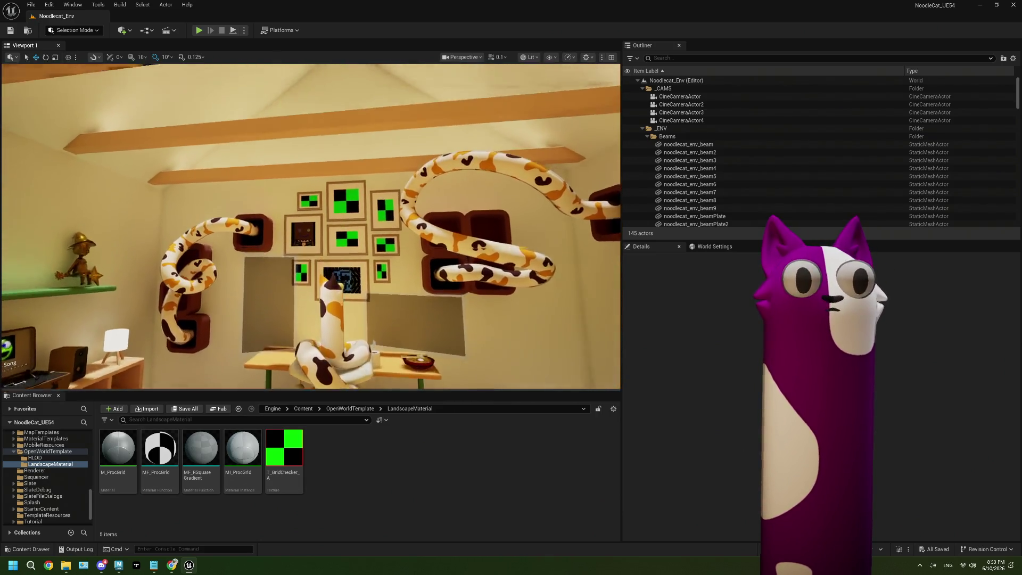
right_drag(324, 323, 324, 319)
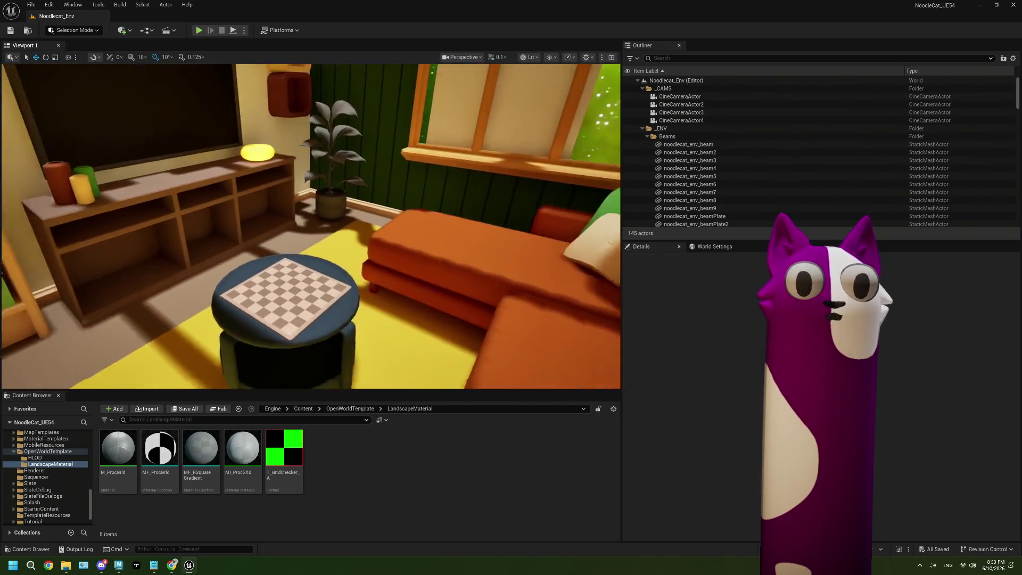
right_drag(325, 320, 325, 320)
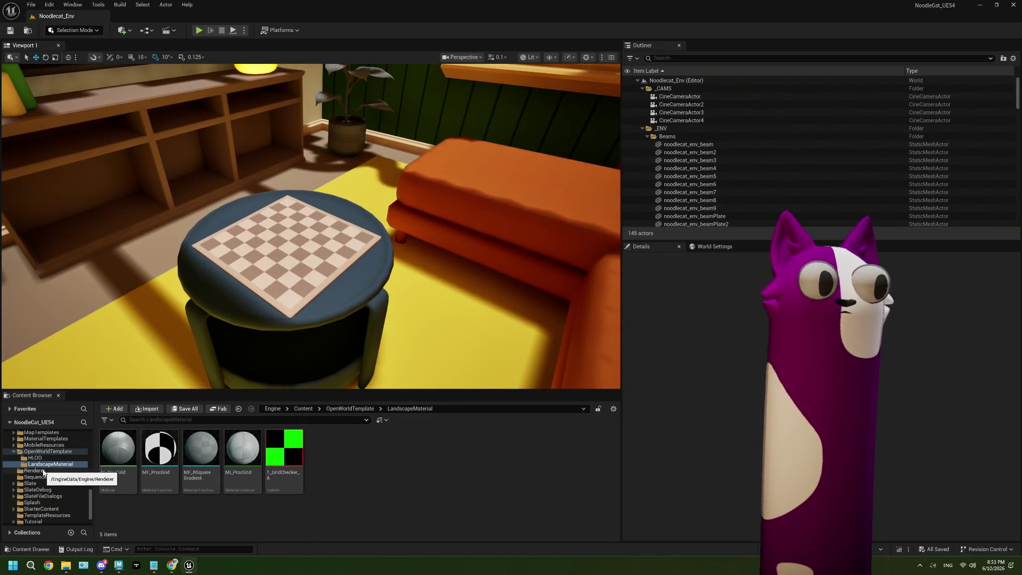
scroll(43, 474, up, 5)
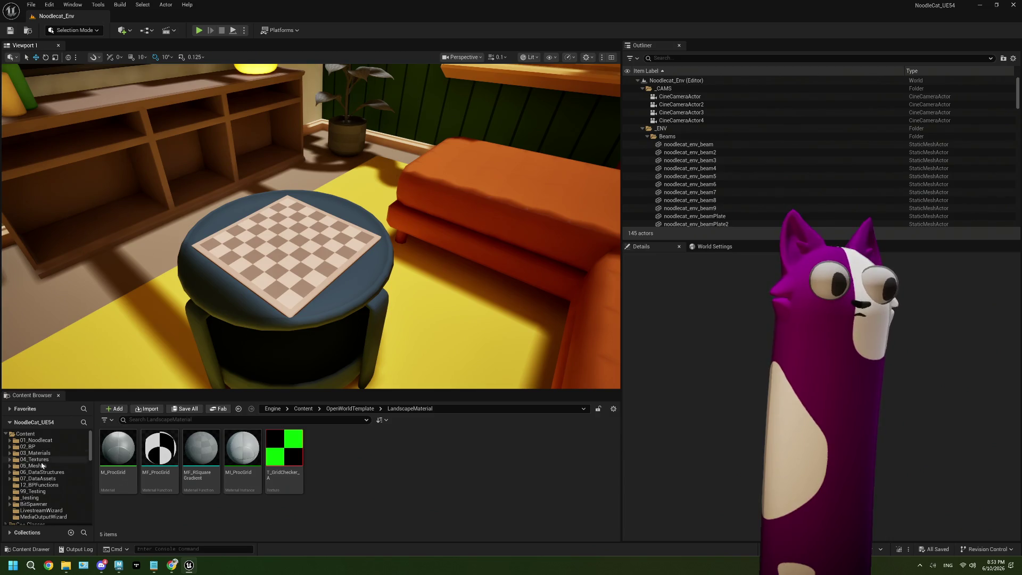
scroll(15, 492, down, 1)
- Expand _testing > noodlecat_MASTER > ENV > DECOR and select the chessSet folder
click(11, 485)
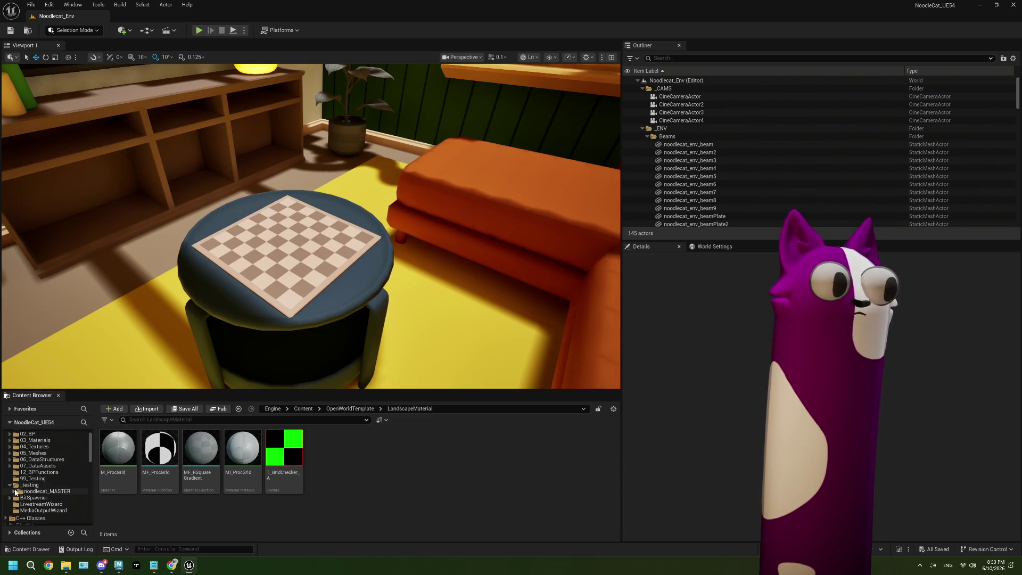
scroll(19, 501, down, 2)
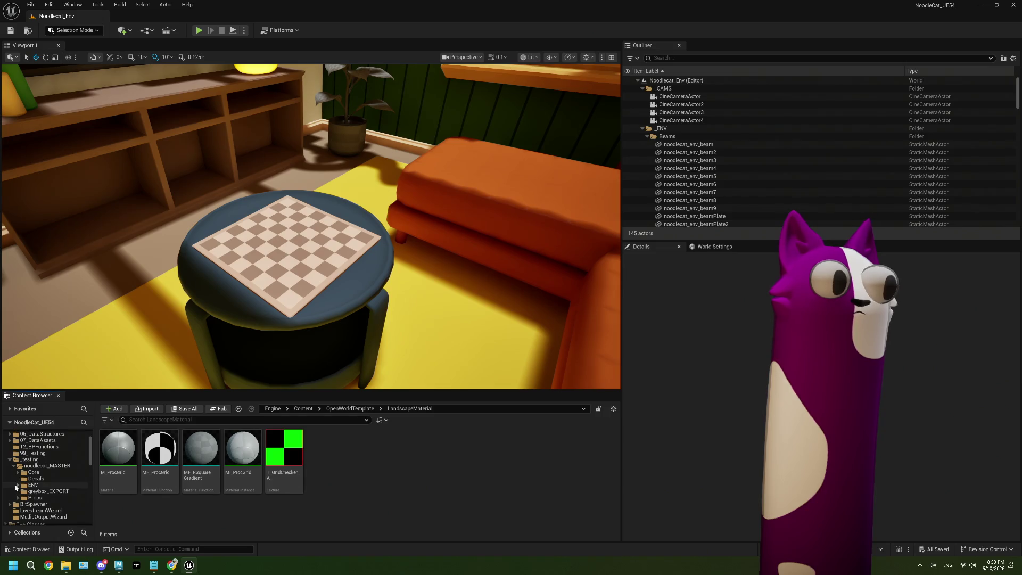
click(15, 485)
scroll(24, 492, down, 1)
click(47, 478)
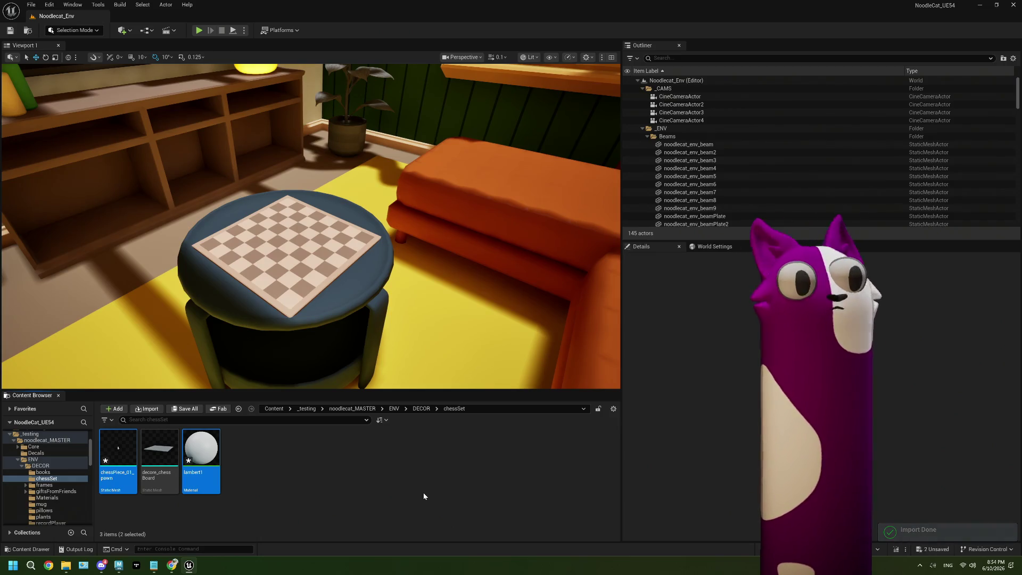
- Drag chessPiece_01_pawn onto the chessboard, frame it at a low angle, and return to Maya
ctrl+click(206, 436)
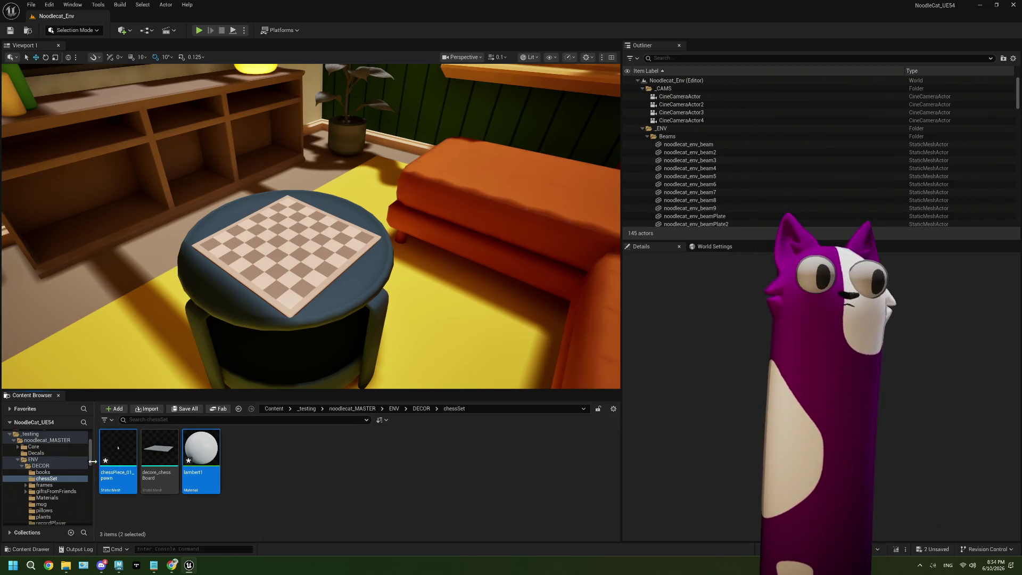
drag(119, 451, 254, 264)
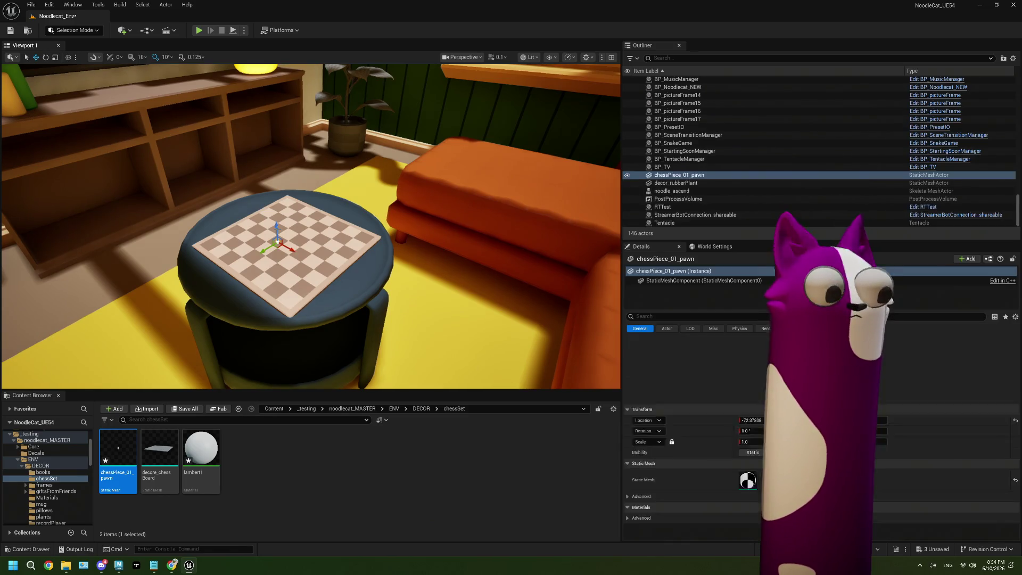
key(f)
scroll(369, 278, down, 3)
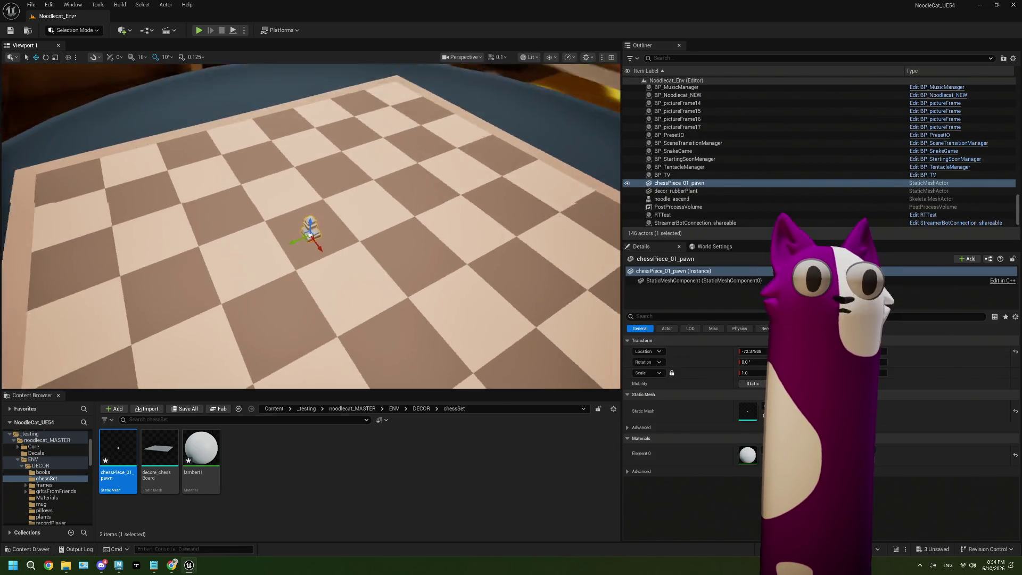
alt+drag(370, 277, 369, 239)
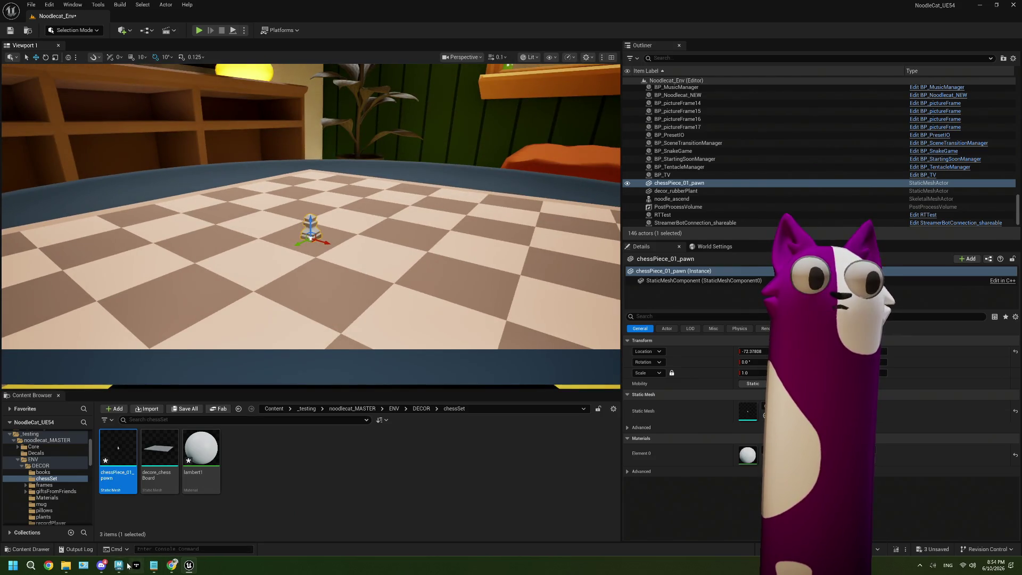
click(119, 565)
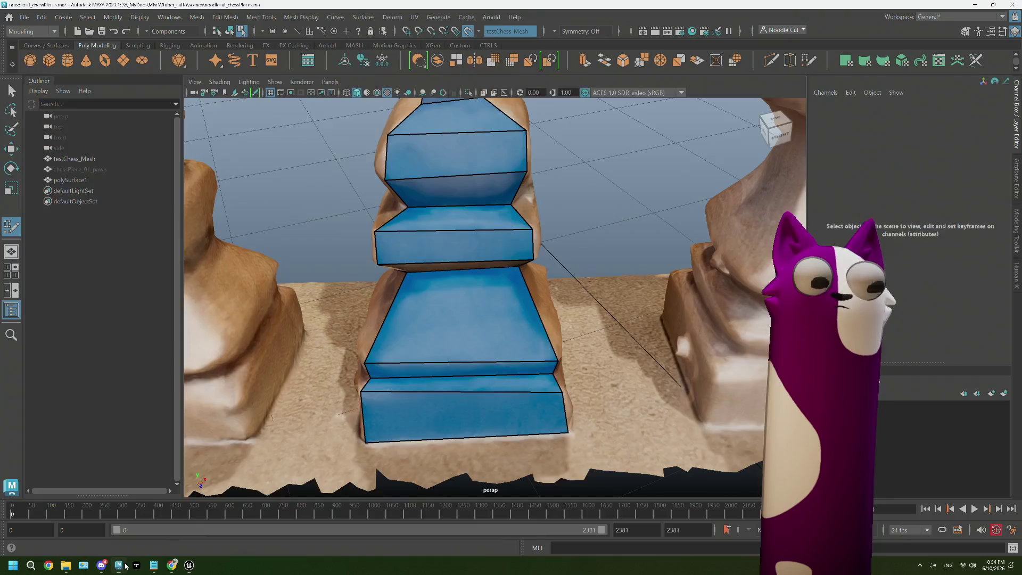
- In Preferences > Settings, set the linear working unit to meter and save
click(27, 18)
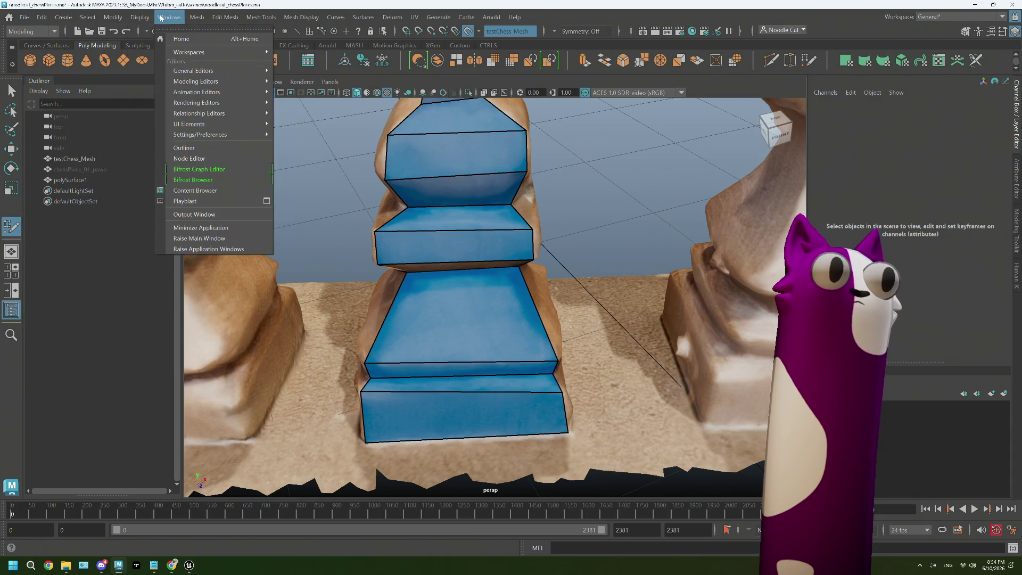
mouse_move(201, 135)
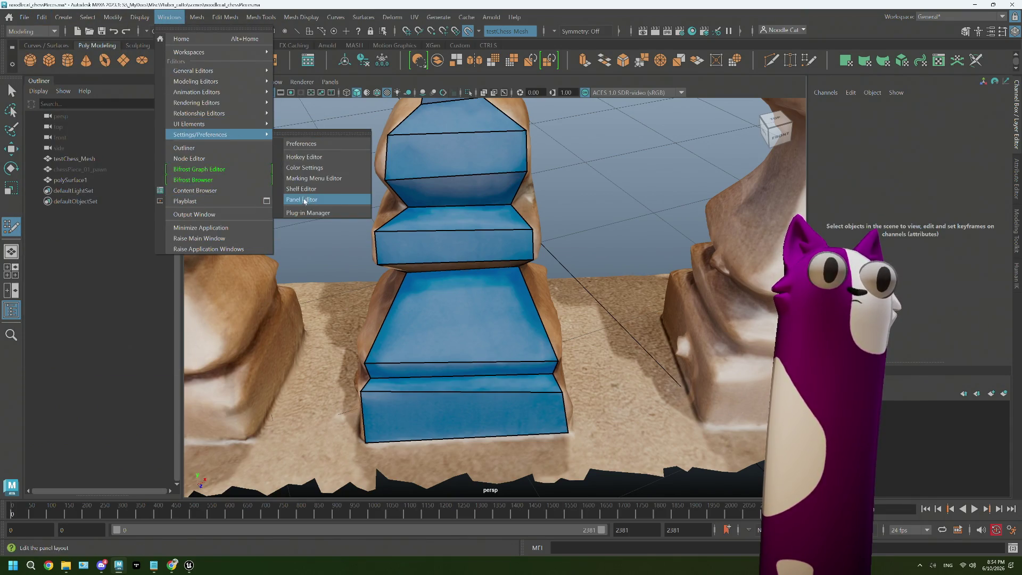
click(302, 144)
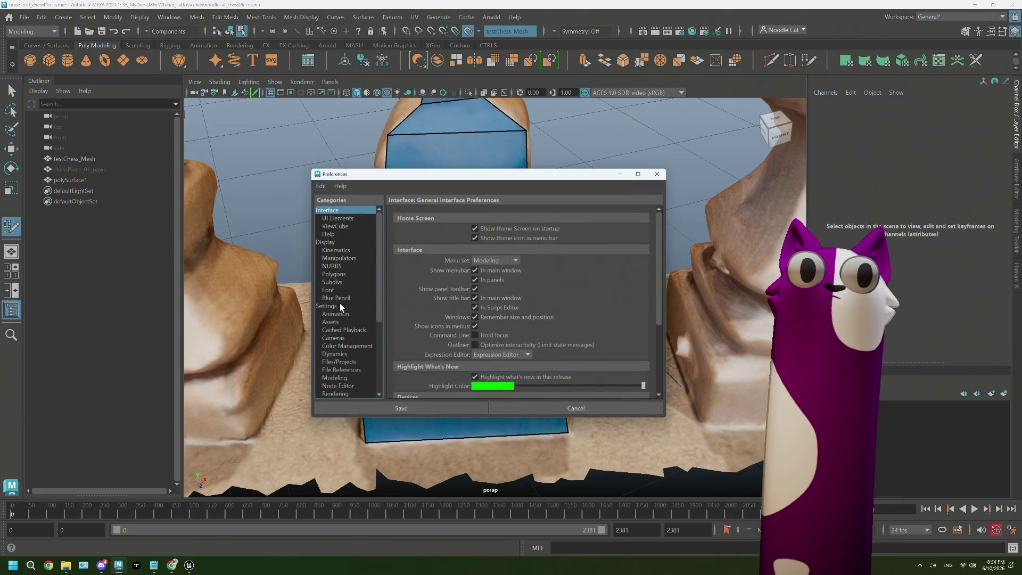
click(339, 303)
click(493, 251)
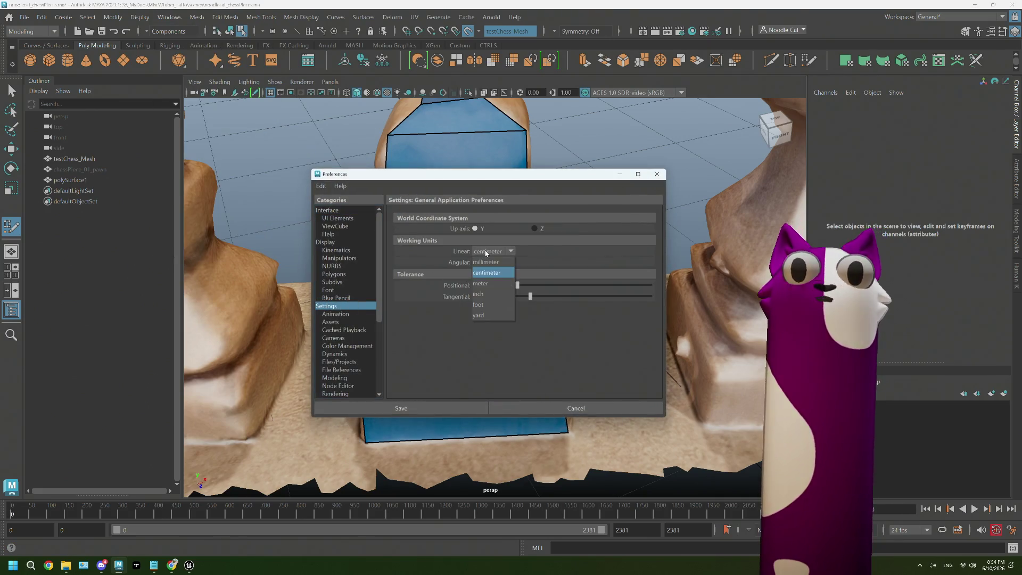
click(515, 285)
click(453, 404)
scroll(612, 334, down, 2)
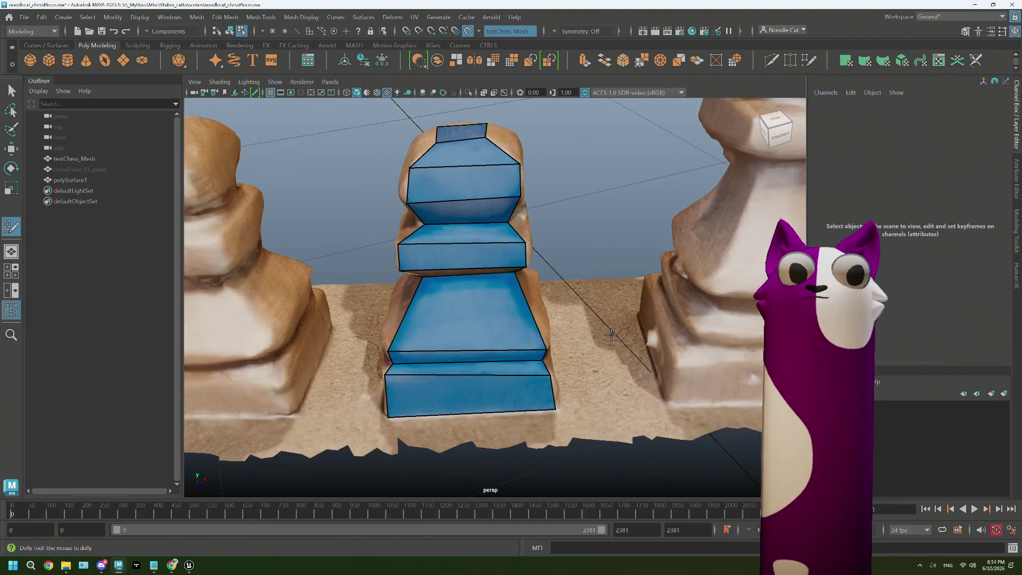
scroll(611, 333, down, 2)
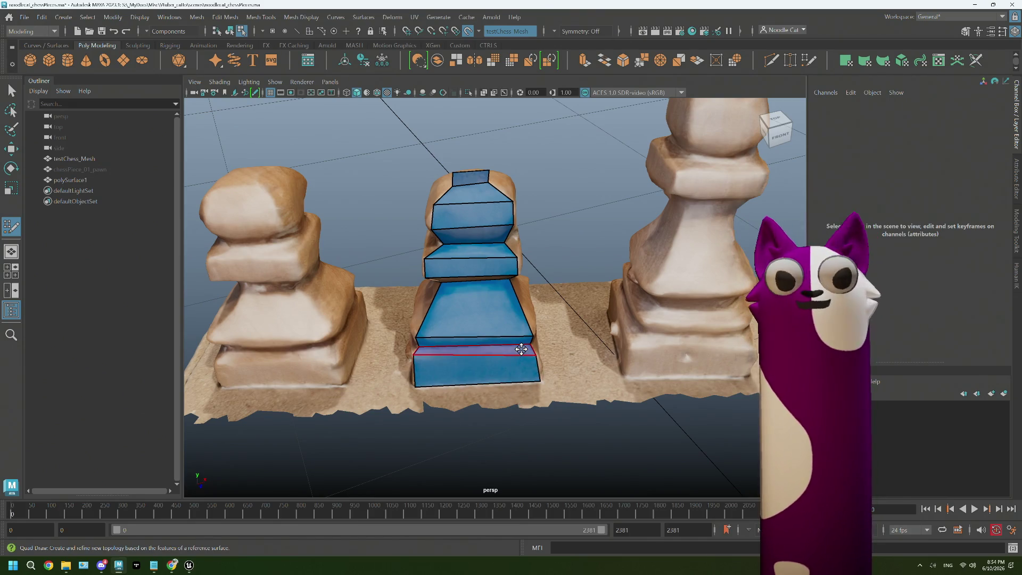
- Orbit around the pawn to inspect the blue retopology shell from its sides and lower section
mouse_move(538, 301)
alt+mouse_down()
mouse_move(477, 317)
mouse_move(625, 309)
mouse_move(473, 287)
alt+mouse_up()
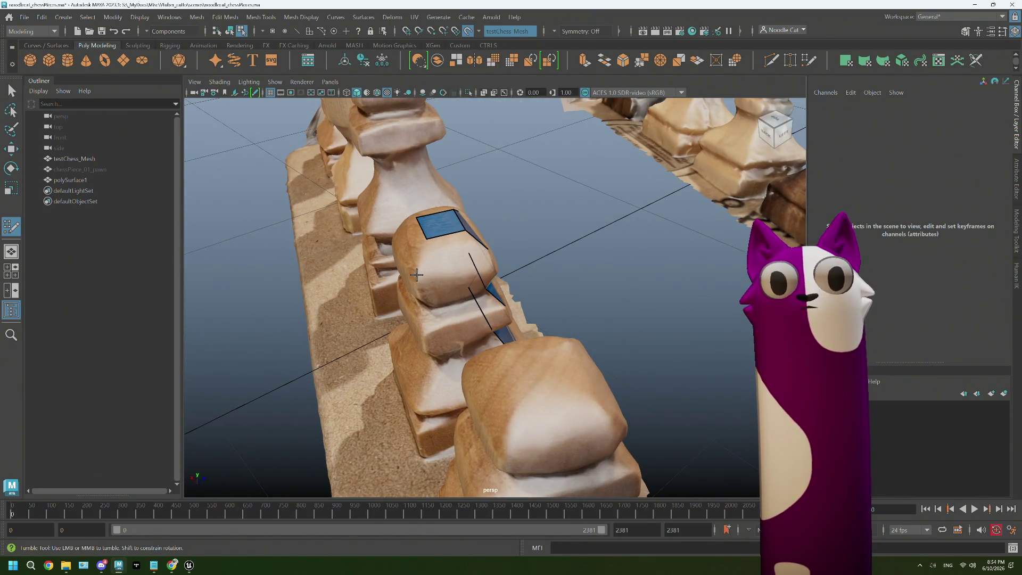
alt+drag(440, 261, 438, 269)
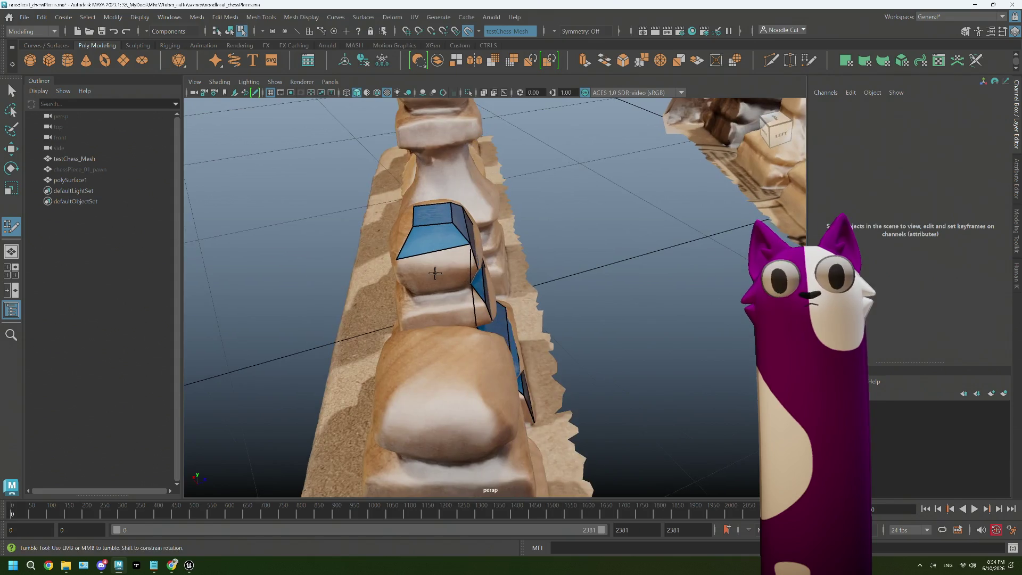
alt+right_drag(439, 269, 412, 234)
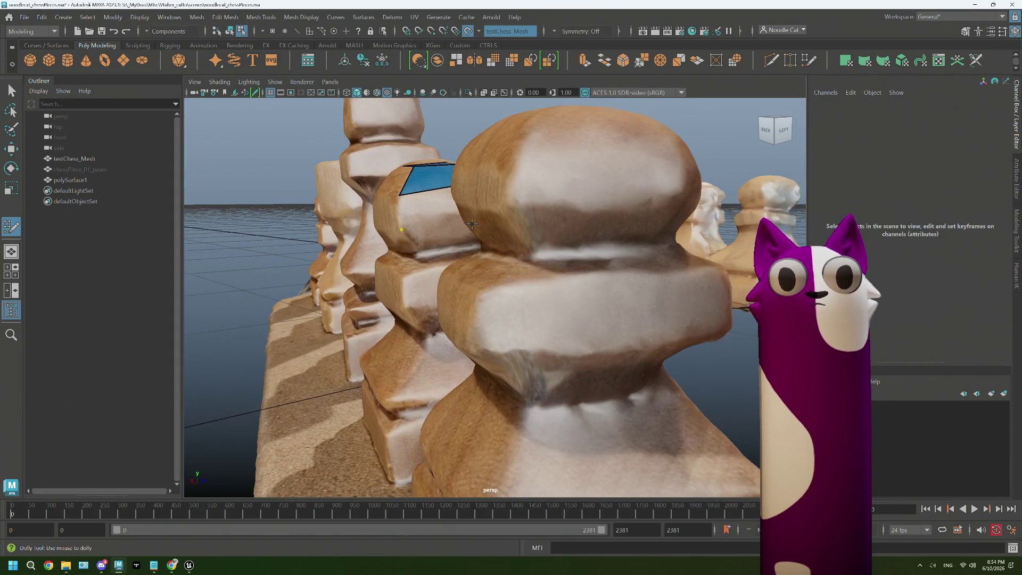
mouse_move(472, 225)
alt+mouse_down()
mouse_move(403, 243)
mouse_move(438, 271)
mouse_move(415, 321)
alt+mouse_up()
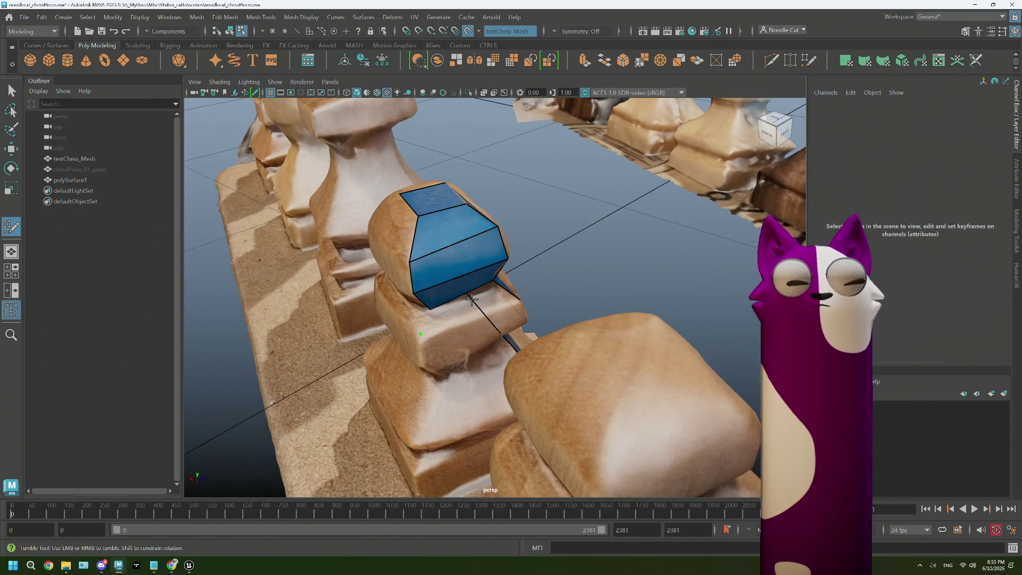
mouse_move(470, 304)
alt+mouse_down()
mouse_move(424, 329)
mouse_move(415, 307)
mouse_move(387, 297)
mouse_move(388, 312)
mouse_move(406, 310)
mouse_move(428, 275)
alt+mouse_up()
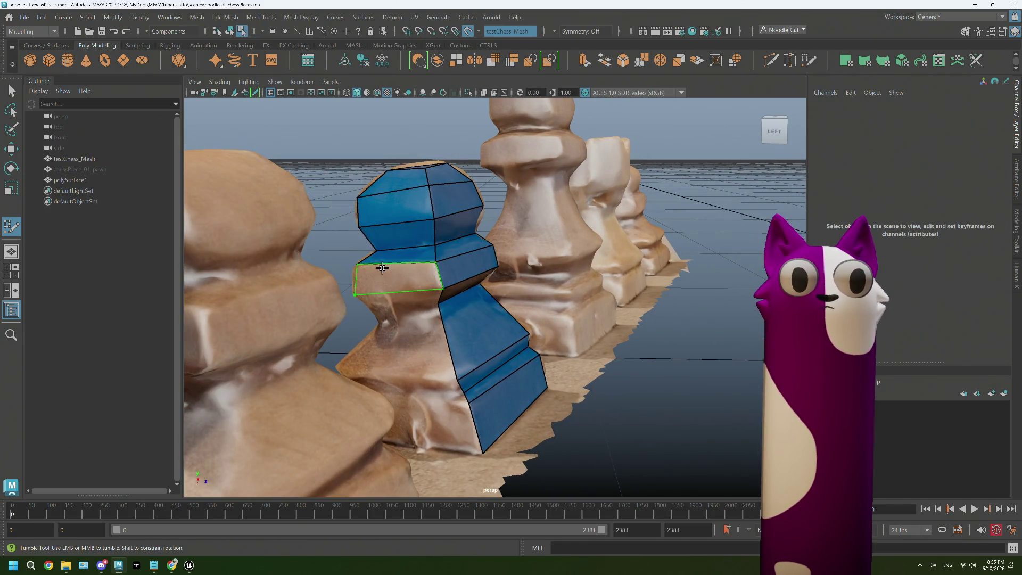
mouse_move(381, 268)
alt+mouse_down()
mouse_move(372, 356)
mouse_move(440, 351)
mouse_move(419, 383)
mouse_move(393, 379)
mouse_move(412, 390)
alt+mouse_up()
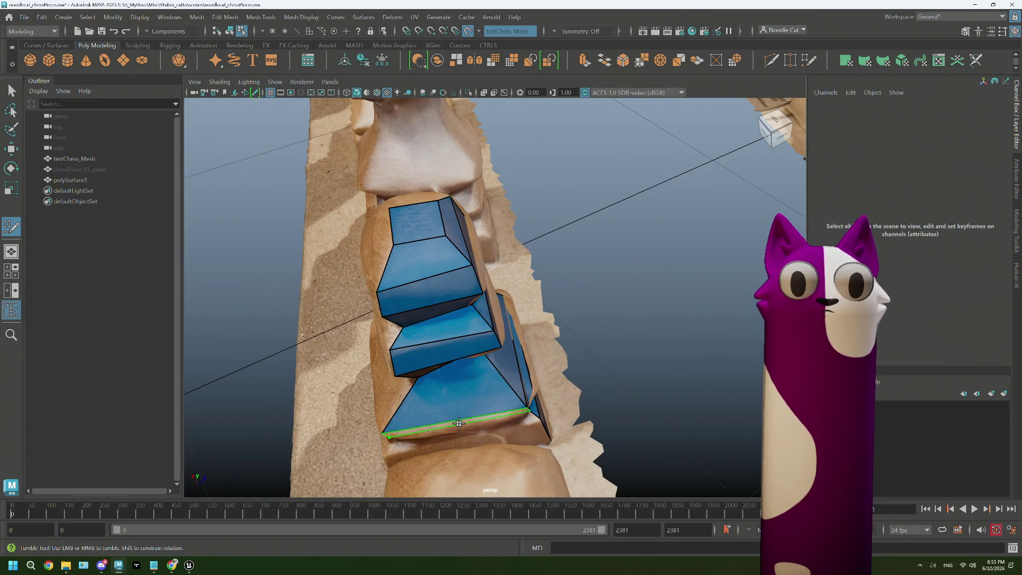
mouse_move(473, 422)
alt+mouse_down()
mouse_move(501, 398)
mouse_move(489, 403)
mouse_move(508, 406)
mouse_move(492, 424)
alt+mouse_up()
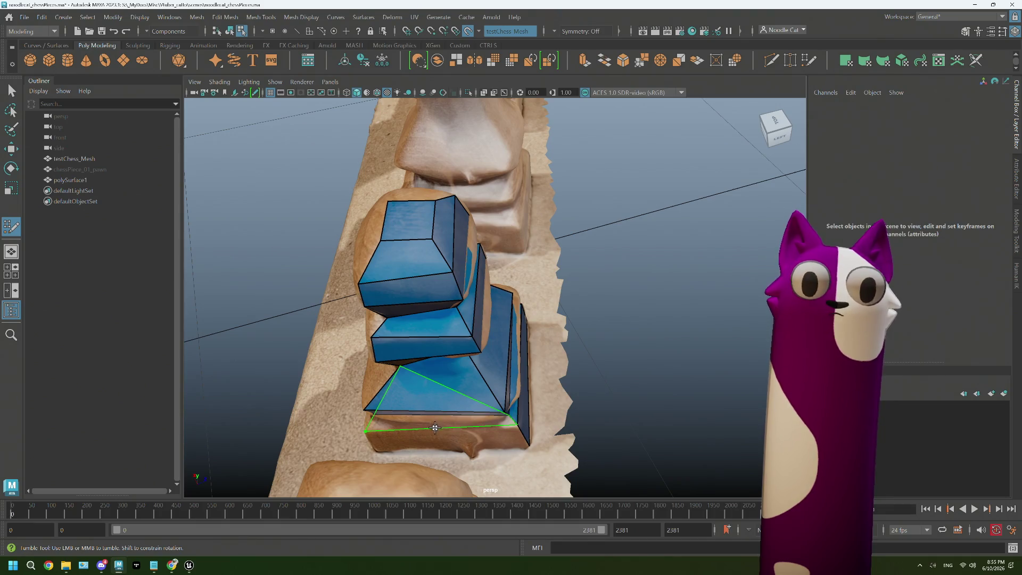
- Zoom onto the base slab, inspect the gap beneath it, and stretch a new face under the slab
mouse_move(435, 428)
alt+right_down()
mouse_move(496, 306)
mouse_move(485, 375)
alt+right_up()
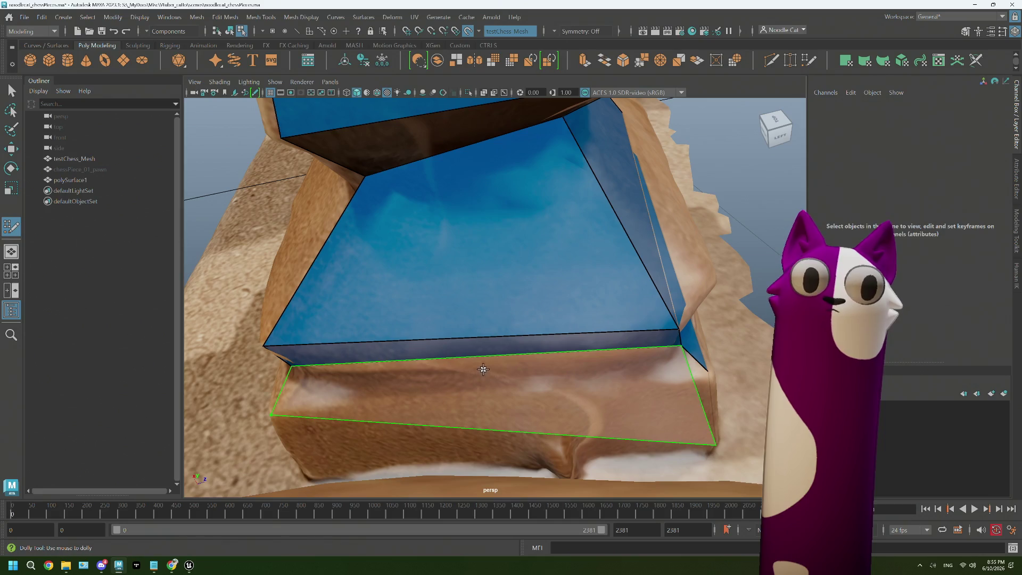
alt+drag(657, 371, 653, 371)
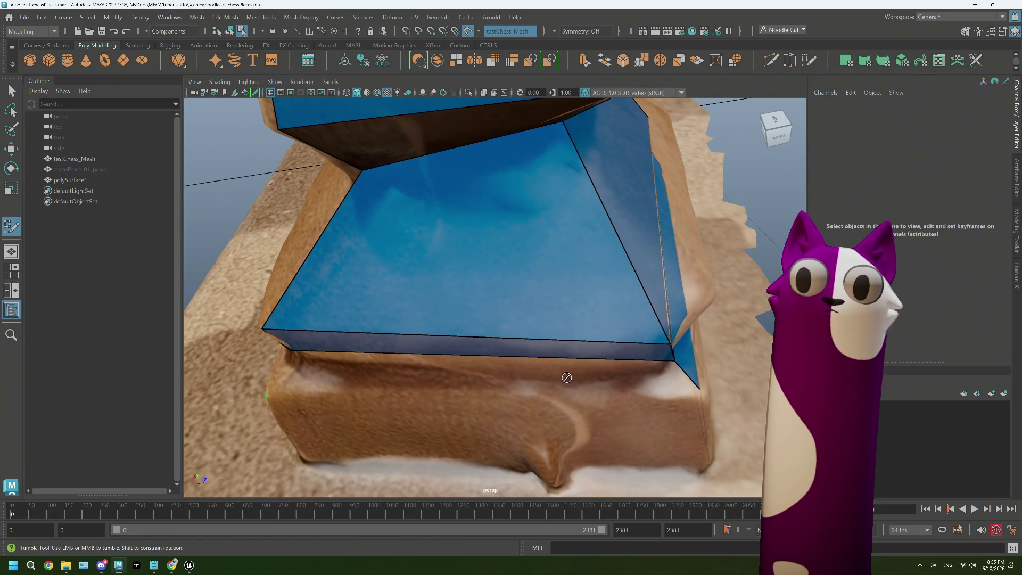
alt+drag(491, 366, 484, 364)
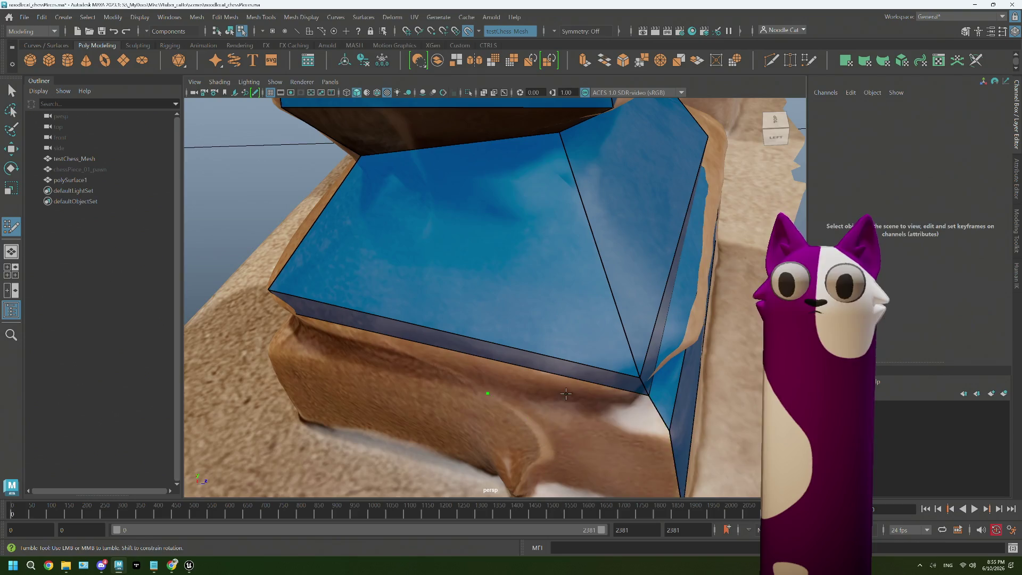
mouse_move(582, 383)
alt+mouse_down()
mouse_move(545, 387)
mouse_move(343, 308)
mouse_move(371, 337)
mouse_move(362, 360)
mouse_move(384, 356)
alt+mouse_up()
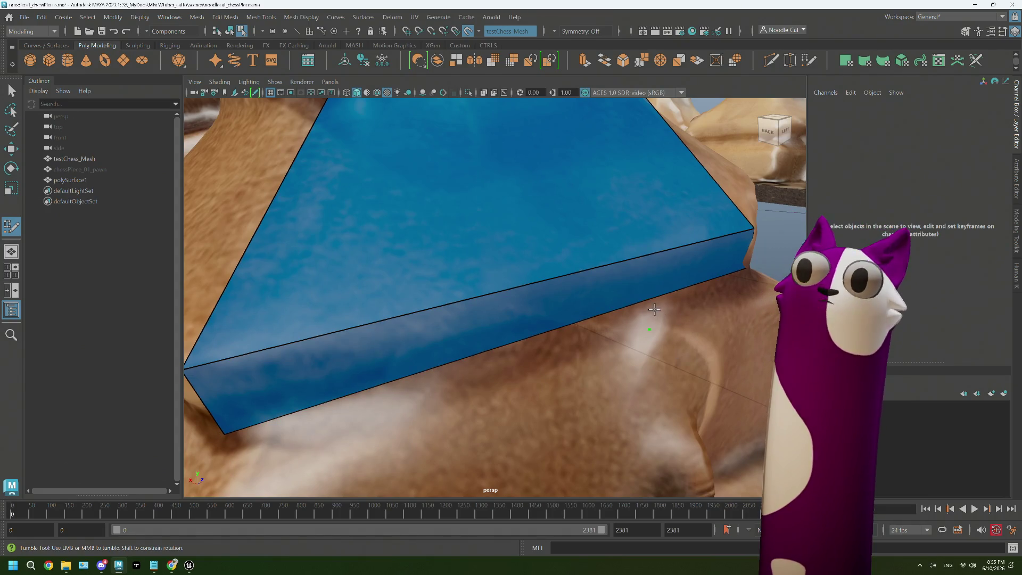
alt+drag(663, 359, 662, 377)
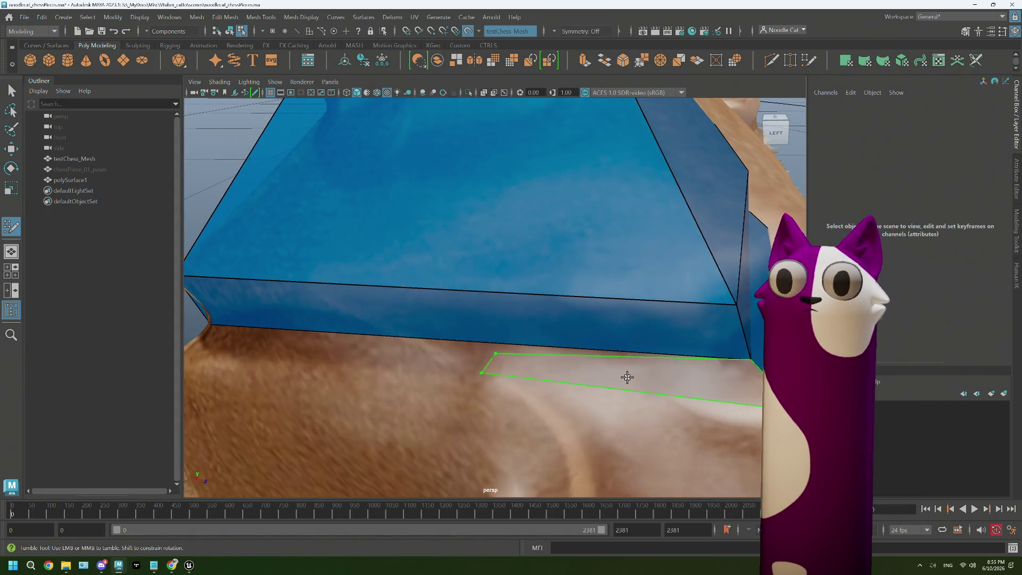
drag(520, 359, 217, 334)
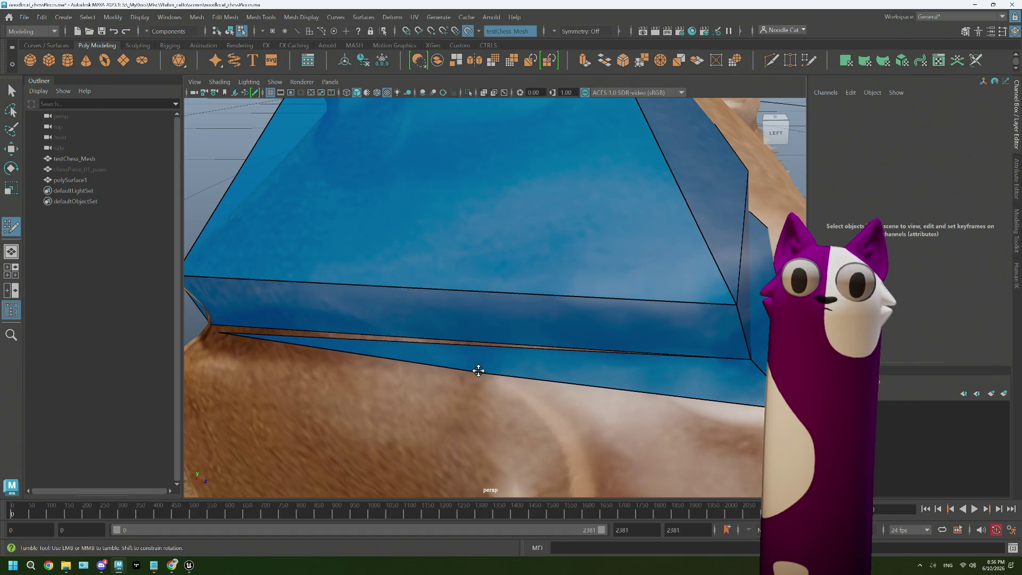
alt+drag(201, 354, 320, 372)
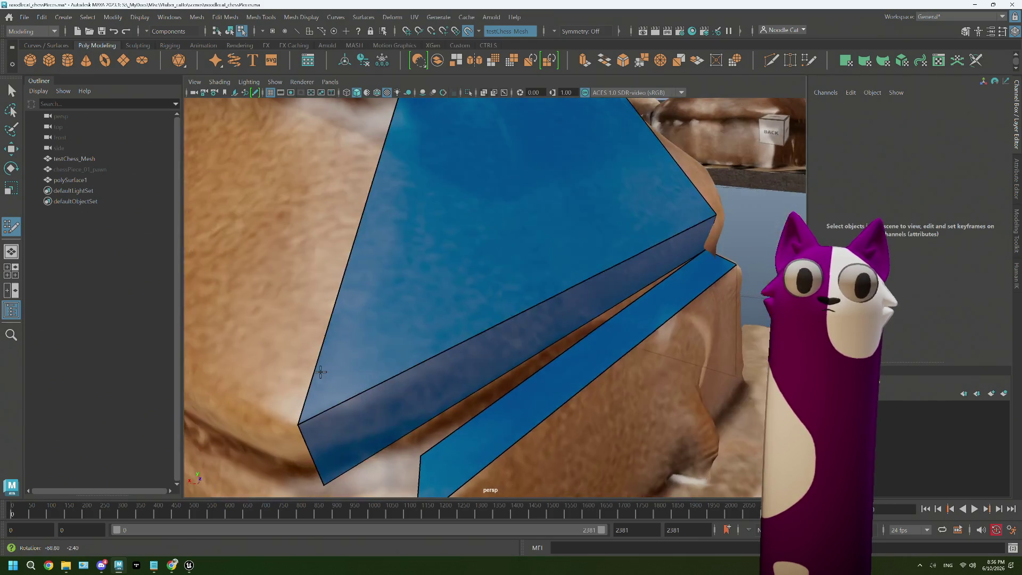
alt+middle_drag(408, 418, 496, 272)
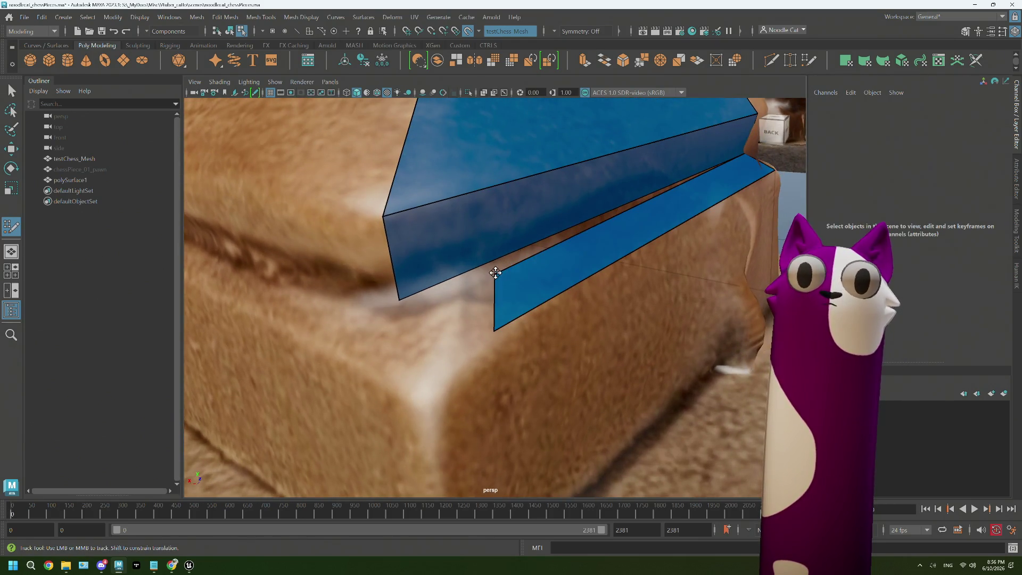
- Pull the lower face's corners onto the slab edges and cover the base's bare brown side with a quad
drag(496, 272, 393, 300)
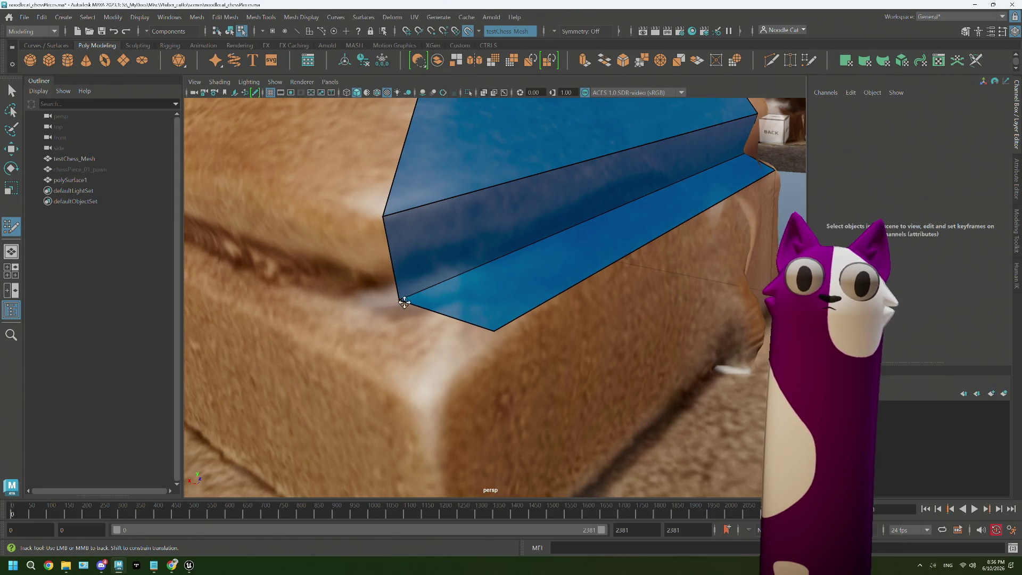
drag(494, 329, 422, 393)
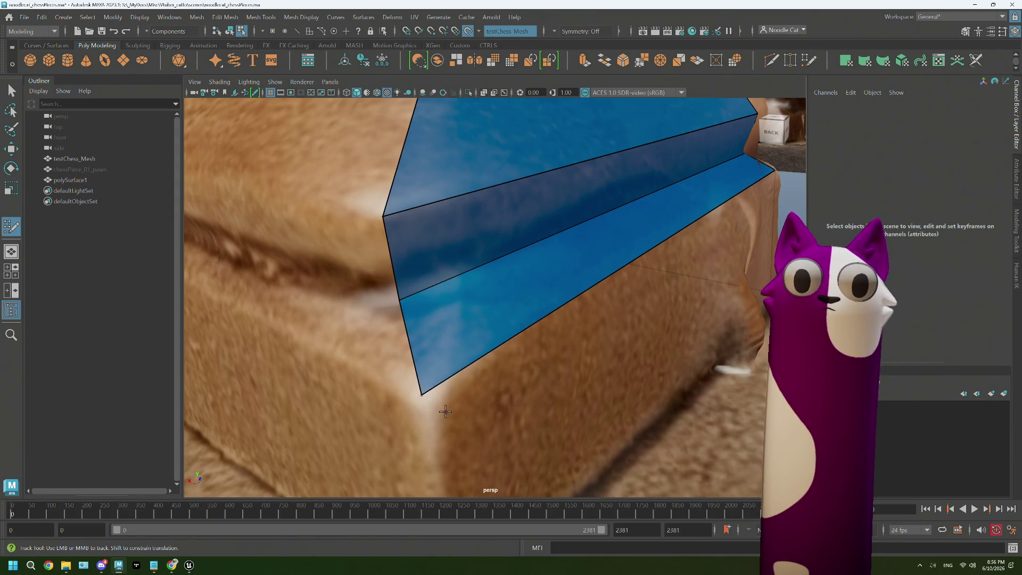
scroll(455, 316, up, 5)
scroll(373, 218, down, 5)
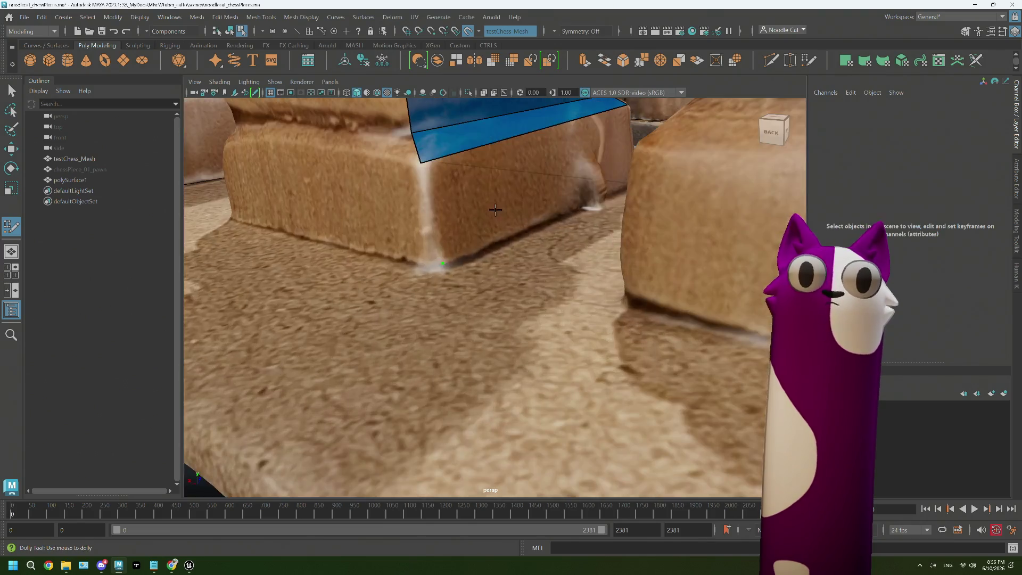
scroll(463, 284, up, 2)
alt+drag(469, 285, 502, 279)
scroll(501, 278, down, 4)
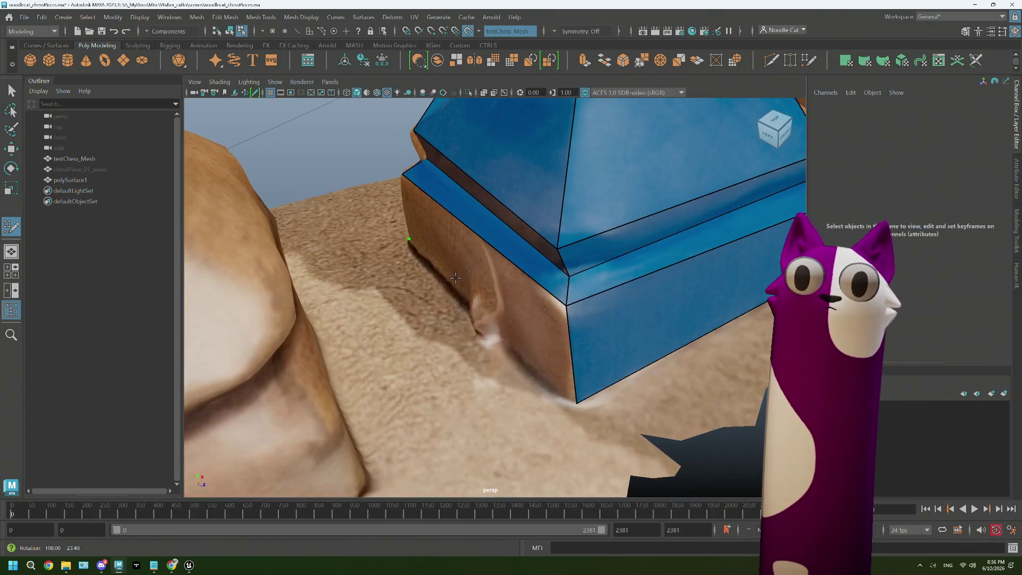
alt+drag(543, 328, 424, 250)
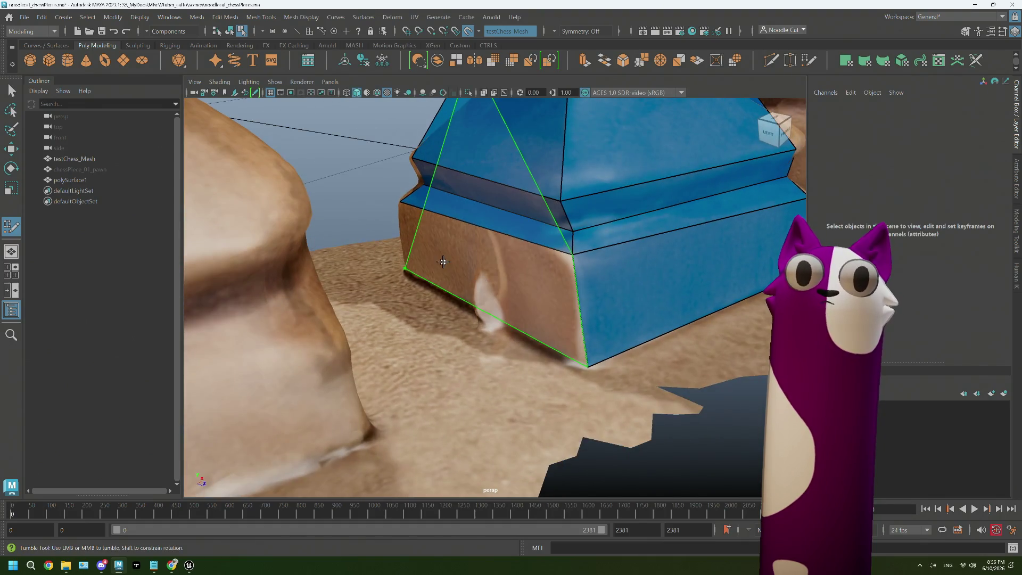
scroll(421, 247, up, 4)
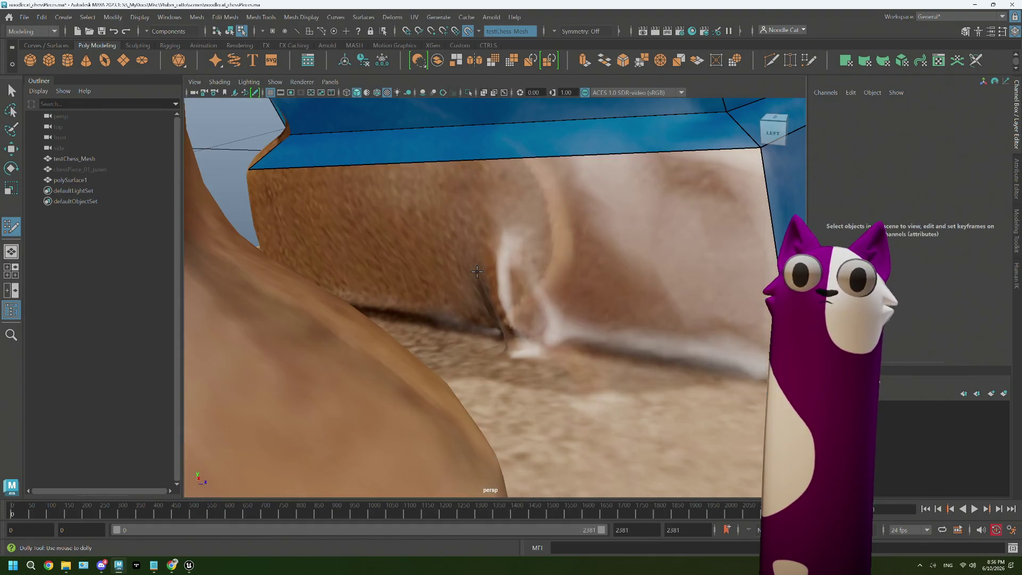
alt+middle_drag(421, 248, 259, 317)
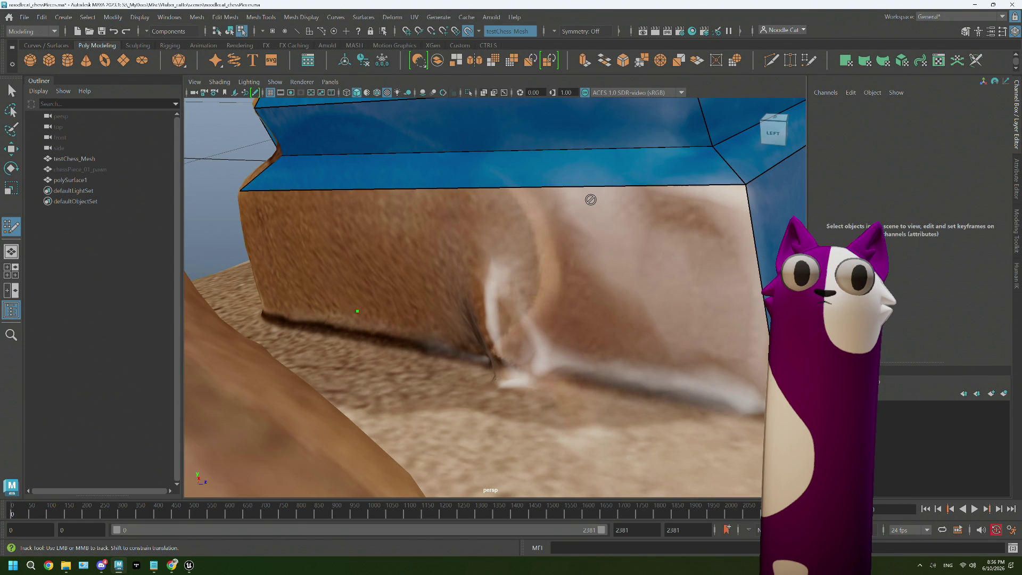
mouse_move(370, 251)
mouse_down()
mouse_move(262, 223)
mouse_move(264, 311)
mouse_move(365, 247)
mouse_up()
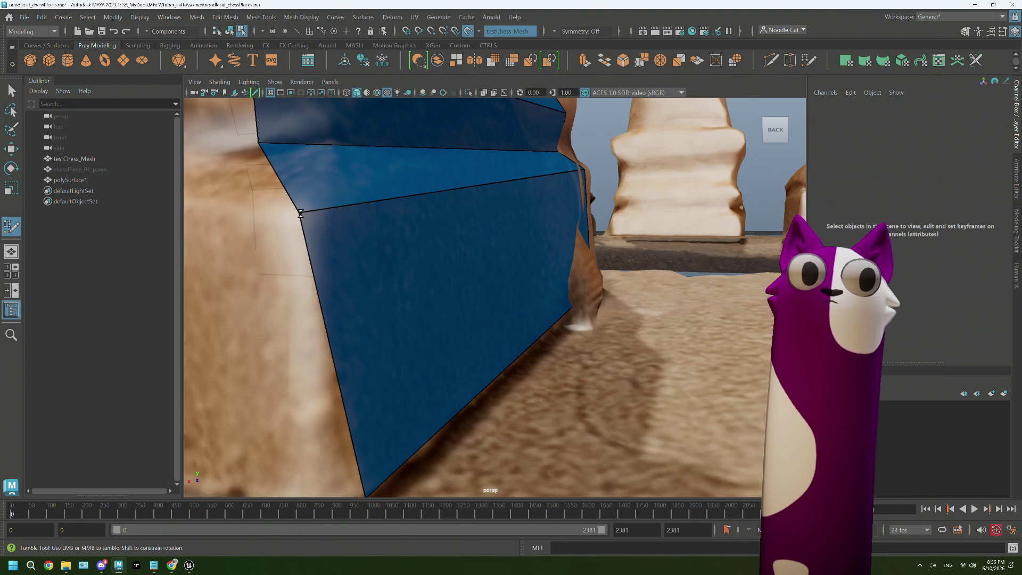
scroll(404, 337, down, 5)
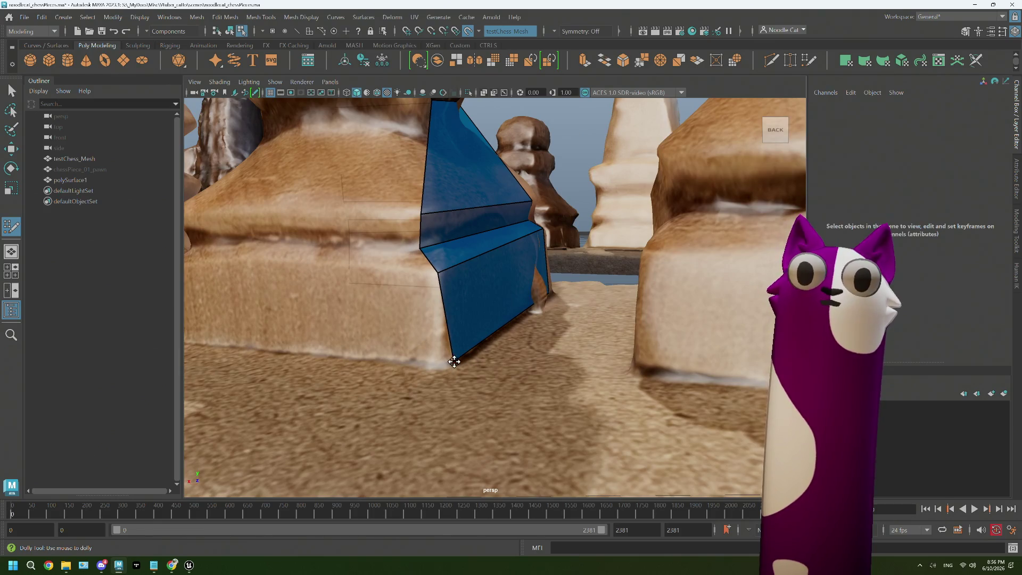
- Adjust the blue face's corner and add a retopology quad below the pawn's second ring
mouse_move(456, 364)
mouse_down()
mouse_move(412, 335)
mouse_move(379, 364)
mouse_move(445, 272)
mouse_up()
scroll(449, 364, down, 5)
scroll(412, 336, up, 3)
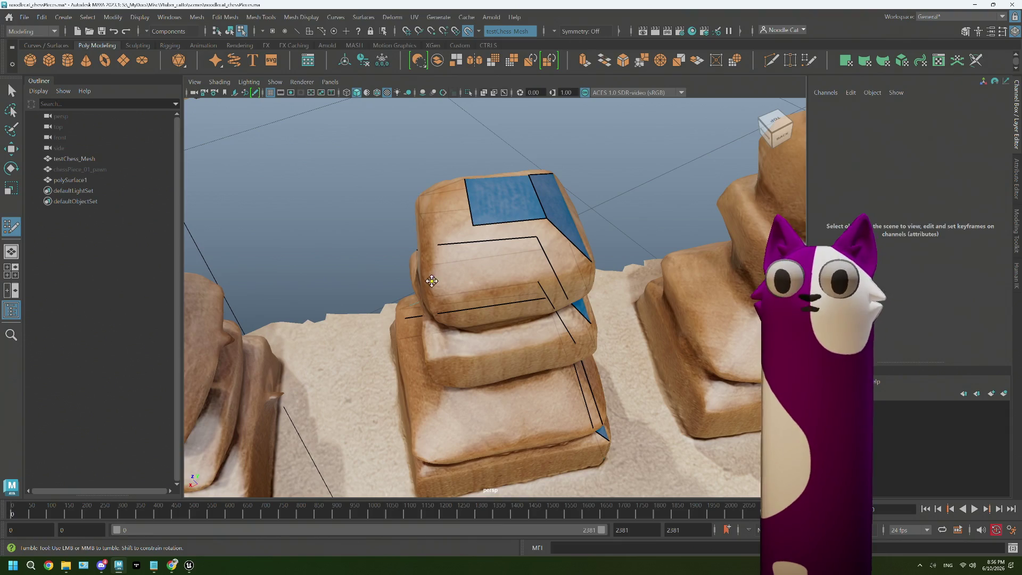
alt+drag(514, 250, 470, 227)
scroll(469, 226, up, 2)
alt+middle_drag(469, 226, 423, 198)
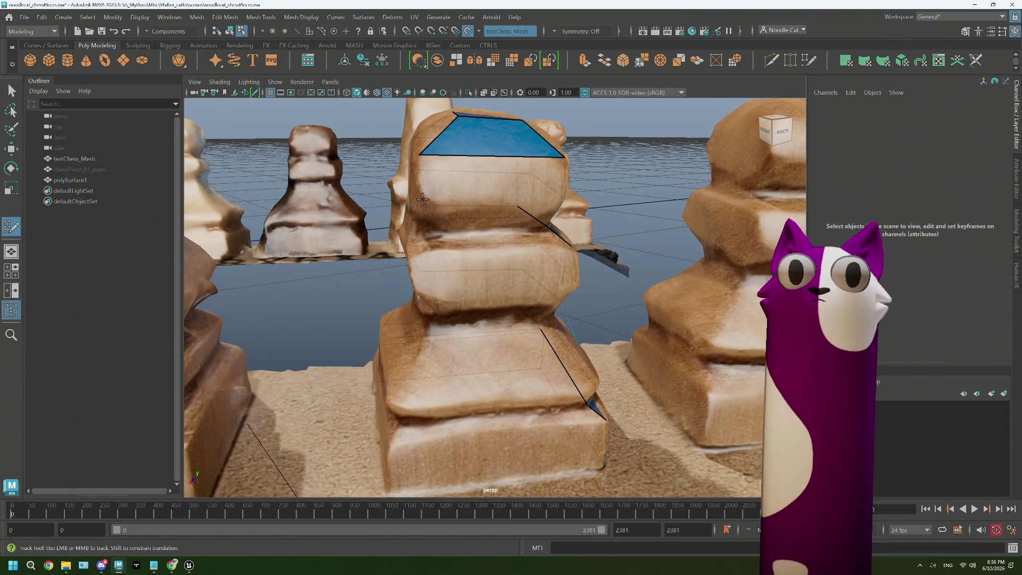
alt+drag(496, 177, 476, 185)
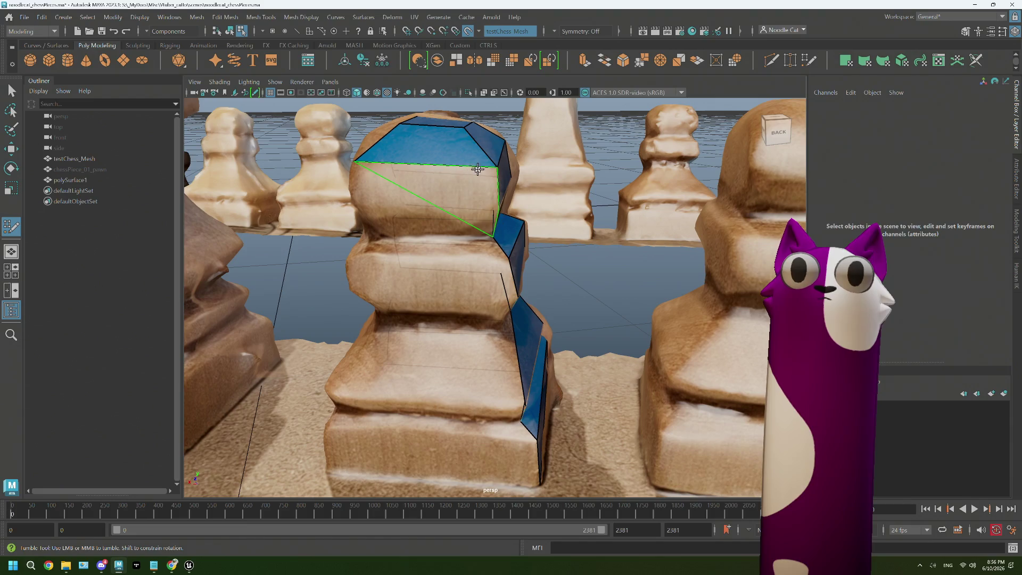
alt+drag(373, 178, 424, 211)
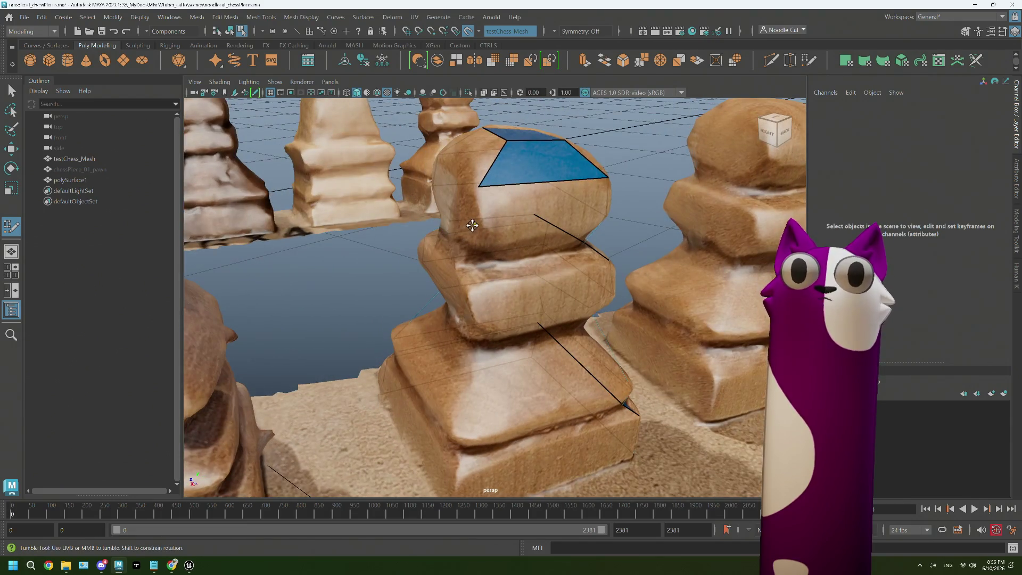
mouse_move(512, 214)
alt+mouse_down()
mouse_move(418, 179)
mouse_move(387, 207)
mouse_move(425, 214)
mouse_move(409, 215)
mouse_move(451, 240)
mouse_move(407, 304)
mouse_move(402, 348)
alt+mouse_up()
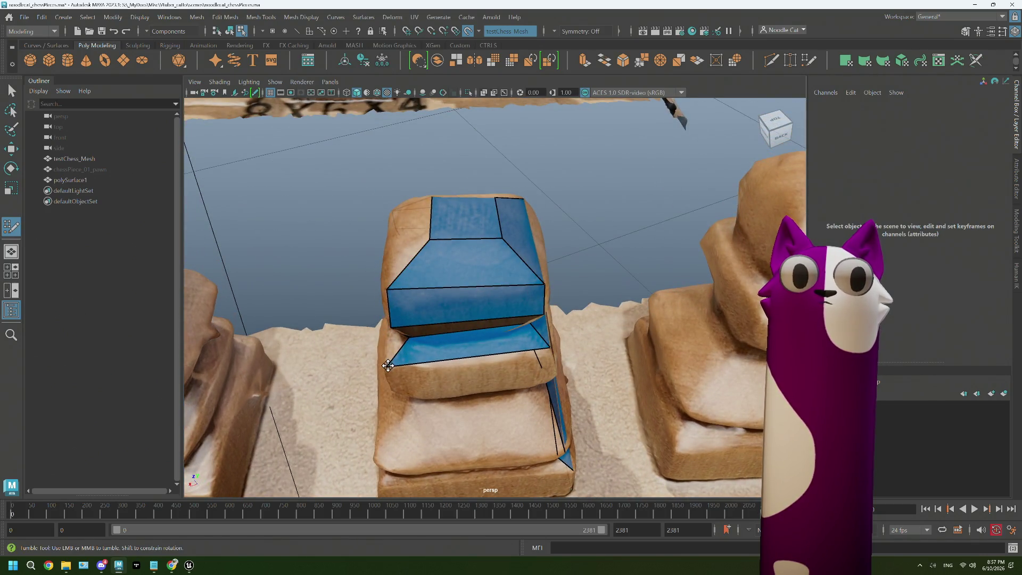
mouse_move(422, 376)
alt+mouse_down()
mouse_move(417, 360)
mouse_move(428, 359)
mouse_move(407, 283)
alt+mouse_up()
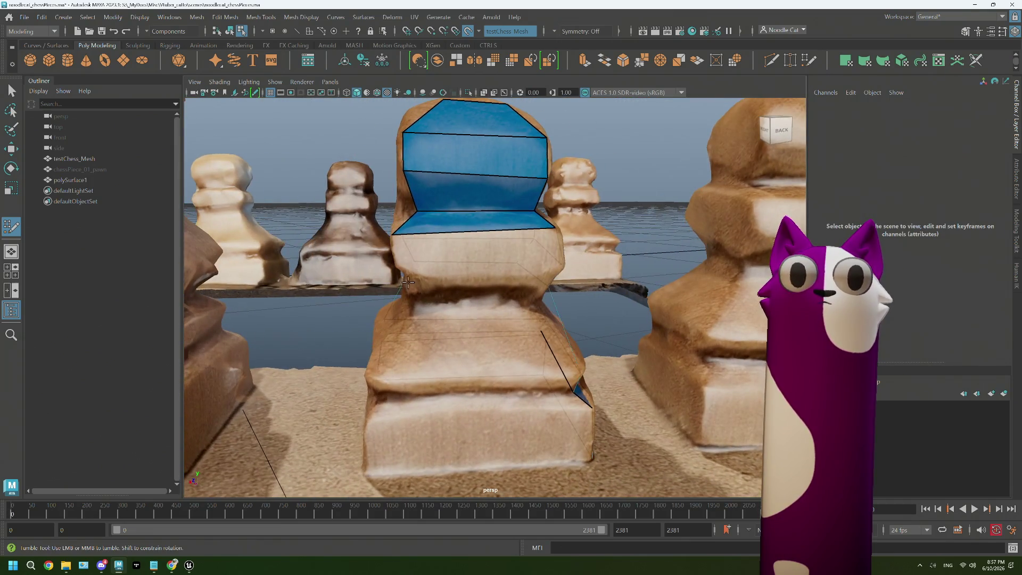
alt+drag(543, 237, 444, 258)
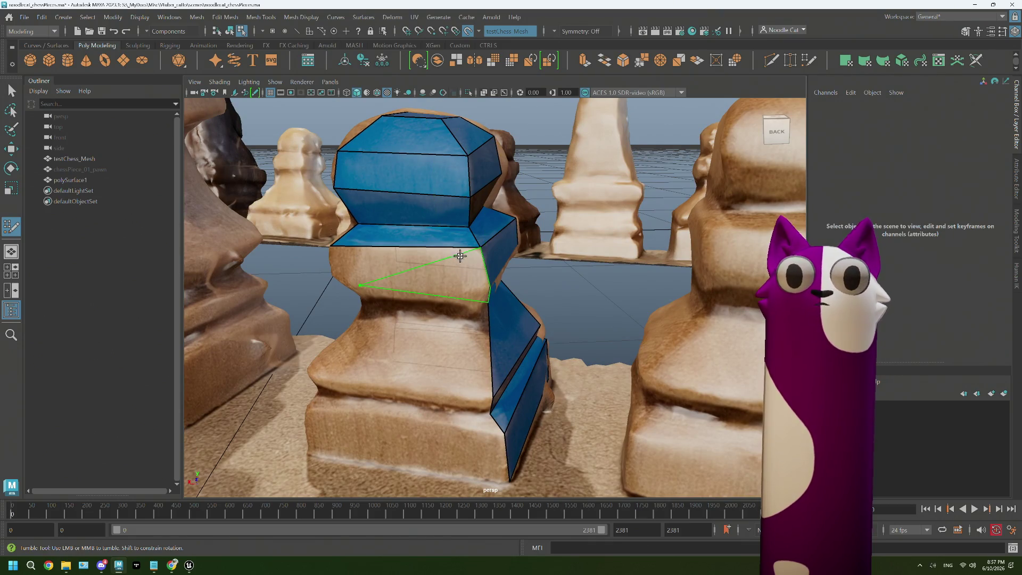
alt+drag(461, 252, 403, 285)
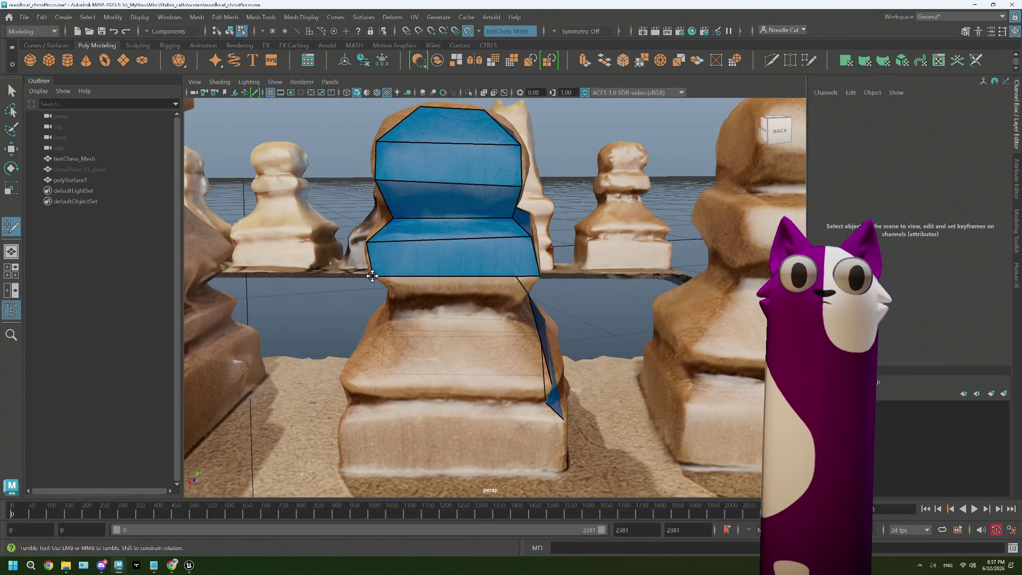
mouse_move(371, 276)
alt+mouse_down()
mouse_move(391, 288)
mouse_move(416, 249)
alt+mouse_up()
shift+click(412, 244)
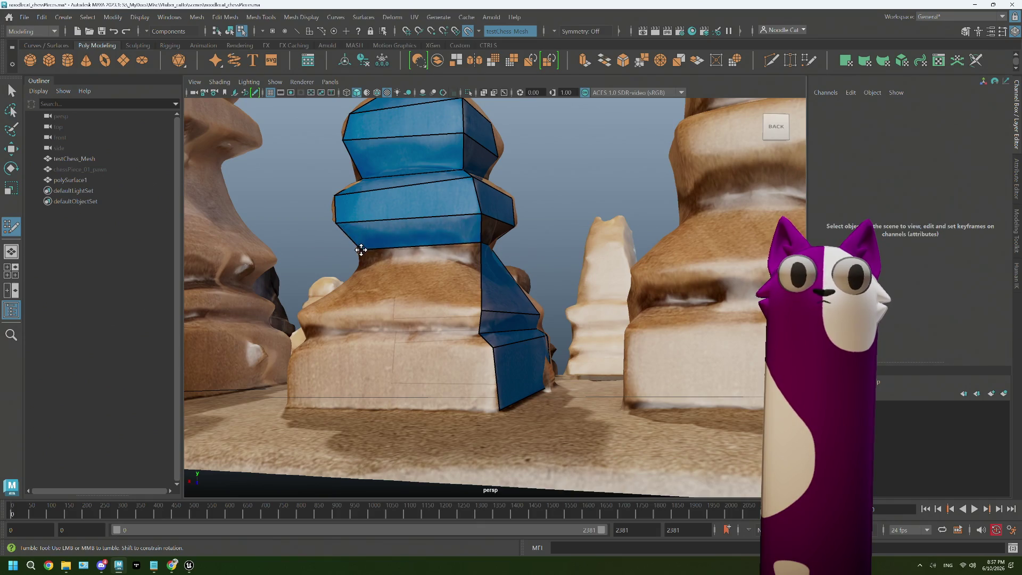
- Add three more retopology quads around the pawn's base slab
alt+drag(361, 251, 395, 261)
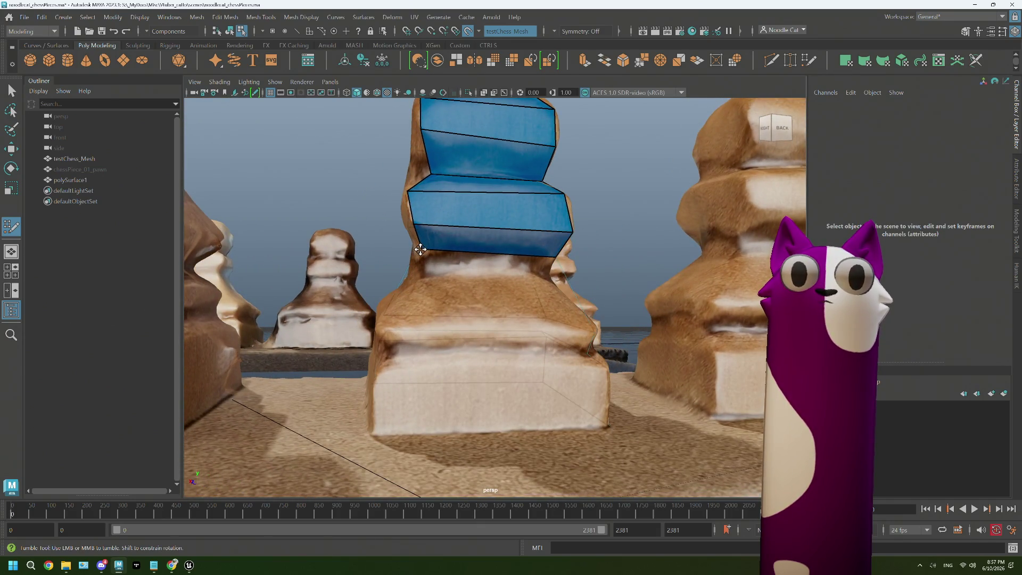
alt+drag(421, 256, 404, 278)
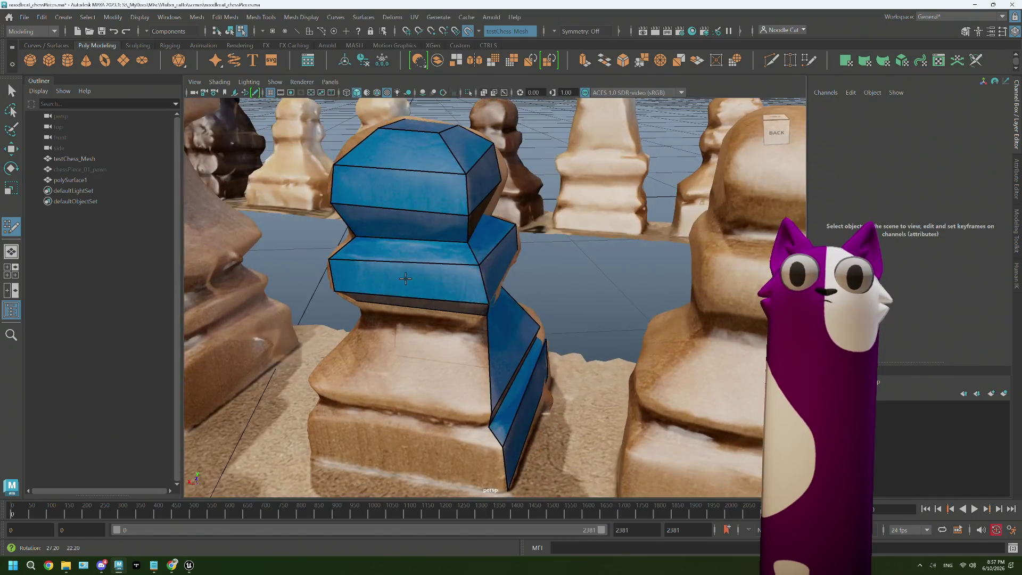
mouse_move(435, 332)
alt+mouse_down()
mouse_move(434, 349)
mouse_move(415, 267)
mouse_move(448, 338)
mouse_move(419, 364)
mouse_move(465, 343)
alt+mouse_up()
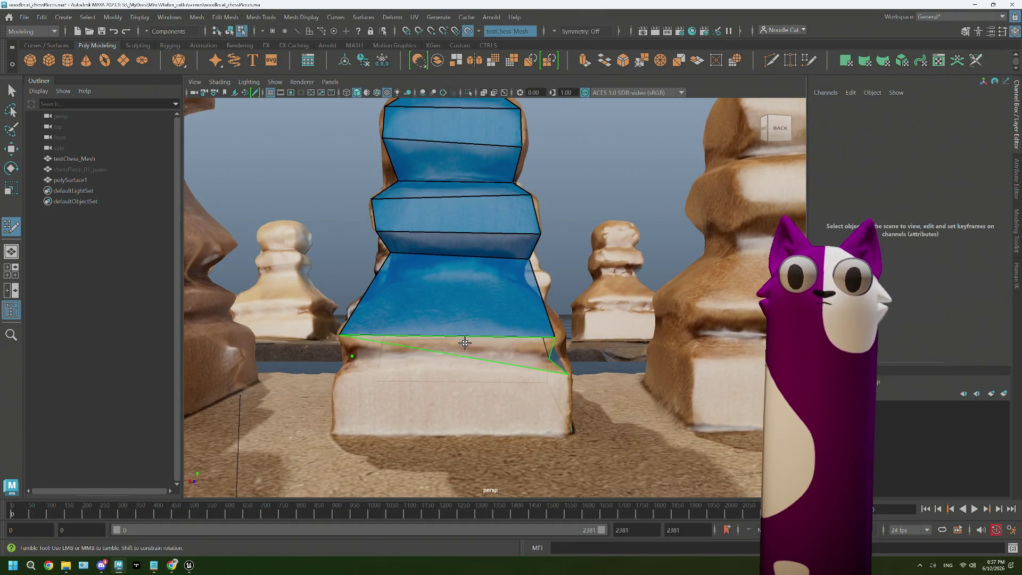
shift+click(451, 343)
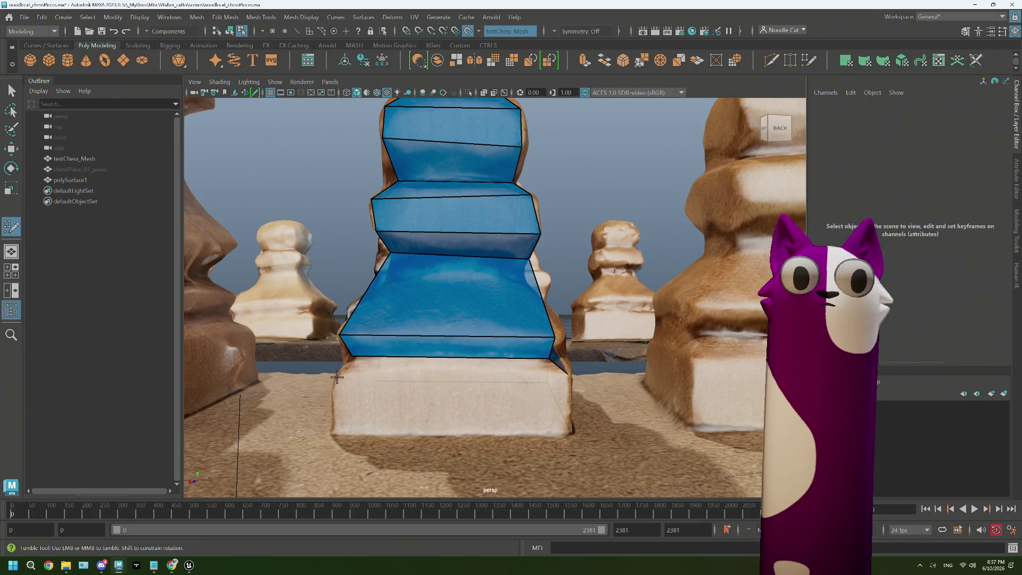
alt+drag(412, 366, 413, 388)
shift+click(408, 392)
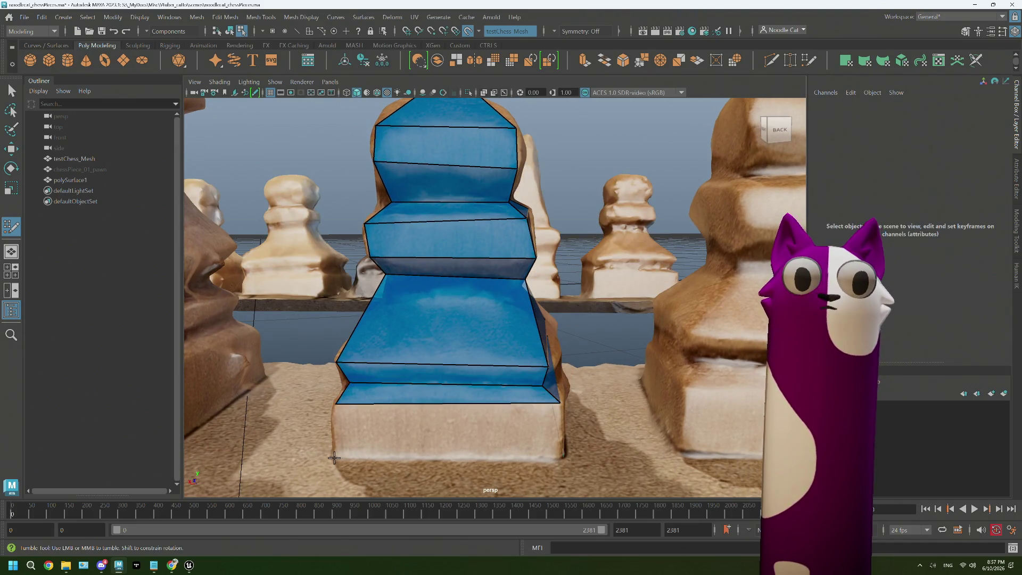
mouse_move(413, 439)
alt+mouse_down()
mouse_move(391, 434)
mouse_move(472, 411)
mouse_move(524, 437)
alt+mouse_up()
shift+click(450, 424)
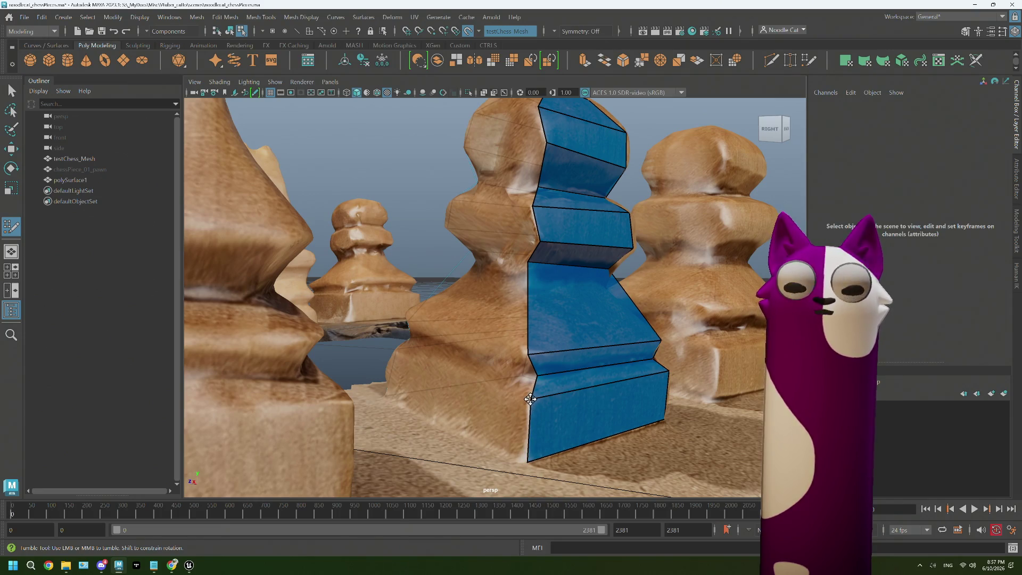
mouse_move(529, 398)
alt+mouse_down()
mouse_move(462, 384)
mouse_move(588, 319)
alt+mouse_up()
alt+middle_drag(589, 319, 529, 263)
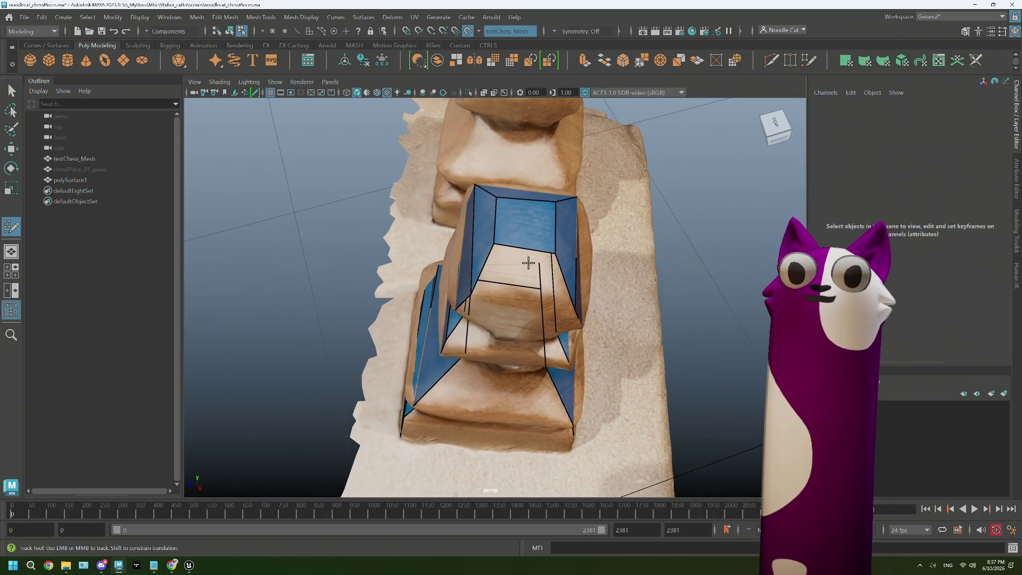
mouse_move(529, 263)
alt+mouse_down()
mouse_move(435, 303)
mouse_move(480, 201)
alt+mouse_up()
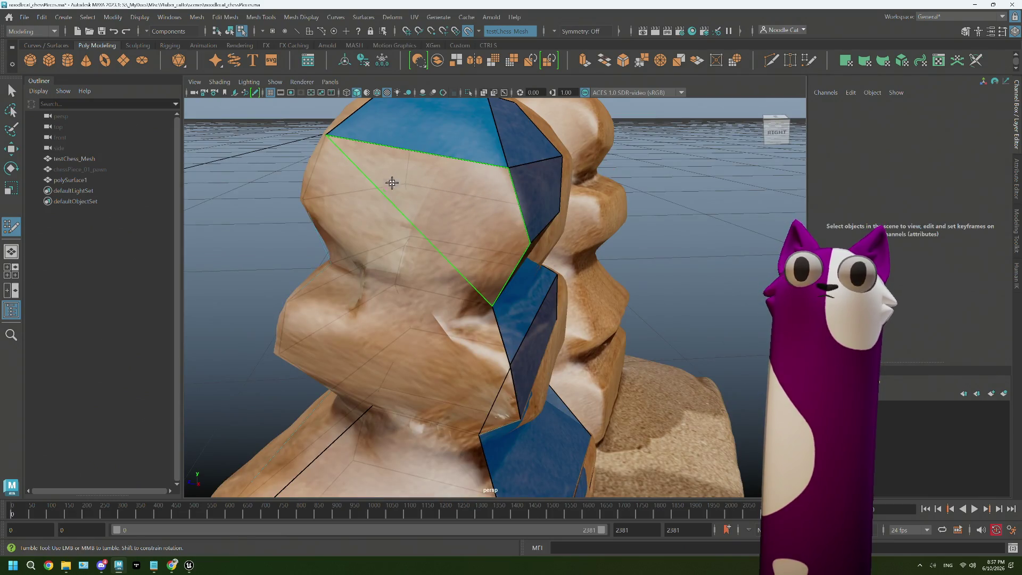
alt+drag(391, 184, 475, 299)
scroll(528, 342, up, 5)
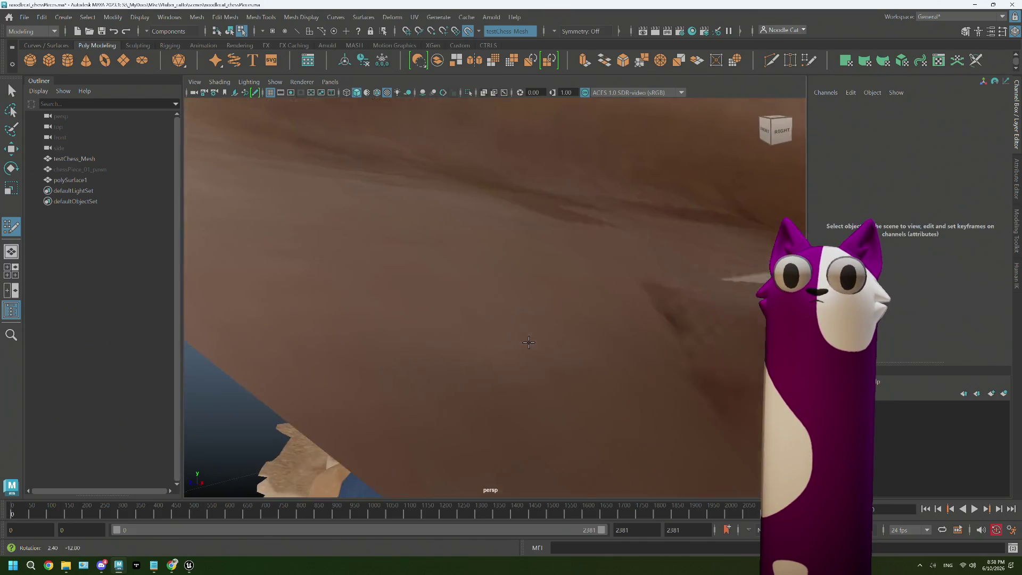
alt+right_drag(528, 342, 423, 371)
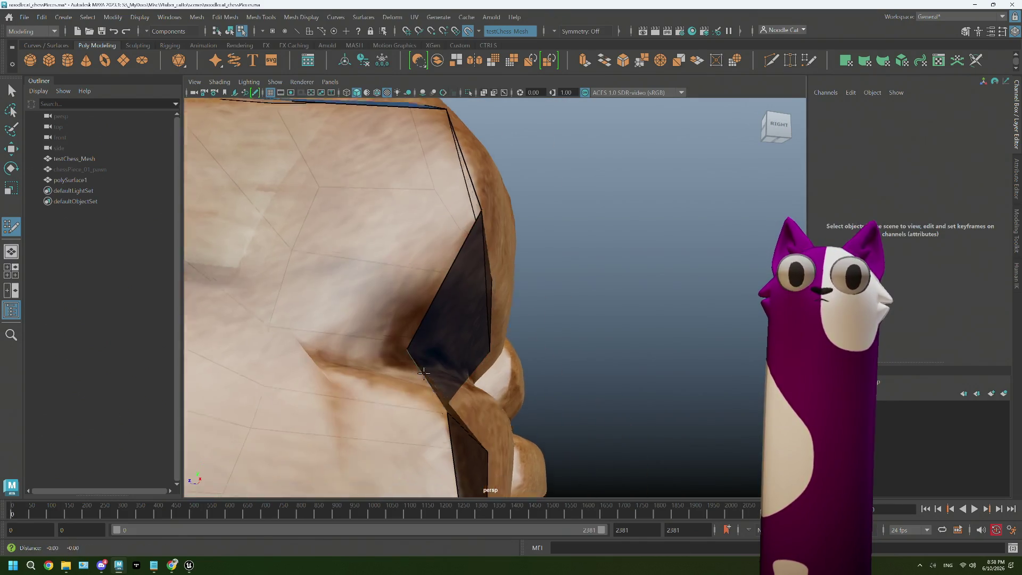
alt+drag(423, 371, 483, 354)
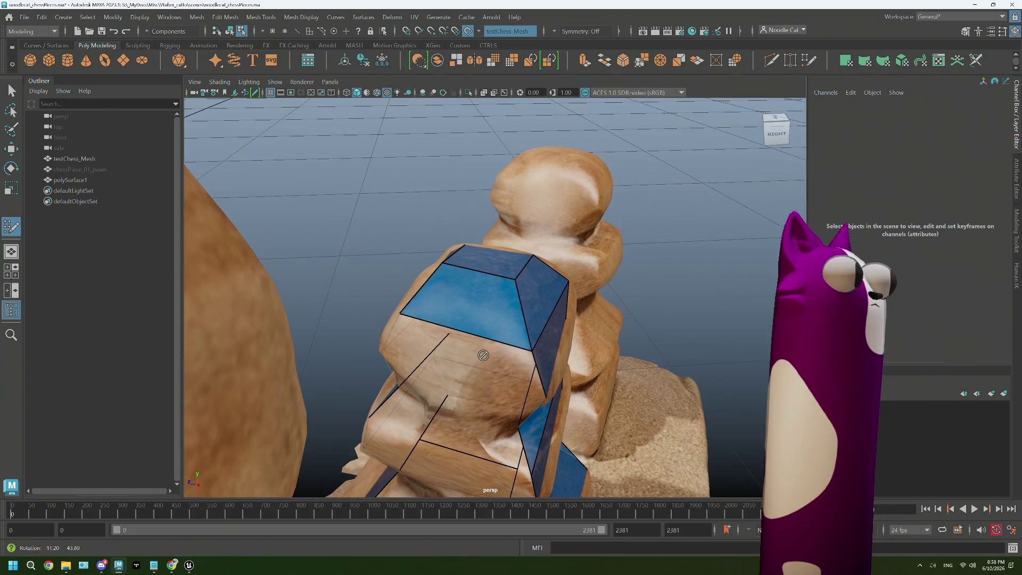
alt+middle_drag(483, 354, 510, 416)
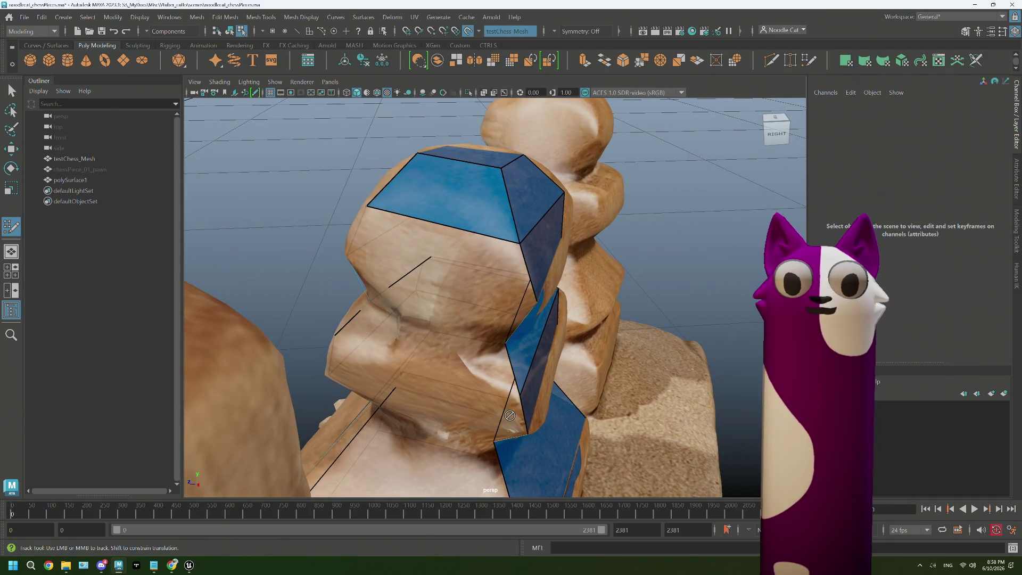
alt+drag(339, 360, 414, 304)
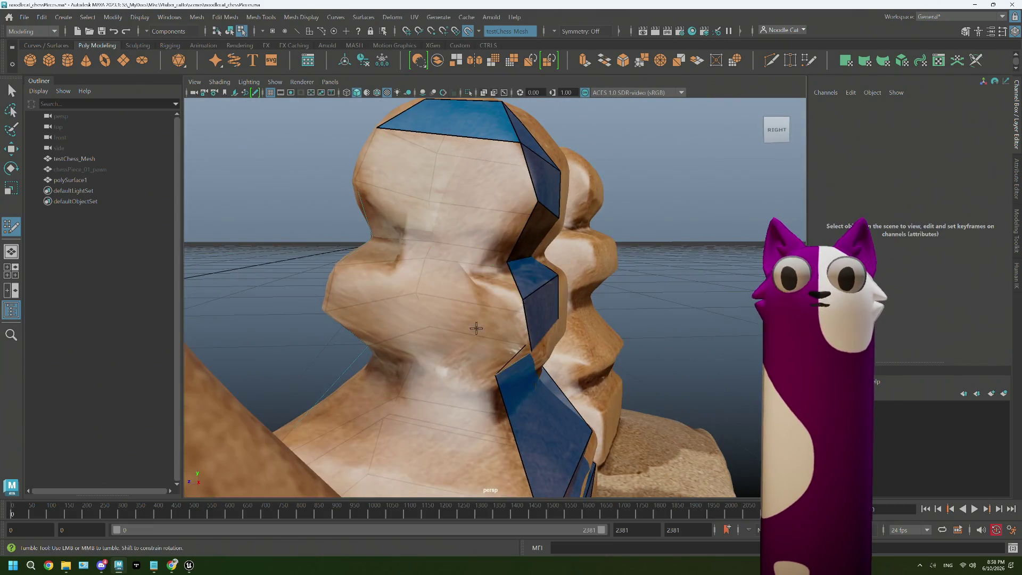
alt+right_drag(433, 255, 449, 250)
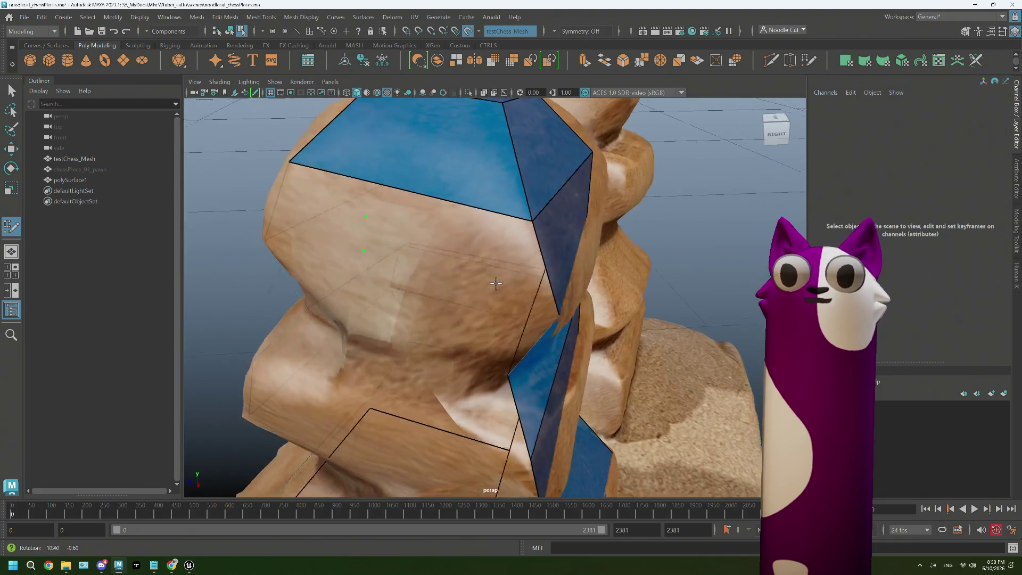
mouse_move(440, 260)
alt+mouse_down()
mouse_move(472, 245)
mouse_move(403, 232)
mouse_move(445, 235)
mouse_move(423, 200)
alt+mouse_up()
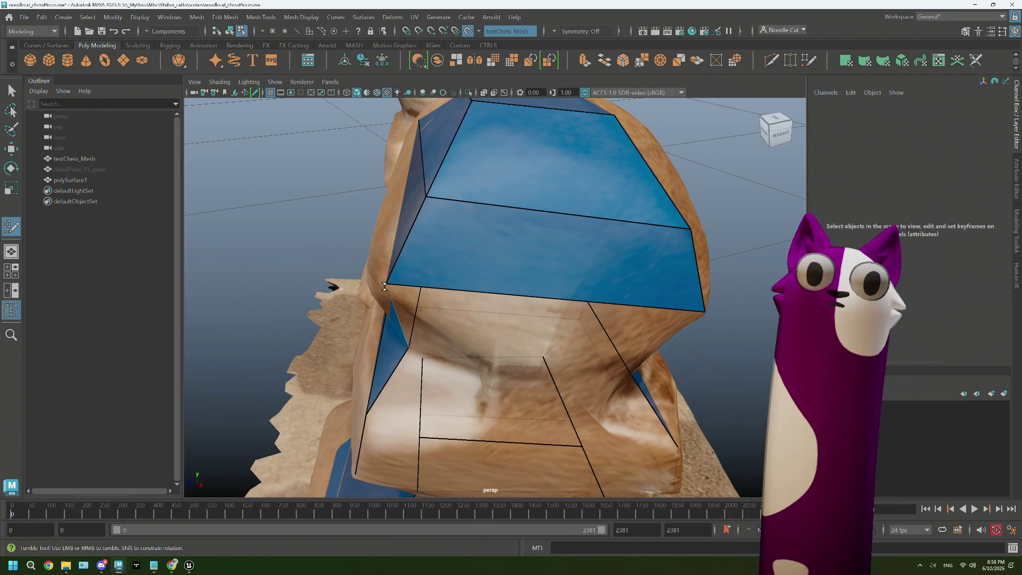
- Cut a new edge with Multi-Cut and add a quad under the top ring, closing its gap
alt+drag(430, 315, 490, 268)
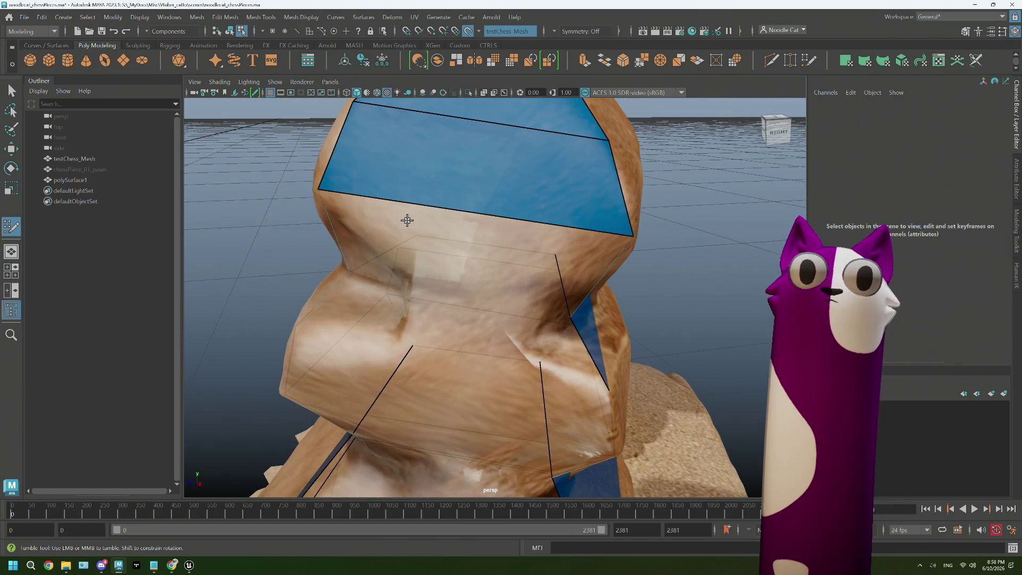
click(416, 236)
click(354, 272)
key(Return)
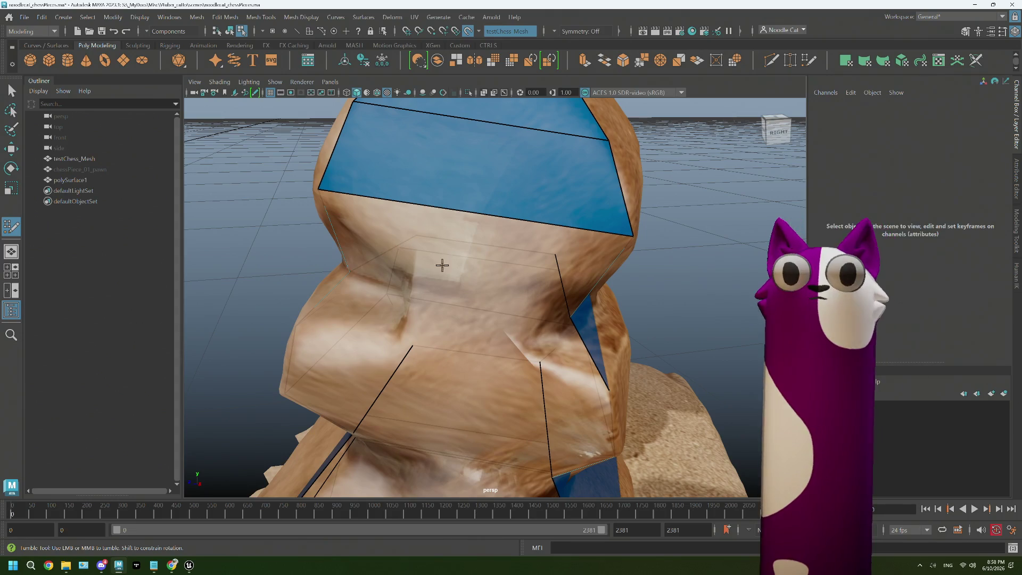
shift+click(528, 258)
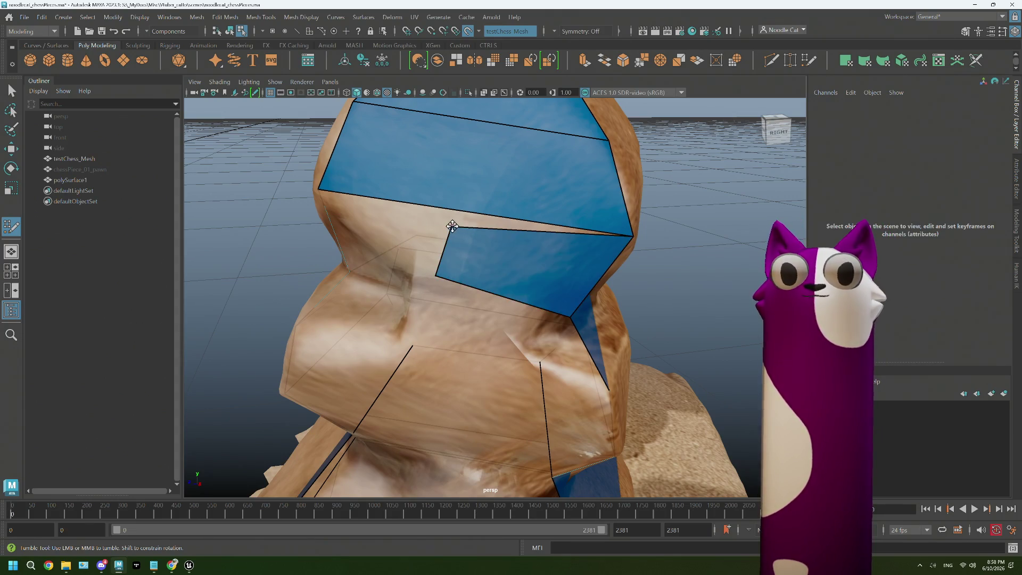
drag(452, 227, 318, 189)
- Create a second neck quad, pull its vertex into place and extend faces downward
mouse_move(436, 272)
alt+mouse_down()
mouse_move(605, 325)
mouse_move(468, 328)
mouse_move(490, 347)
alt+mouse_up()
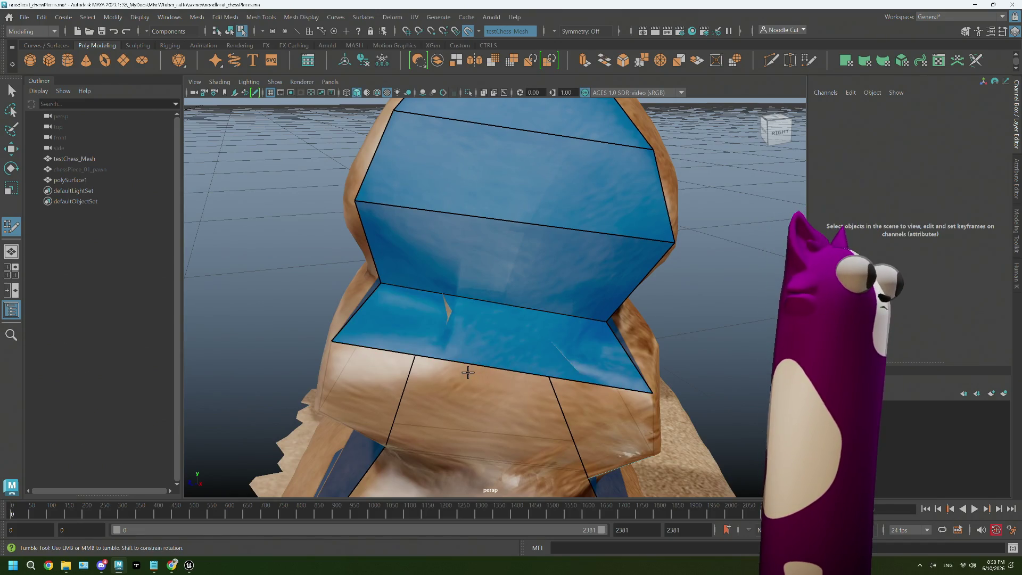
alt+drag(477, 369, 475, 364)
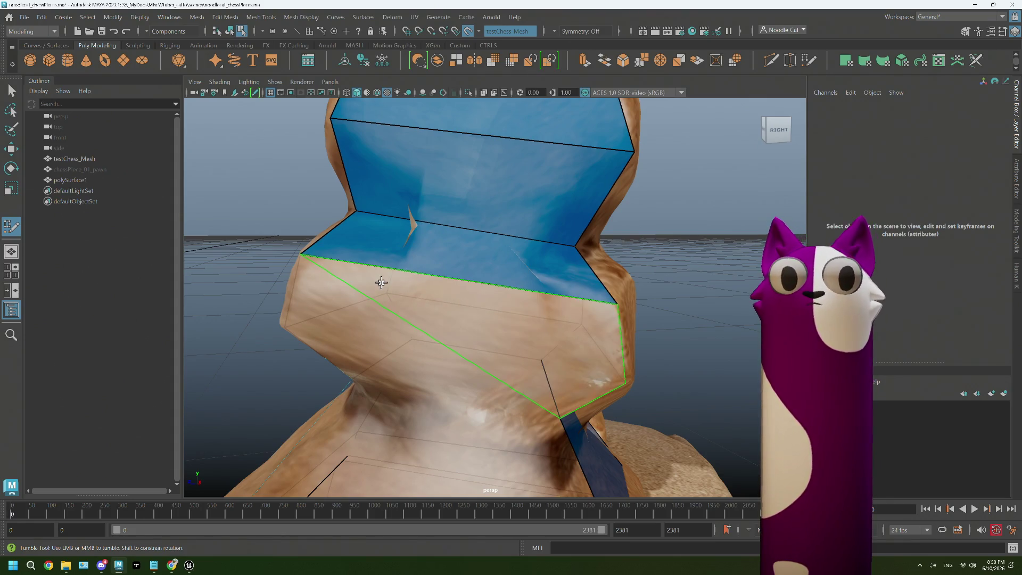
mouse_move(381, 284)
alt+mouse_down()
mouse_move(403, 314)
mouse_move(347, 287)
alt+mouse_up()
alt+drag(278, 312, 300, 320)
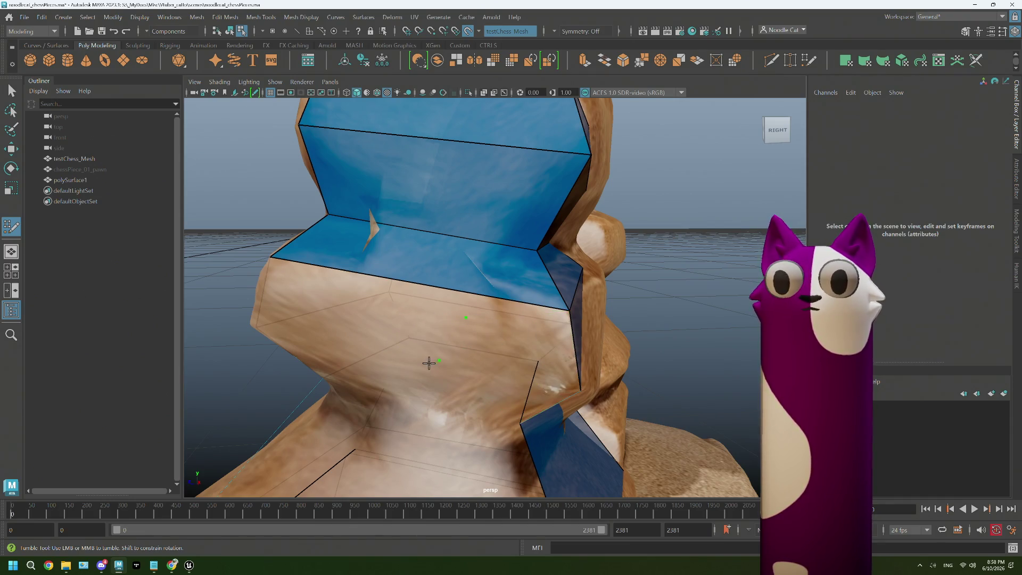
shift+click(529, 340)
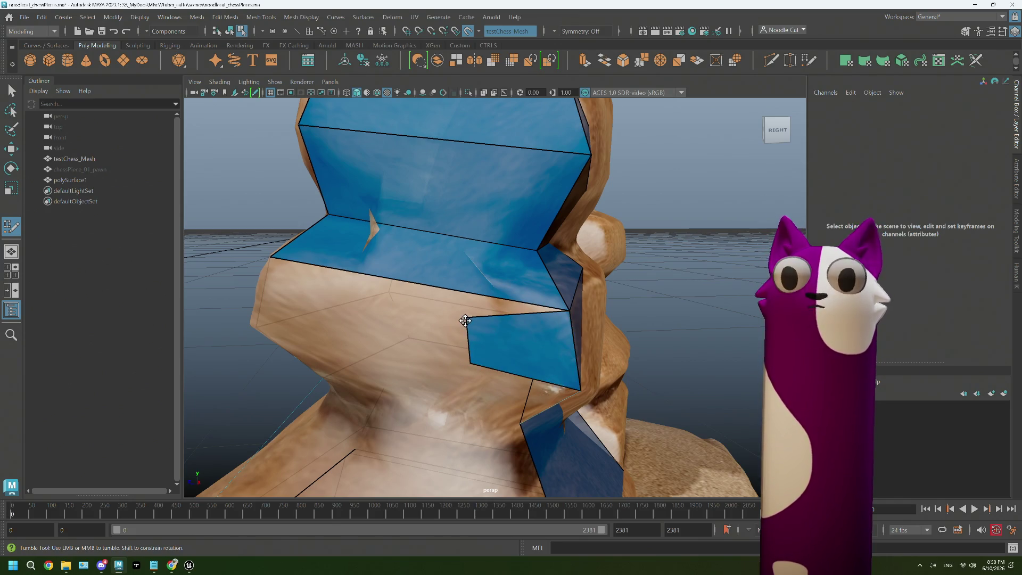
drag(466, 318, 269, 258)
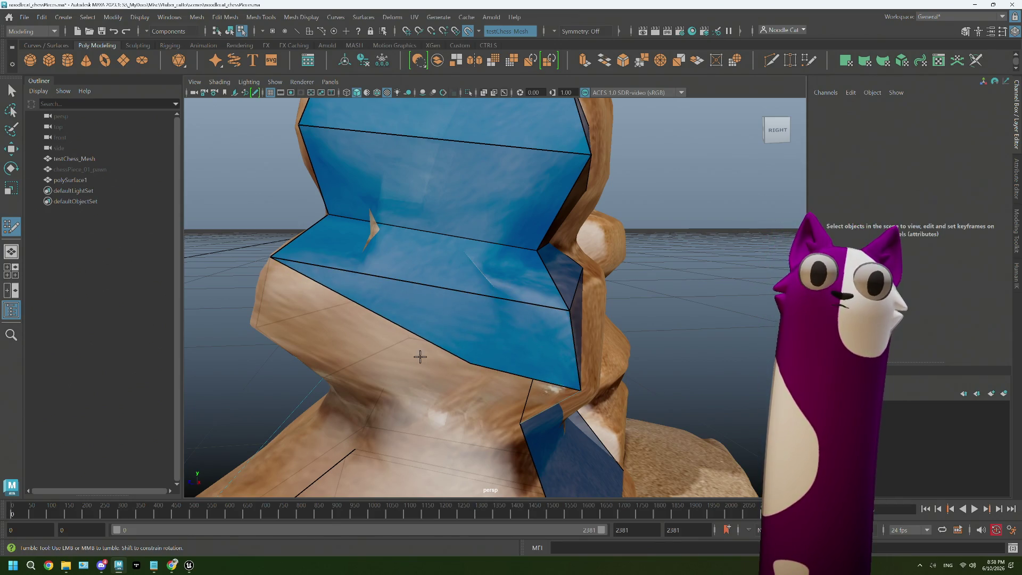
mouse_move(469, 363)
mouse_down()
mouse_move(269, 331)
mouse_move(378, 361)
mouse_up()
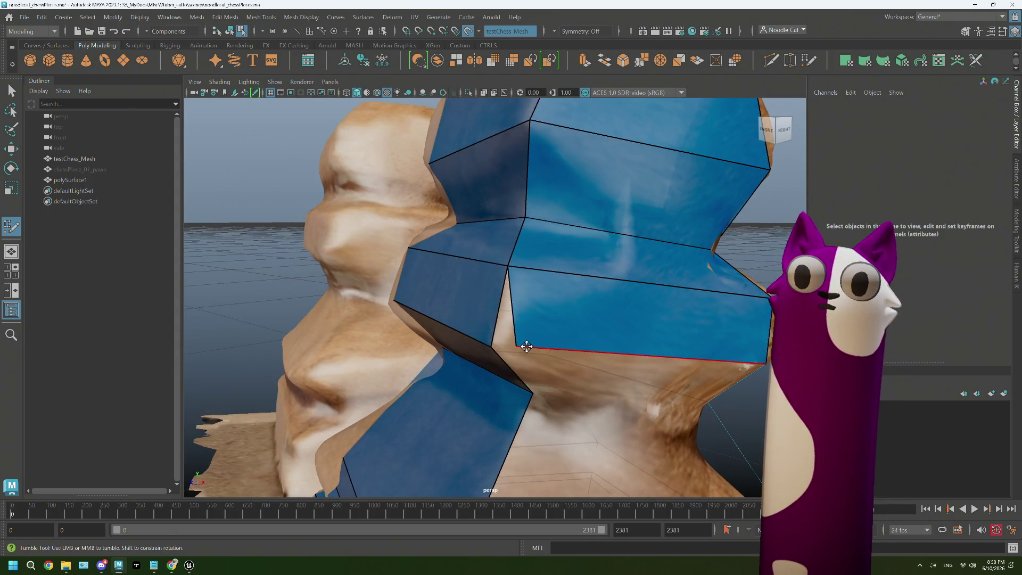
- Extend a blue band below the border edge and seat its lower vertex on the base
drag(526, 347, 497, 353)
alt+right_drag(497, 354, 505, 356)
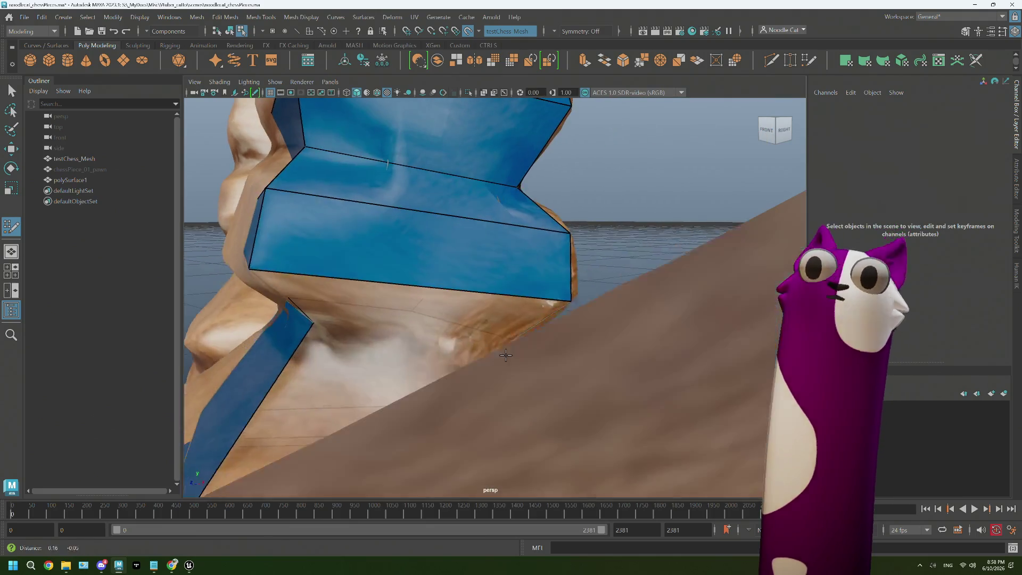
mouse_move(506, 356)
alt+mouse_down()
mouse_move(383, 336)
mouse_move(343, 302)
alt+mouse_up()
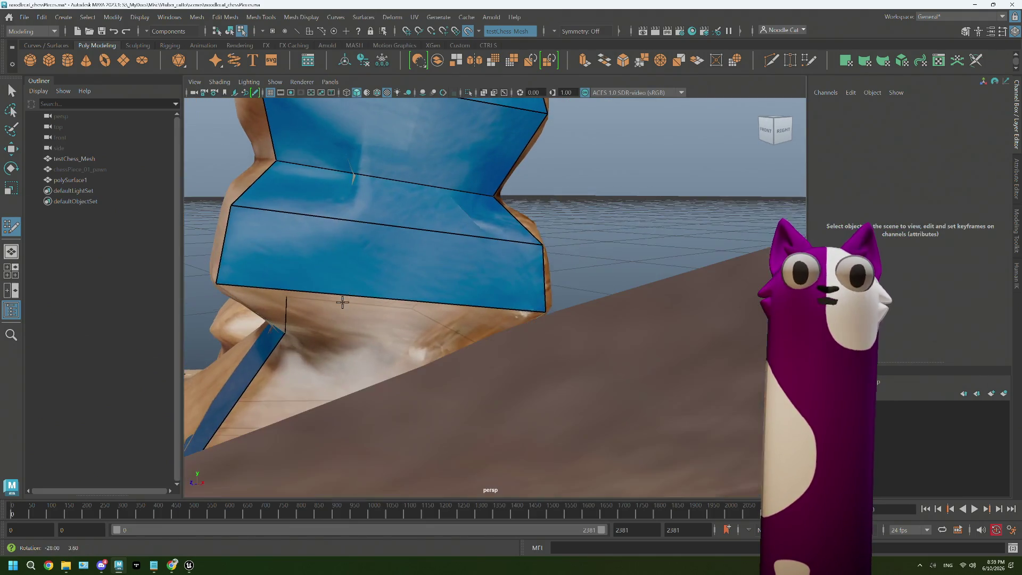
alt+right_drag(375, 315, 381, 337)
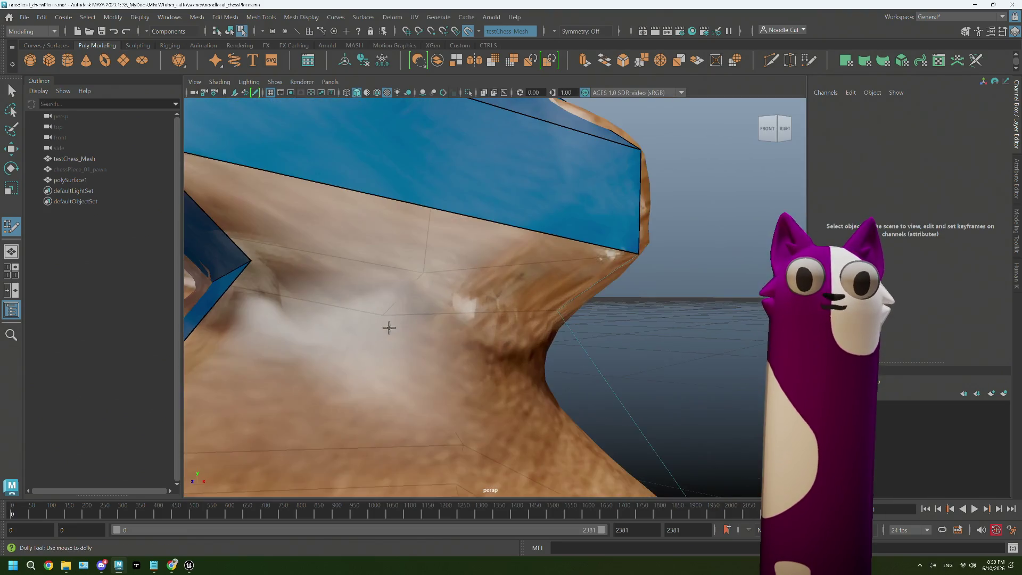
alt+middle_drag(390, 327, 438, 323)
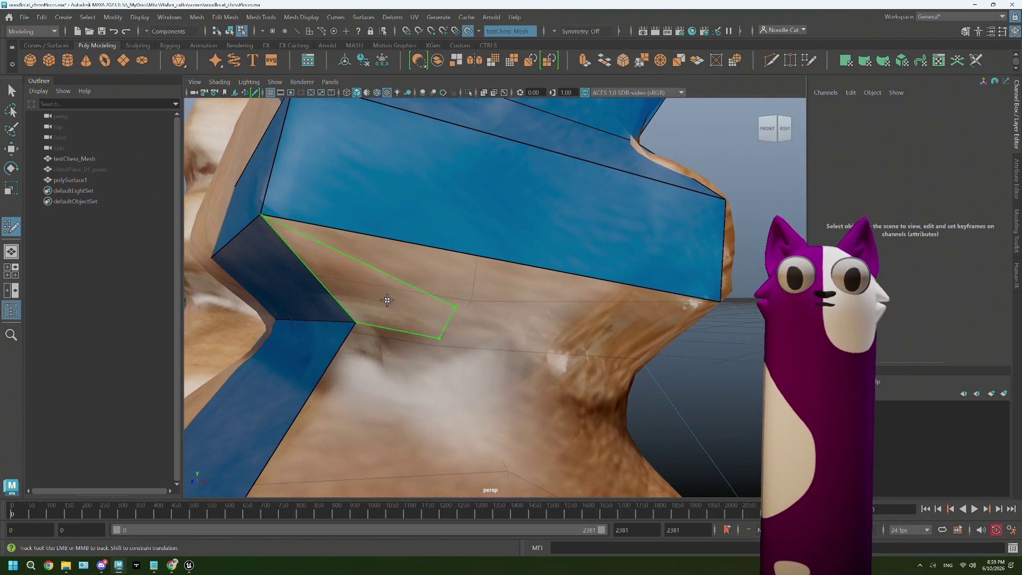
mouse_move(388, 296)
mouse_down()
mouse_move(721, 303)
mouse_move(700, 302)
mouse_up()
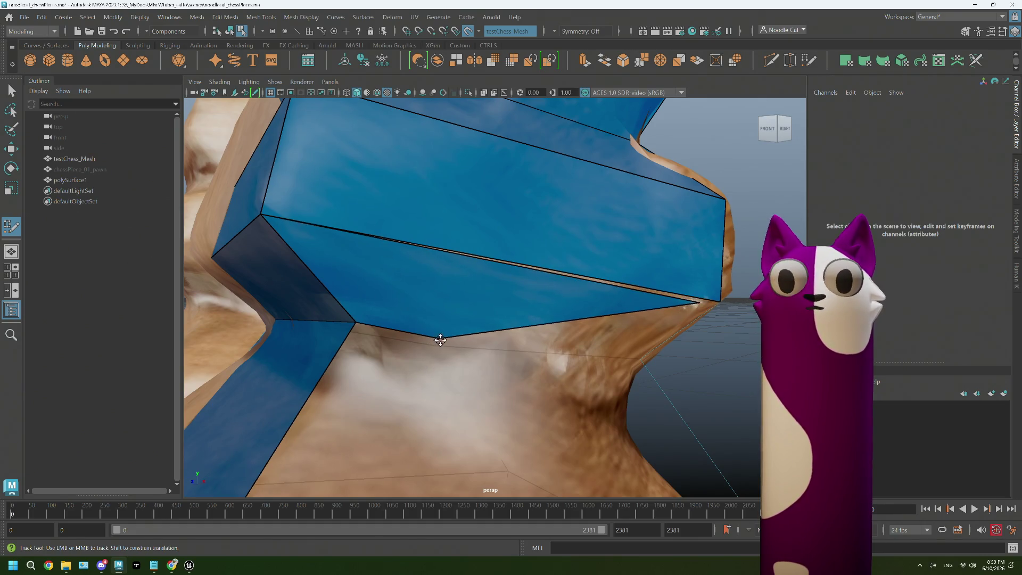
alt+drag(611, 342, 625, 330)
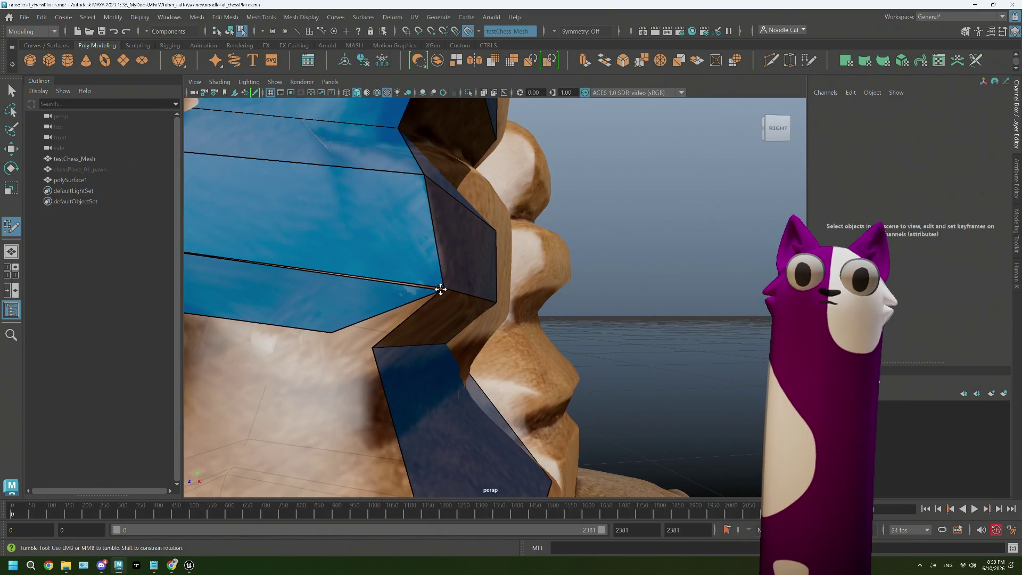
drag(331, 332, 355, 342)
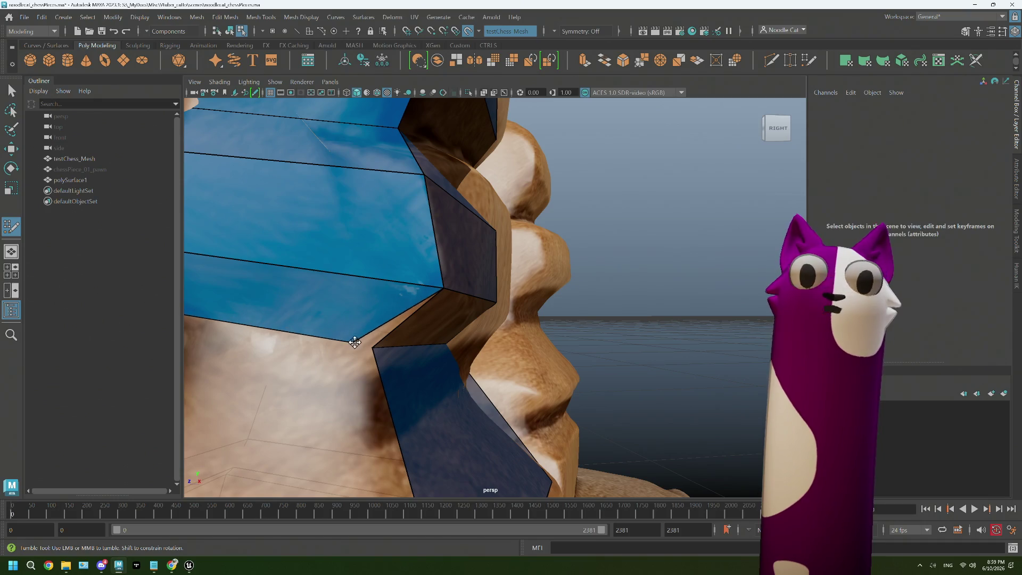
- Snap the band's remaining vertices onto the corners of the pawn's base tiers
mouse_move(342, 395)
alt+mouse_down()
mouse_move(415, 369)
mouse_move(392, 392)
alt+mouse_up()
alt+middle_drag(392, 392, 436, 362)
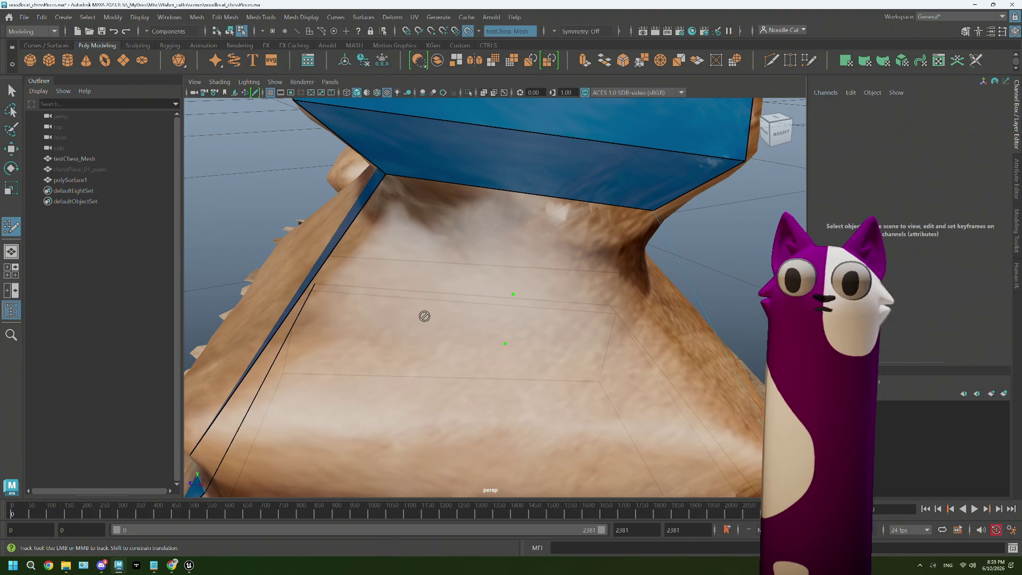
mouse_move(388, 306)
alt+mouse_down()
mouse_move(459, 326)
mouse_move(414, 239)
mouse_move(566, 168)
alt+mouse_up()
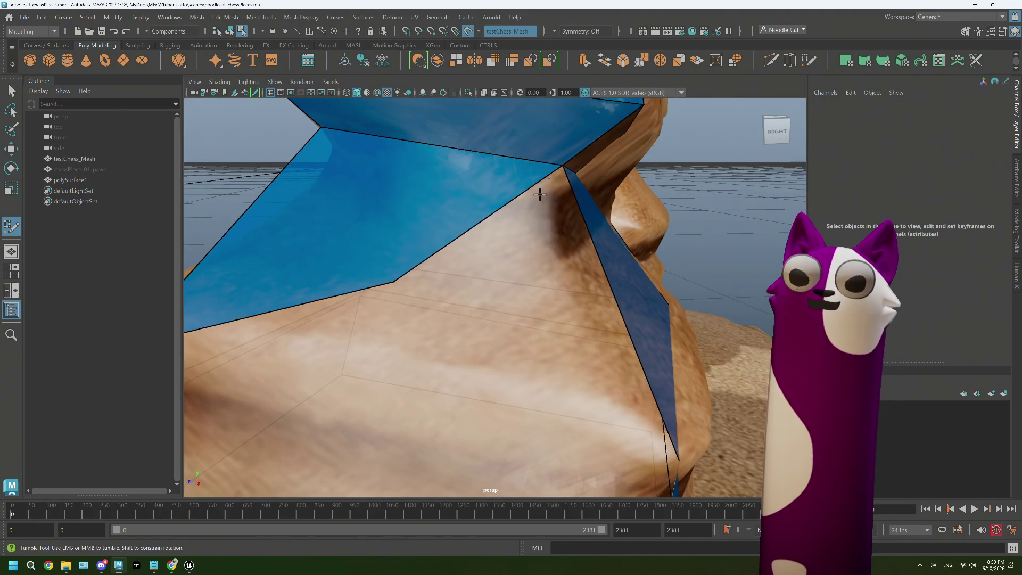
alt+drag(394, 283, 606, 461)
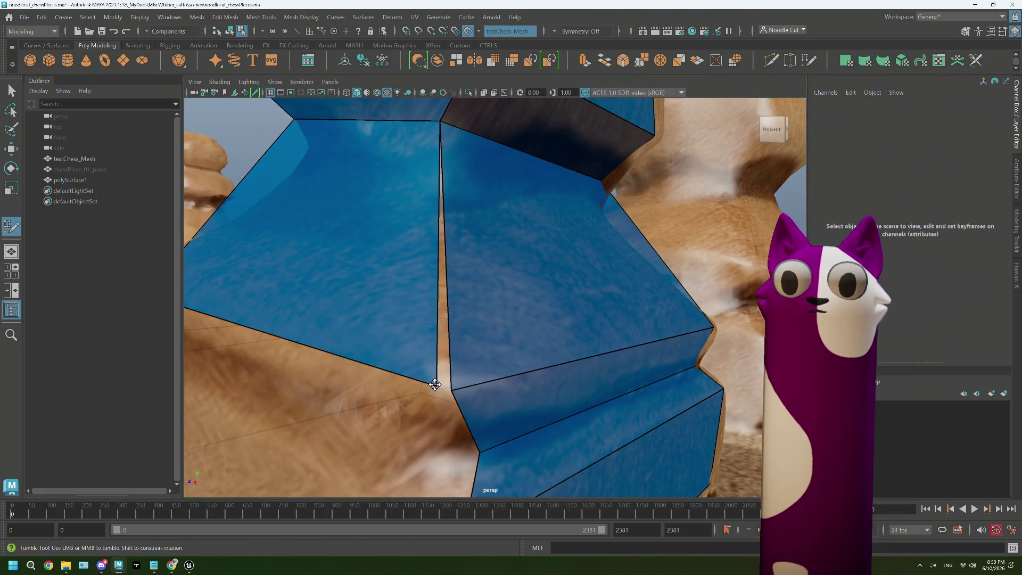
drag(434, 385, 451, 390)
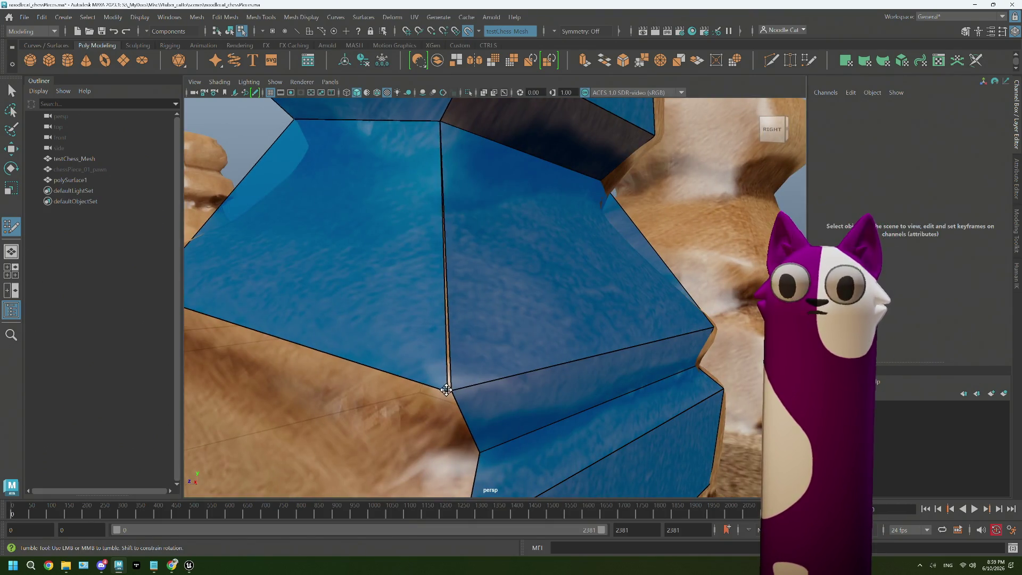
mouse_move(430, 434)
alt+mouse_down()
mouse_move(446, 418)
mouse_move(295, 241)
alt+mouse_up()
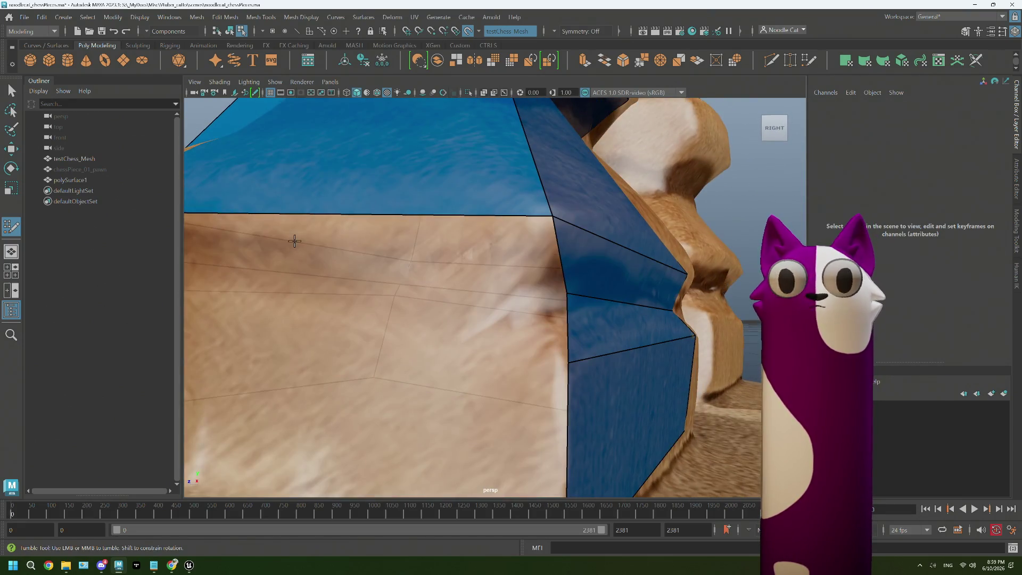
mouse_move(434, 250)
alt+mouse_down()
mouse_move(372, 251)
mouse_move(751, 305)
alt+mouse_up()
drag(687, 289, 364, 243)
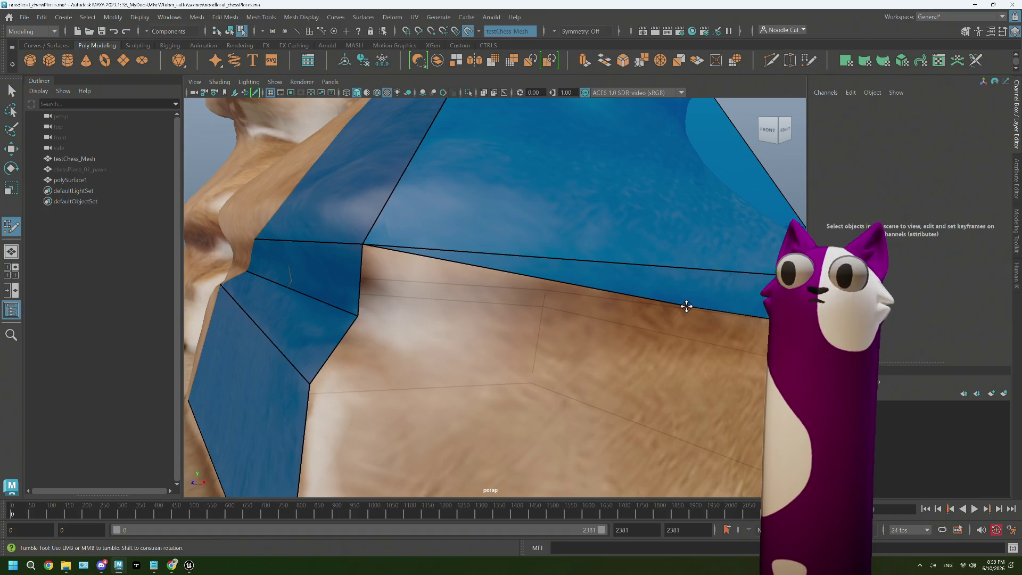
mouse_move(677, 305)
mouse_down()
mouse_move(358, 315)
mouse_move(299, 299)
mouse_move(393, 320)
mouse_move(647, 412)
mouse_move(566, 417)
mouse_up()
alt+middle_drag(567, 418, 568, 431)
drag(563, 434, 588, 408)
alt+drag(579, 444, 530, 411)
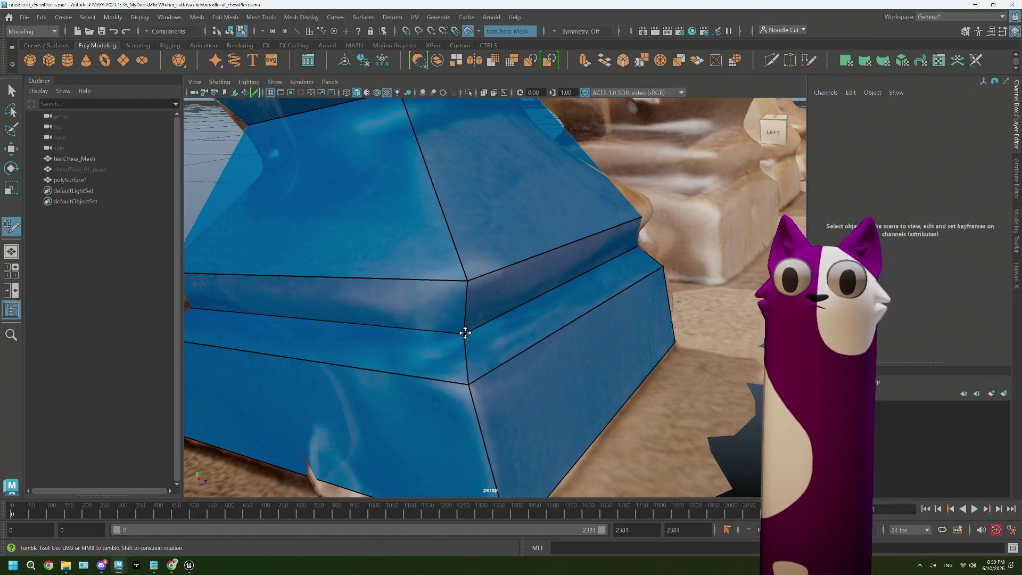
mouse_move(467, 331)
alt+mouse_down()
mouse_move(490, 340)
mouse_move(456, 338)
alt+mouse_up()
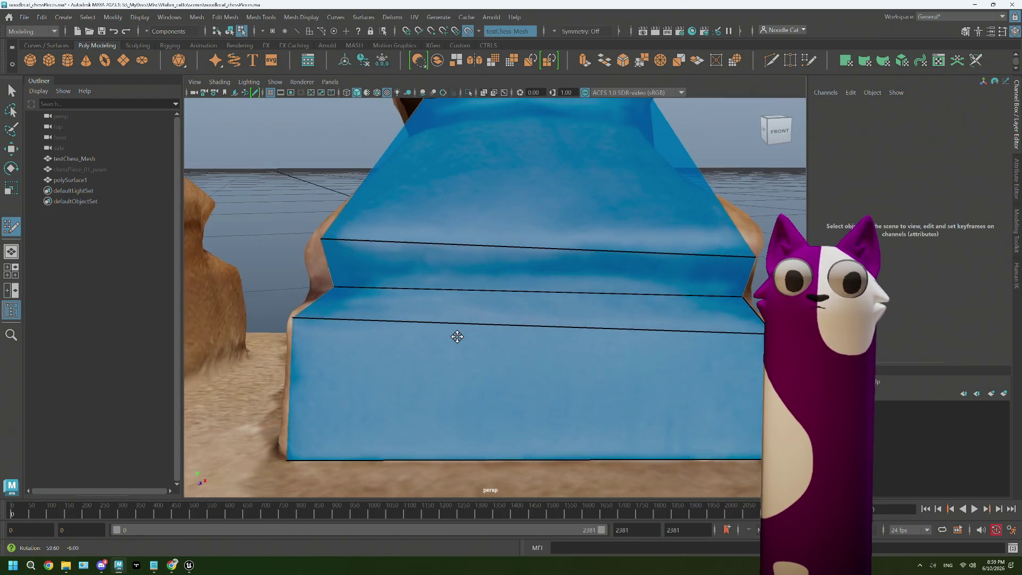
- Stretch the wedge face along the base edge and snap its vertices to the box corner
click(459, 338)
scroll(463, 338, down, 3)
scroll(586, 335, down, 1)
mouse_move(586, 335)
alt+mouse_down()
mouse_move(554, 342)
mouse_move(588, 336)
mouse_move(632, 260)
mouse_move(580, 333)
alt+mouse_up()
alt+right_drag(579, 333, 577, 361)
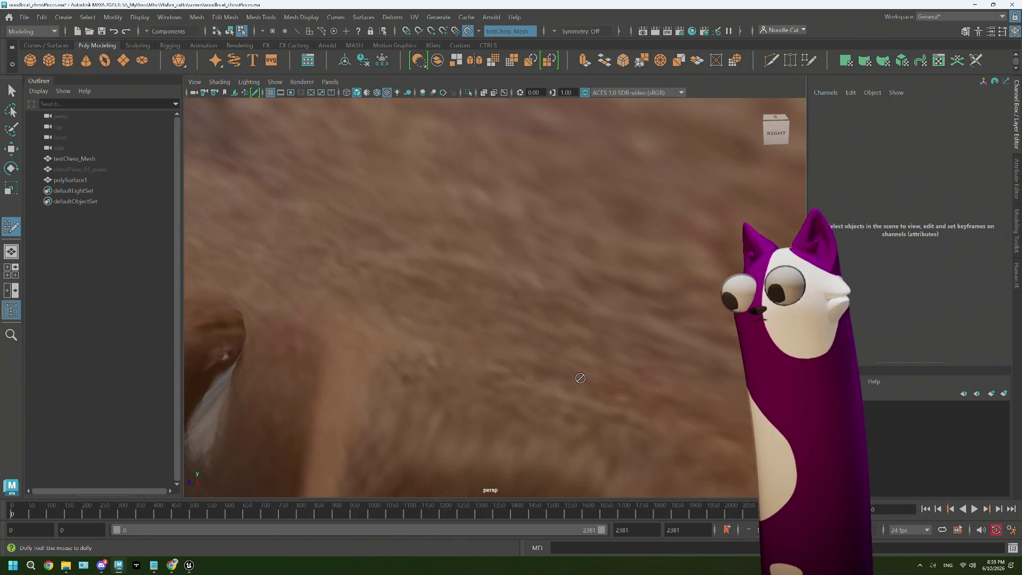
alt+right_drag(581, 378, 533, 344)
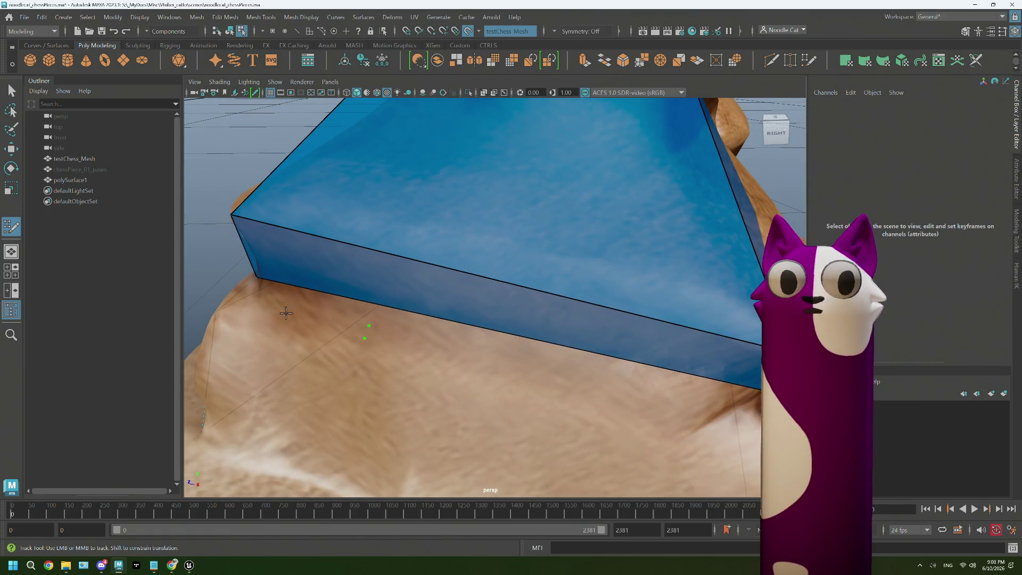
alt+drag(286, 312, 305, 314)
click(362, 330)
alt+middle_drag(617, 369, 543, 360)
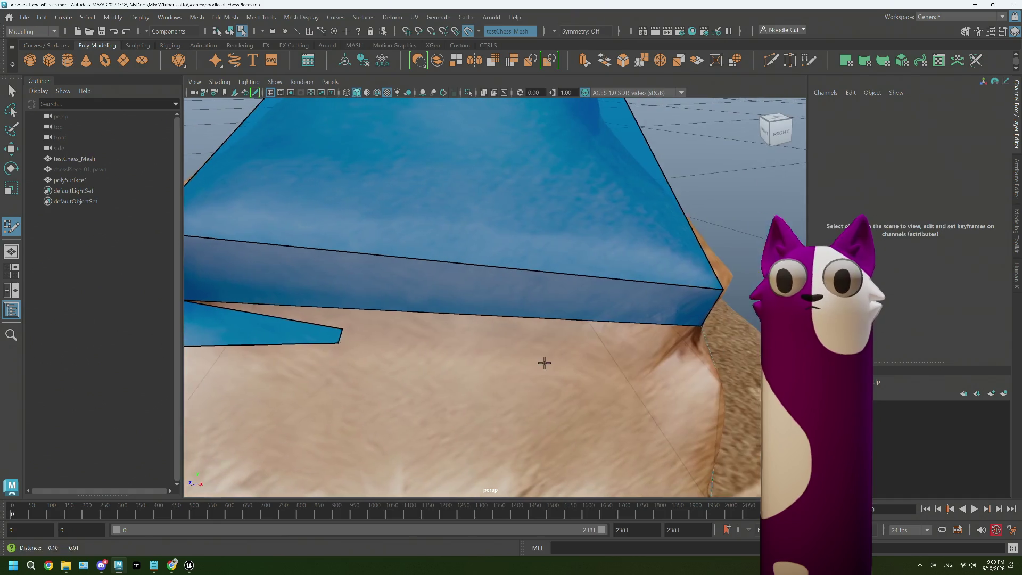
drag(341, 328, 633, 348)
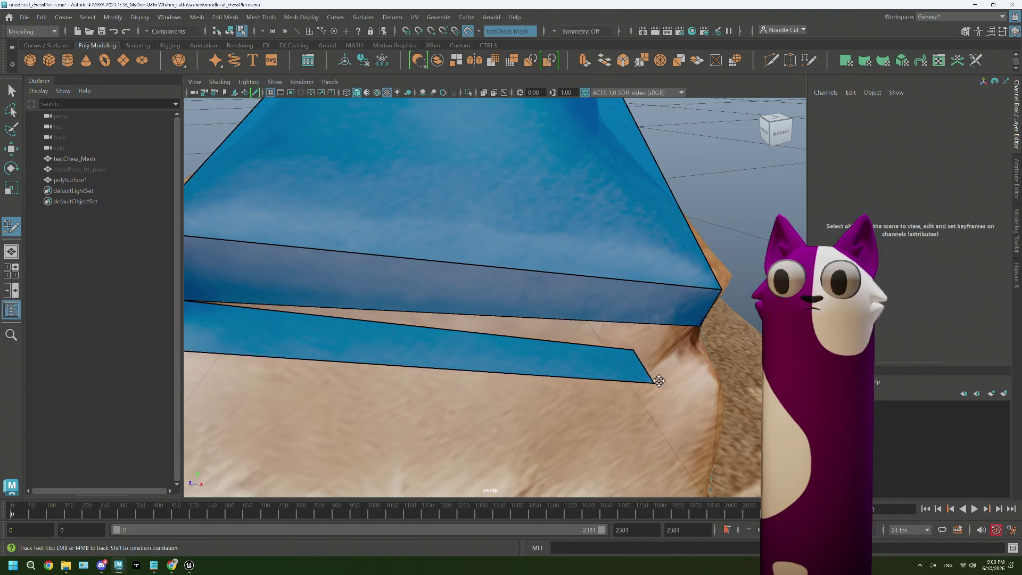
alt+drag(334, 344, 375, 374)
alt+middle_drag(374, 374, 374, 315)
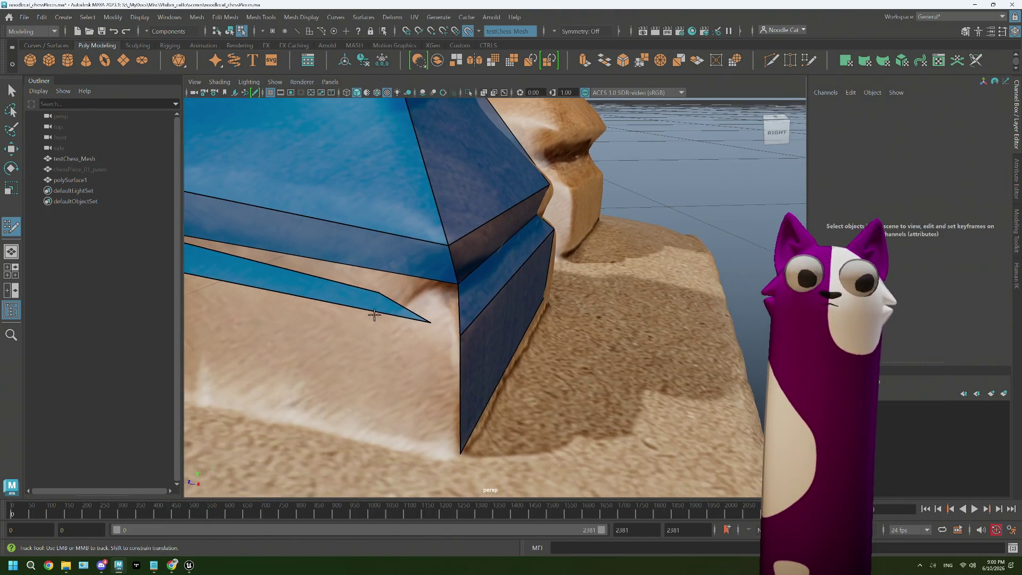
drag(378, 291, 456, 283)
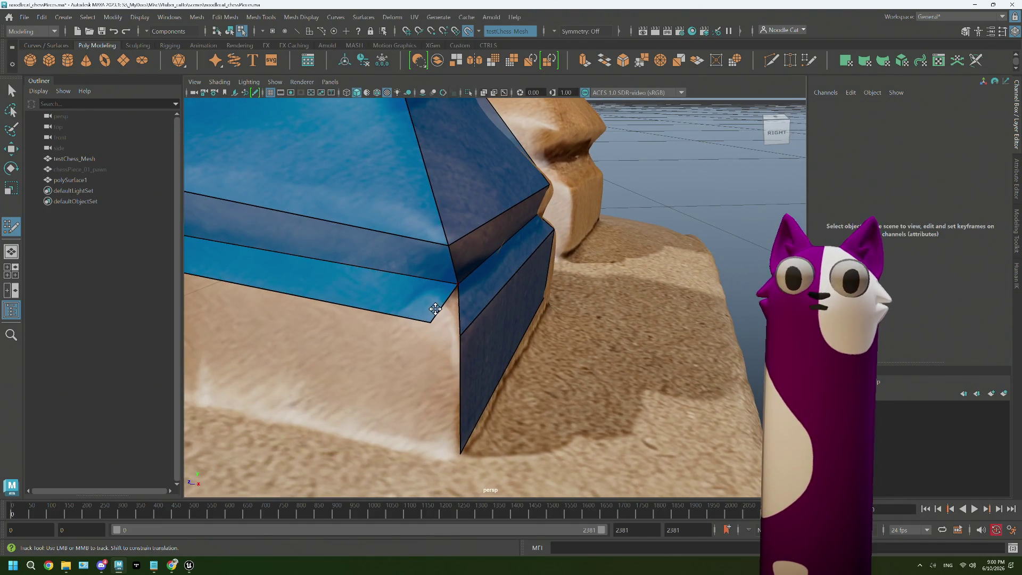
drag(430, 324, 461, 335)
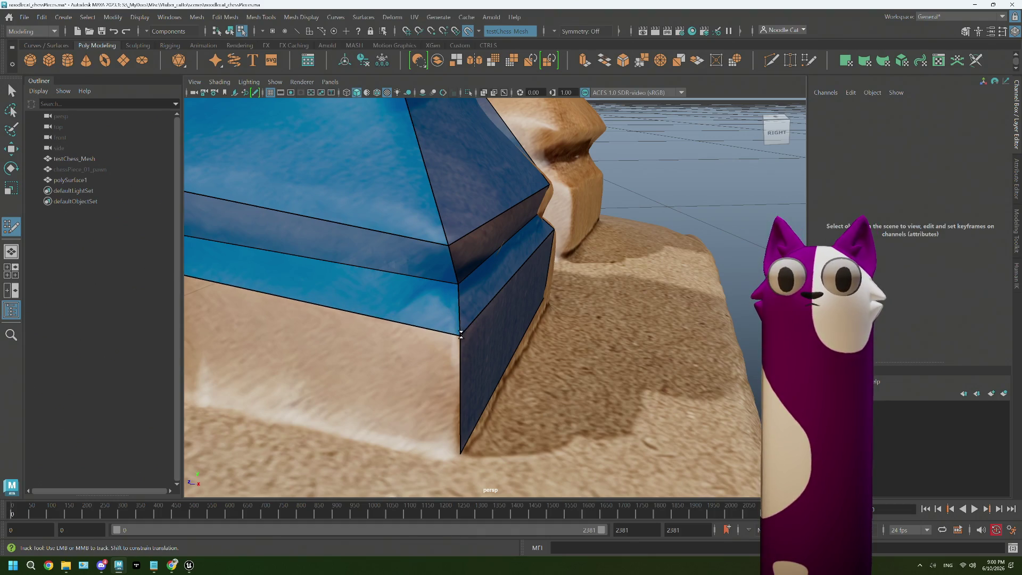
alt+drag(394, 386, 395, 306)
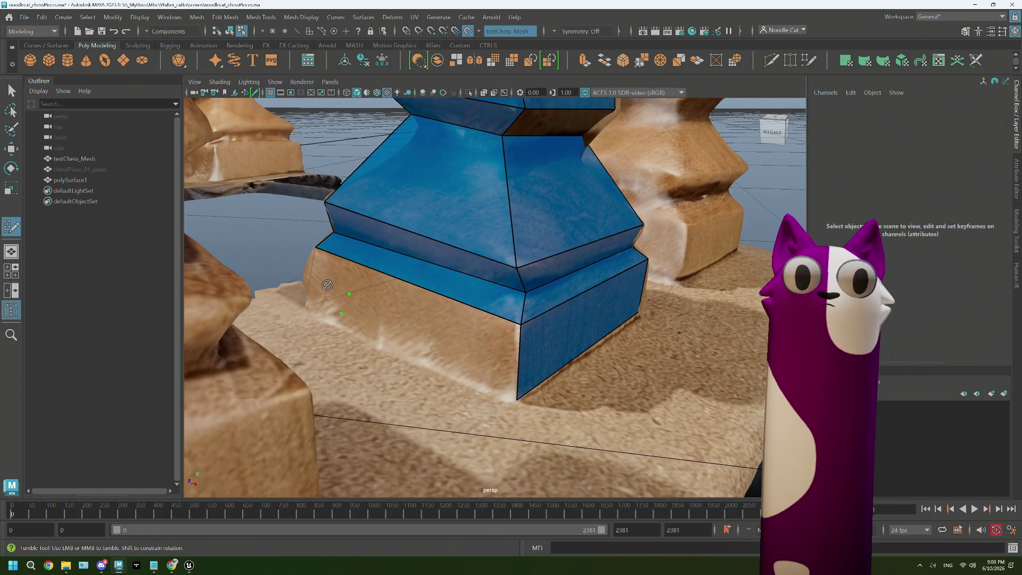
- Merge the base corner vertex and insert two edge loops across the pawn's tapered section
alt+drag(439, 329, 381, 269)
scroll(444, 333, up, 3)
scroll(444, 335, down, 3)
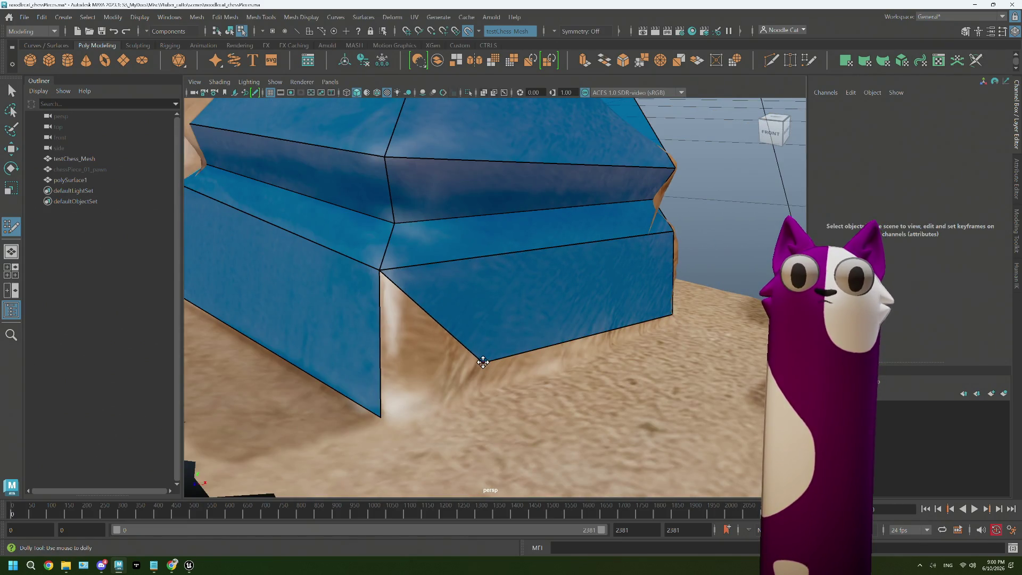
drag(483, 362, 381, 417)
scroll(508, 384, down, 3)
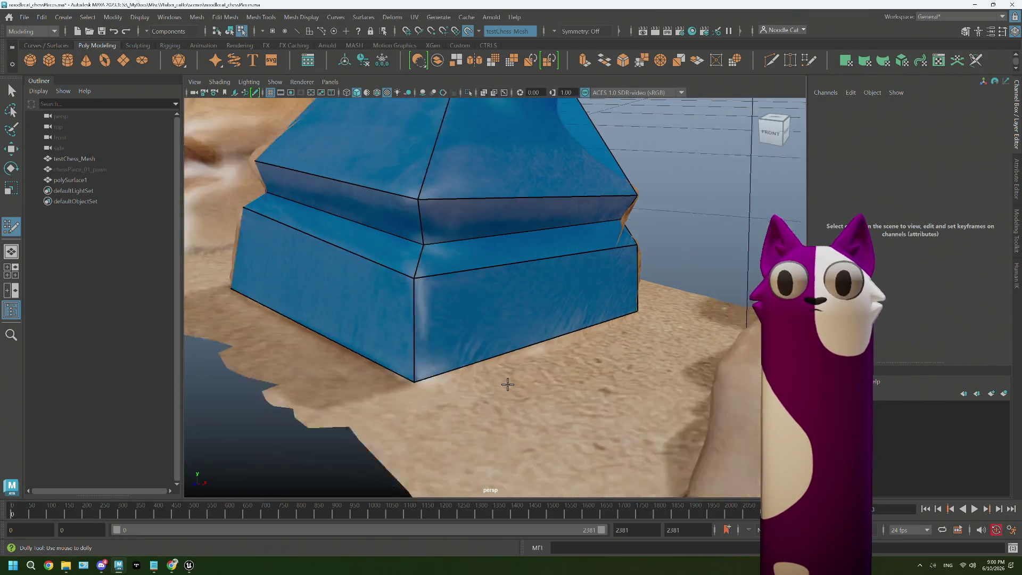
scroll(508, 385, down, 3)
alt+middle_drag(509, 384, 476, 275)
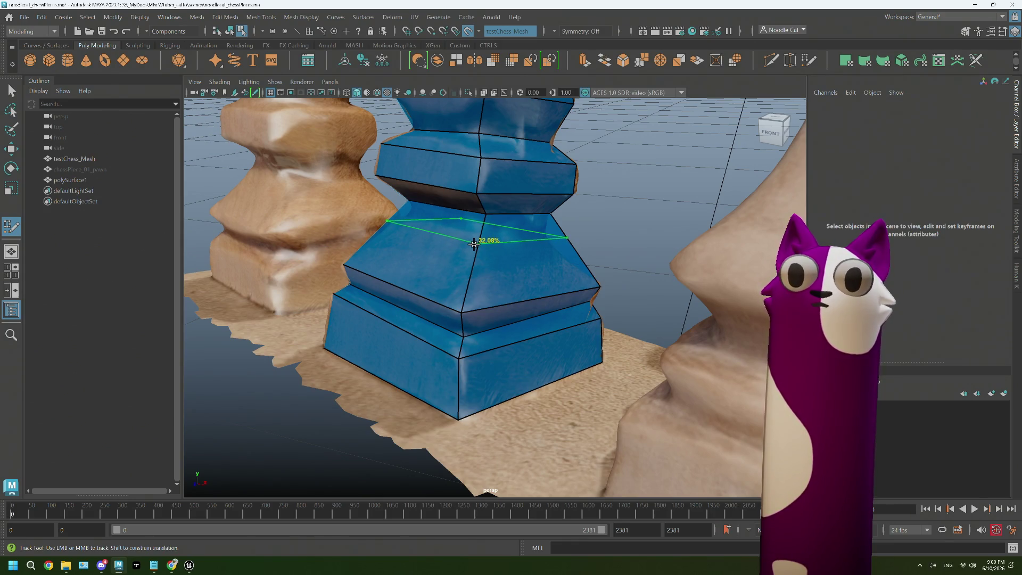
click(473, 245)
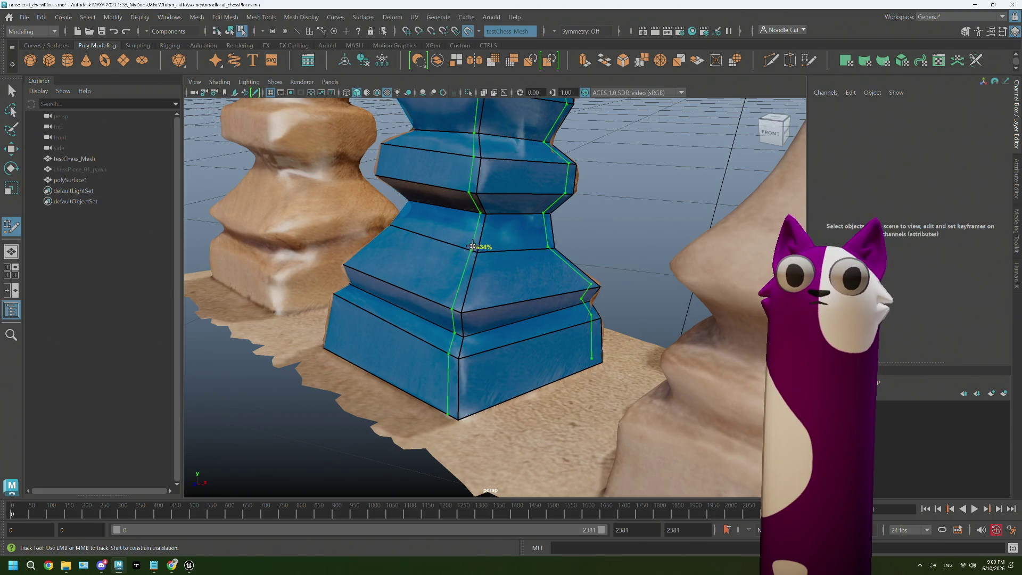
click(471, 276)
- Hide the blue retopology mesh after checking it from several angles
mouse_move(472, 276)
alt+mouse_down()
mouse_move(420, 341)
mouse_move(434, 338)
alt+mouse_up()
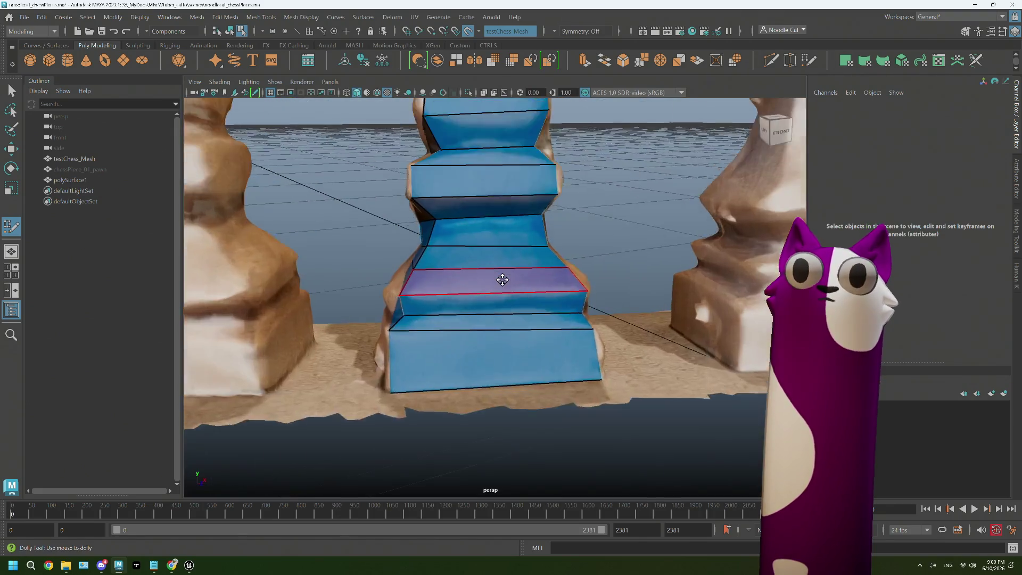
alt+right_drag(434, 338, 490, 320)
mouse_move(490, 320)
alt+mouse_down()
mouse_move(506, 378)
mouse_move(476, 388)
alt+mouse_up()
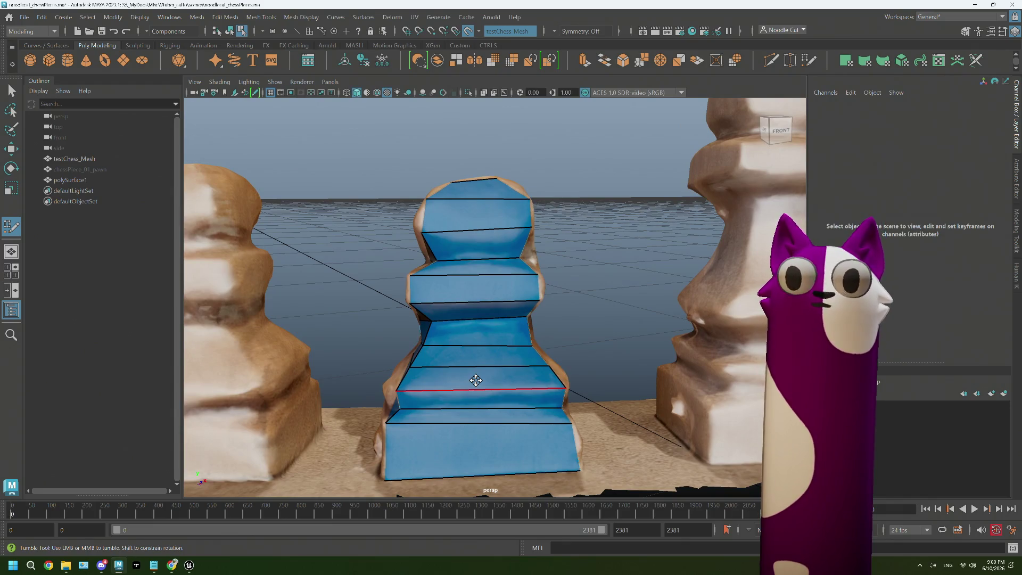
key(h)
alt+drag(579, 255, 564, 311)
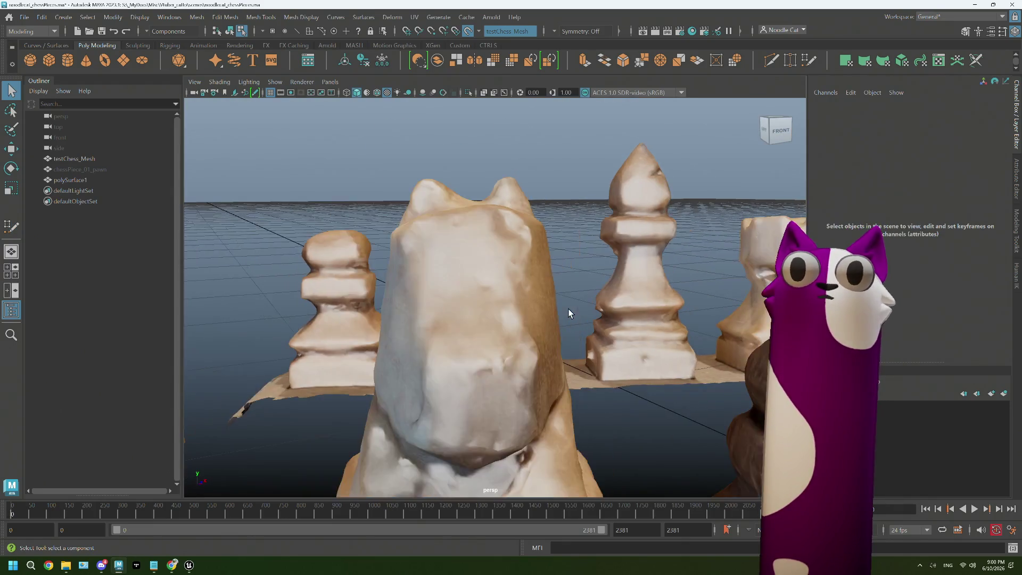
- Hide testChess_Mesh and rename polySurface1 to chessPiece_02_pawn
click(72, 157)
key(h)
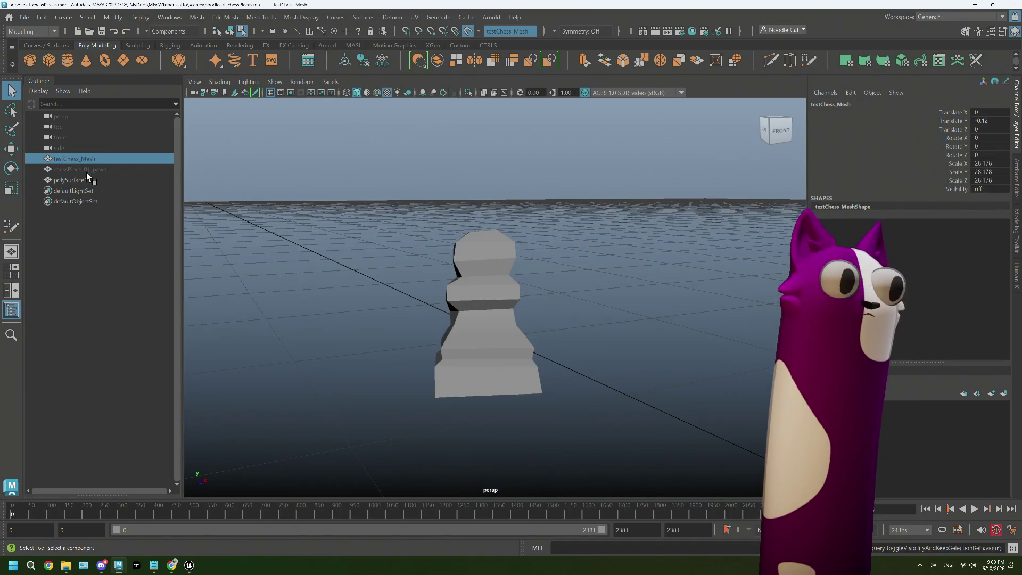
double_click(87, 177)
text(chessPiece_02_pawn)
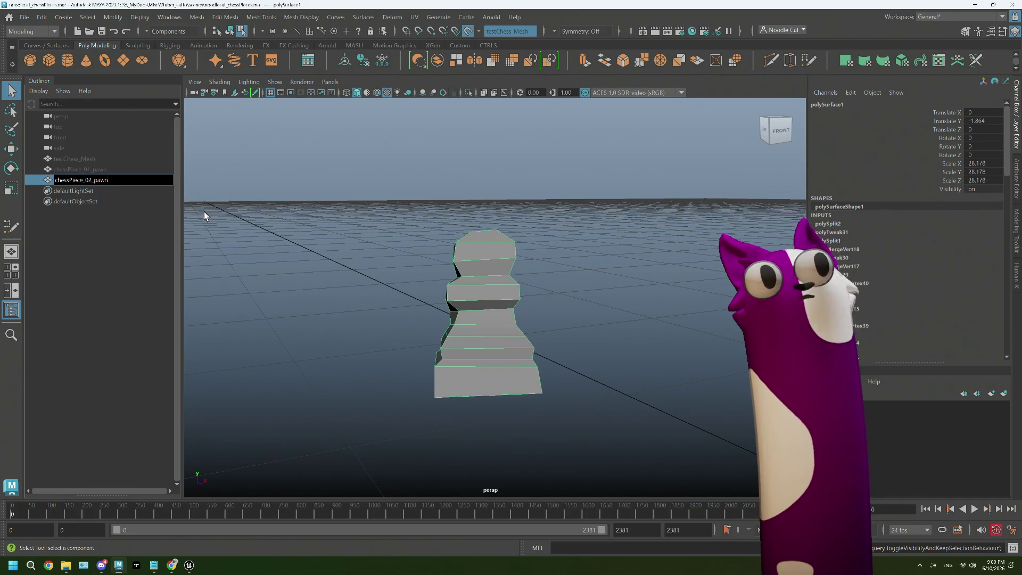
click(530, 403)
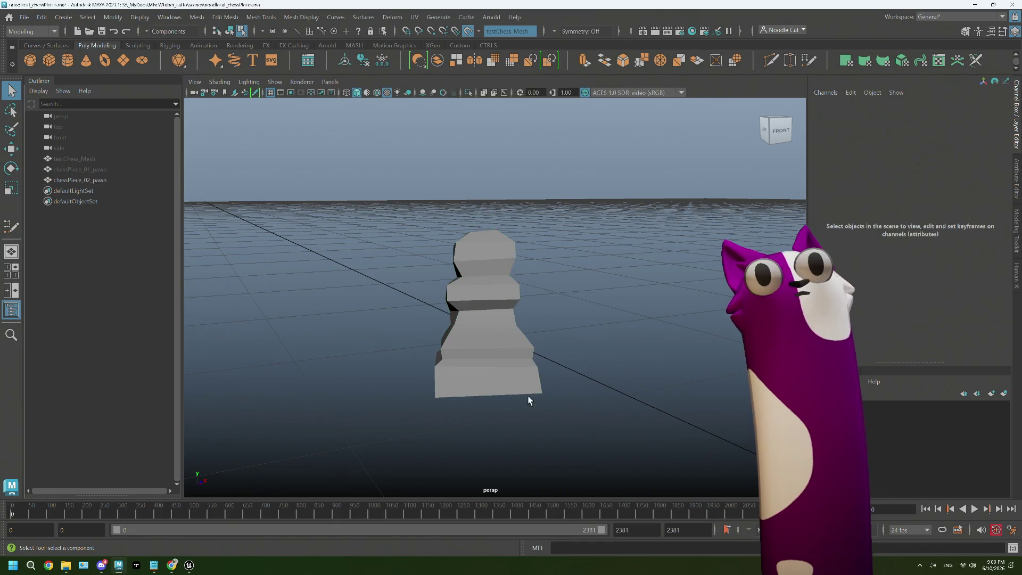
scroll(528, 384, up, 3)
- Select the open border edge under the pawn's base and bring up the Mesh menu
mouse_move(529, 379)
alt+mouse_down()
mouse_move(538, 360)
mouse_move(516, 291)
alt+mouse_up()
right_drag(513, 263, 520, 248)
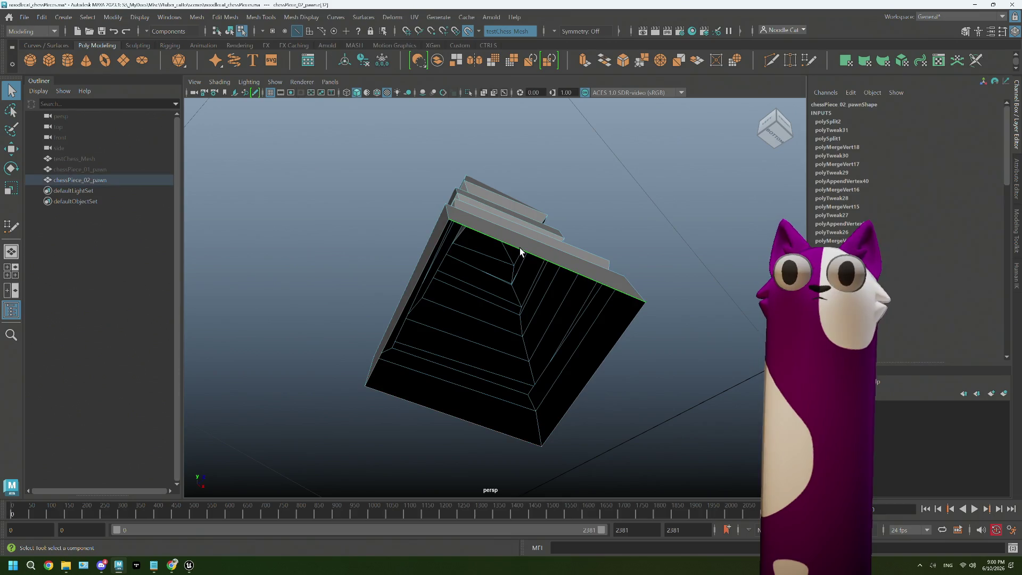
click(196, 17)
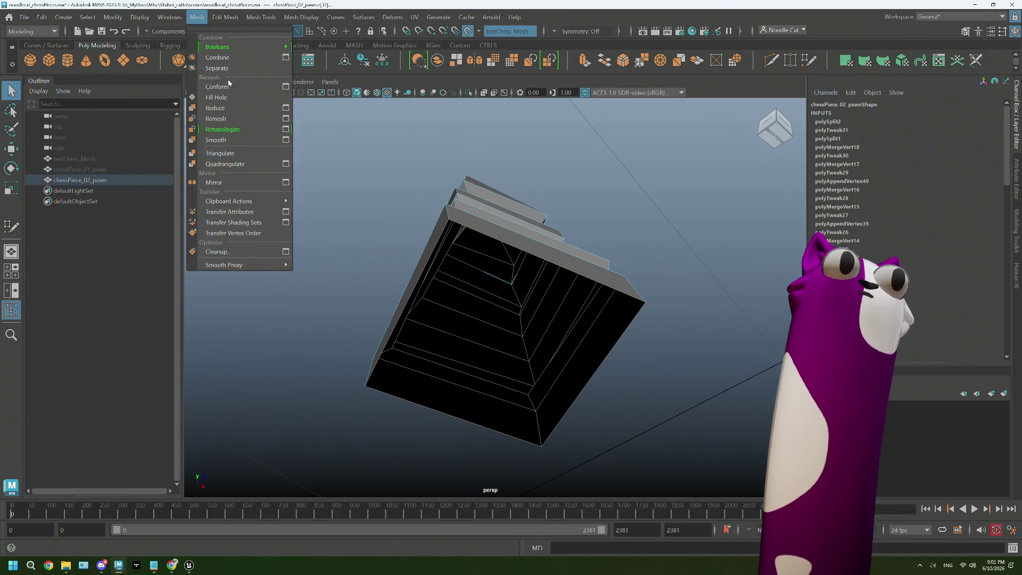
- Fill the hole in the pawn's bottom and return to Object selection mode
click(215, 96)
alt+drag(559, 320, 609, 310)
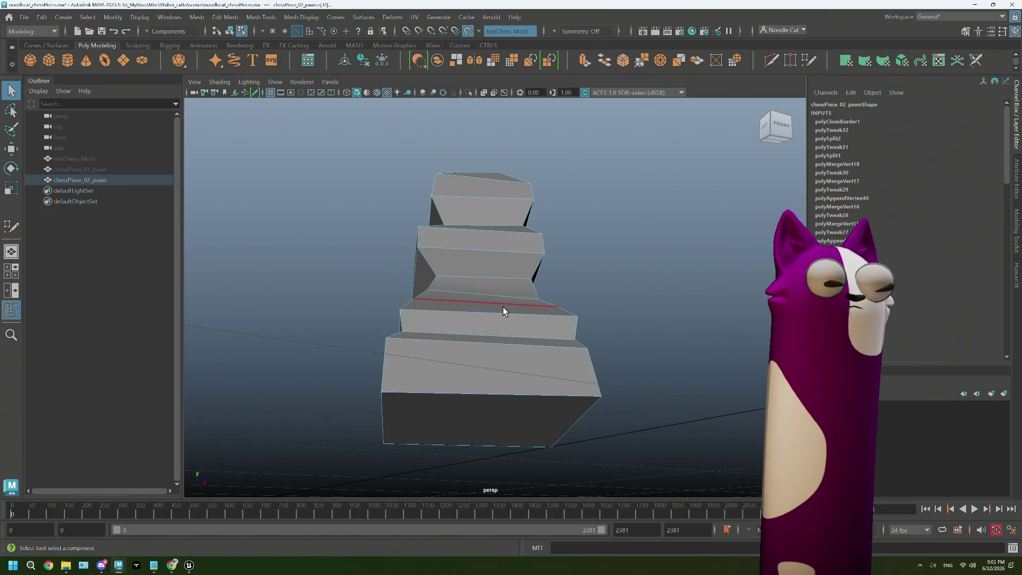
alt+drag(495, 353, 482, 338)
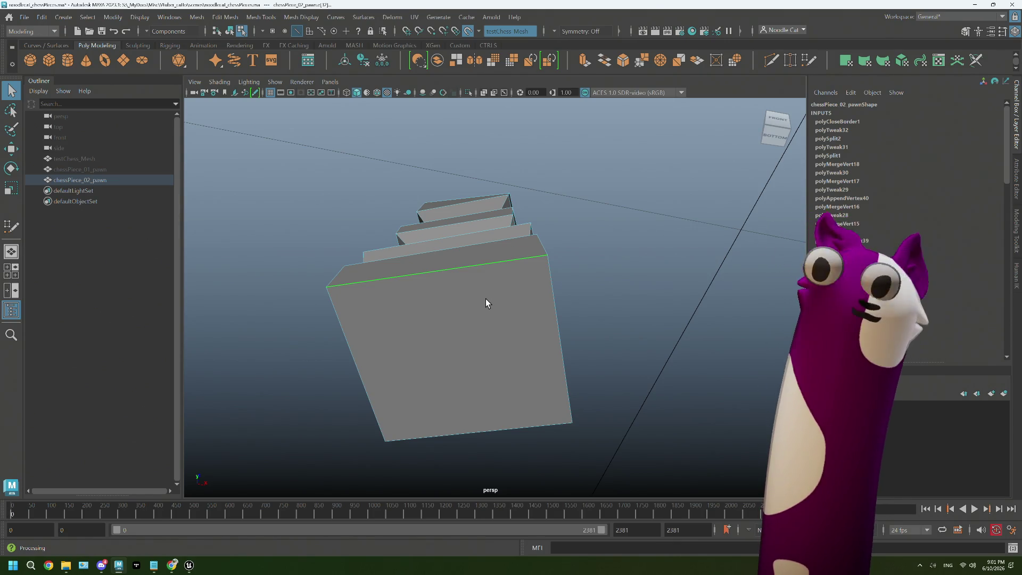
right_click(483, 310)
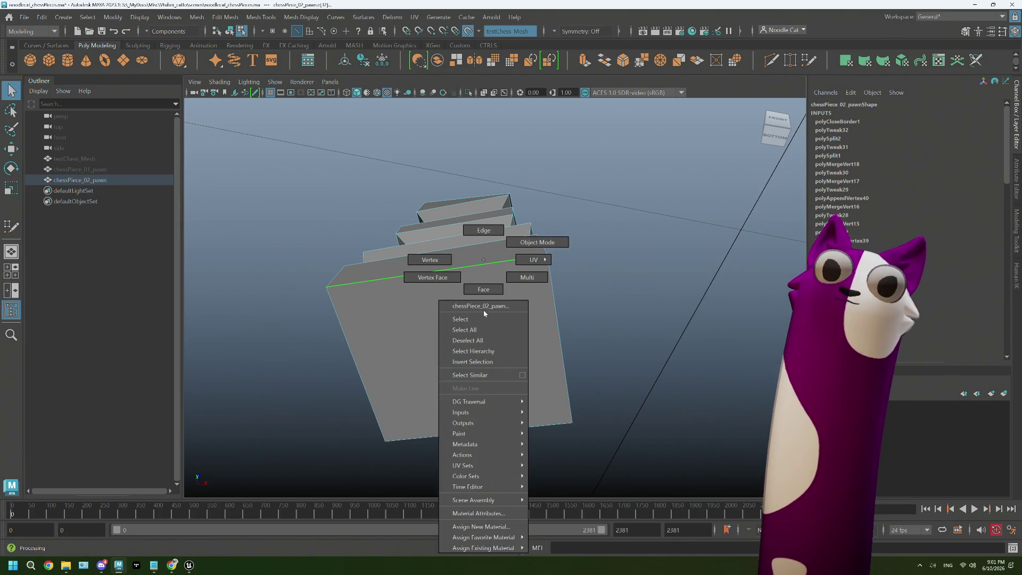
click(528, 243)
scroll(524, 312, down, 5)
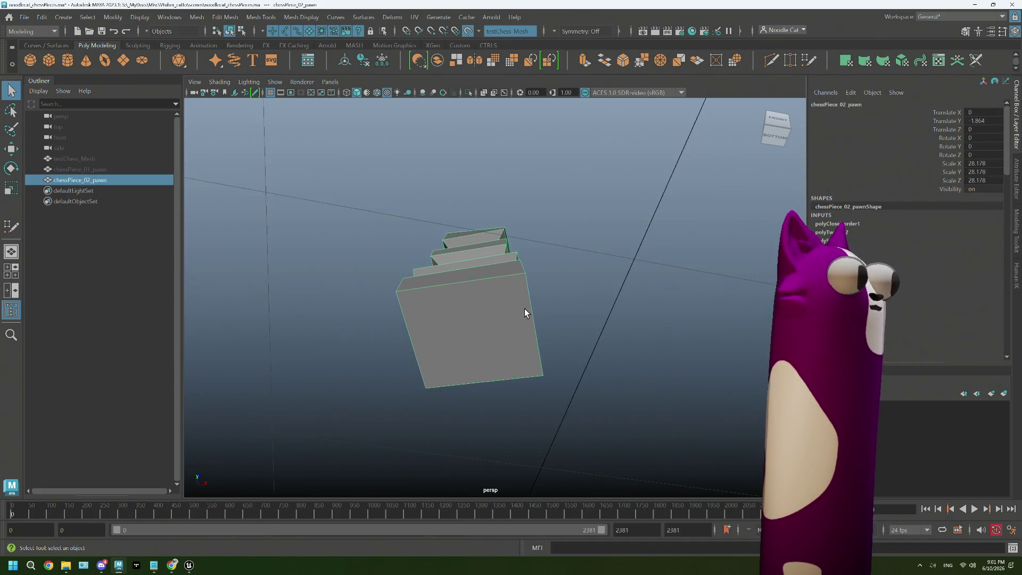
scroll(602, 310, down, 3)
- Unhide chessPiece_01_pawn and scale it up about 2.4 times in the front view
mouse_move(603, 310)
alt+mouse_down()
mouse_move(566, 338)
mouse_move(562, 320)
alt+mouse_up()
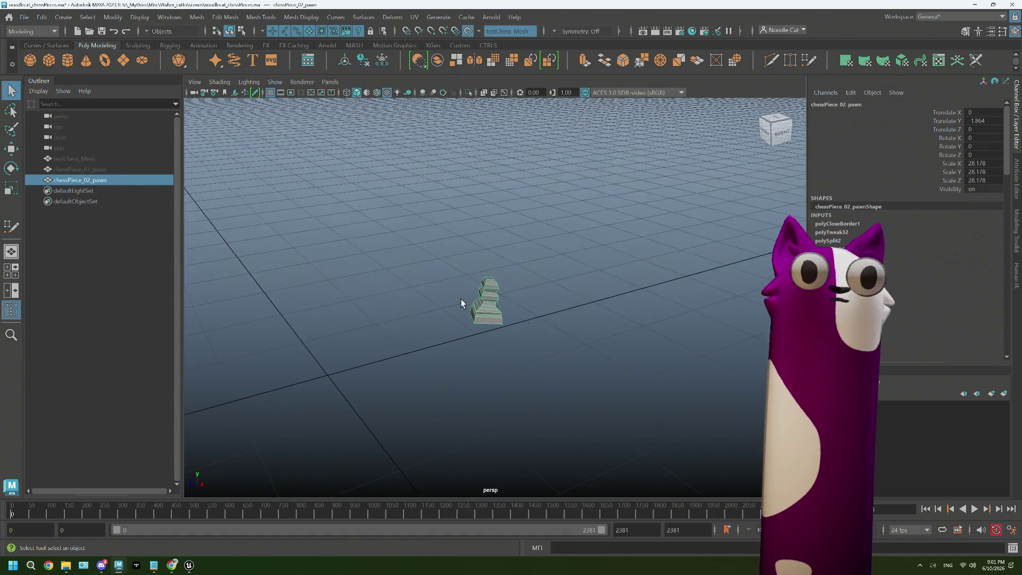
click(111, 169)
key(shift+h)
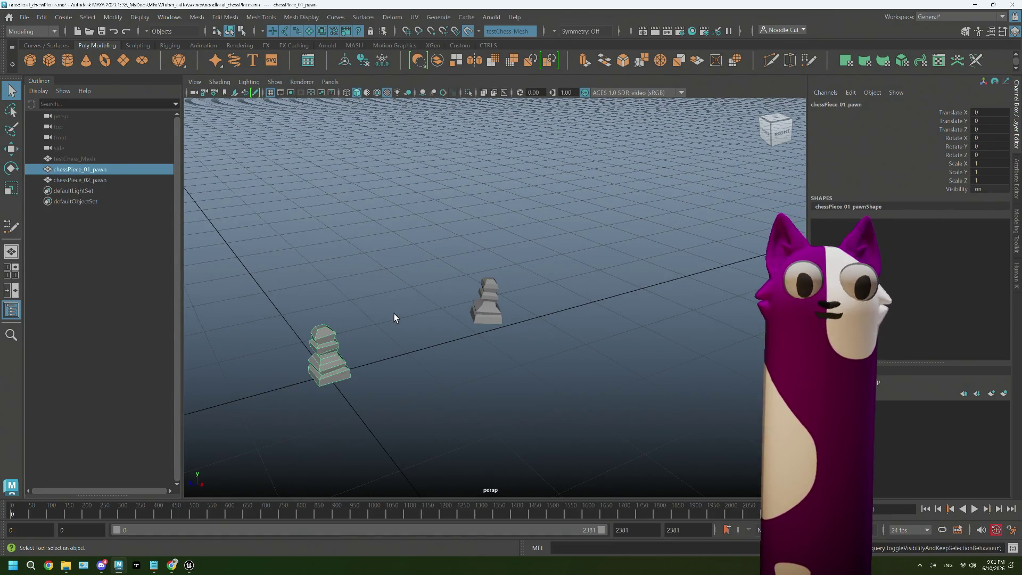
key(space)
key(space)
scroll(480, 278, down, 5)
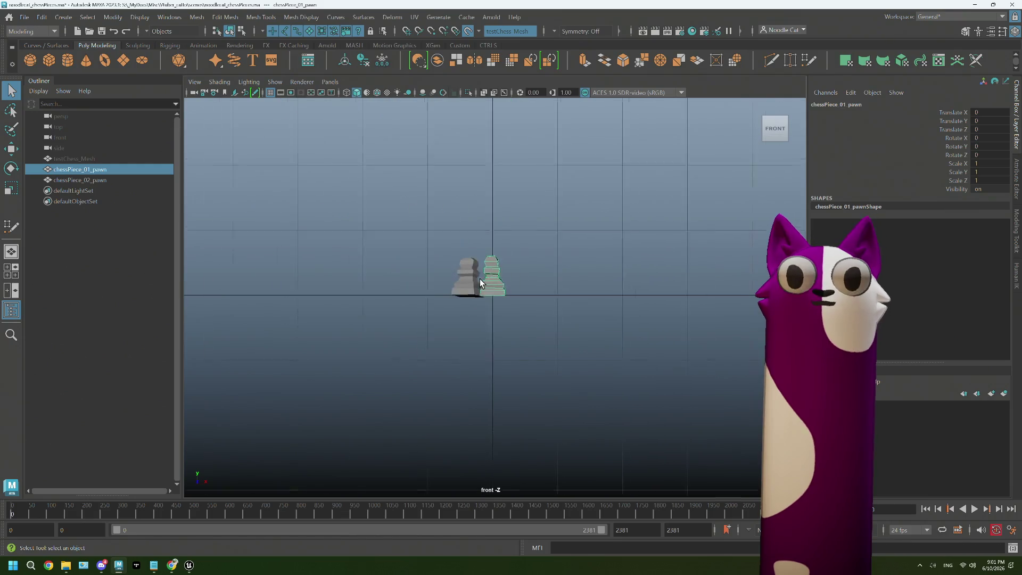
scroll(480, 279, up, 2)
alt+middle_drag(480, 279, 461, 349)
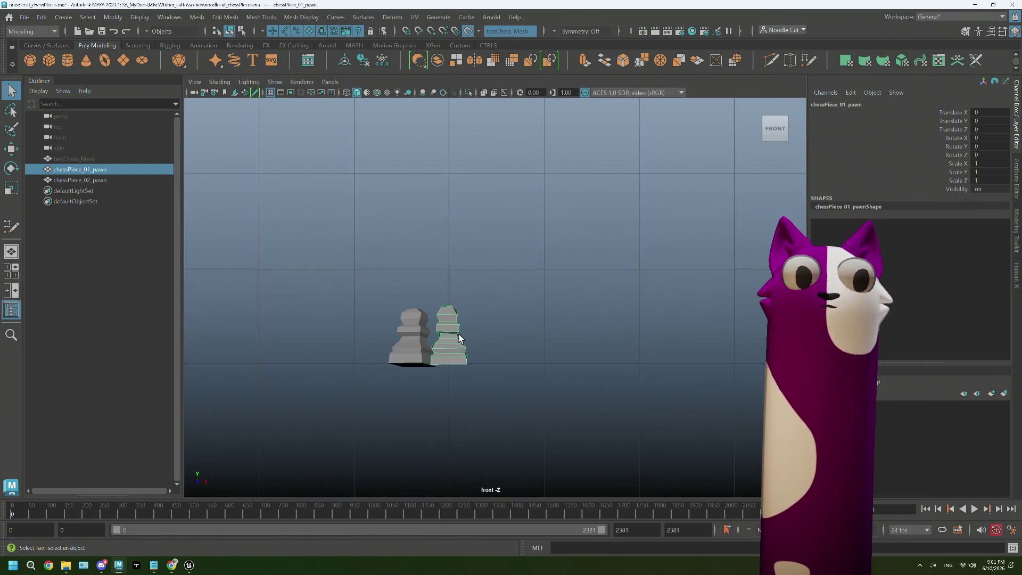
key(r)
drag(448, 361, 543, 346)
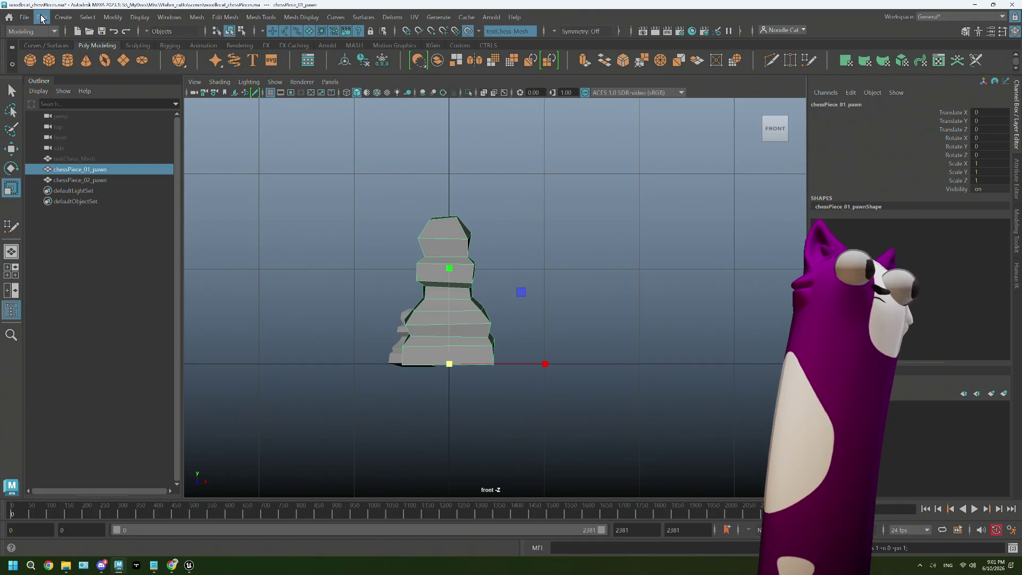
- Export the selected pawn over chessPiece_01_pawn.fbx and switch to Unreal Engine
click(42, 17)
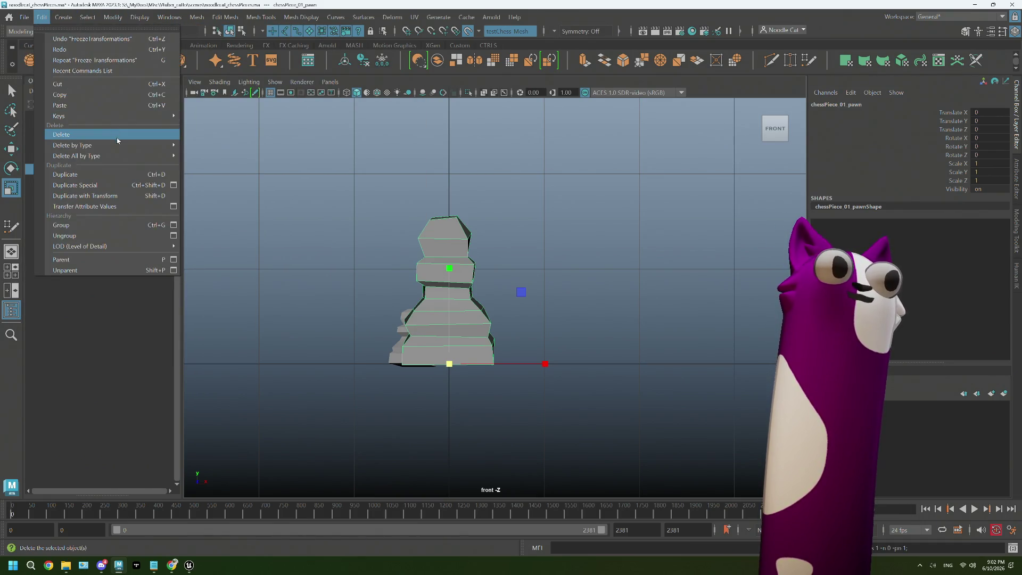
mouse_move(73, 145)
click(202, 146)
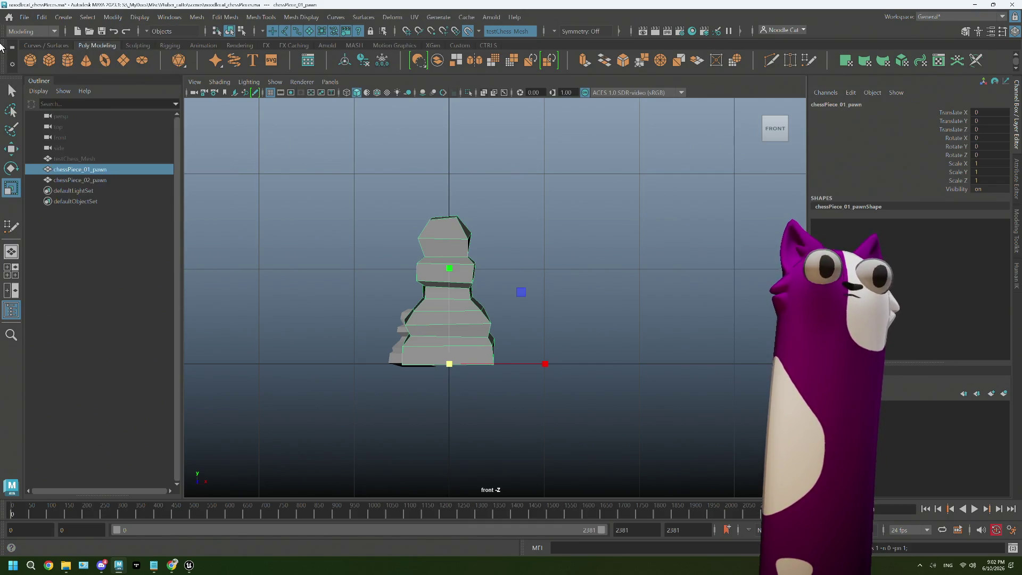
click(24, 18)
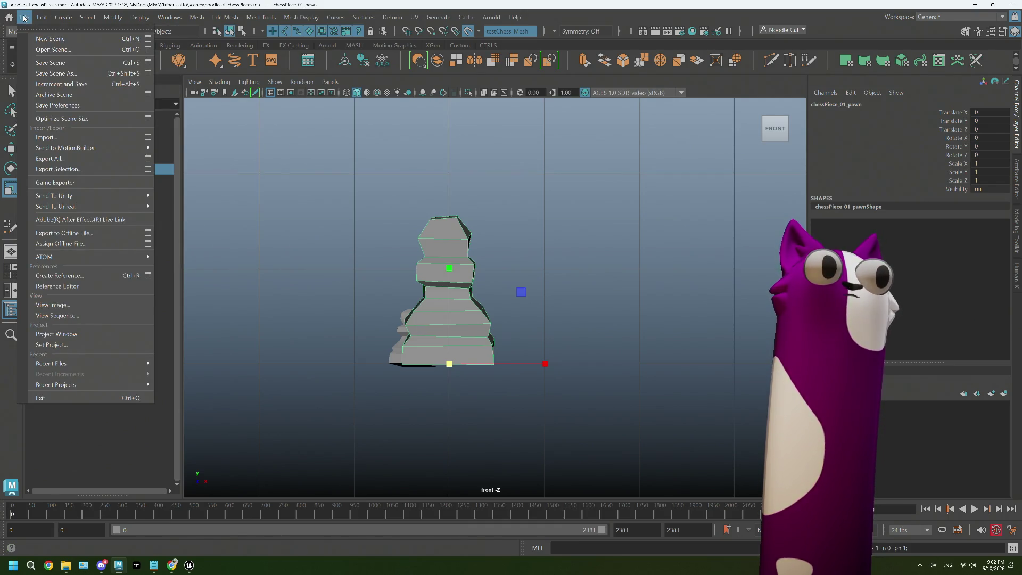
click(80, 170)
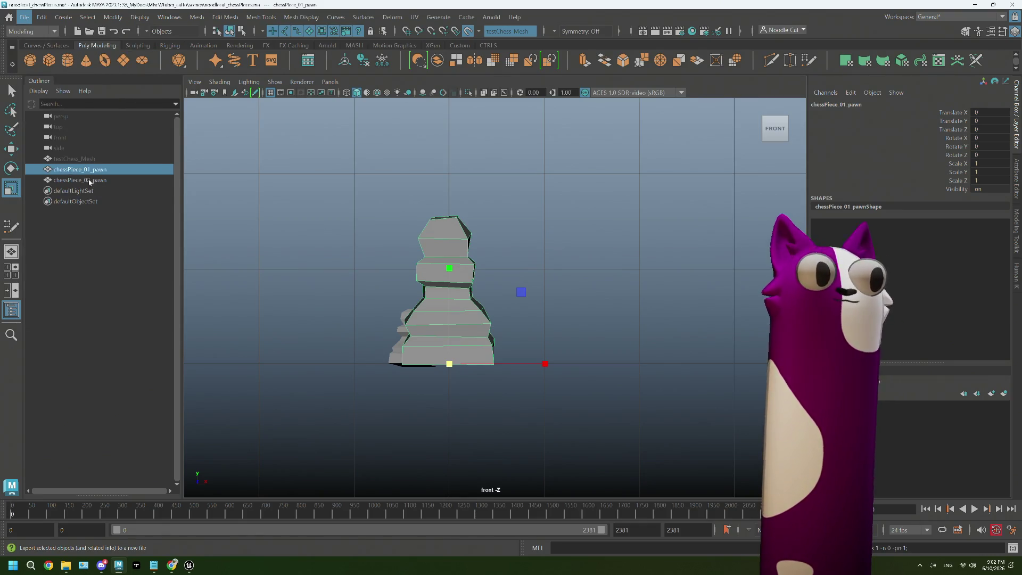
click(430, 125)
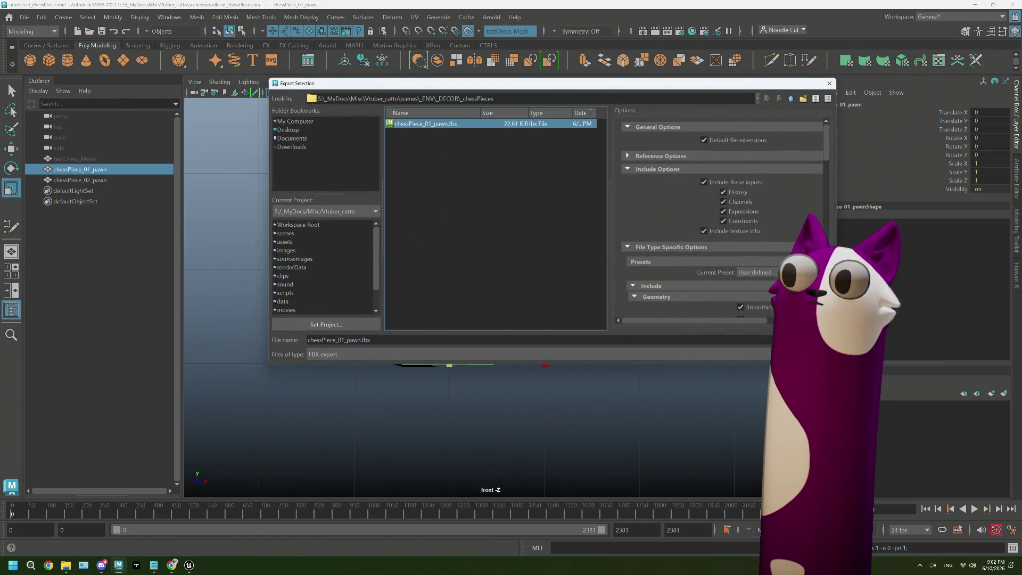
key(Return)
click(532, 238)
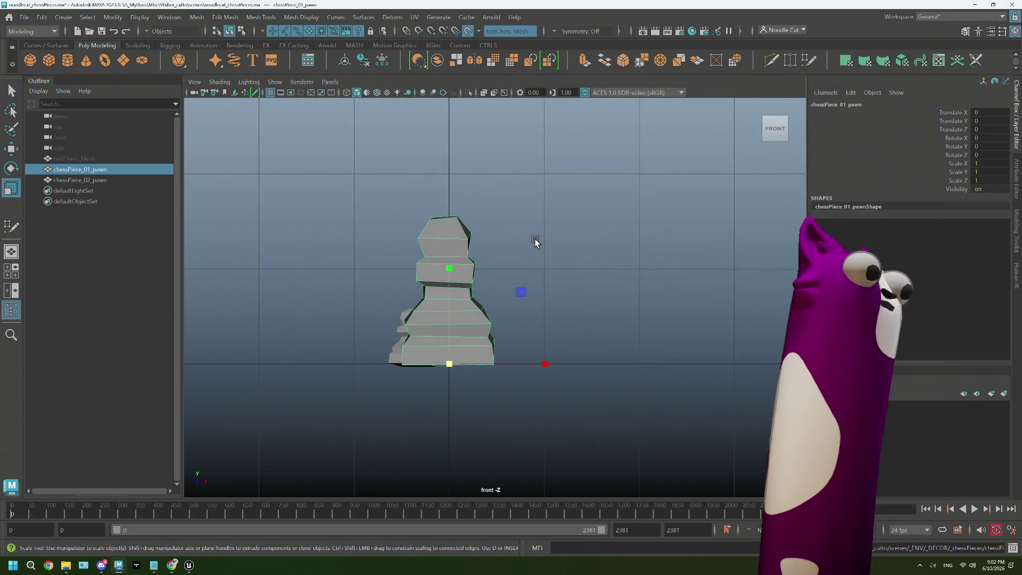
mouse_move(189, 565)
click(193, 535)
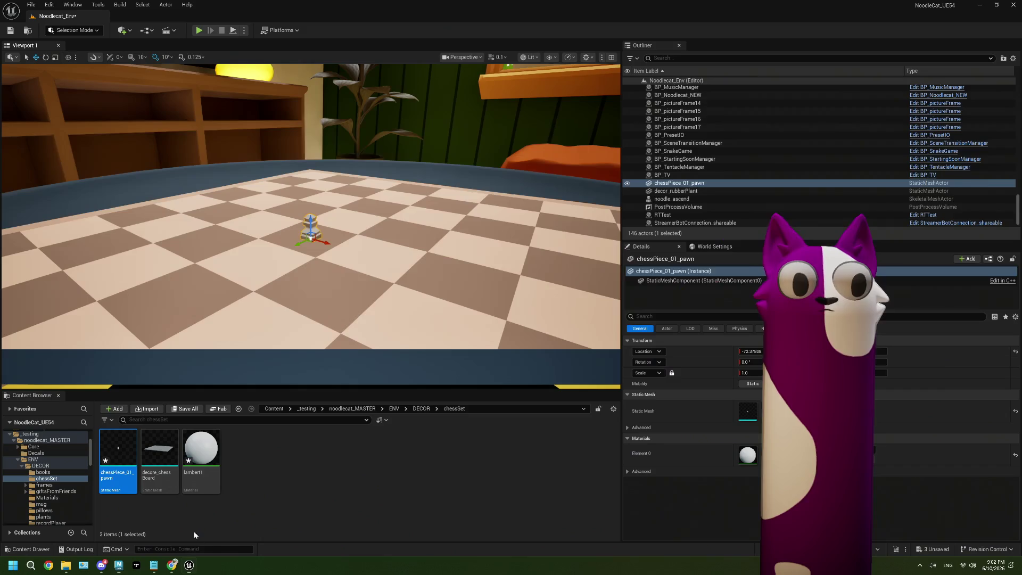
- Reimport chessPiece_01_pawn and inspect the larger pawn on the chessboard
right_click(135, 458)
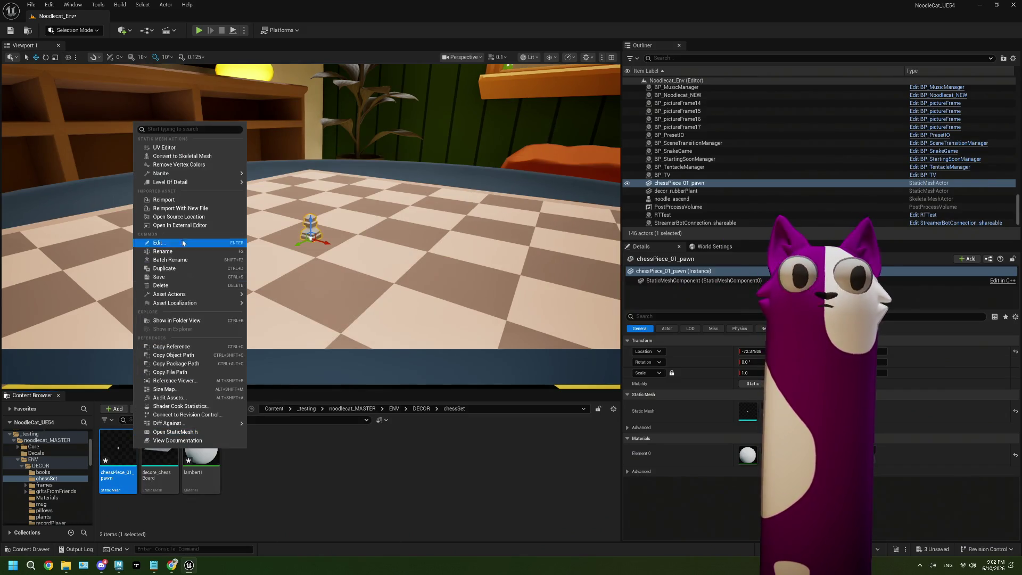
click(184, 200)
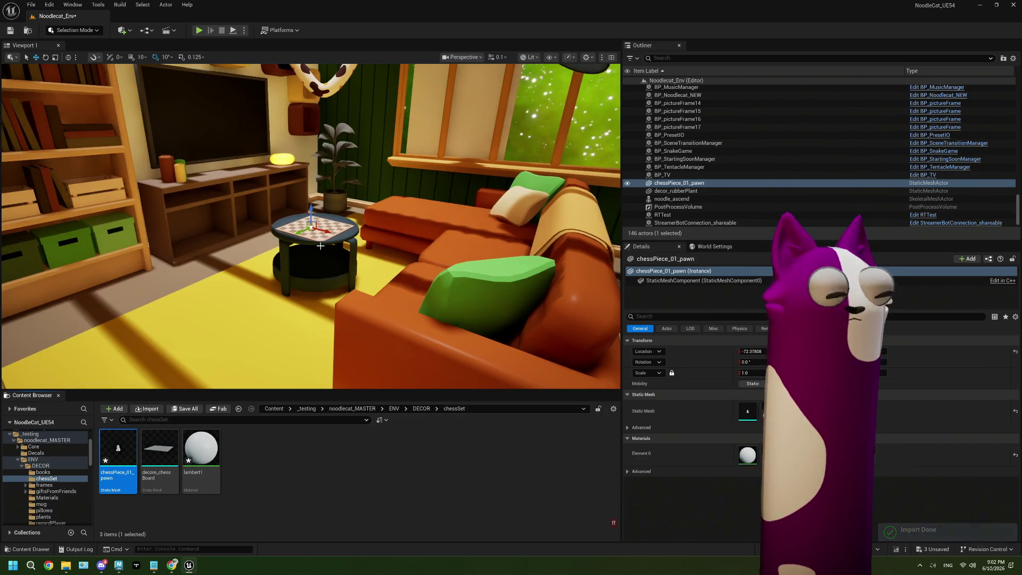
key(f)
mouse_move(365, 244)
alt+mouse_down()
mouse_move(364, 271)
mouse_move(371, 252)
alt+mouse_up()
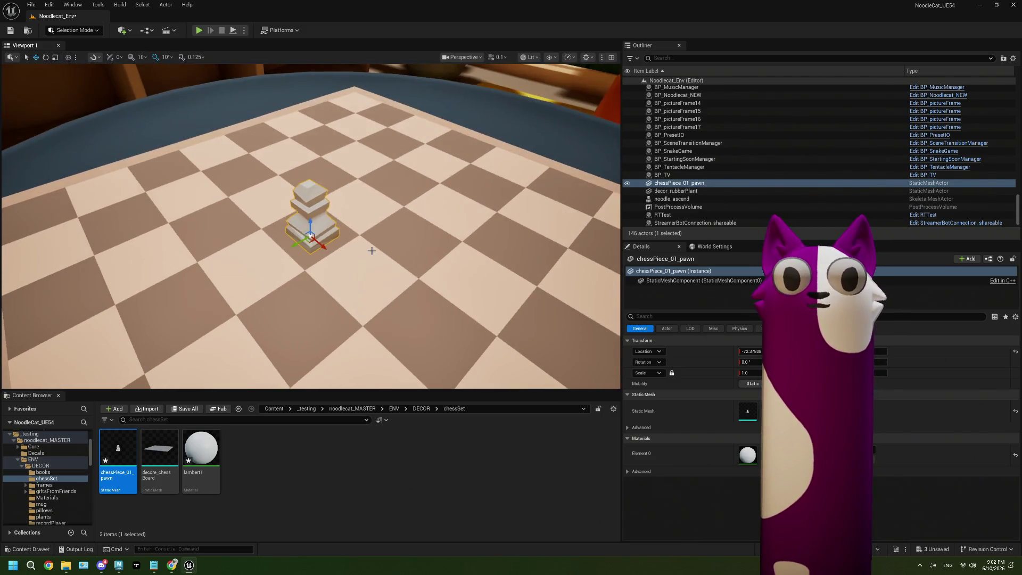
scroll(372, 251, down, 5)
alt+drag(371, 251, 372, 251)
key(f)
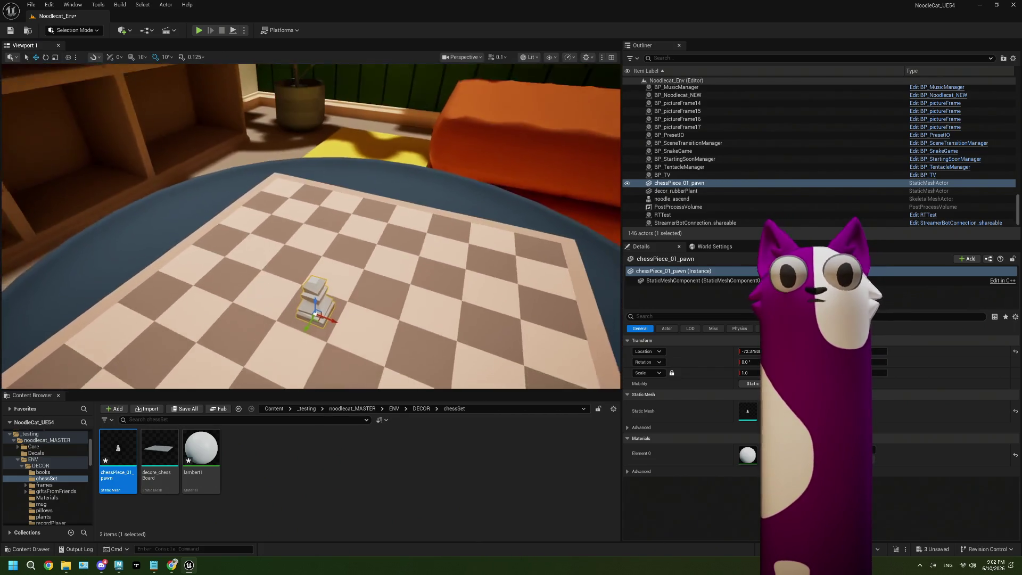
alt+drag(371, 251, 372, 250)
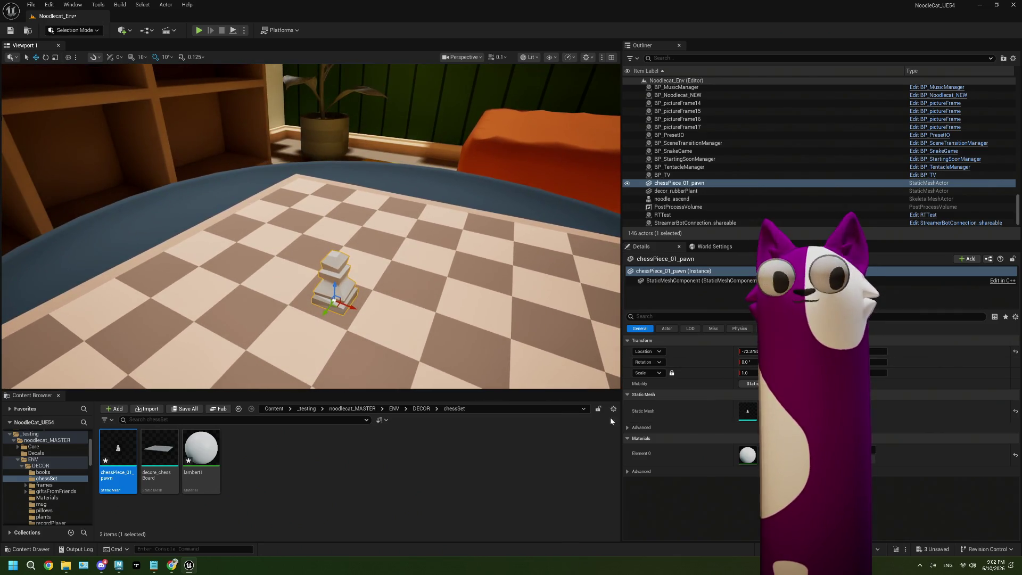
- Browse back up through DECOR to the ENV content folder
click(421, 408)
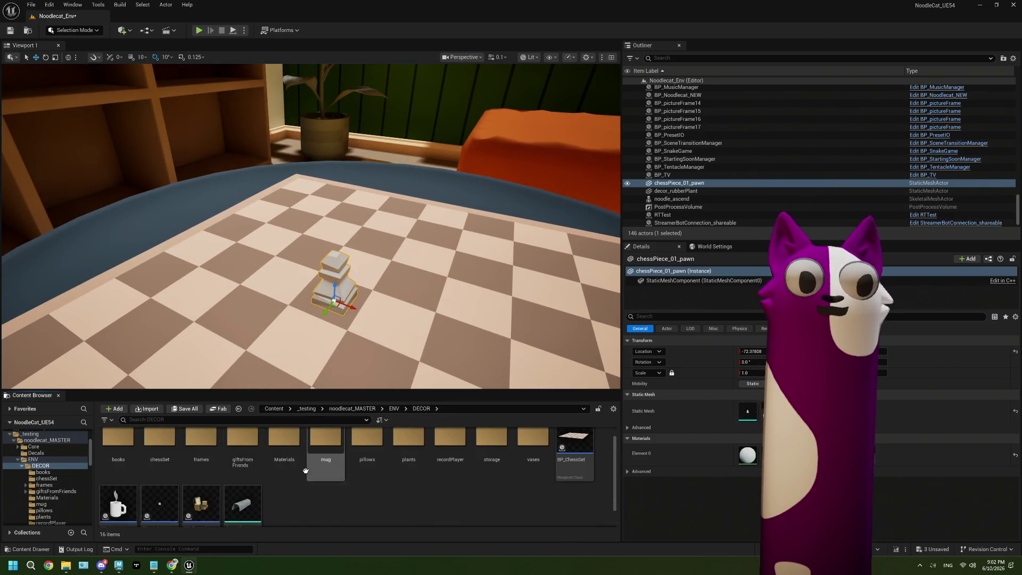
scroll(316, 482, up, 1)
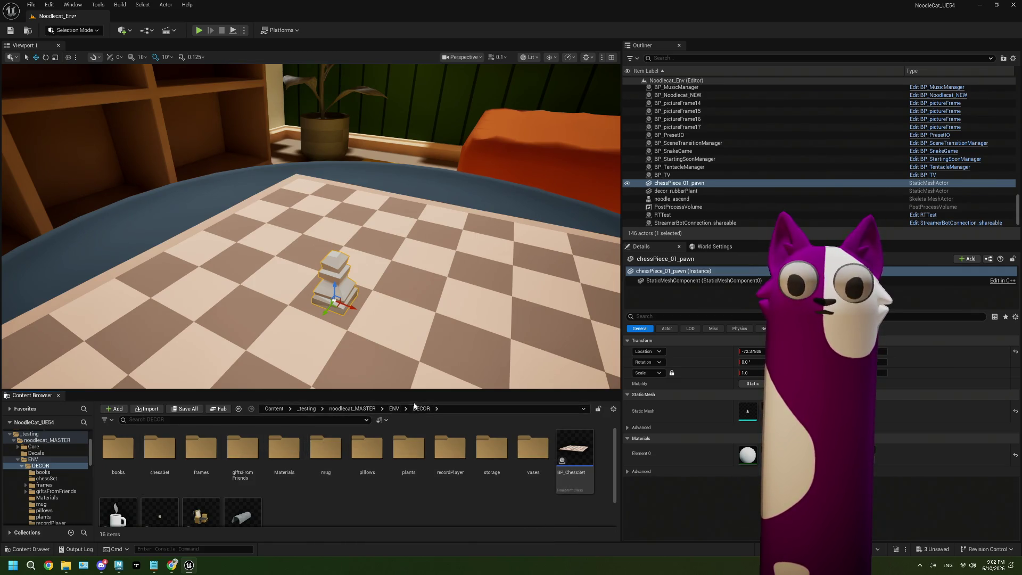
click(395, 408)
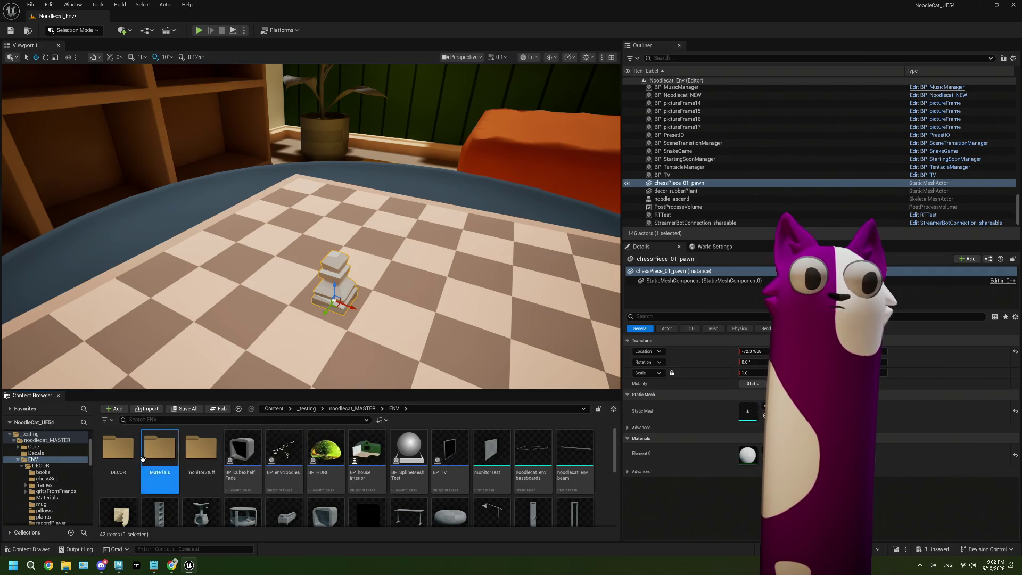
- Move the three chessBoard material instances into the DECOR Materials folder
double_click(160, 449)
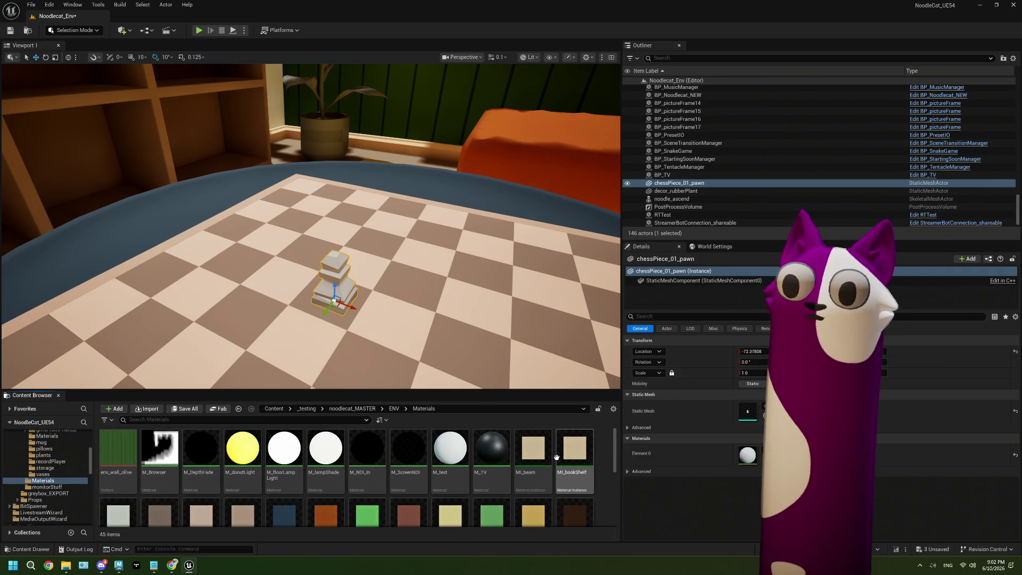
scroll(533, 459, down, 2)
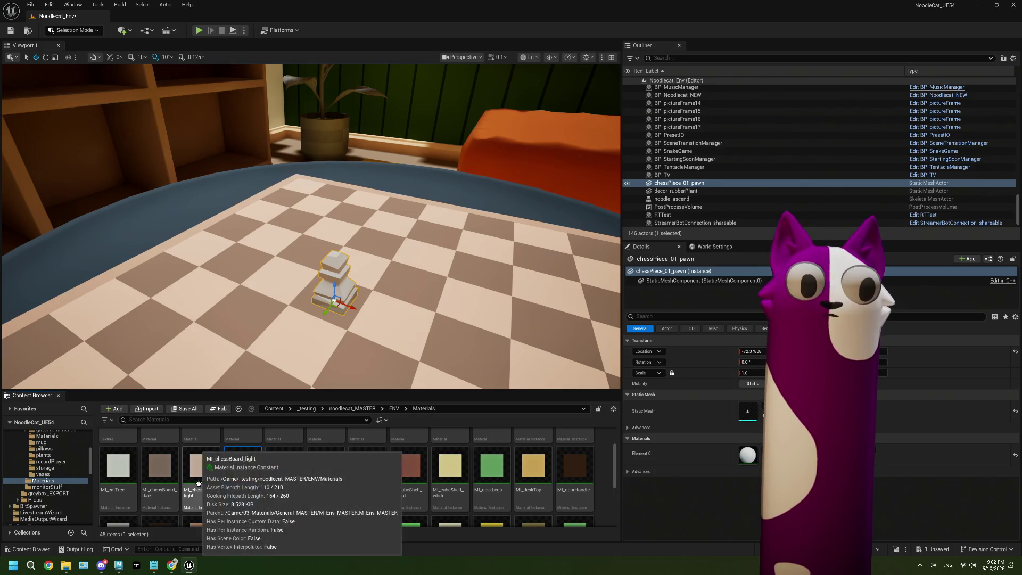
click(243, 467)
shift+click(160, 479)
scroll(48, 471, up, 2)
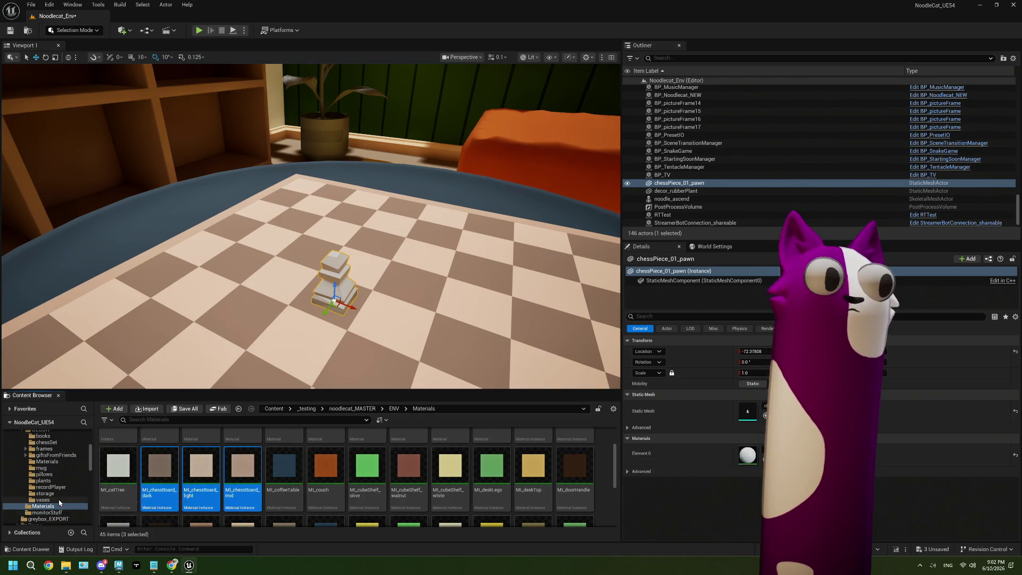
drag(147, 478, 52, 463)
click(58, 472)
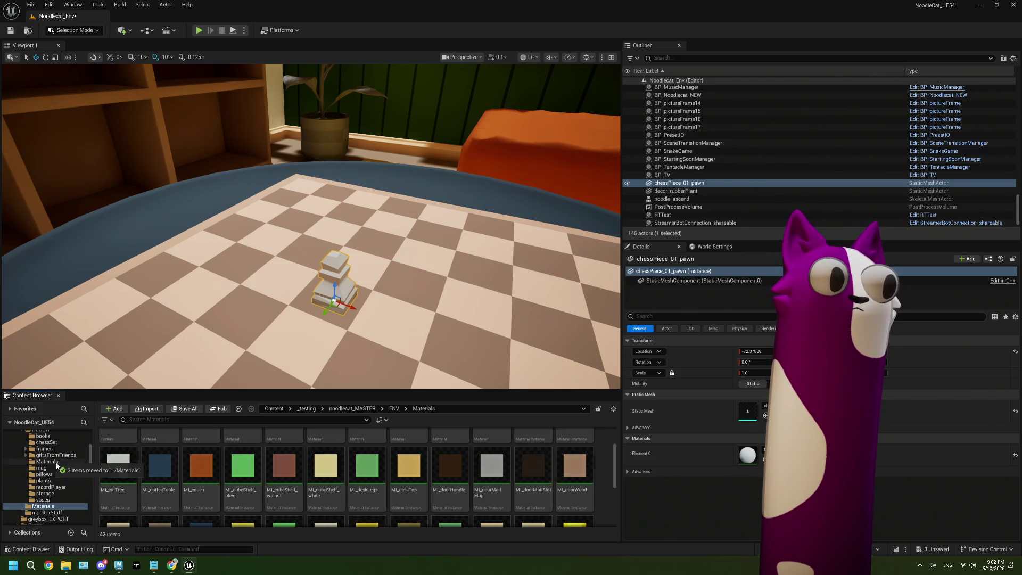
click(49, 461)
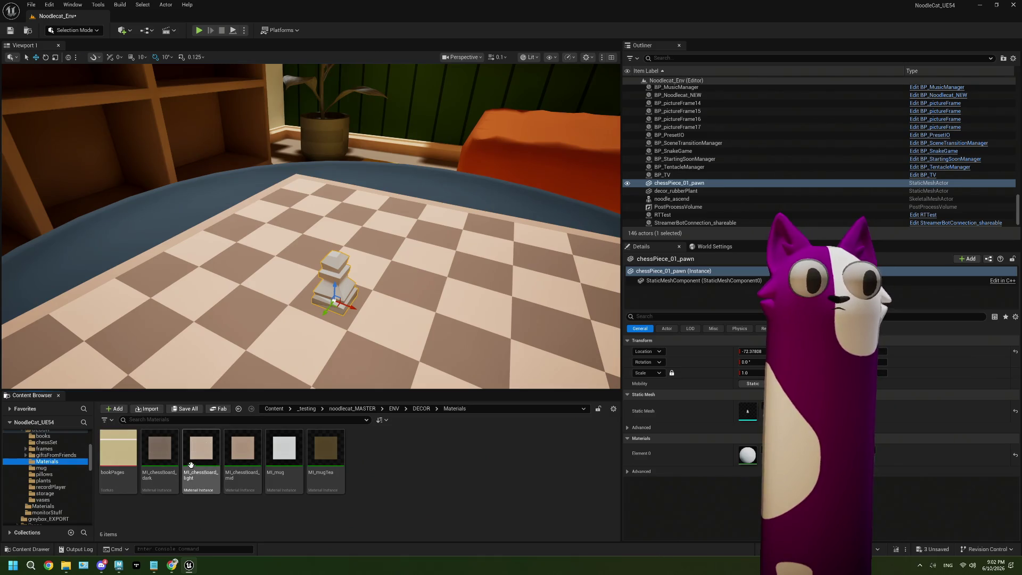
- Assign MI_chessBoard_light to the pawn's Element 0 slot, undoing an accidental move
click(205, 462)
drag(205, 461, 749, 454)
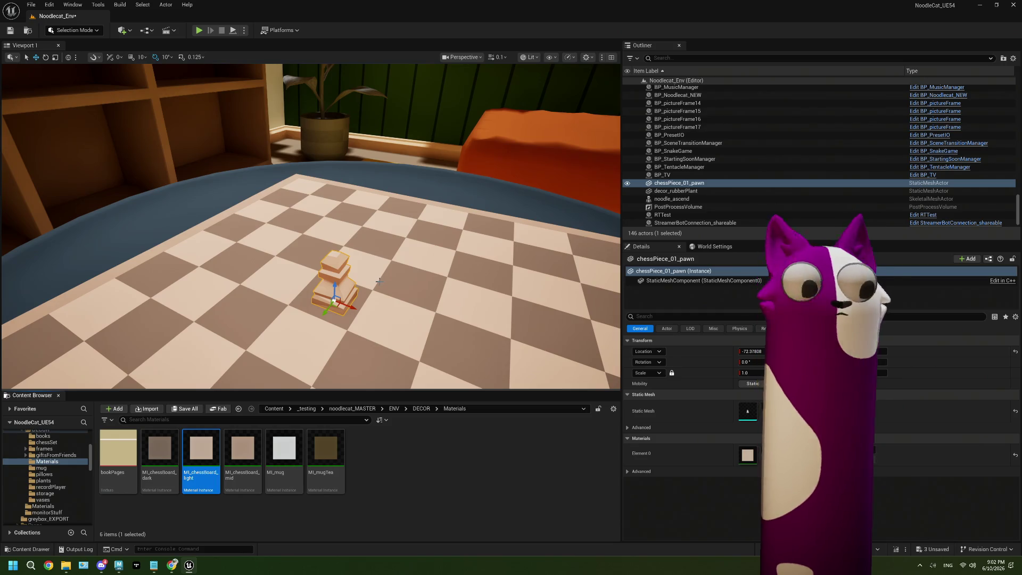
right_drag(379, 281, 380, 281)
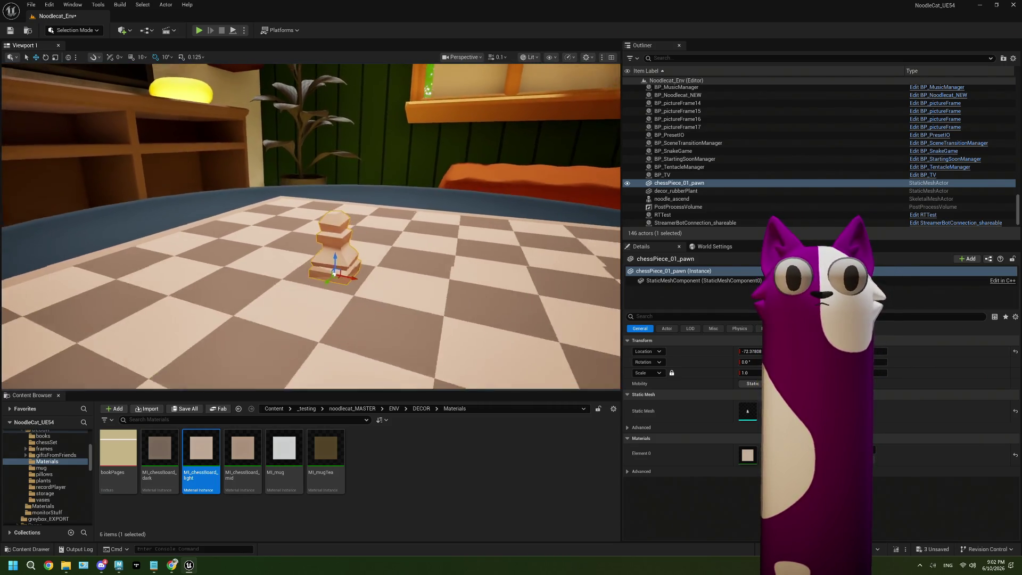
key(Escape)
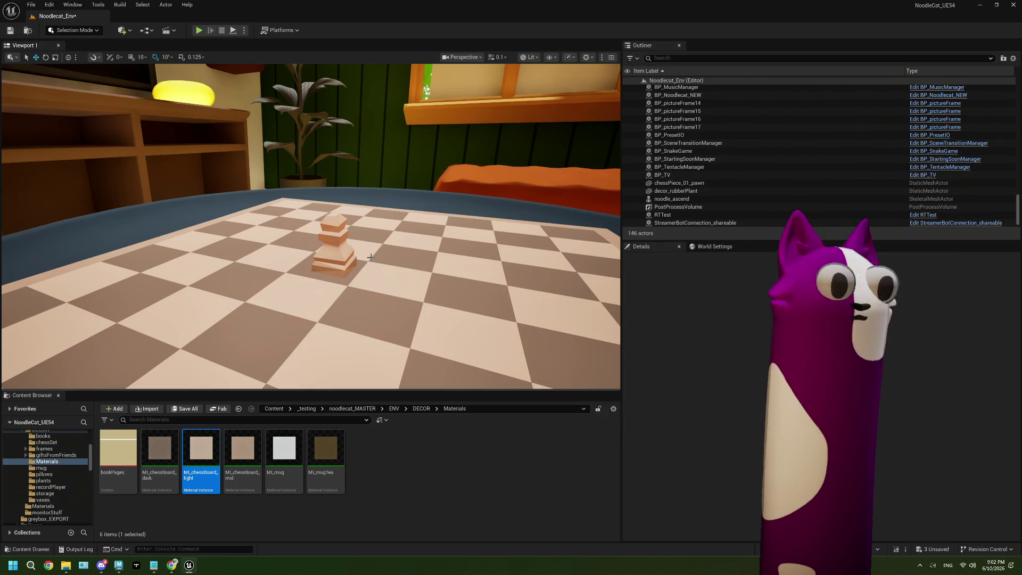
key(ctrl+z)
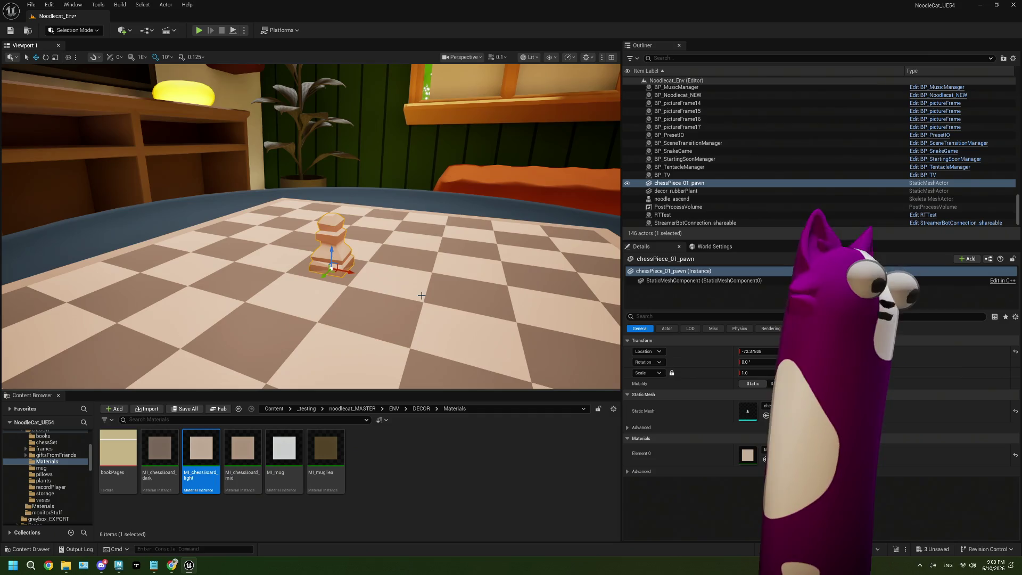
mouse_move(420, 296)
right_down()
mouse_move(411, 255)
mouse_move(399, 276)
mouse_move(399, 255)
mouse_move(404, 268)
mouse_move(412, 259)
mouse_move(379, 275)
mouse_move(398, 250)
right_up()
click(411, 256)
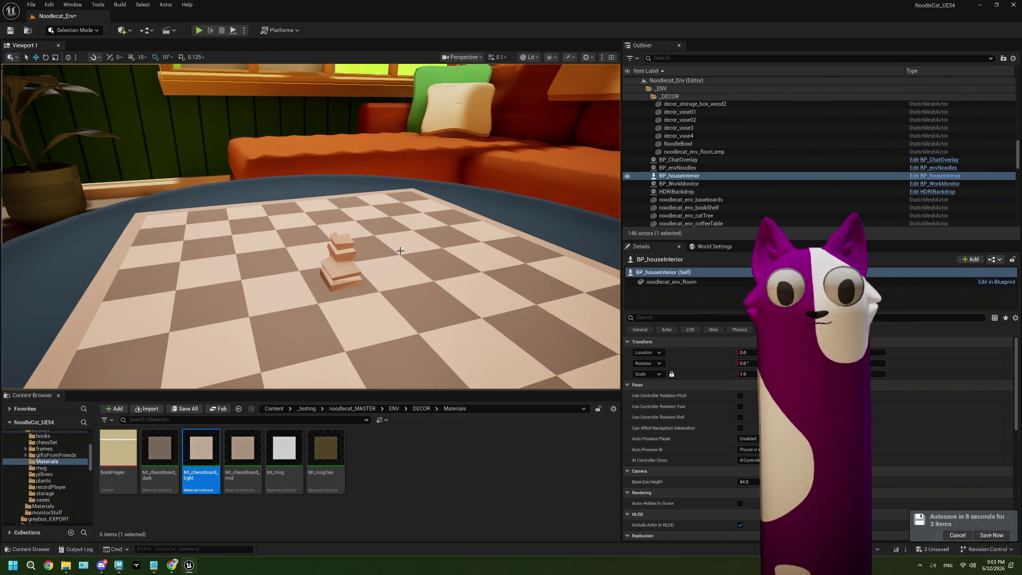
- Delete chessPiece_01_pawn from the level and go to the DECOR folder holding BP_ChessSet
mouse_move(400, 251)
right_down()
mouse_move(351, 241)
mouse_move(351, 256)
mouse_move(383, 243)
right_up()
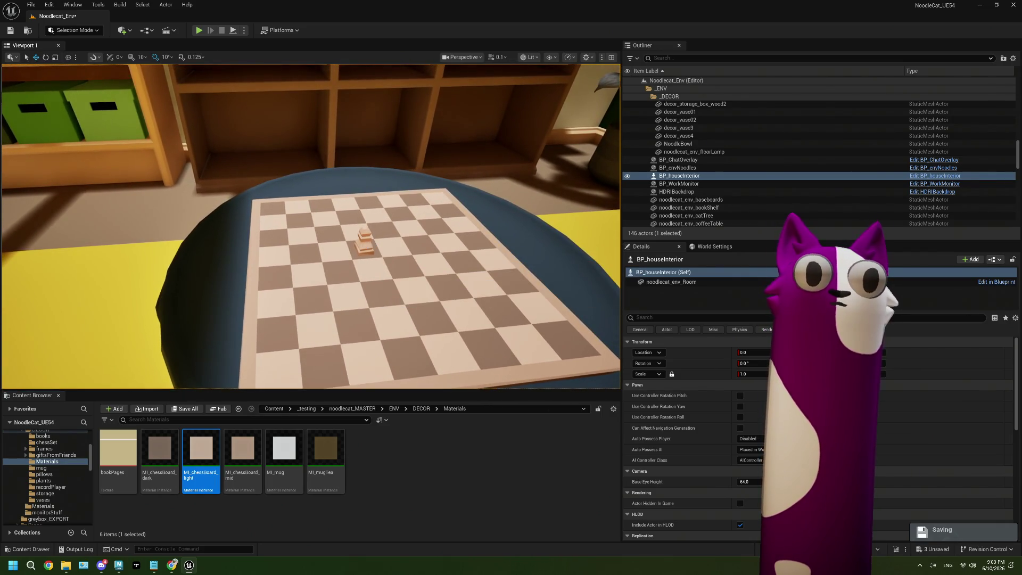
click(363, 244)
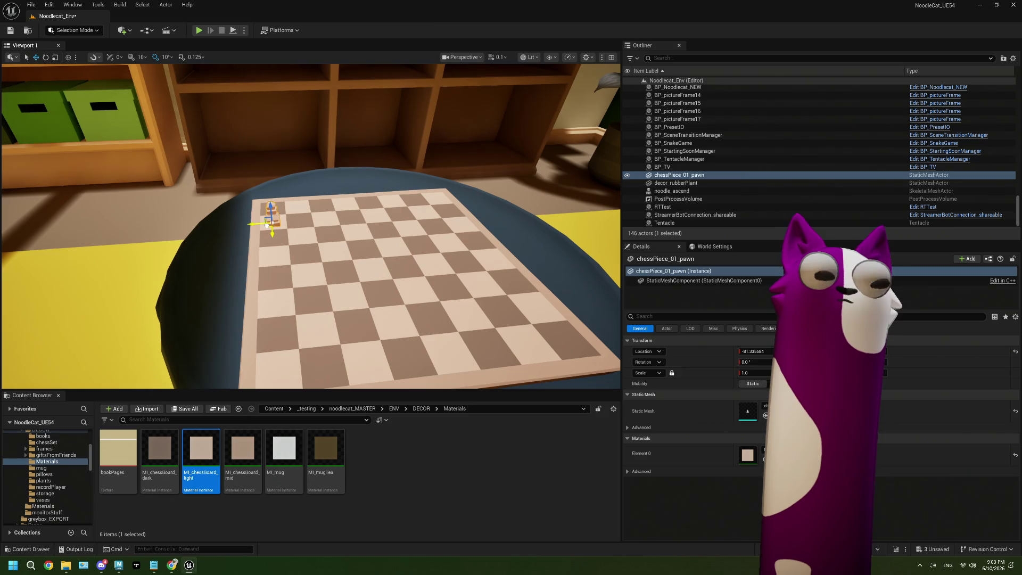
key(Delete)
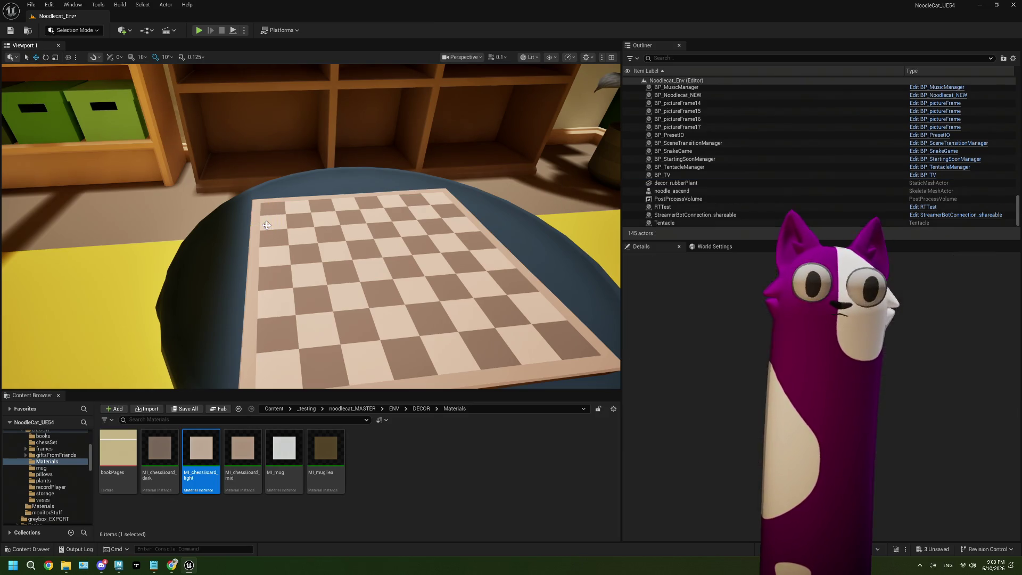
click(421, 408)
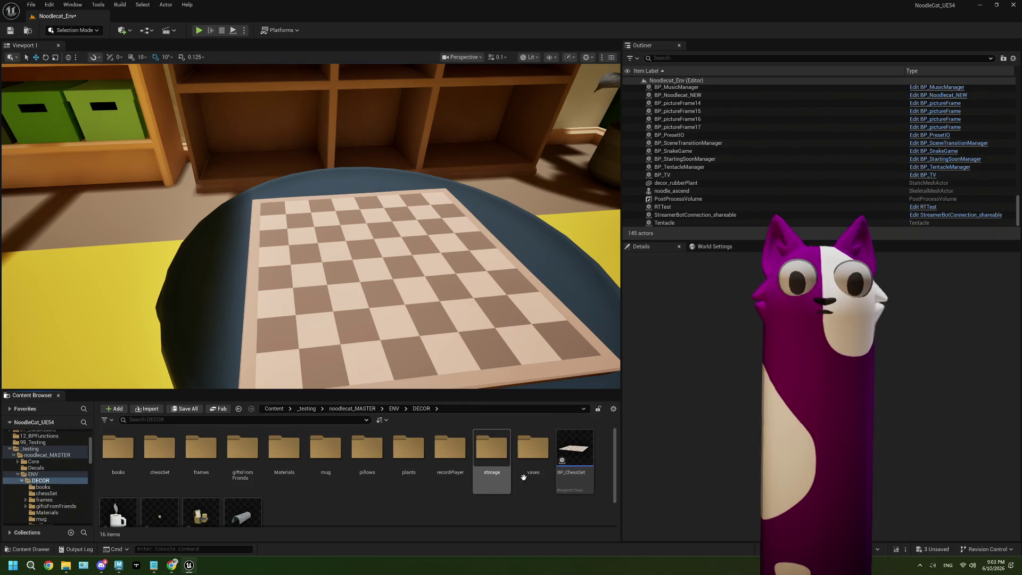
- Open BP_ChessSet and frame the chessboard in its 3D preview
double_click(570, 451)
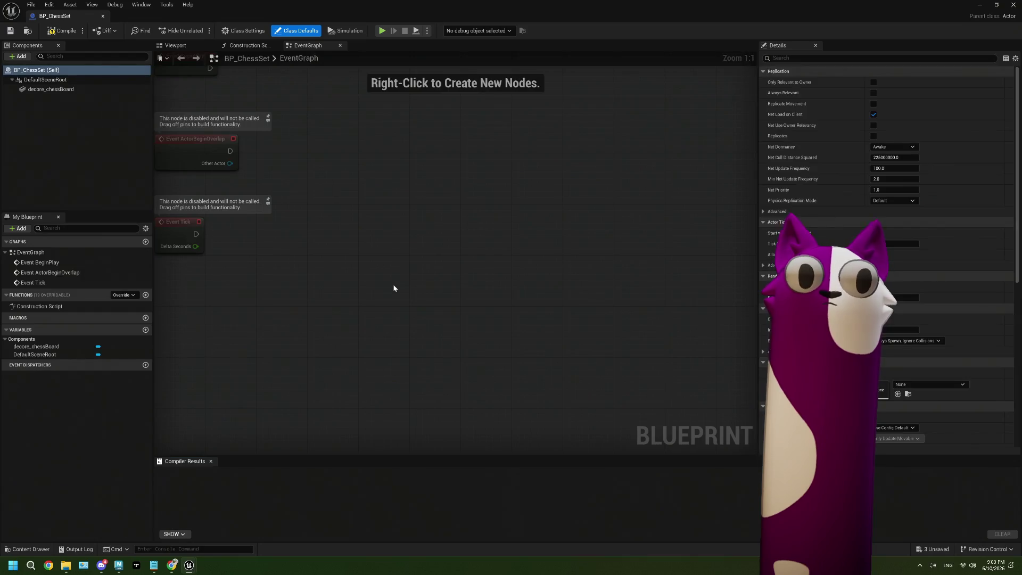
click(177, 45)
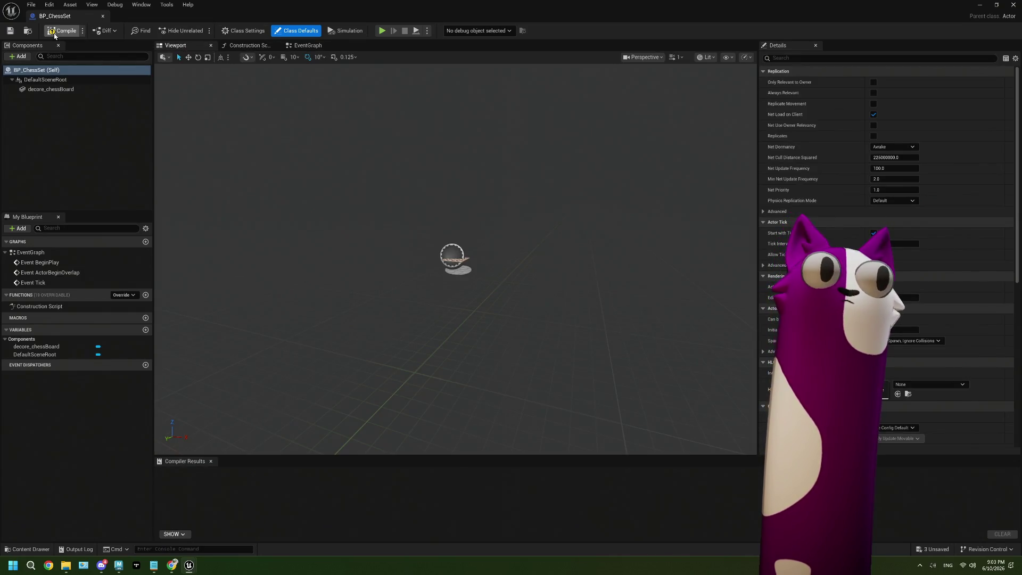
right_drag(390, 240, 416, 264)
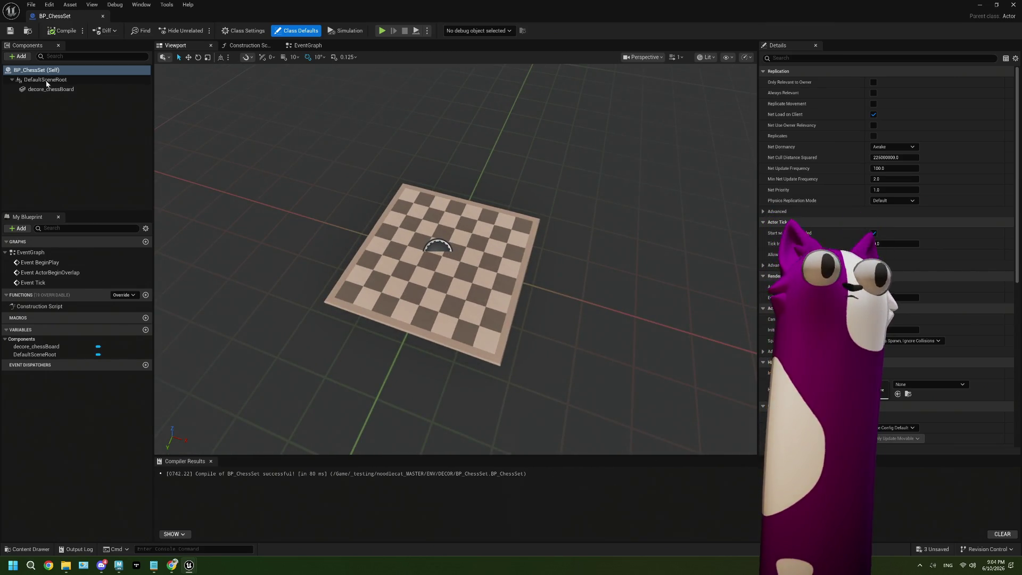
- Add an empty StaticMesh component, then delete it as unwanted
click(18, 57)
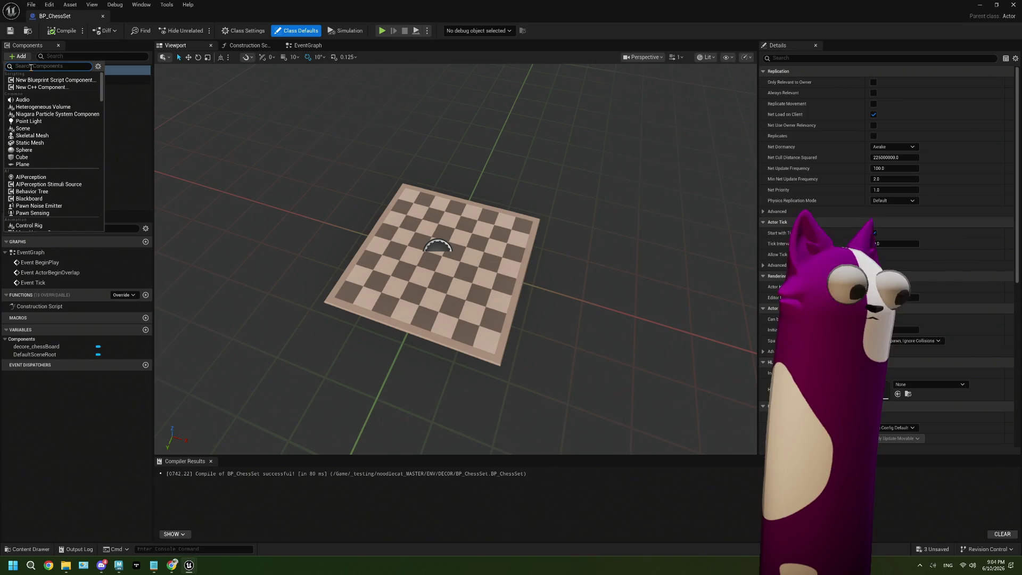
text(sta)
click(33, 142)
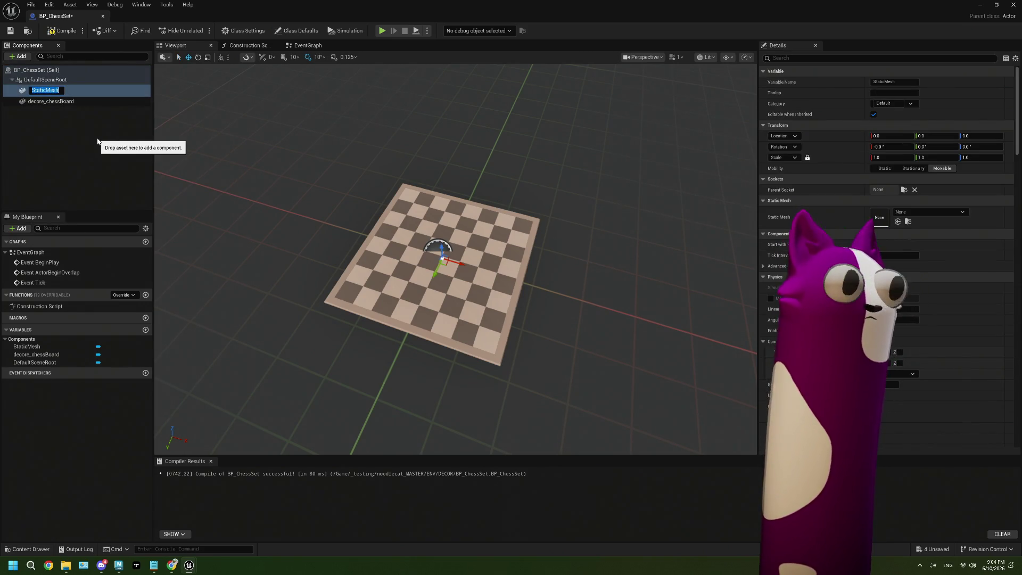
click(97, 141)
click(48, 90)
key(Delete)
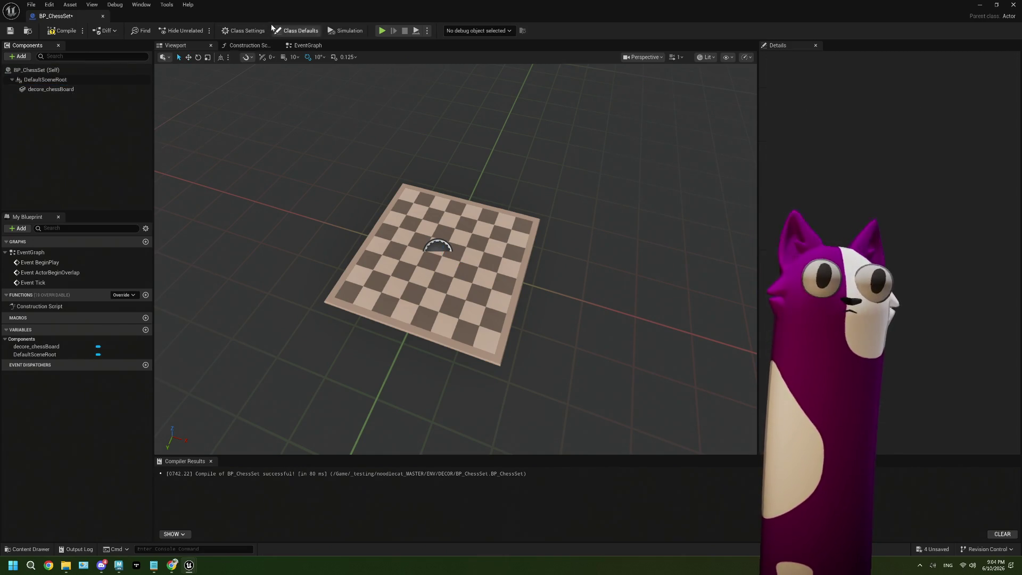
- Drag chessPiece_01_pawn from the chessSet folder onto DefaultSceneRoot as a new component
drag(272, 16, 478, 65)
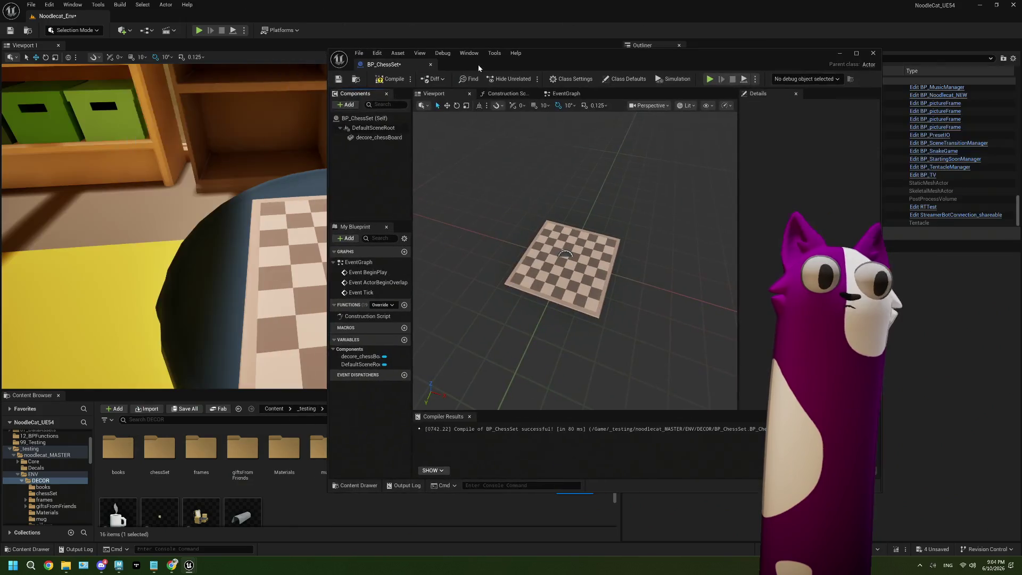
double_click(160, 451)
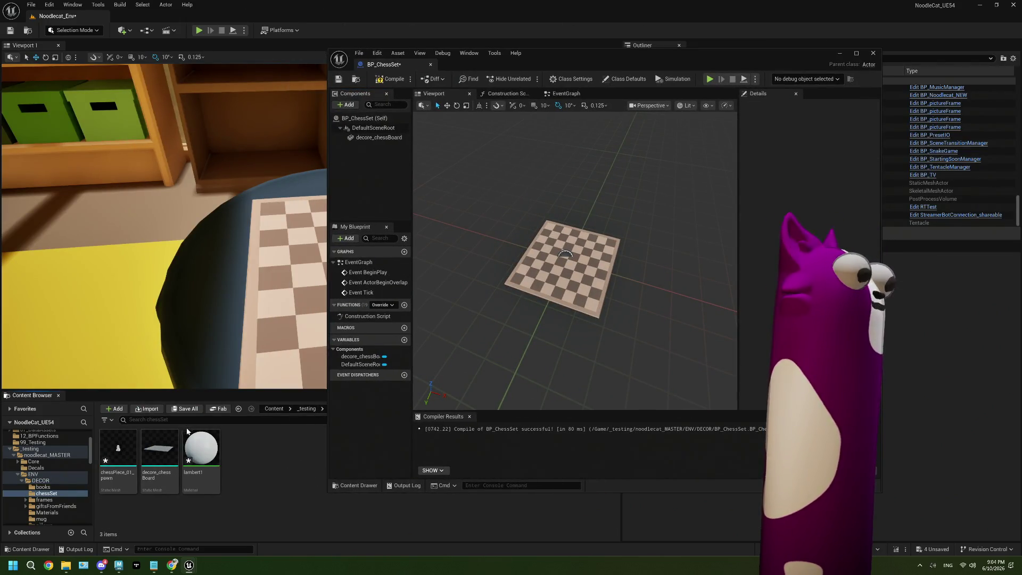
drag(118, 451, 369, 151)
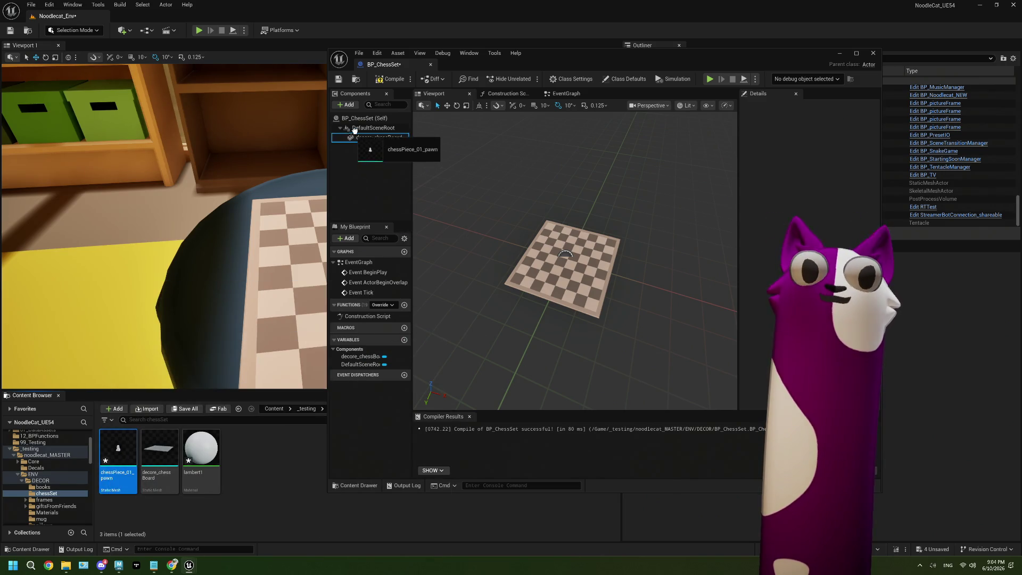
double_click(576, 57)
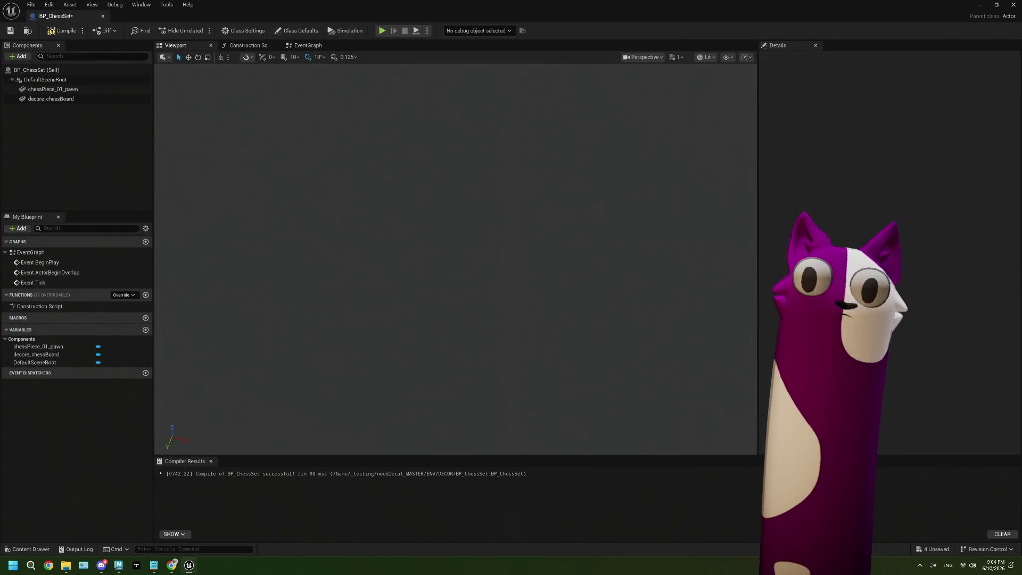
scroll(455, 264, up, 3)
scroll(455, 263, up, 2)
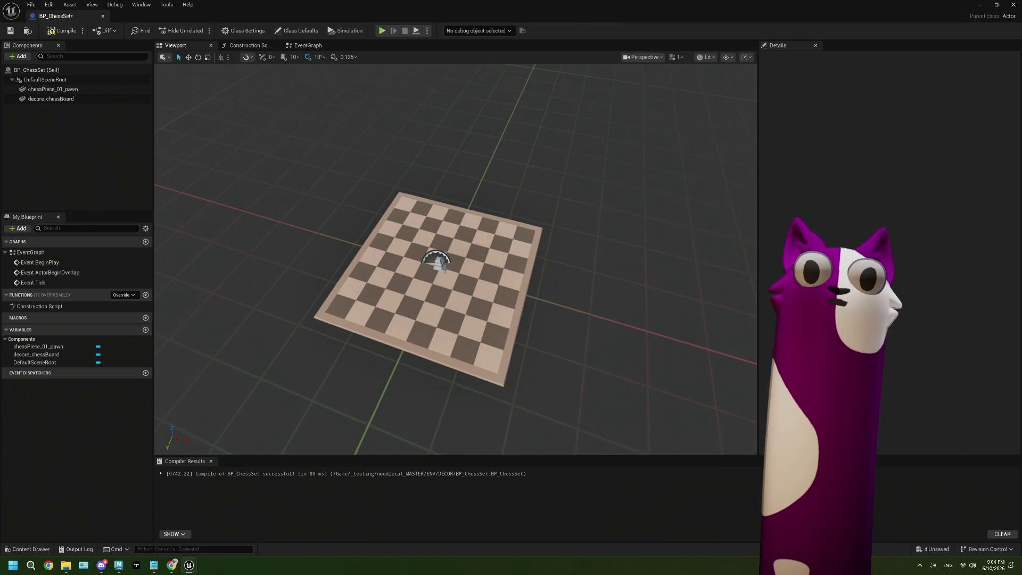
- Select the decore_chessBoard component and frame the board in the preview
click(438, 265)
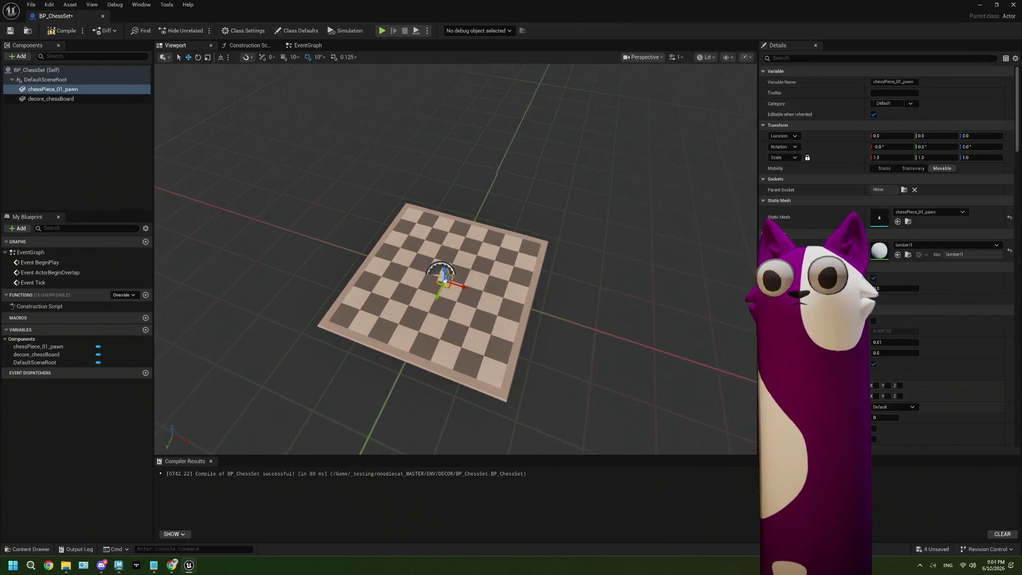
middle_drag(454, 309, 454, 415)
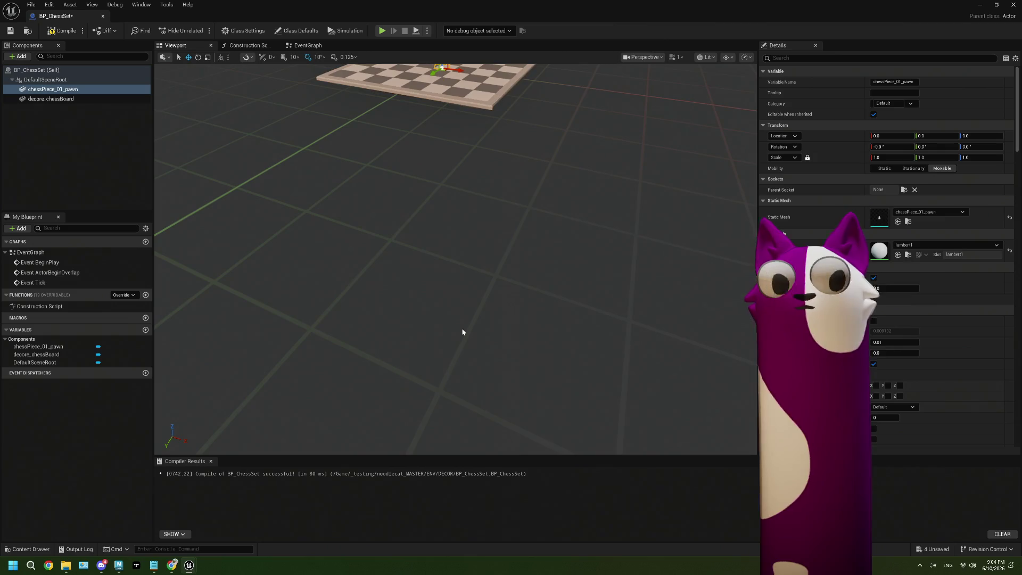
scroll(463, 335, up, 3)
scroll(463, 334, up, 2)
click(463, 334)
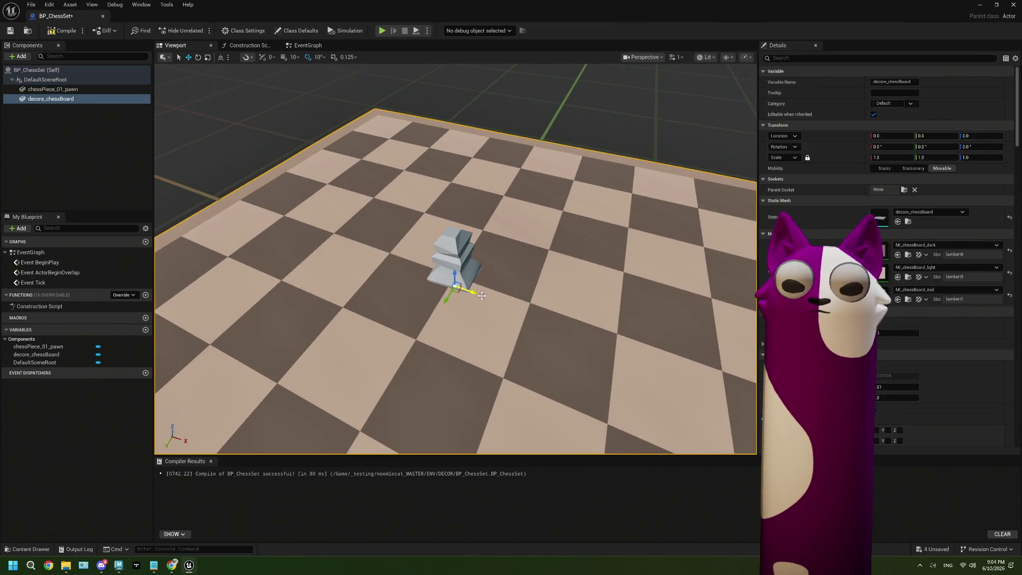
middle_drag(482, 295, 482, 415)
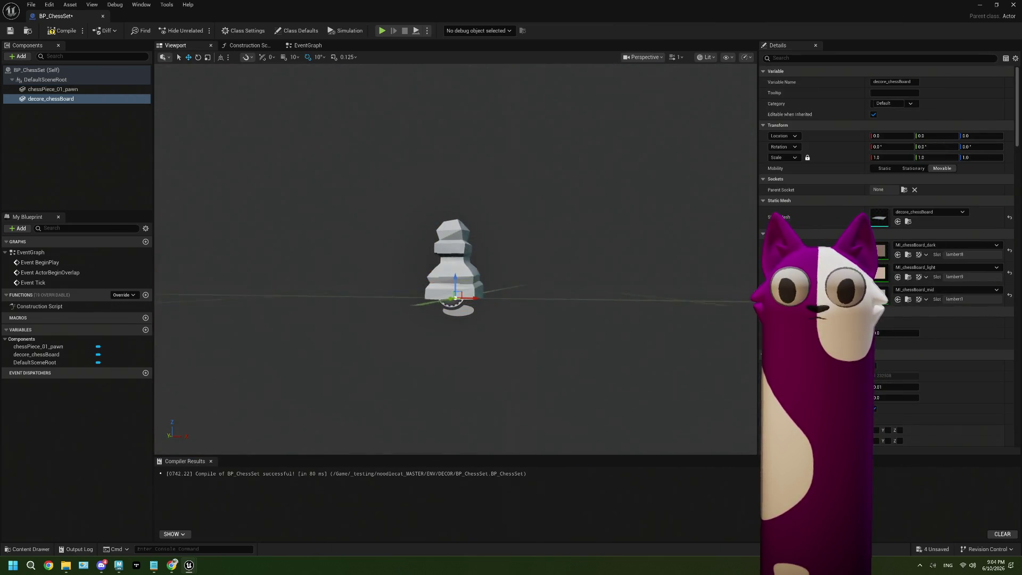
middle_drag(453, 304, 453, 275)
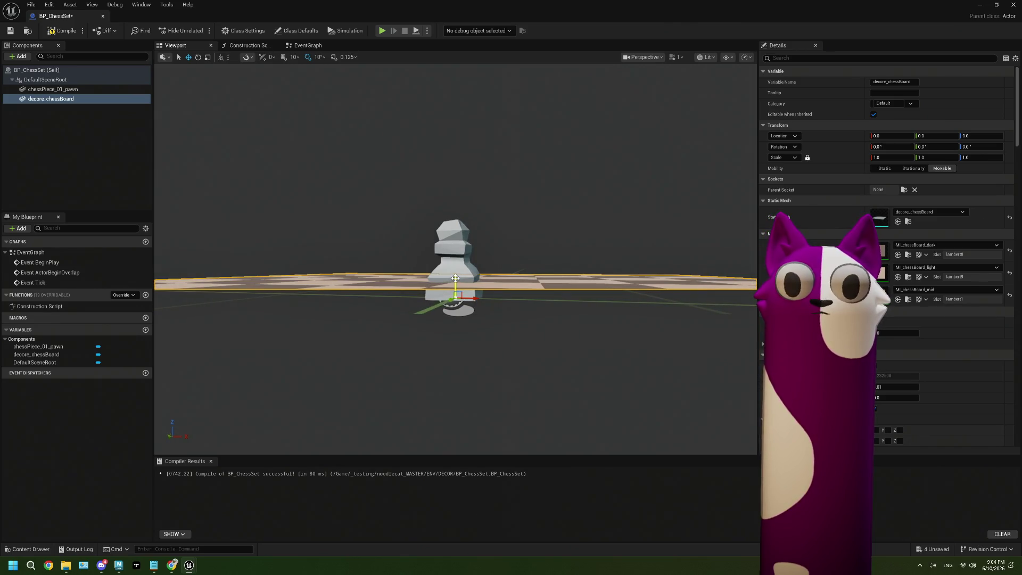
- Lower the chessboard along Z, inspect it, undo the height change and select the pawn
drag(455, 279, 456, 310)
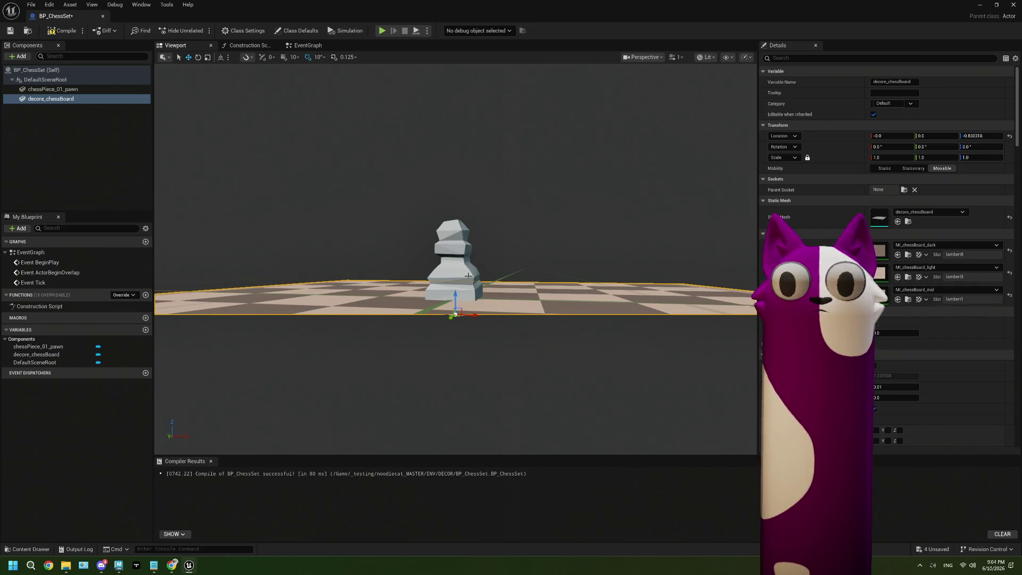
scroll(469, 276, down, 5)
scroll(468, 278, up, 4)
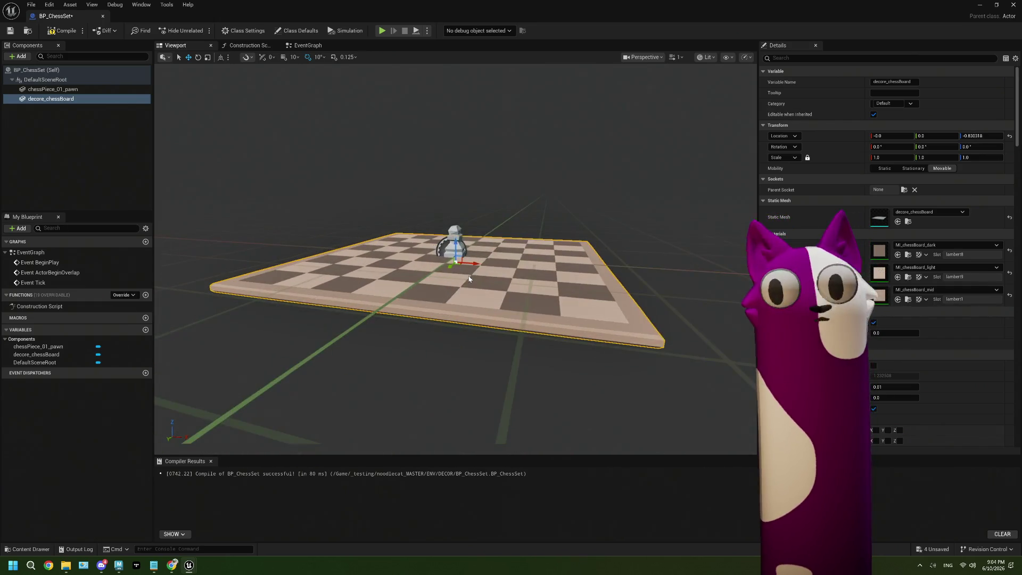
mouse_move(469, 278)
alt+mouse_down()
mouse_move(480, 239)
mouse_move(201, 106)
alt+mouse_up()
mouse_move(447, 240)
alt+mouse_down()
mouse_move(447, 160)
mouse_move(479, 240)
mouse_move(480, 159)
alt+mouse_up()
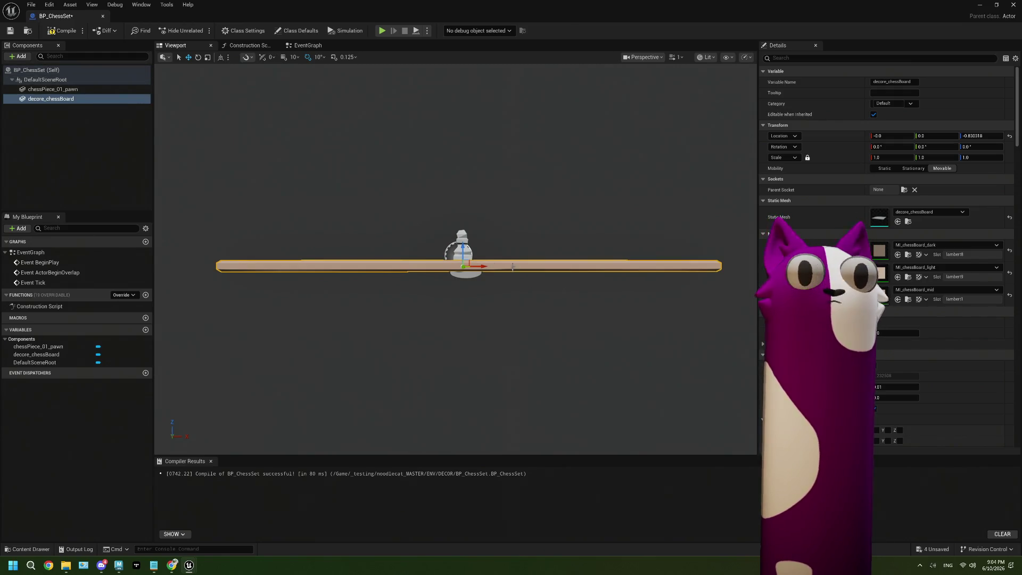
key(ctrl+z)
key(ctrl+z)
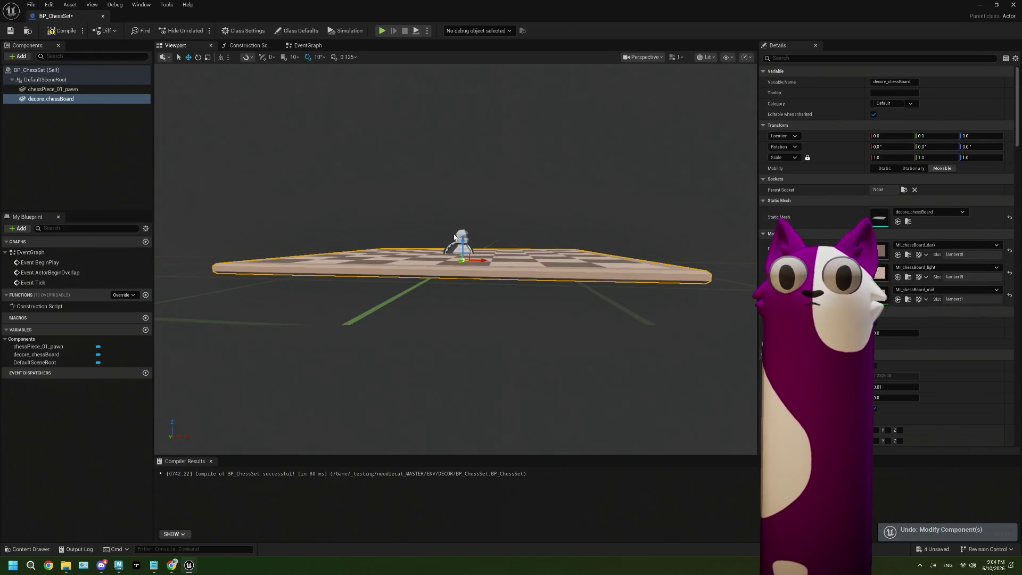
click(454, 236)
scroll(454, 236, up, 3)
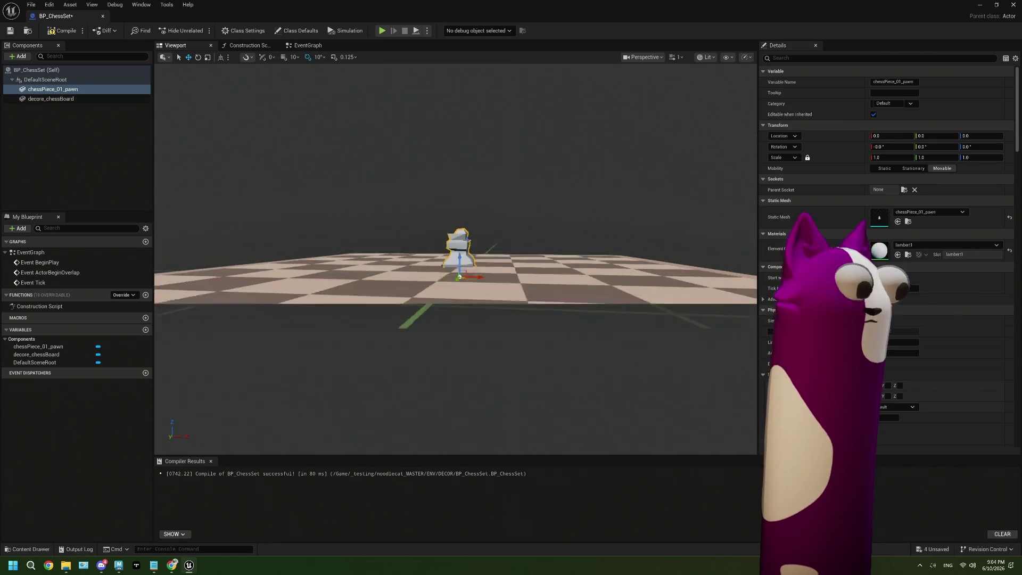
scroll(462, 267, up, 2)
- Raise the pawn along Z onto the board surface and recompile BP_ChessSet
drag(458, 277, 457, 261)
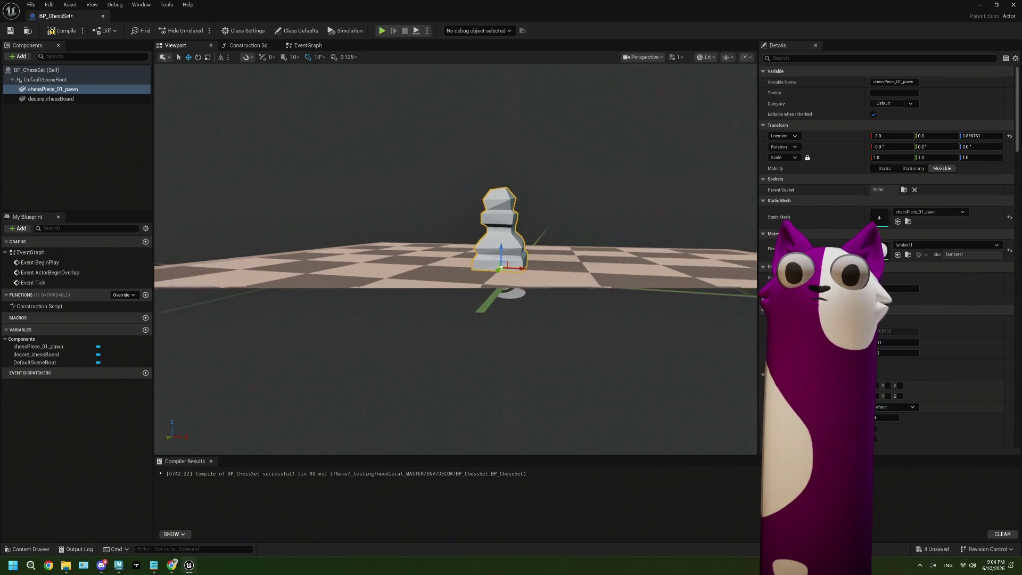
right_drag(455, 261, 479, 224)
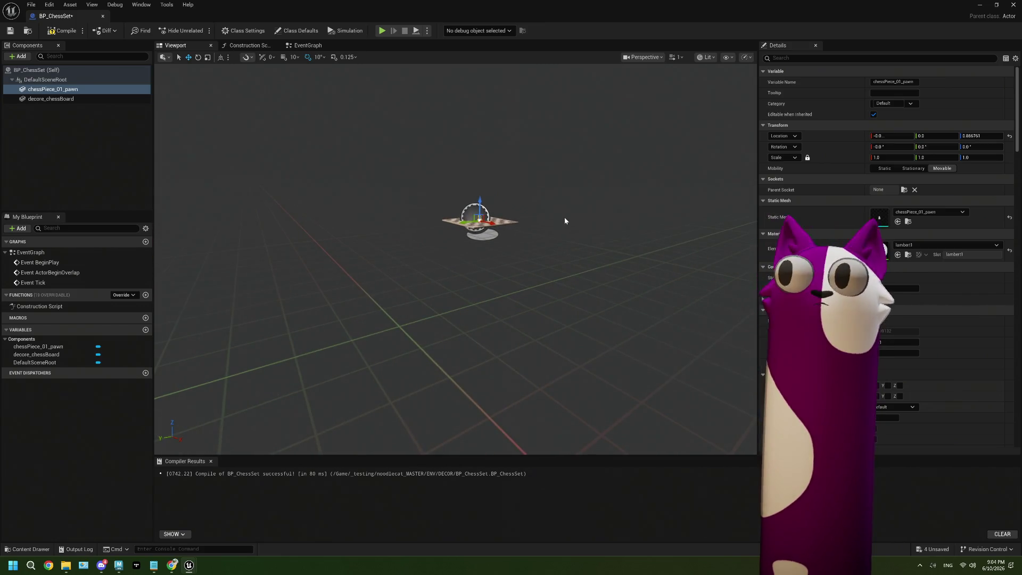
right_drag(535, 213, 534, 212)
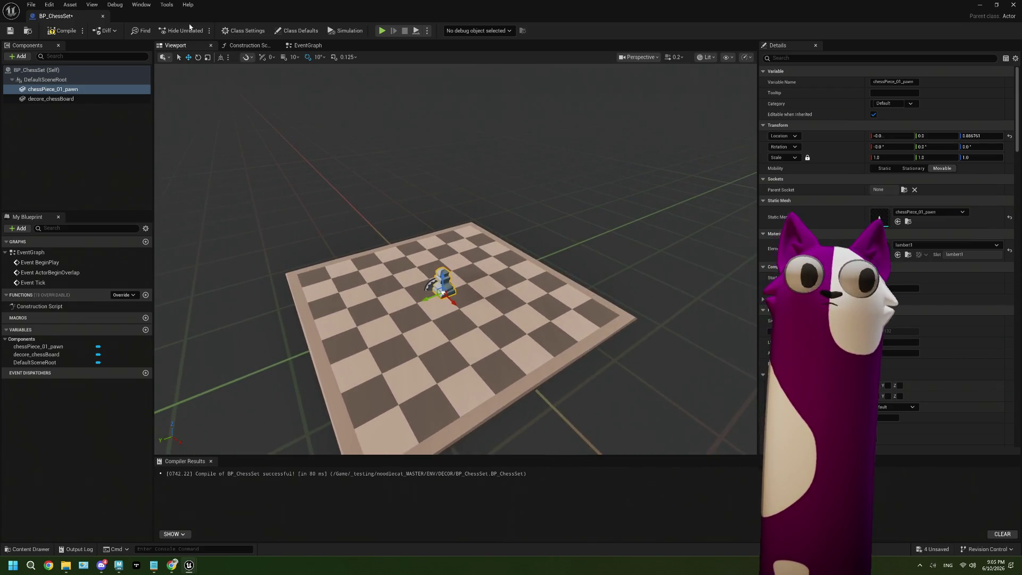
click(50, 32)
- From a top-down view, try a typed X location for the pawn, then undo it
drag(263, 16, 468, 213)
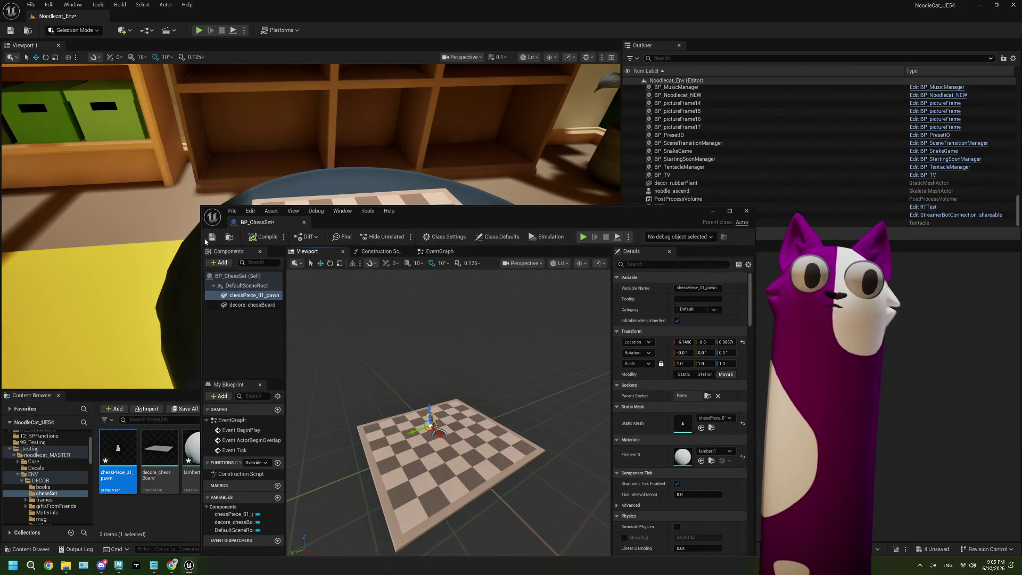
drag(464, 211, 522, 382)
double_click(521, 383)
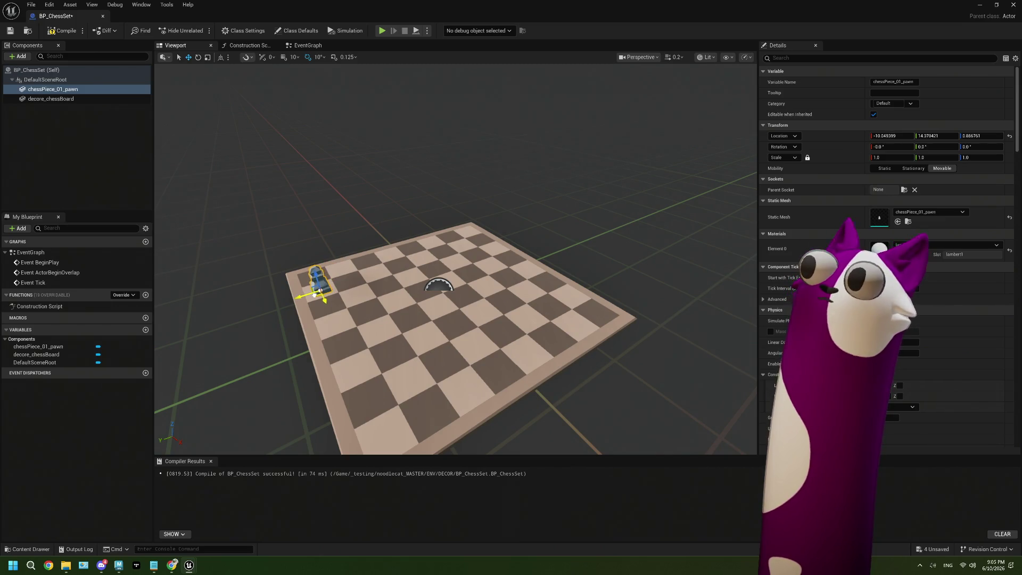
key(f)
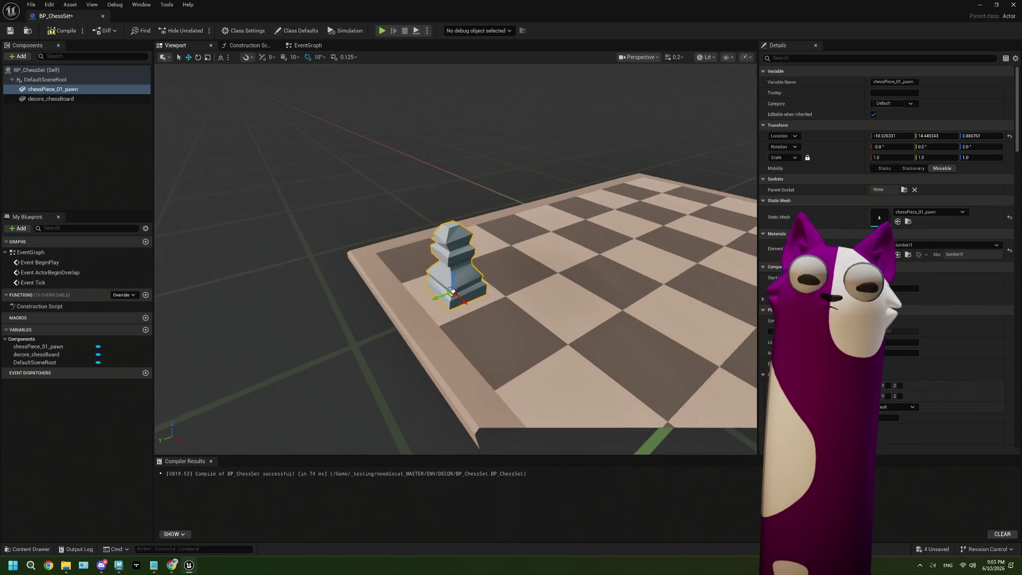
alt+drag(514, 335, 514, 279)
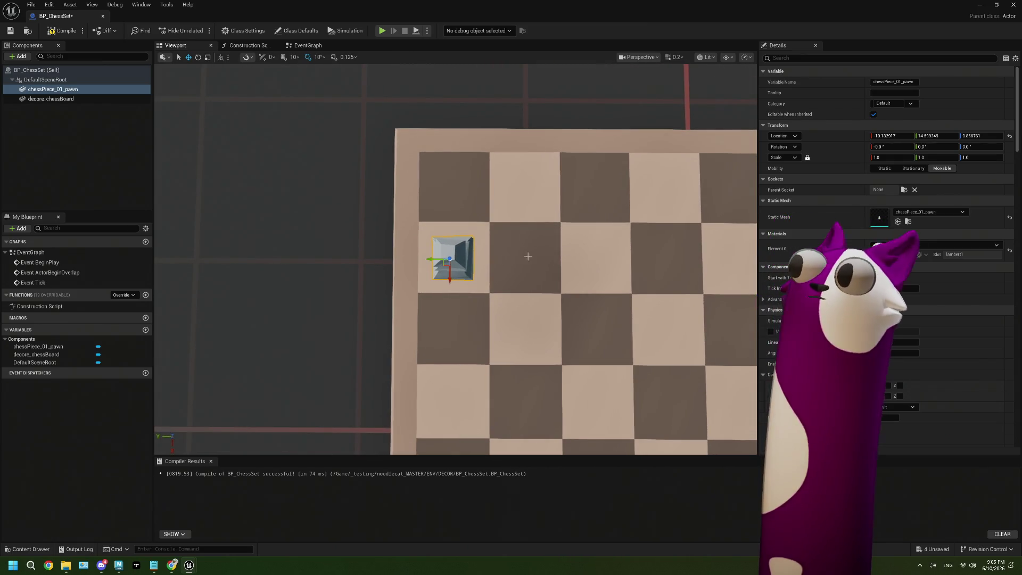
click(888, 136)
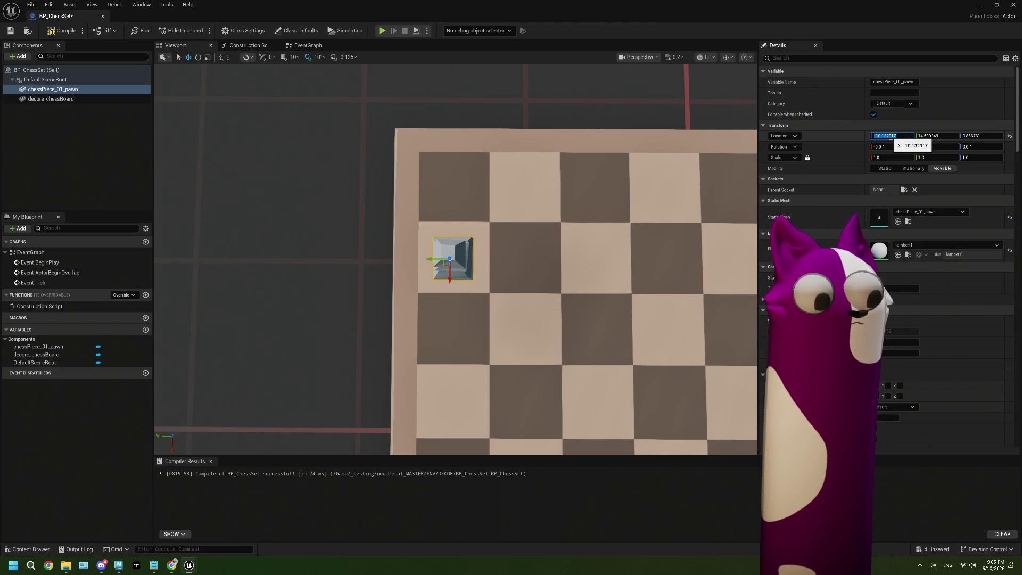
text(-10)
key(Tab)
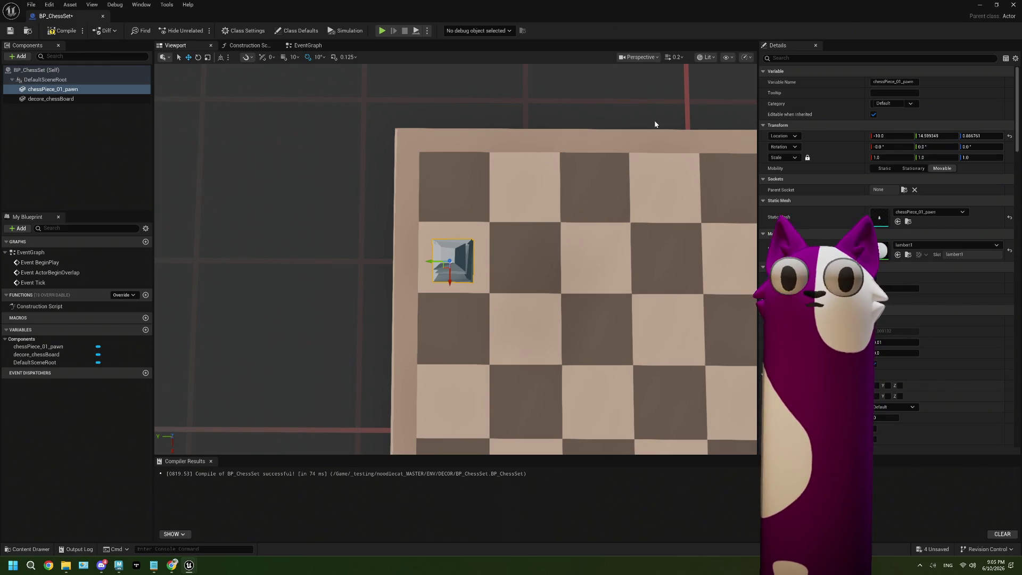
key(ctrl+z)
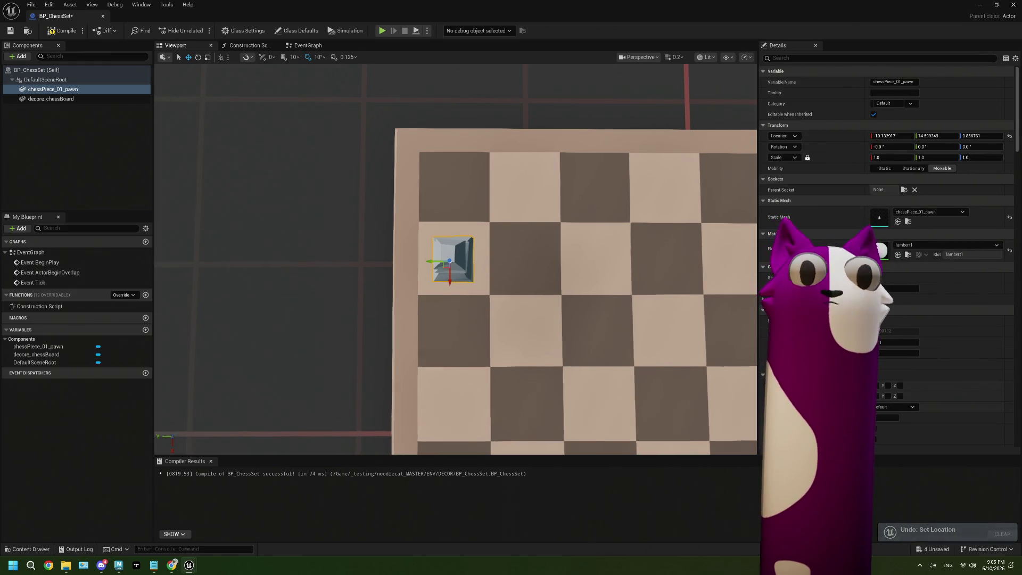
mouse_move(495, 119)
mouse_down()
mouse_move(551, 385)
mouse_move(486, 336)
mouse_up()
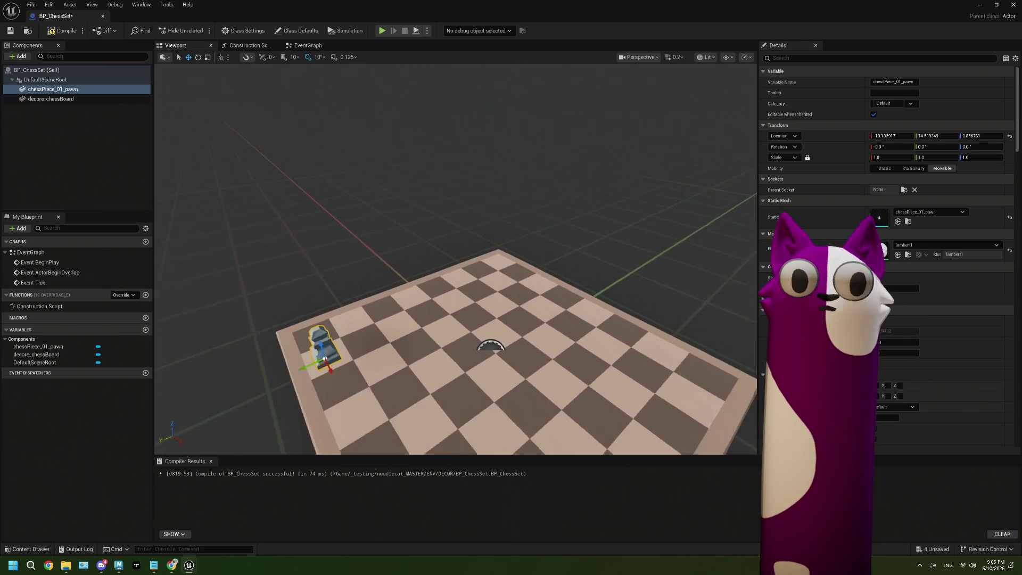
- Assign MI_chessBoard_light to the pawn's Element 0, compile and save, then switch to Maya
click(919, 244)
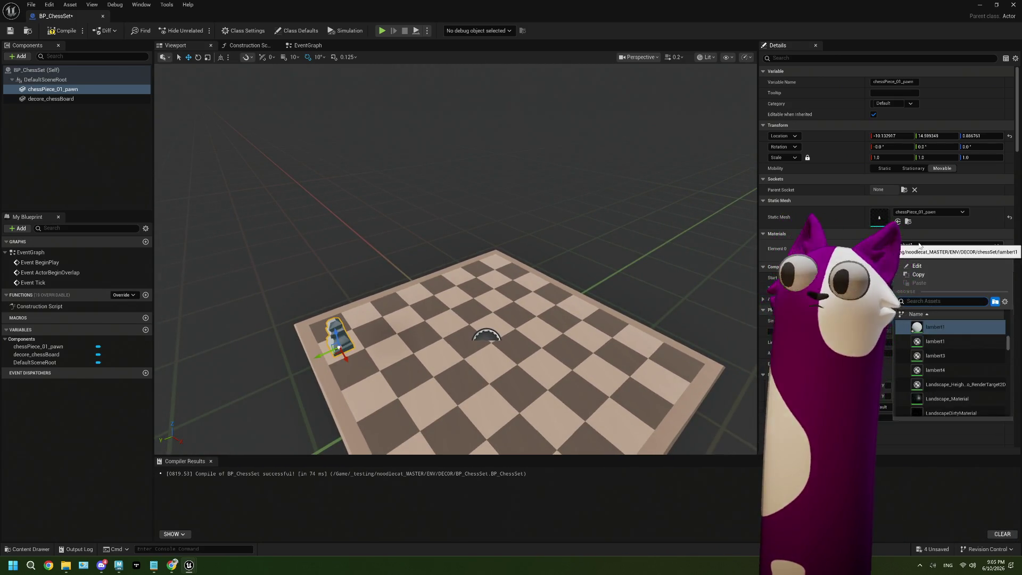
text(chess)
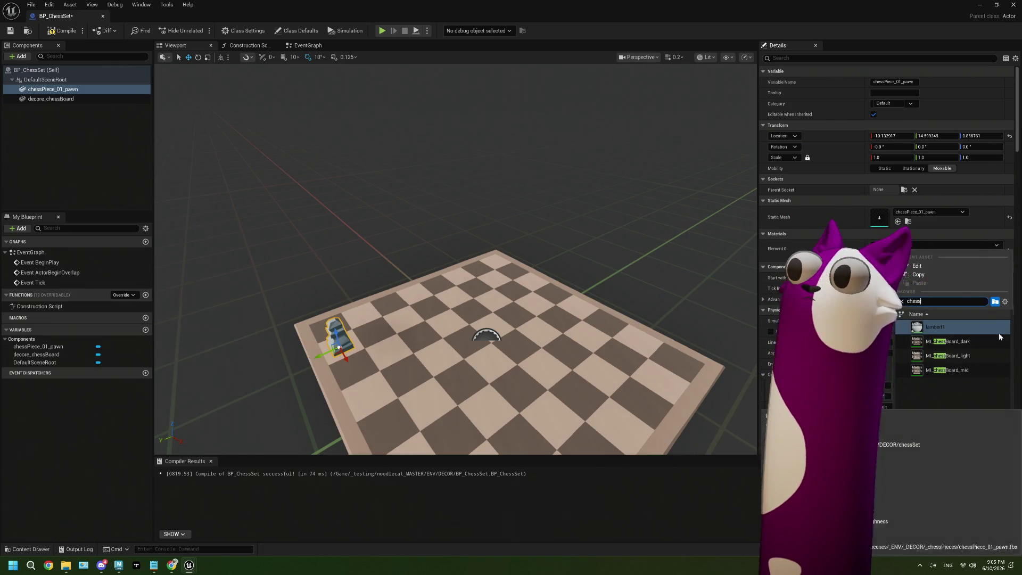
click(951, 347)
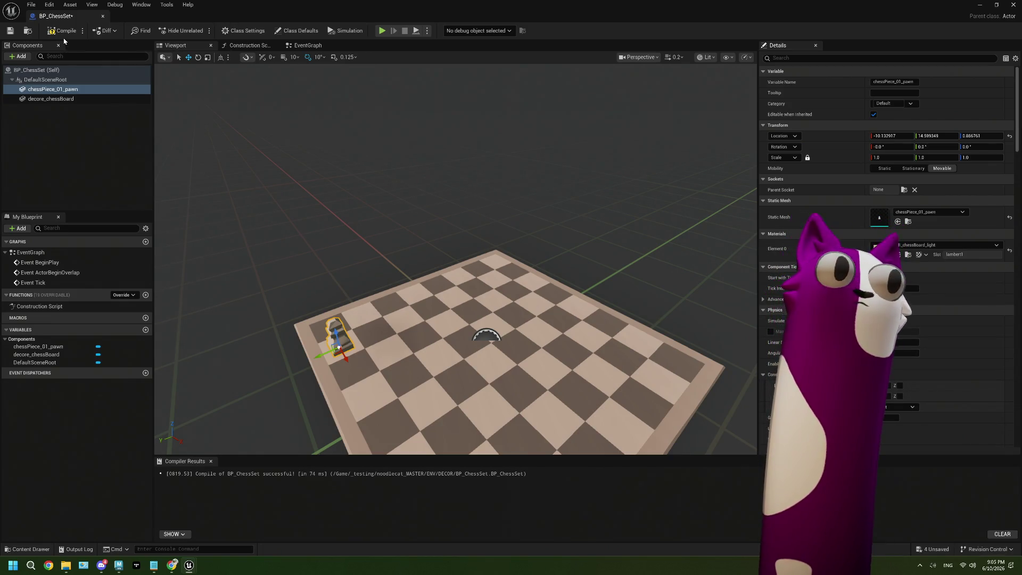
click(64, 31)
click(10, 30)
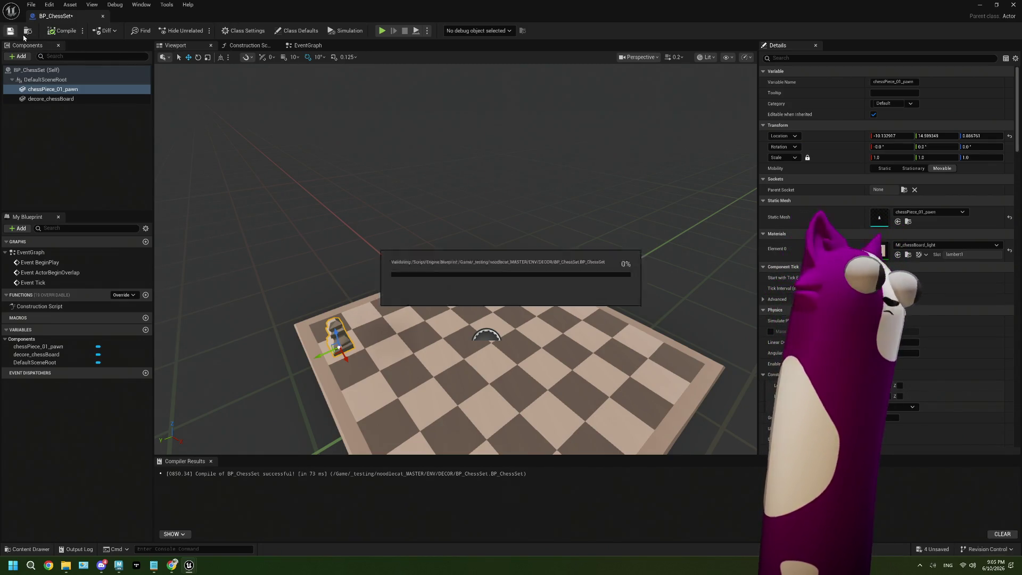
click(981, 6)
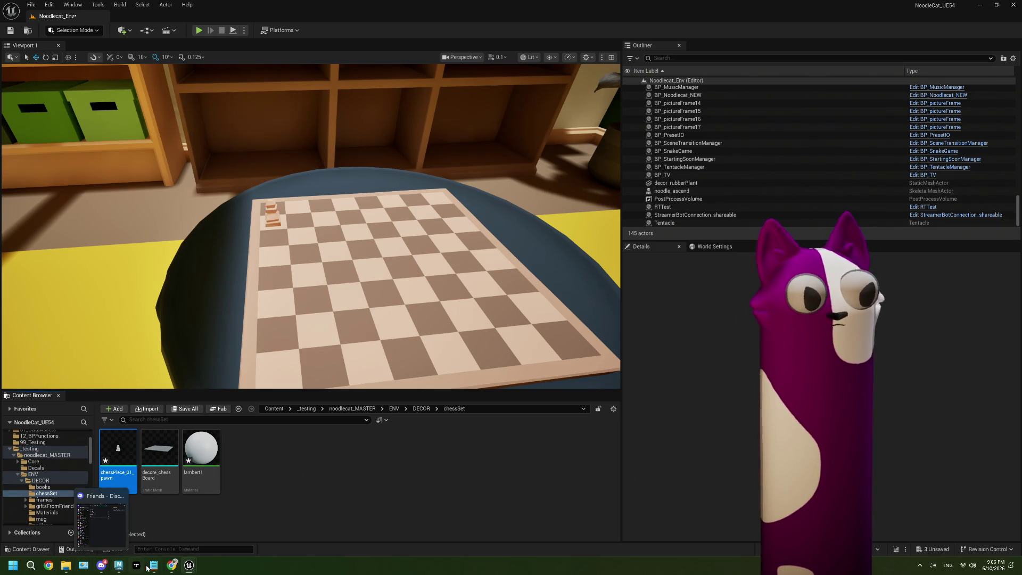
click(84, 566)
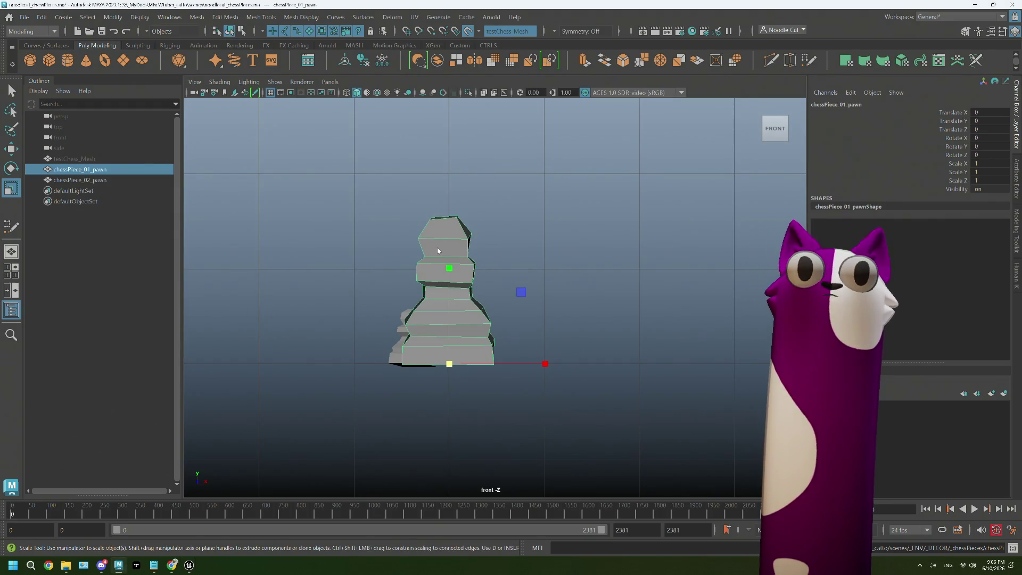
- Keep the pawn in object mode and open the UV Editor for it
right_drag(438, 249, 435, 216)
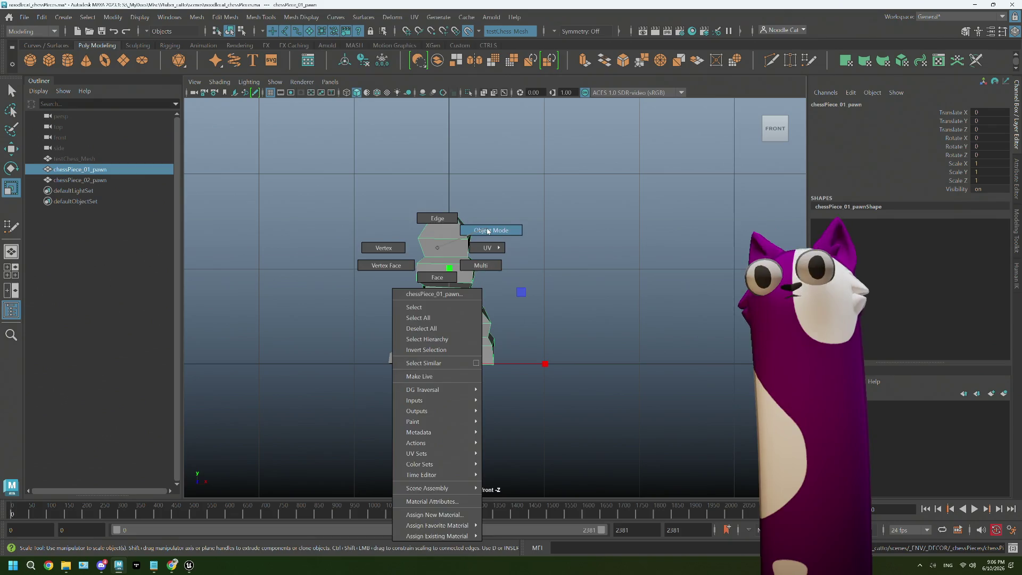
click(488, 231)
click(415, 17)
click(430, 38)
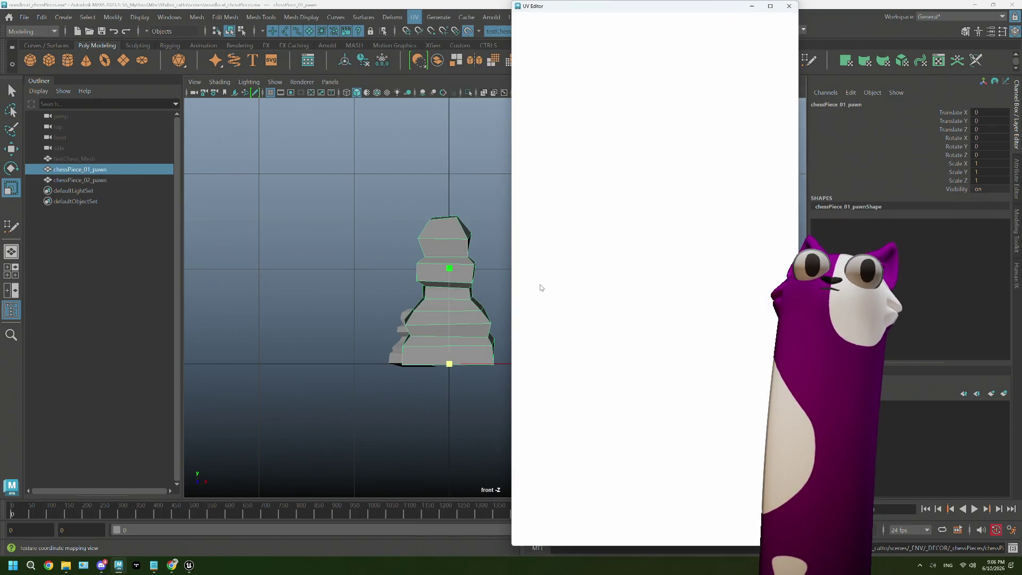
- Move the UV Editor to the bottom and maximize the perspective panel framing the pawns
mouse_move(750, 34)
mouse_down()
mouse_move(600, 180)
mouse_move(281, 13)
mouse_up()
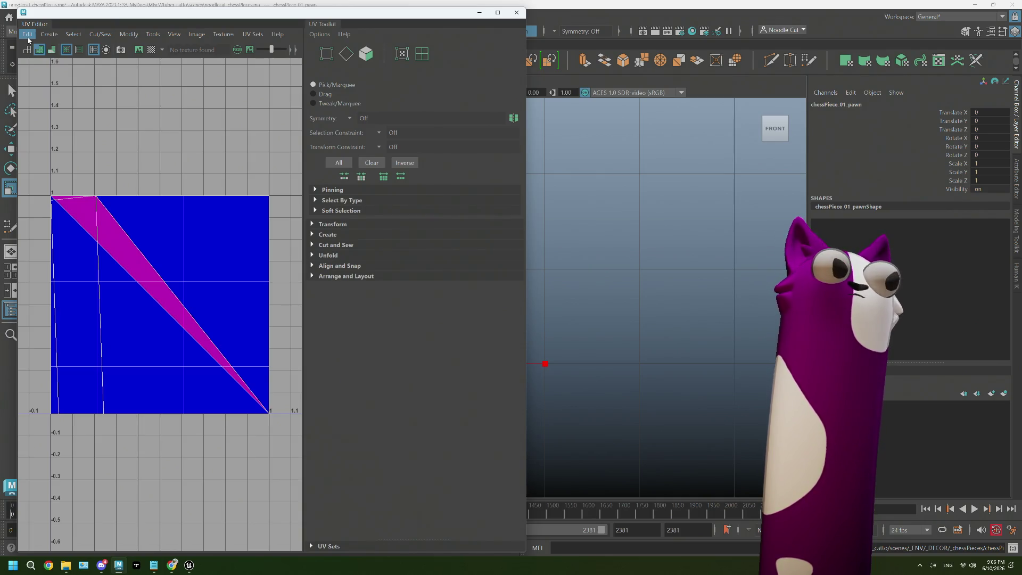
drag(272, 13, 344, 425)
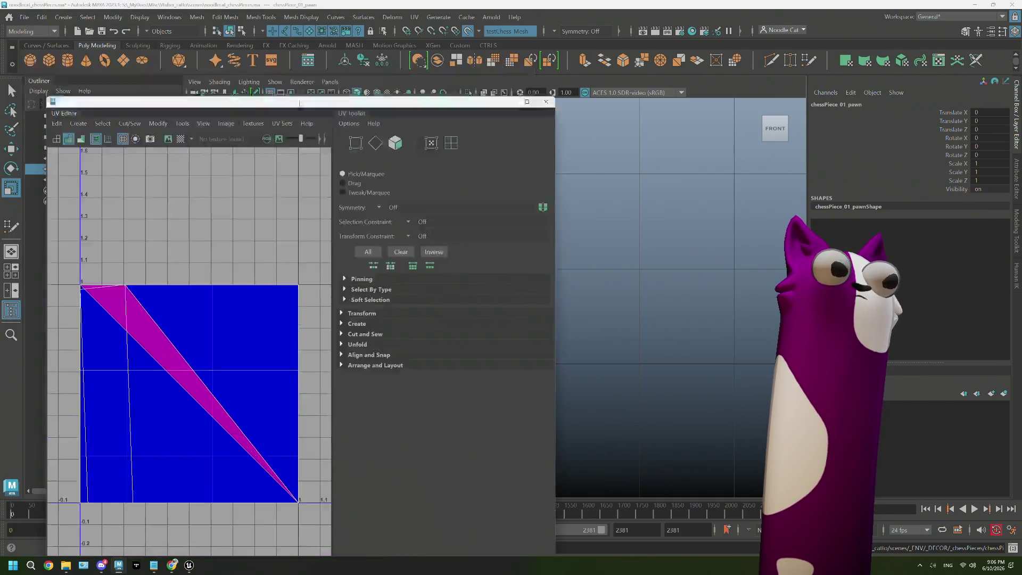
key(space)
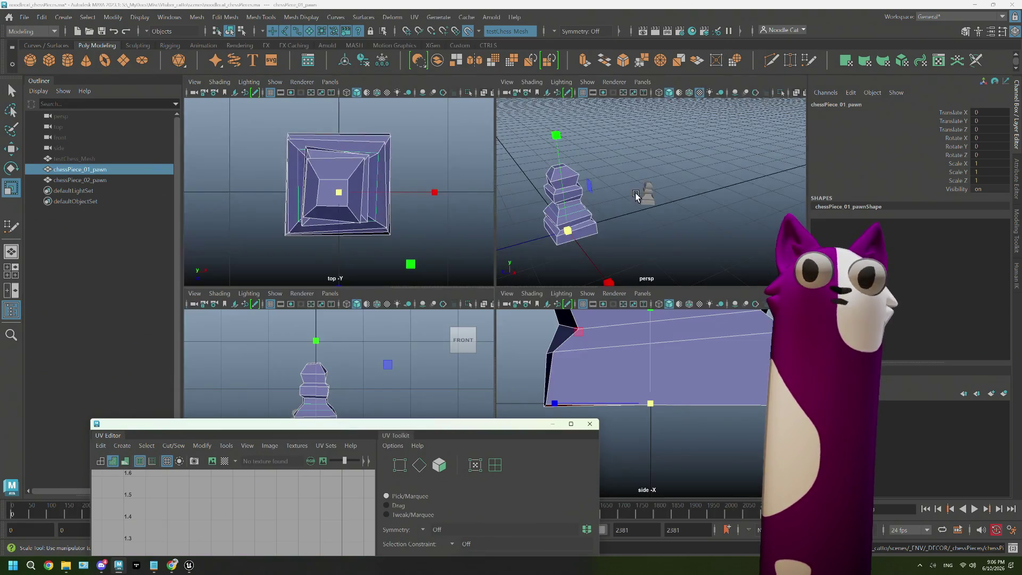
key(space)
alt+middle_drag(436, 321, 525, 254)
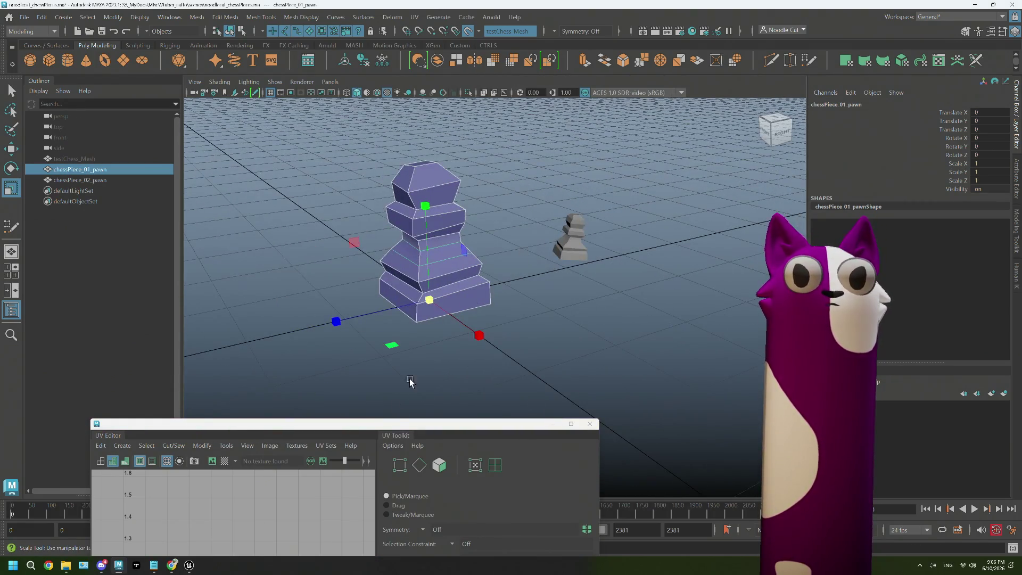
click(121, 445)
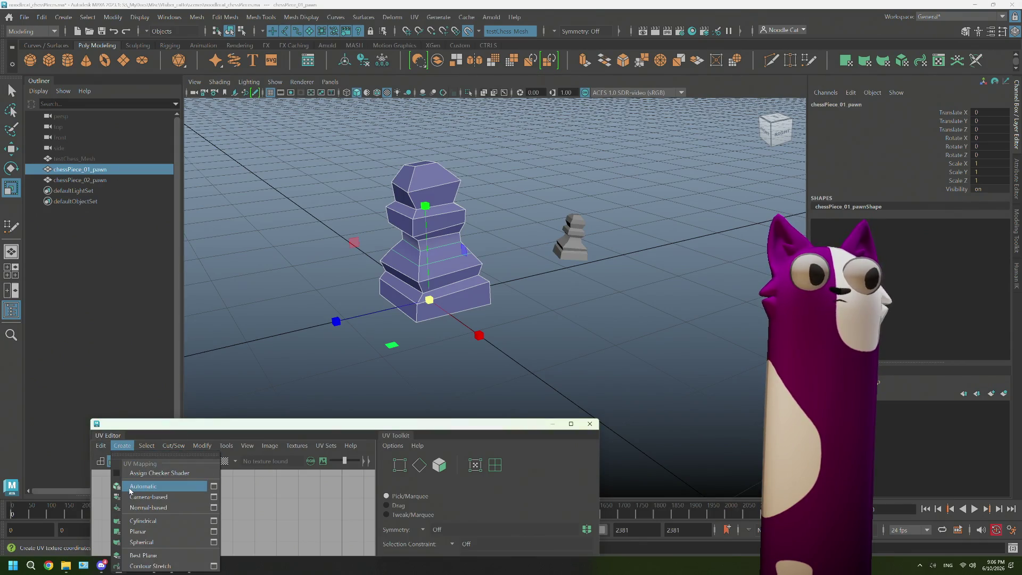
- Apply Automatic UV projection to the pawn and inspect the resulting shells
click(144, 486)
drag(329, 424, 319, 60)
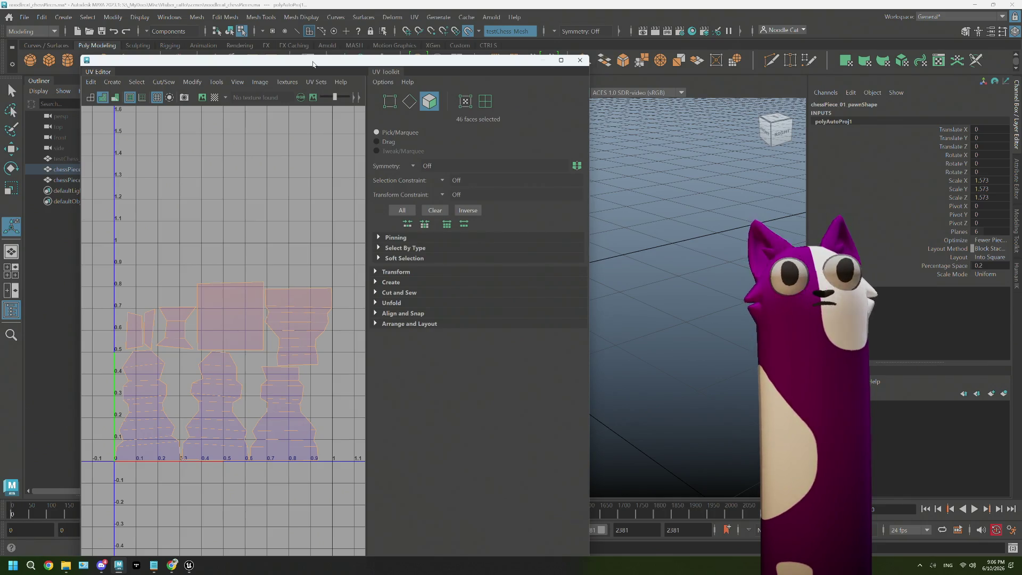
drag(313, 63, 384, 355)
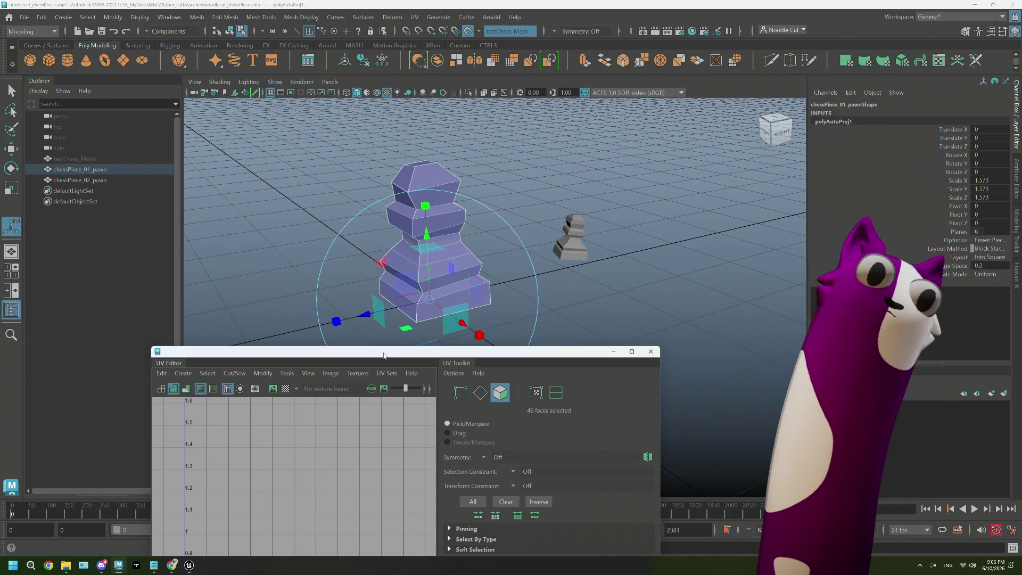
drag(384, 355, 362, 428)
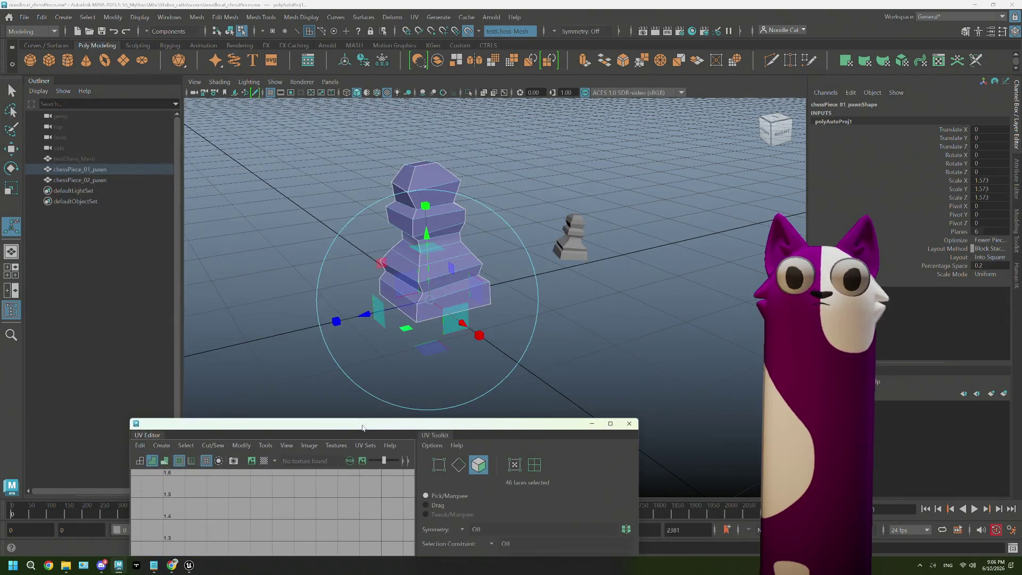
- Select the pawn's top edge loop from the marking menu
alt+drag(390, 204, 410, 152)
right_click(409, 153)
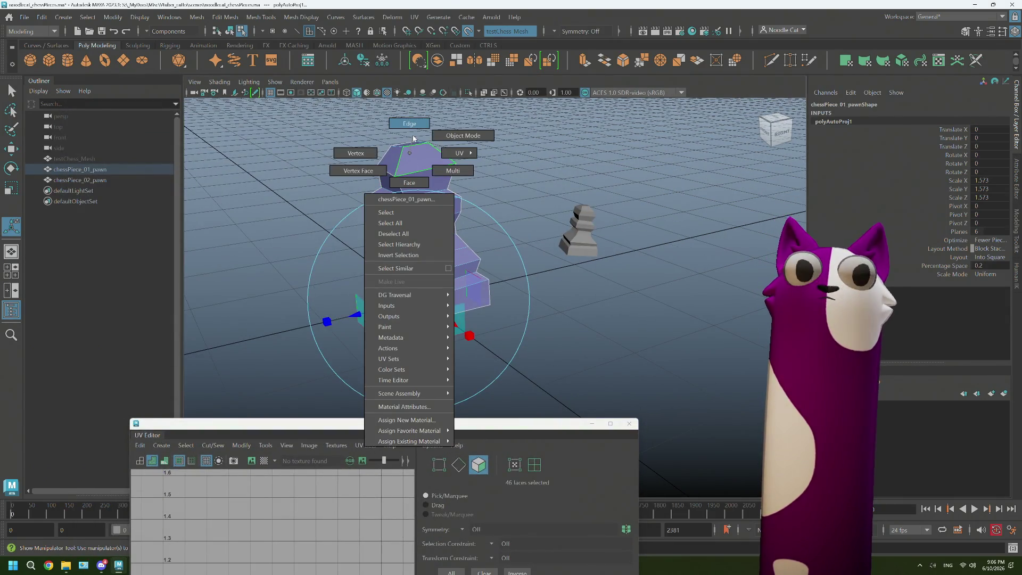
click(408, 122)
double_click(414, 160)
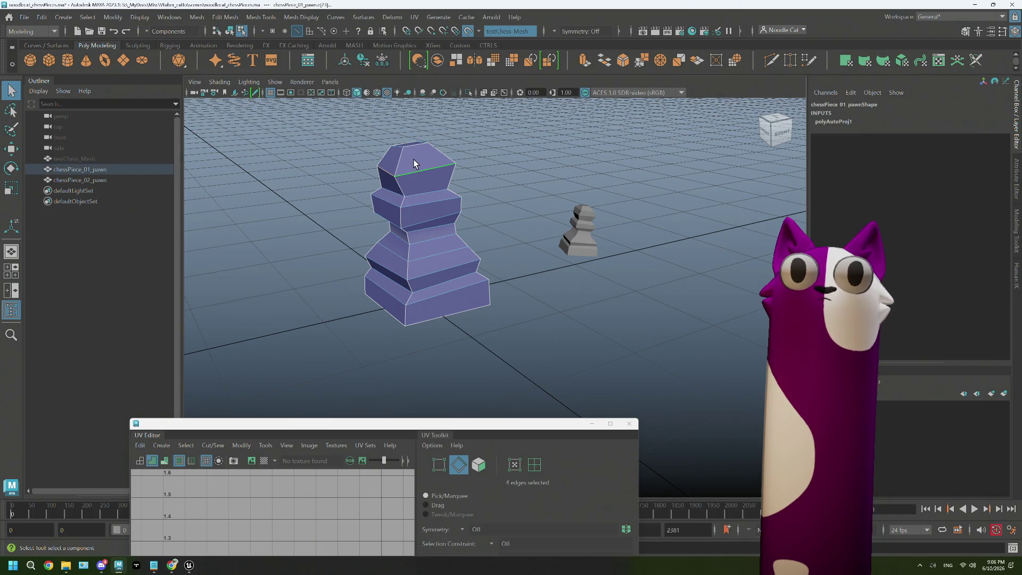
- Switch the pawn back to object selection and apply a Cylindrical UV projection
click(142, 448)
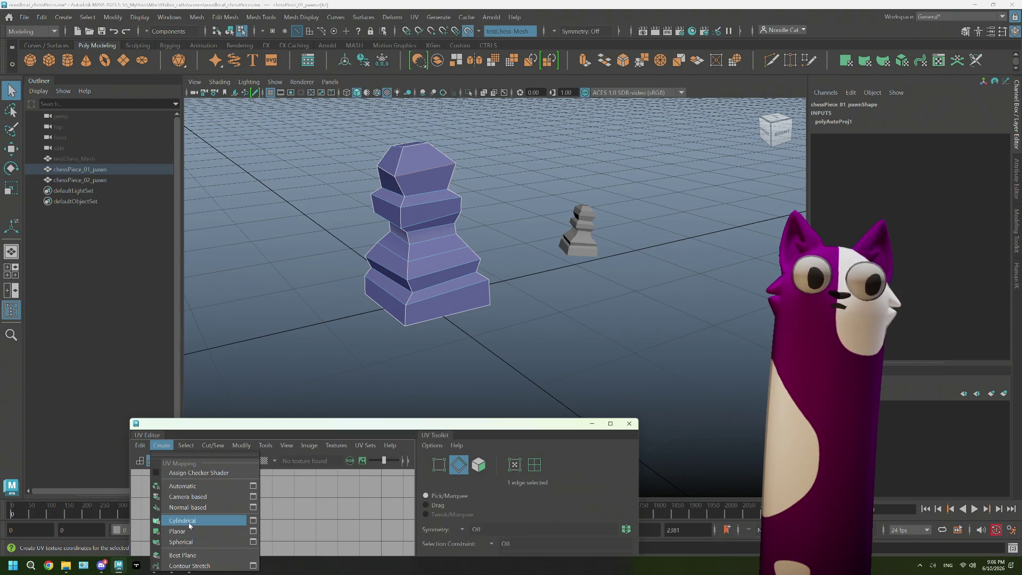
click(182, 521)
drag(380, 424, 343, 259)
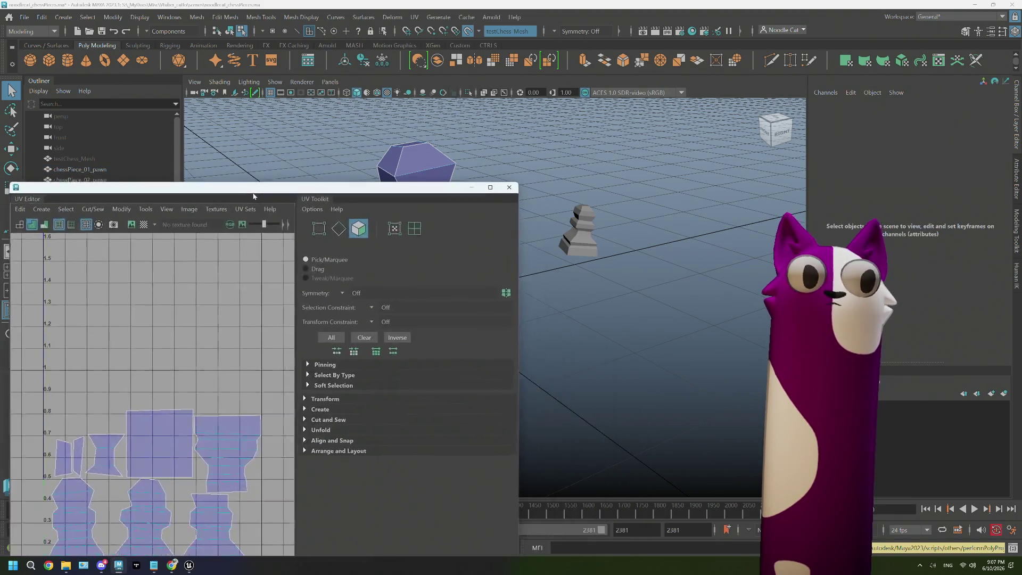
right_click(420, 200)
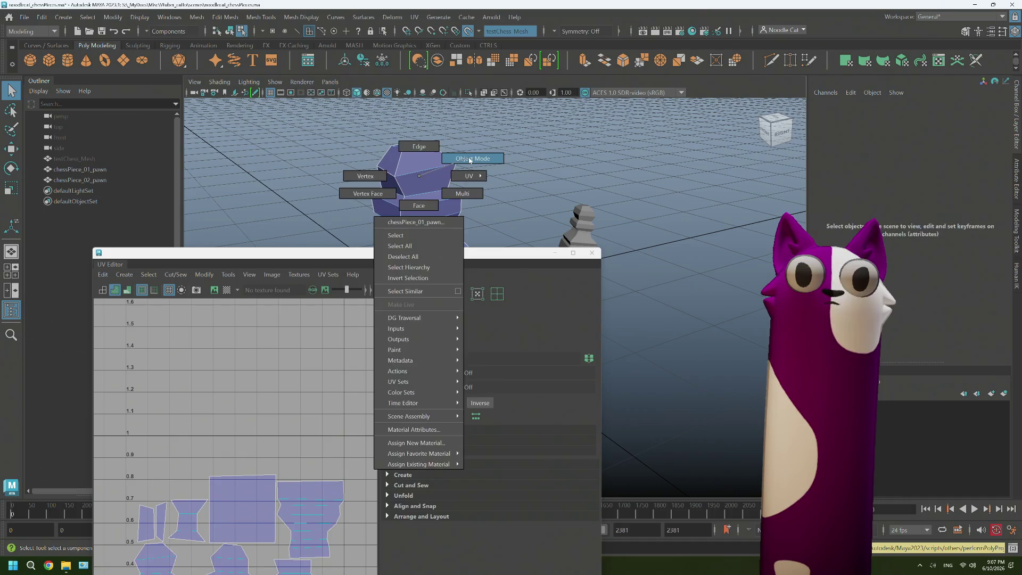
click(470, 159)
click(124, 274)
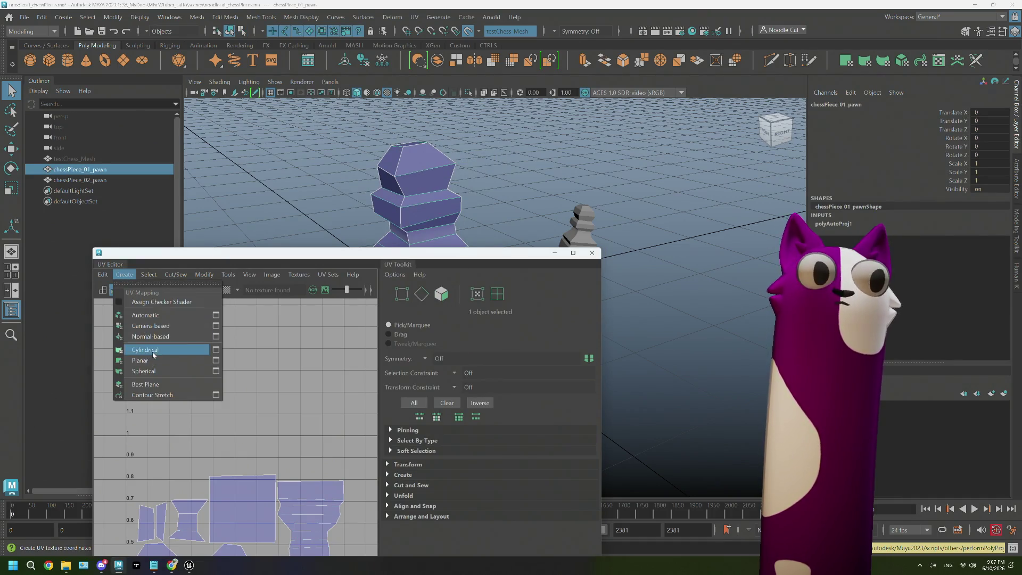
click(158, 352)
- Inspect the projected shell and the pawn, then maximize the UV Editor
drag(309, 261, 269, 137)
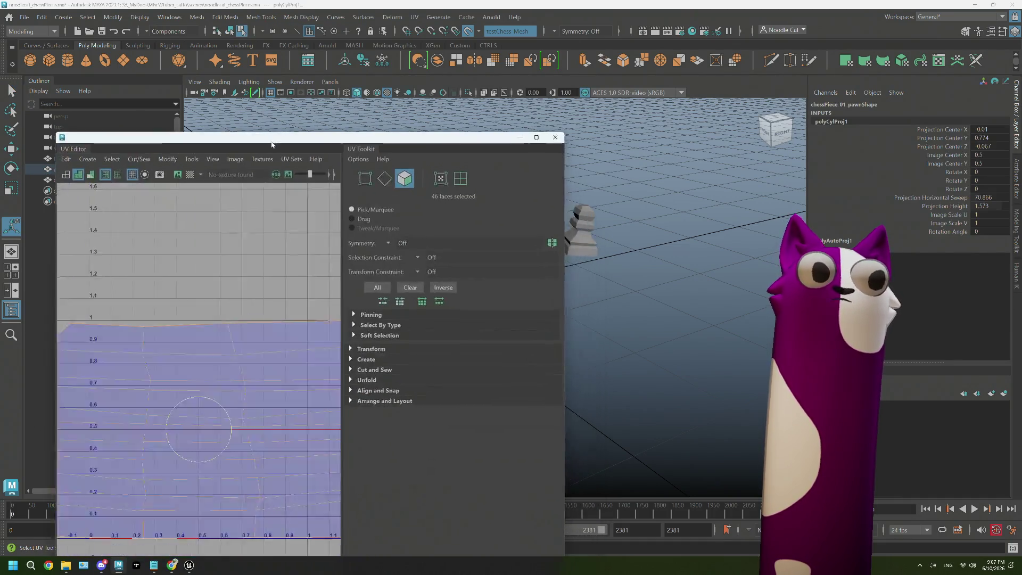
scroll(244, 387, down, 2)
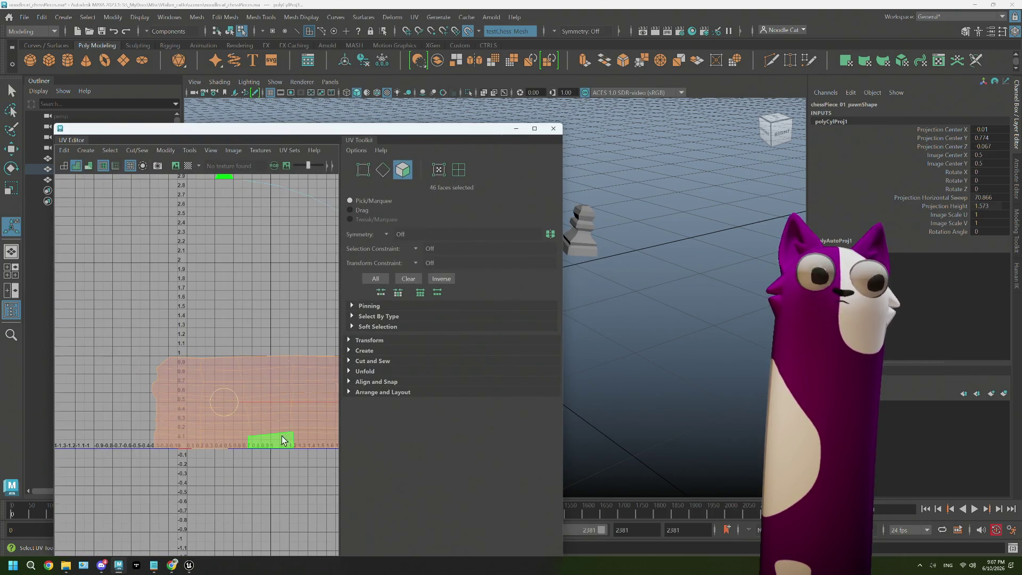
alt+middle_drag(281, 439, 225, 426)
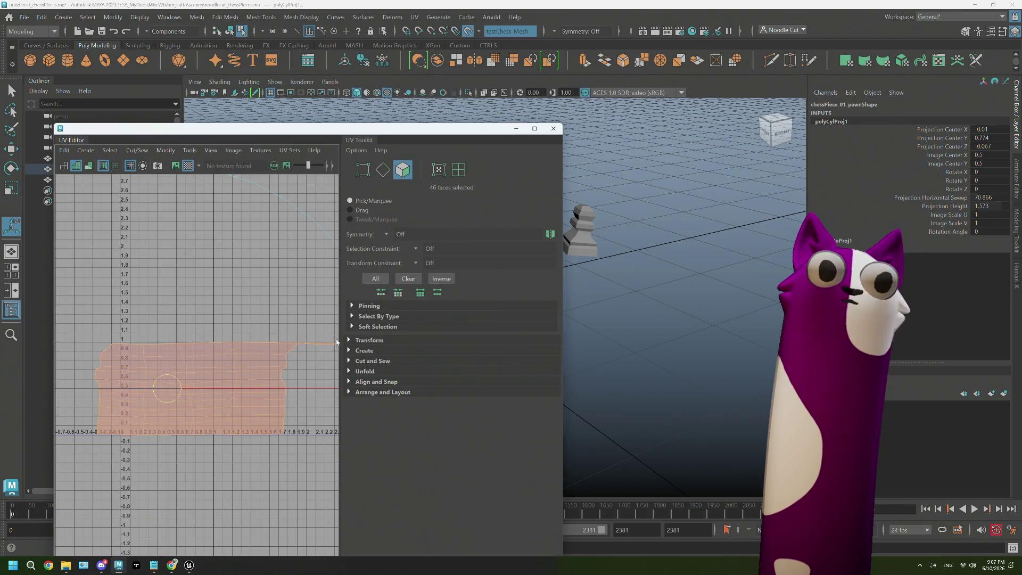
drag(239, 129, 327, 351)
mouse_move(432, 224)
alt+mouse_down()
mouse_move(454, 218)
mouse_move(395, 251)
mouse_move(414, 231)
alt+mouse_up()
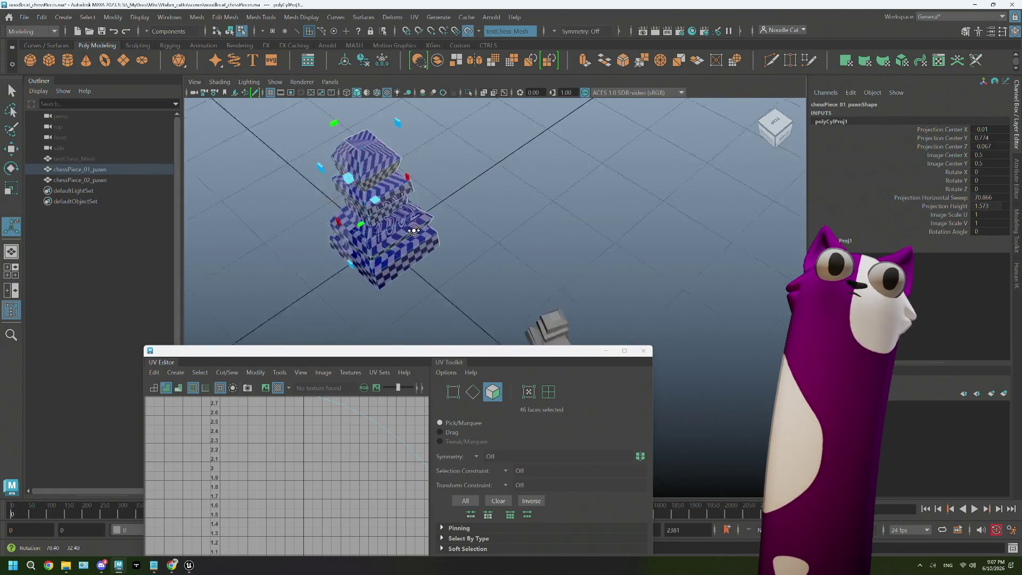
alt+drag(414, 230, 461, 236)
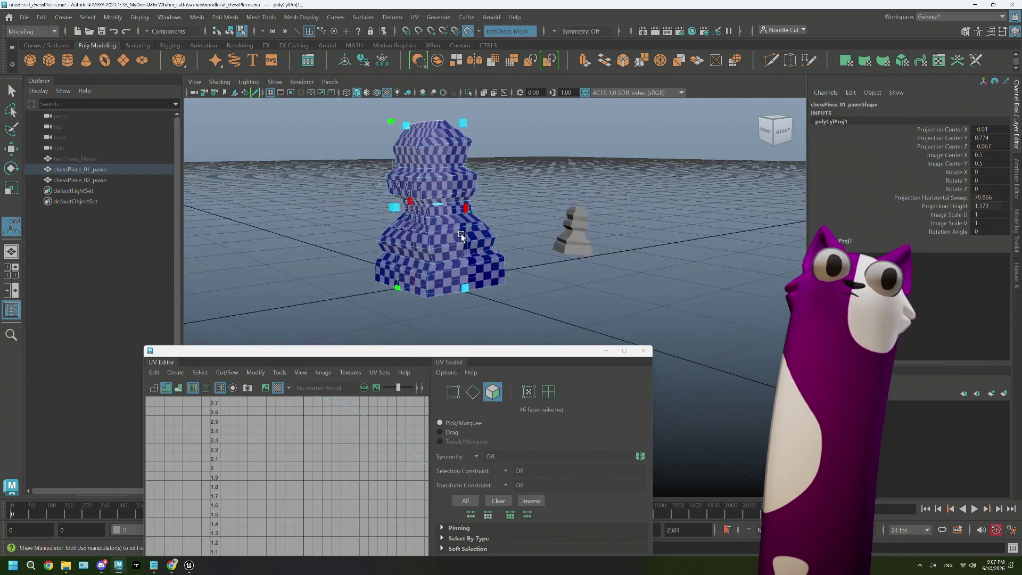
double_click(322, 352)
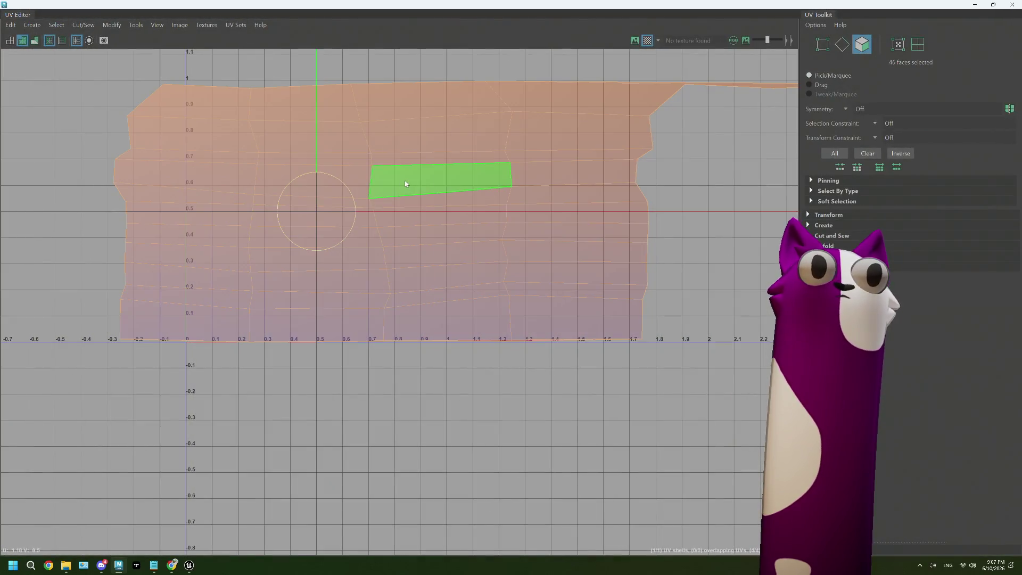
- Select the pawn's whole UV shell and Unfold it from the UV Toolkit
right_drag(375, 173, 680, 226)
click(620, 249)
scroll(697, 224, down, 1)
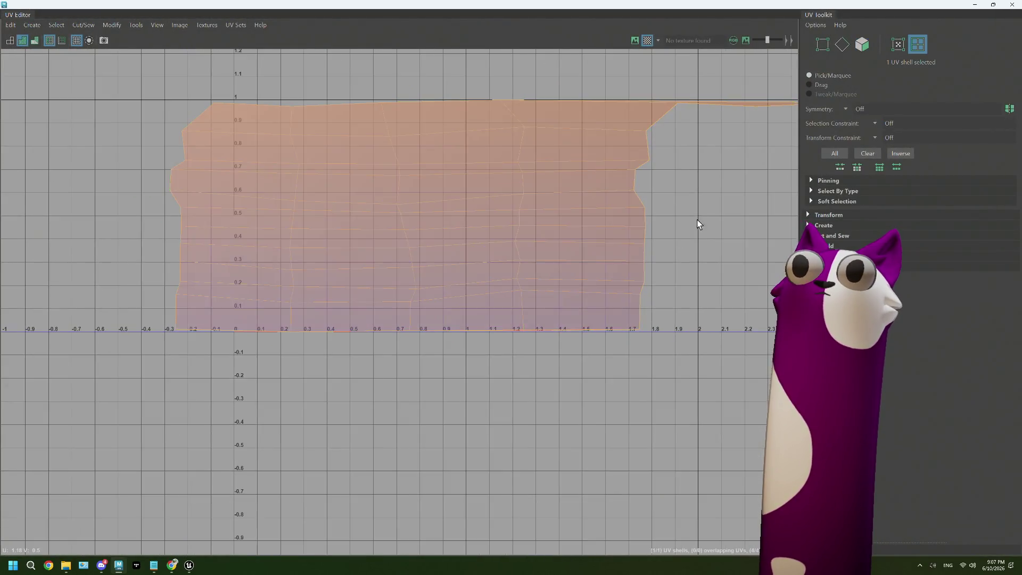
alt+middle_drag(698, 224, 439, 309)
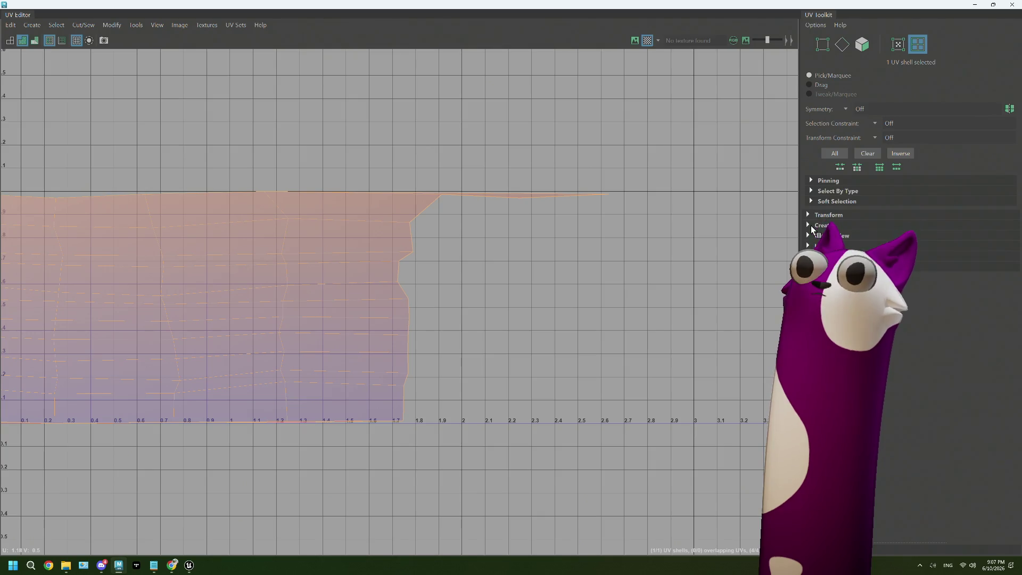
click(809, 245)
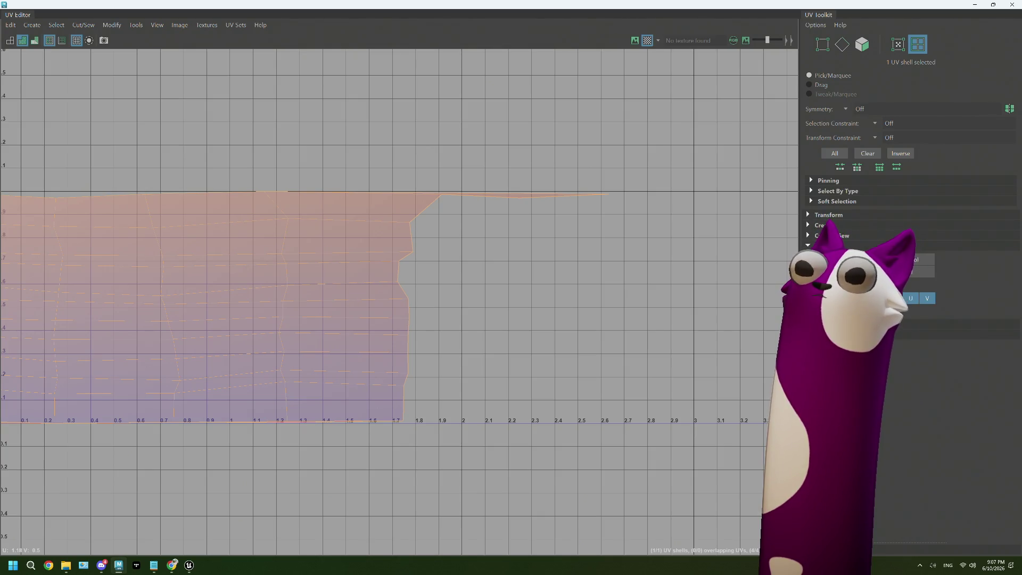
click(831, 272)
scroll(362, 311, down, 2)
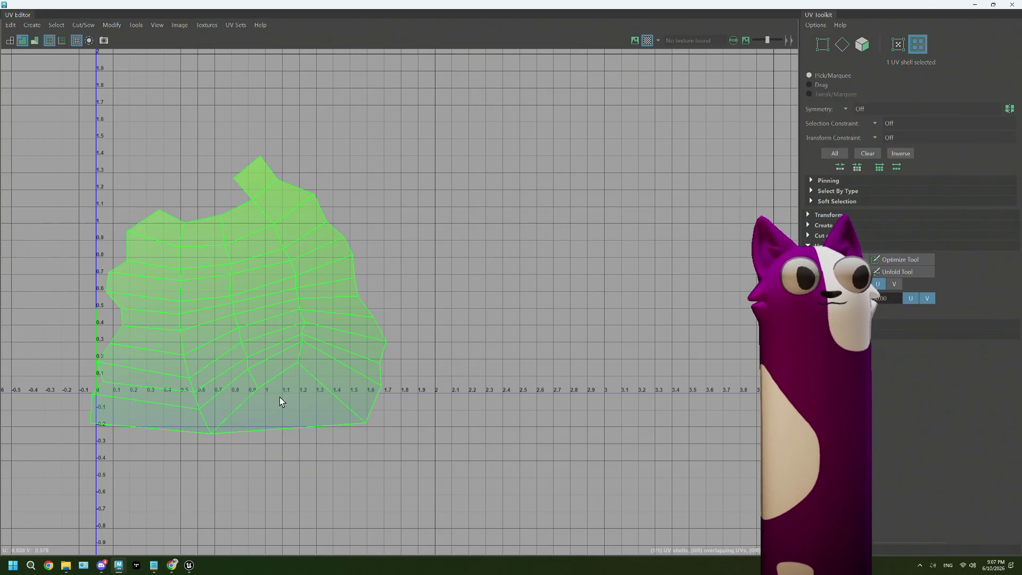
- Probe a shell edge with Cut and Sew expanded, then reselect the whole UV shell
right_drag(280, 397, 287, 378)
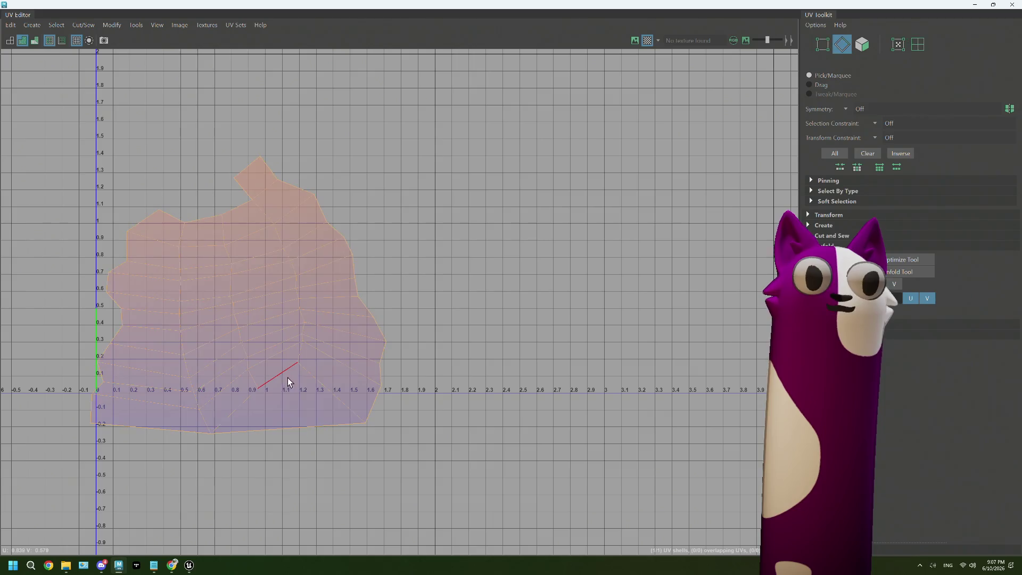
click(276, 381)
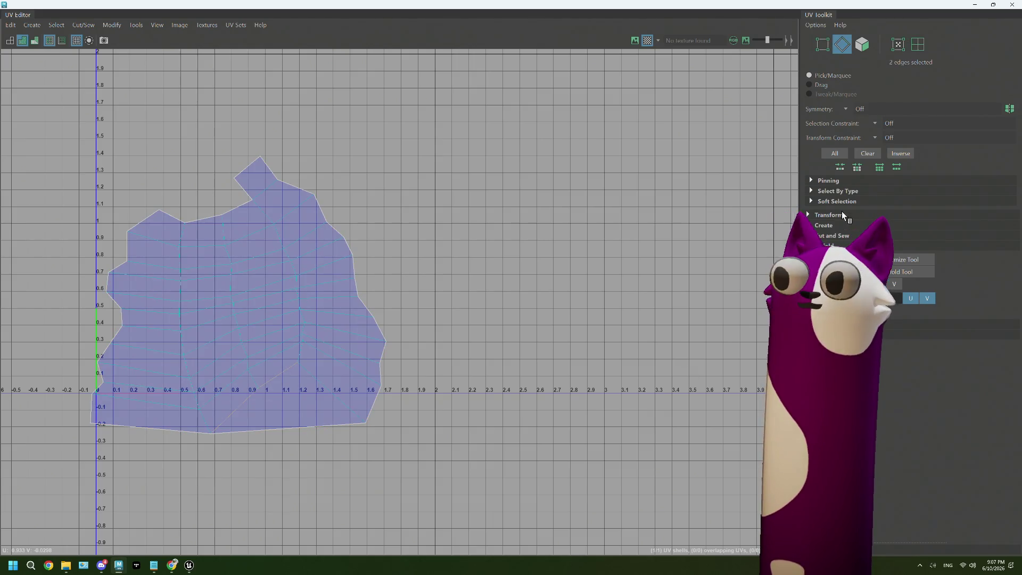
click(837, 235)
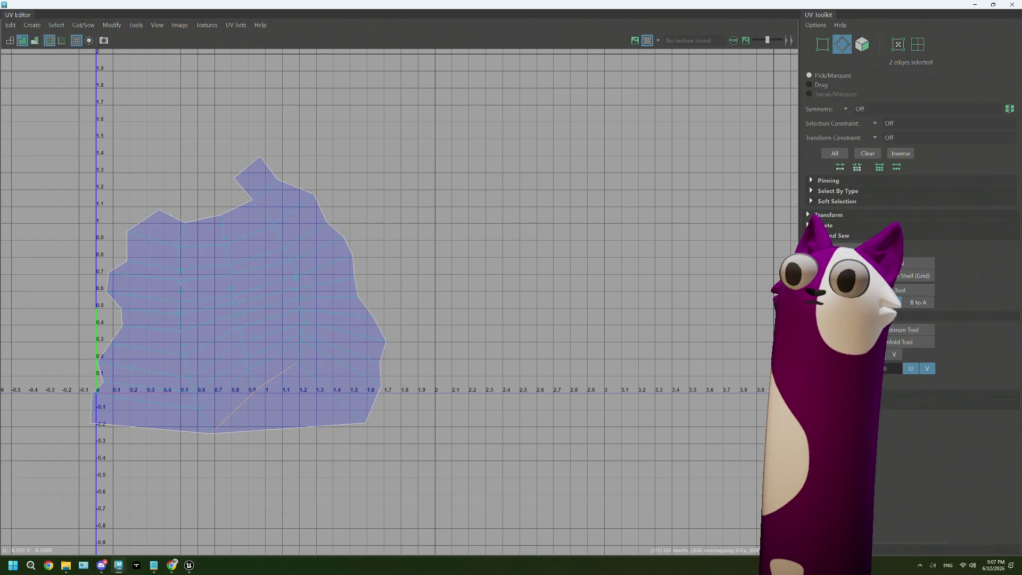
right_drag(217, 279, 170, 265)
click(283, 315)
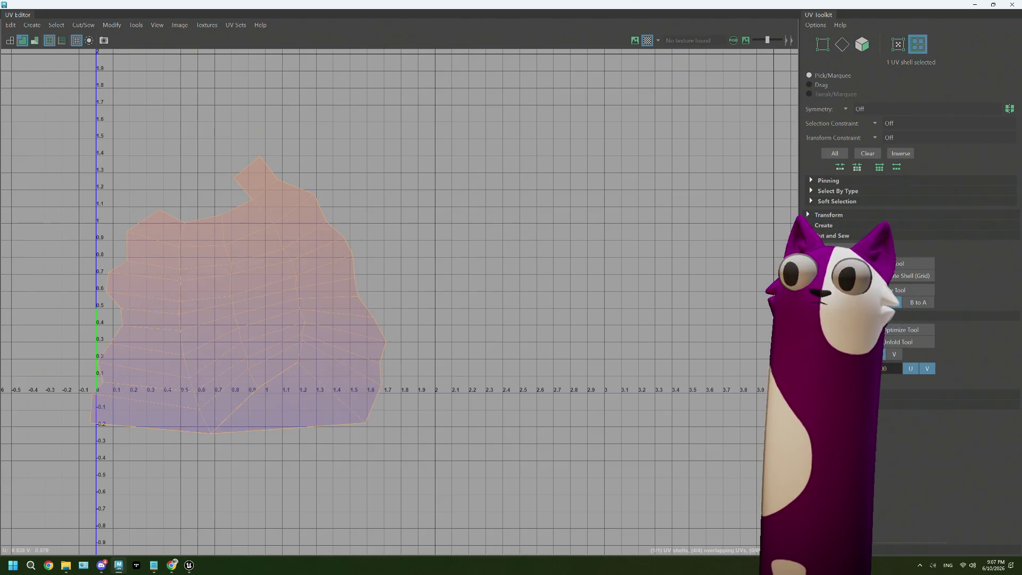
- Repeat the unfold on the shell, then select the edge bordering its lower-right flap
key(ctrl+u)
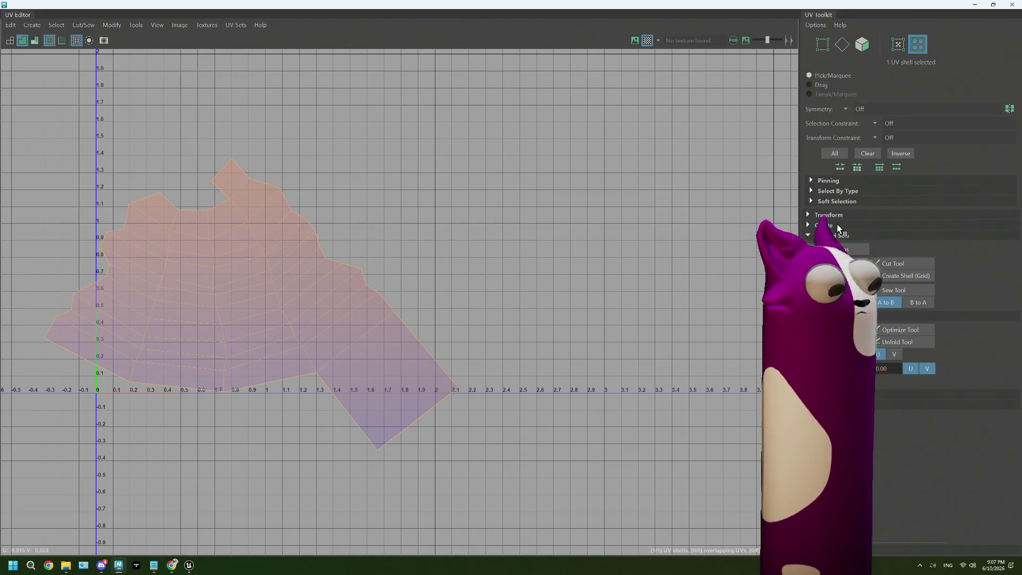
click(247, 249)
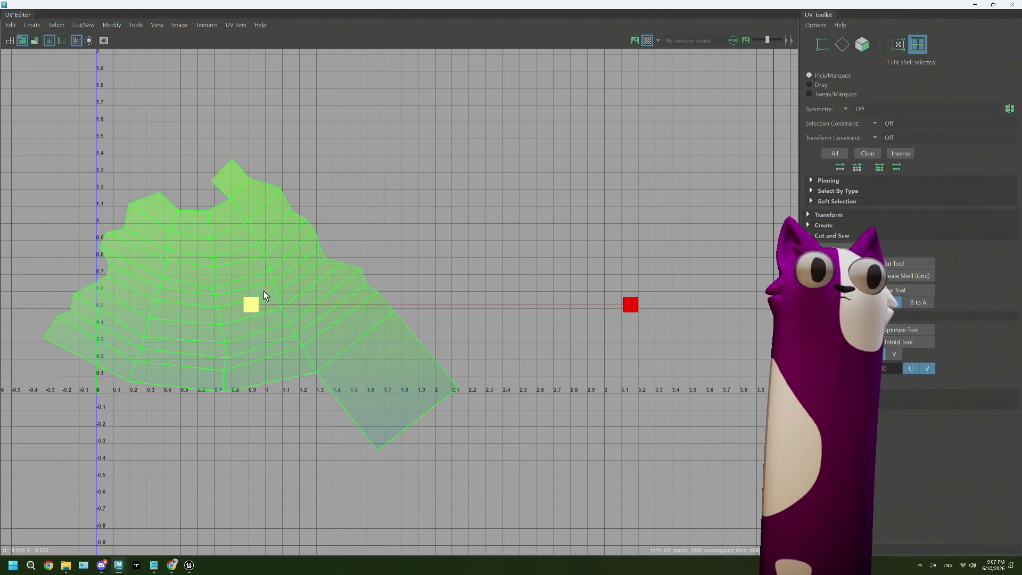
right_drag(394, 332, 392, 305)
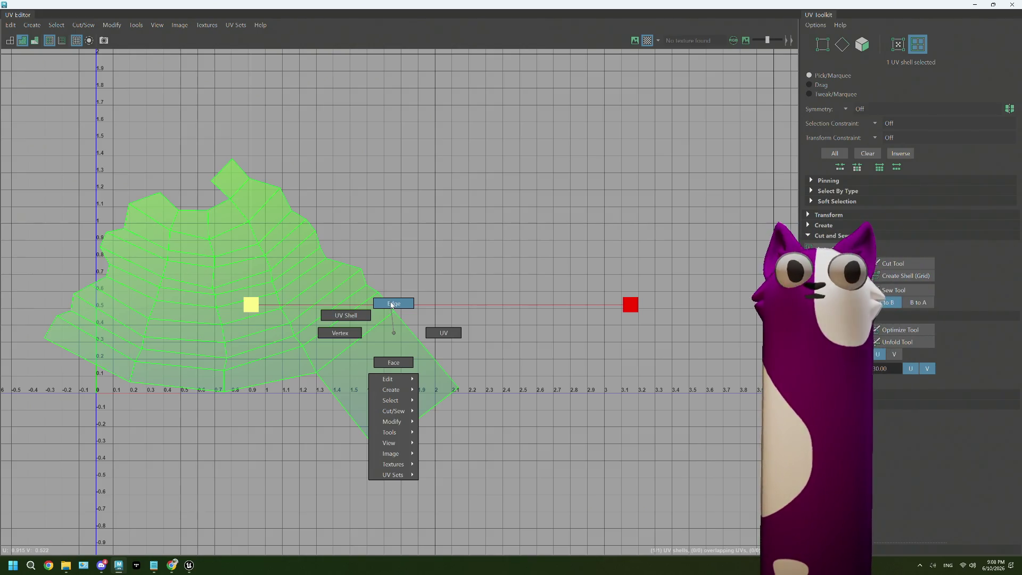
right_drag(393, 305, 392, 305)
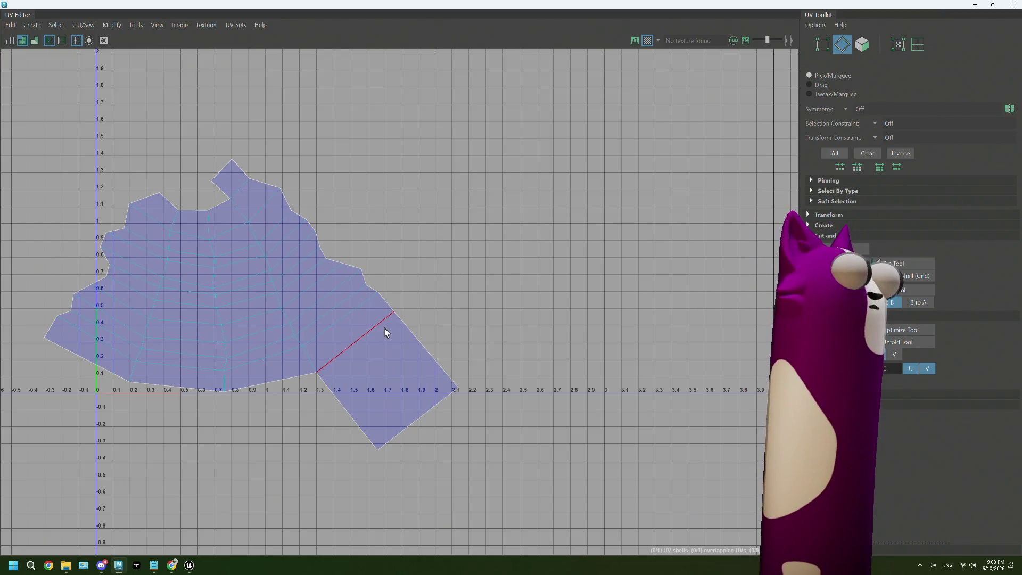
click(385, 328)
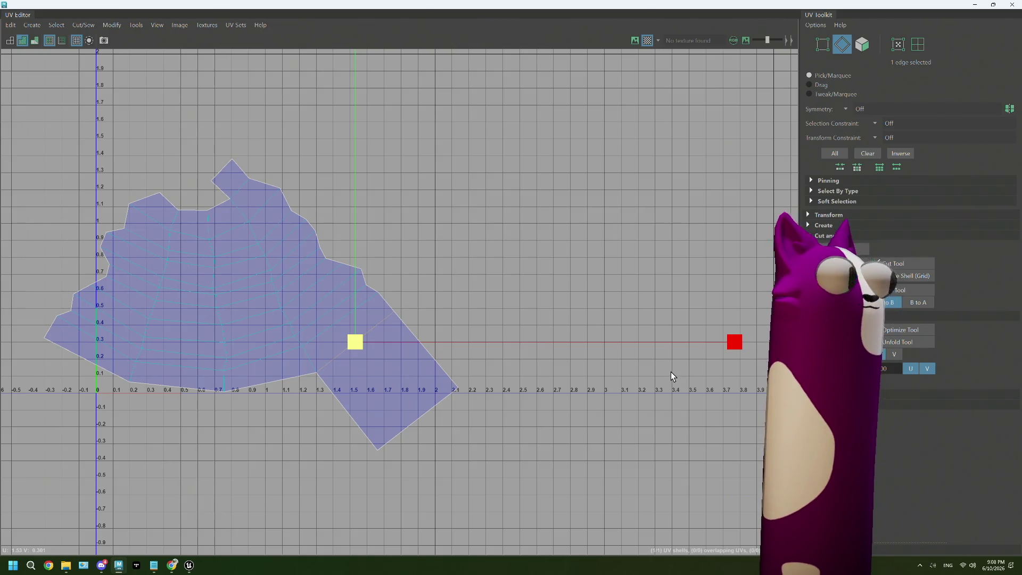
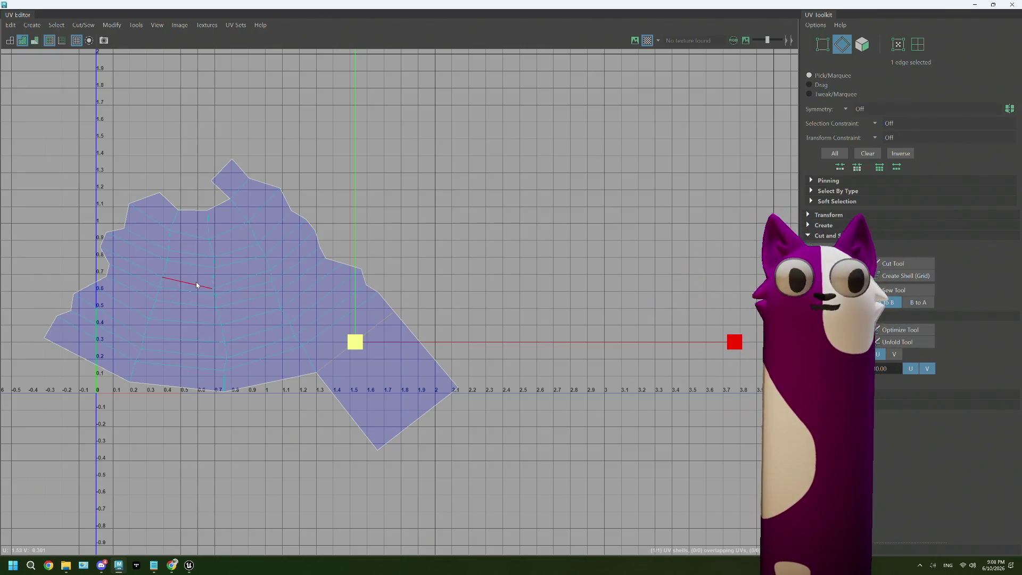
- In UV Shell mode, scale the large UV shell down toward the 0–1 range, undoing a stray rotation
right_drag(196, 282, 238, 304)
click(240, 300)
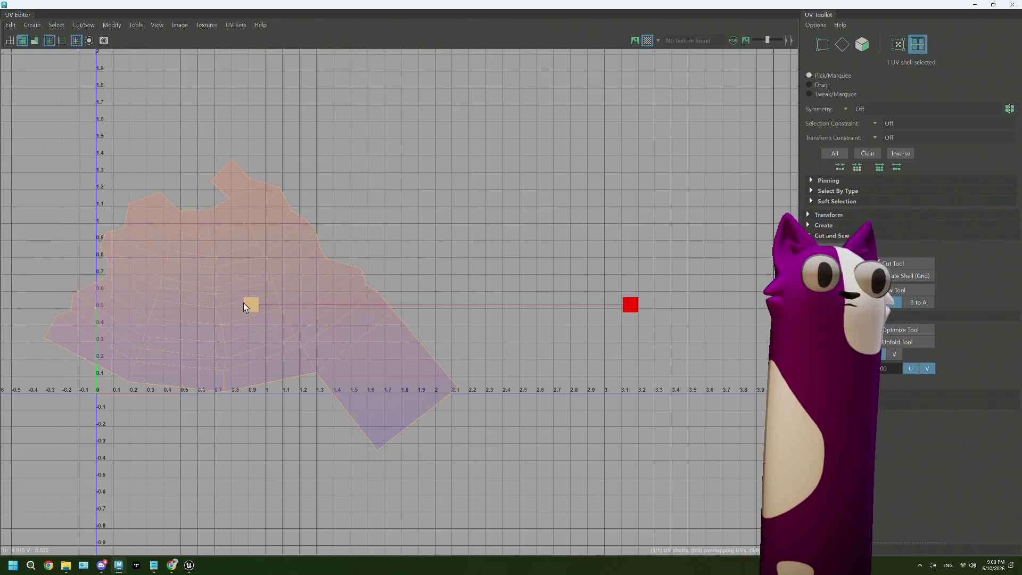
drag(233, 302, 109, 307)
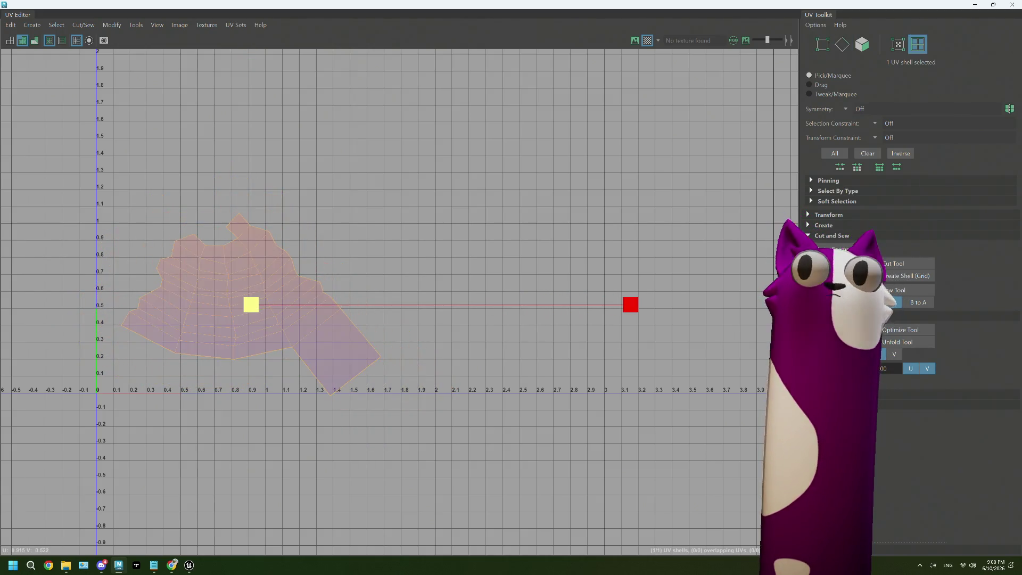
click(831, 398)
drag(630, 304, 653, 298)
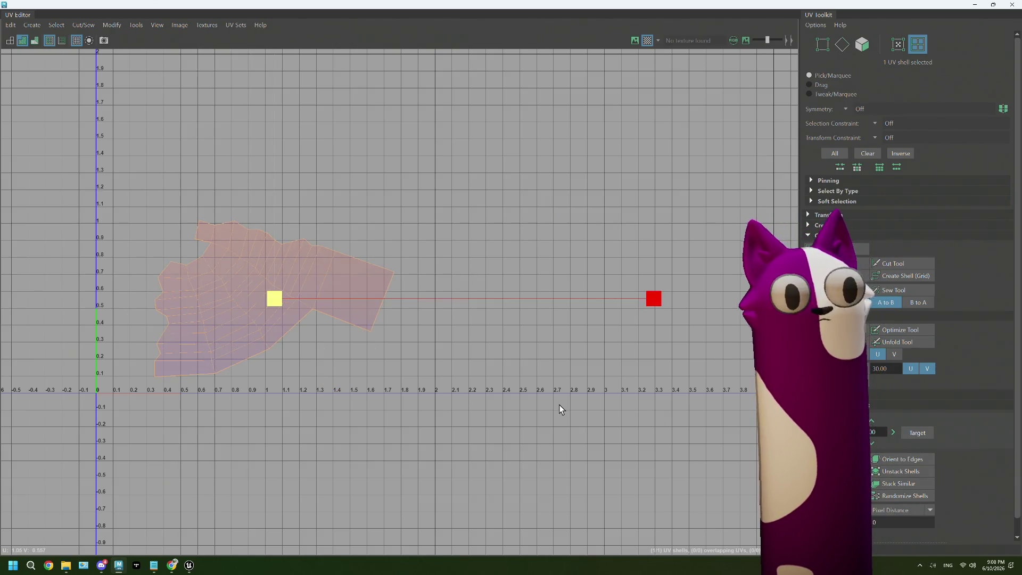
key(ctrl+z)
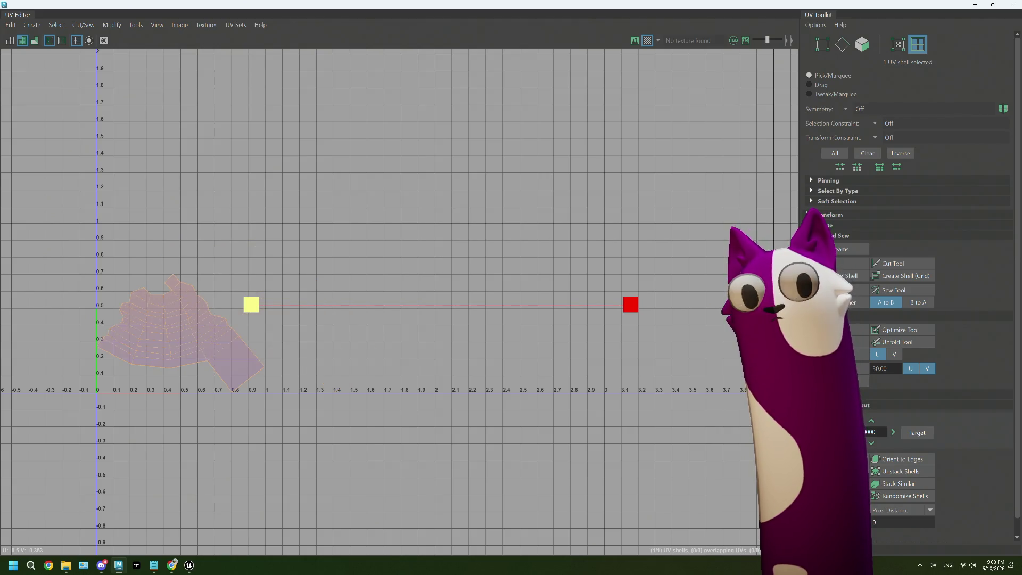
- Toggle between edge and UV shell modes, then select just the small square UV shell
click(200, 329)
scroll(201, 331, up, 3)
alt+middle_drag(230, 348, 347, 331)
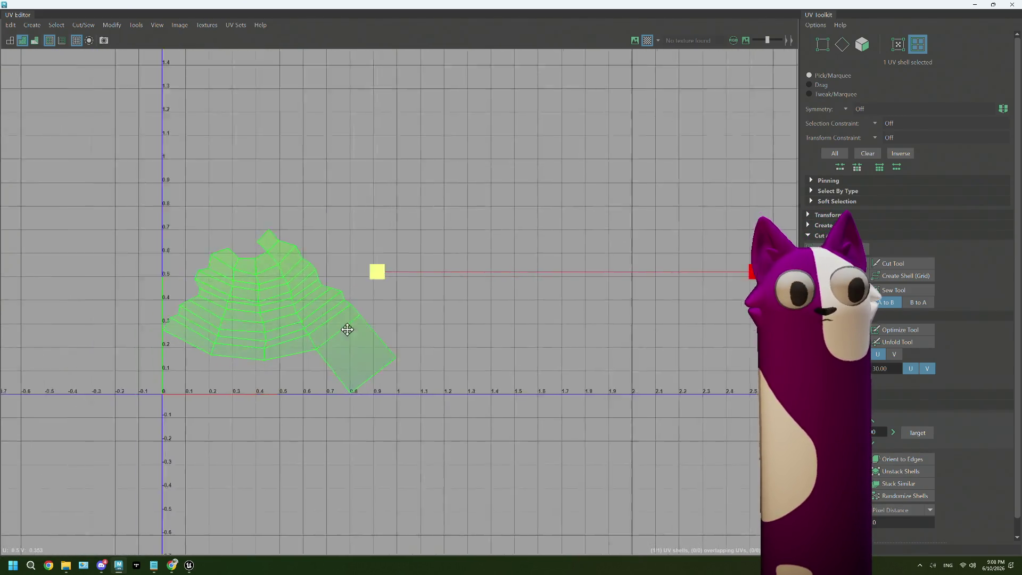
scroll(345, 324, up, 1)
scroll(345, 323, up, 1)
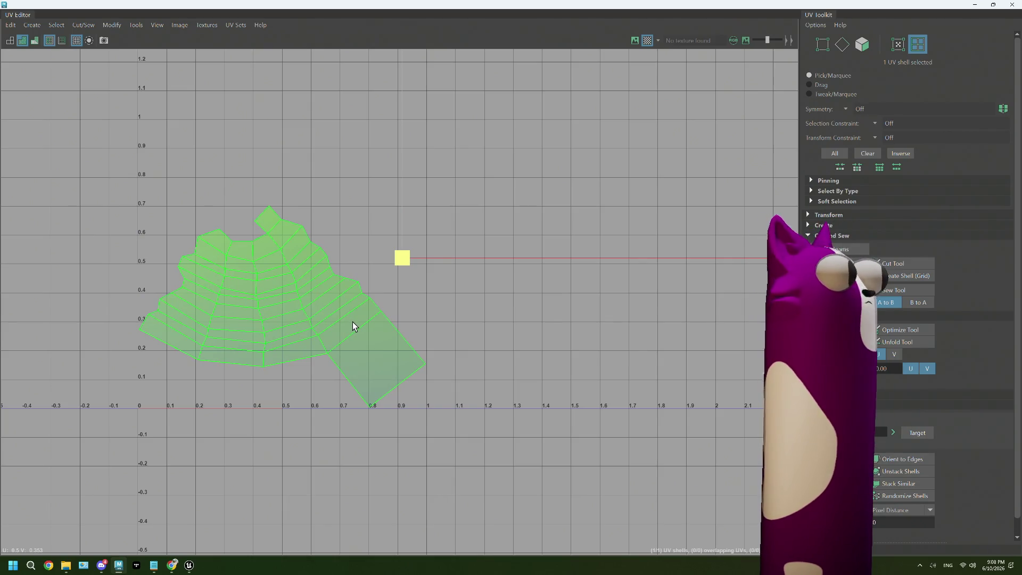
right_click(353, 323)
click(349, 295)
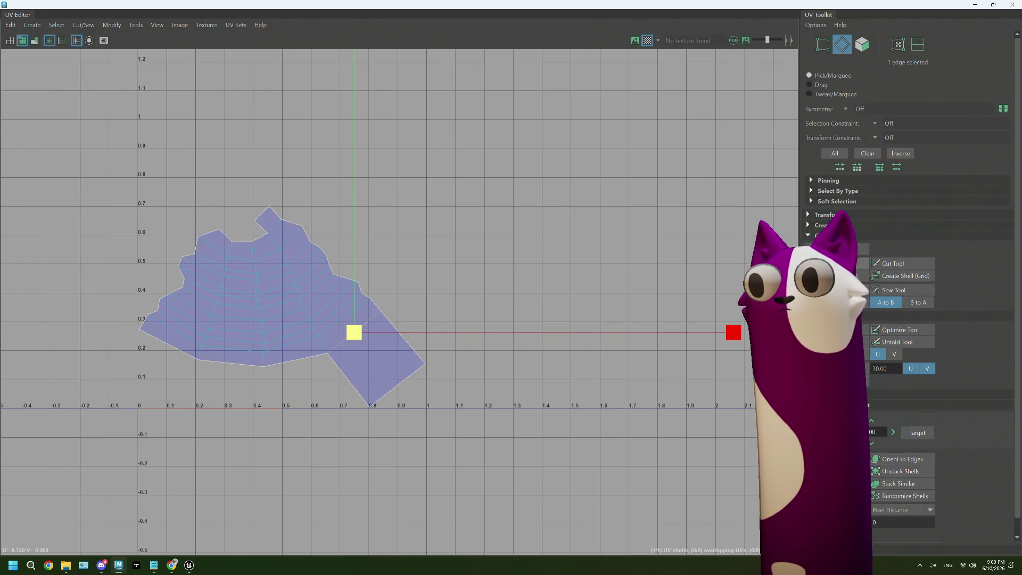
right_click(256, 352)
click(206, 336)
drag(450, 394, 437, 358)
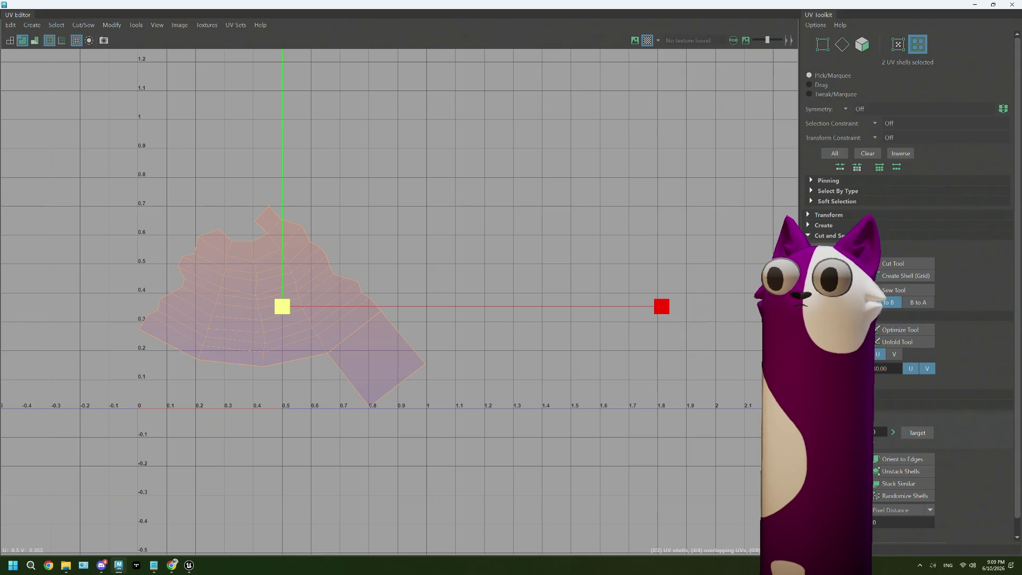
click(388, 385)
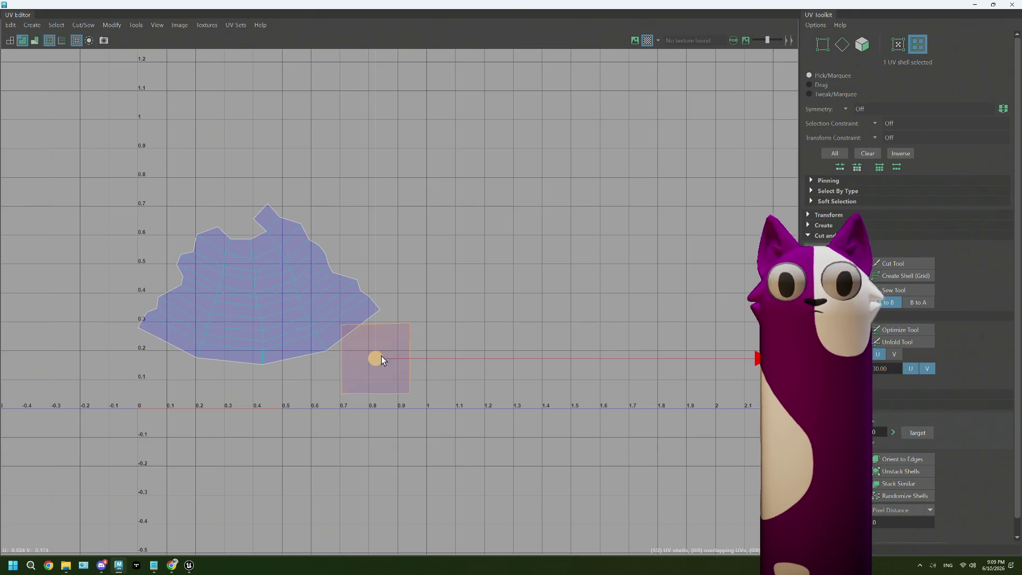
- Scale the small square UV shell down and place it in the U 0.8–1.0, V 0–0.2 corner cell
drag(377, 357, 391, 370)
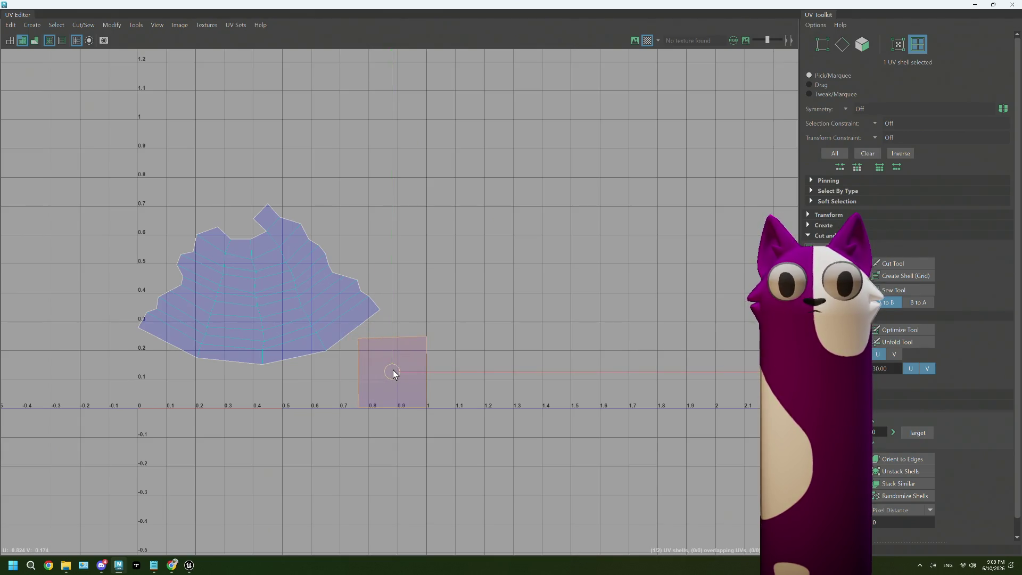
click(265, 299)
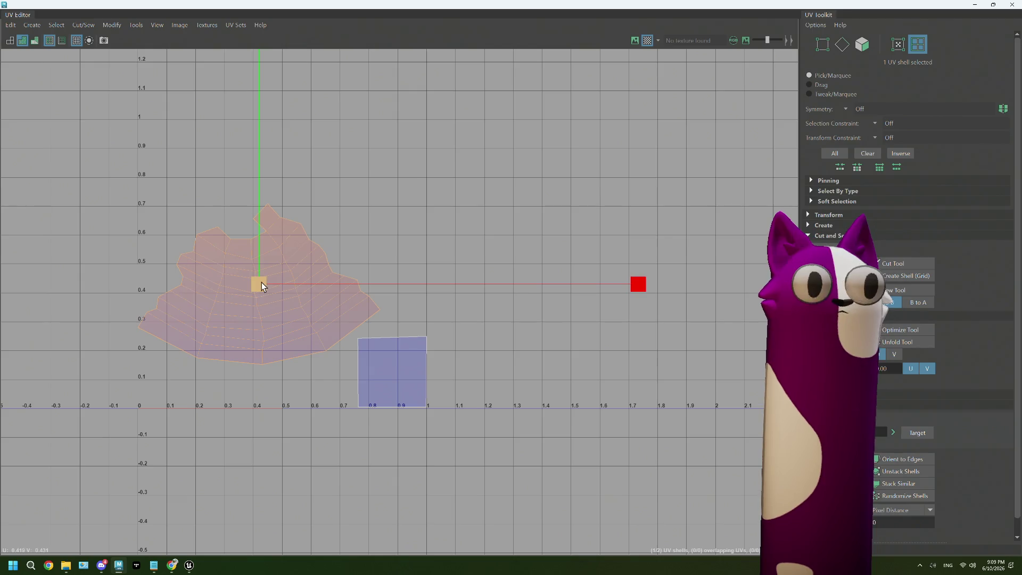
scroll(365, 378, up, 1)
scroll(375, 377, up, 3)
click(375, 377)
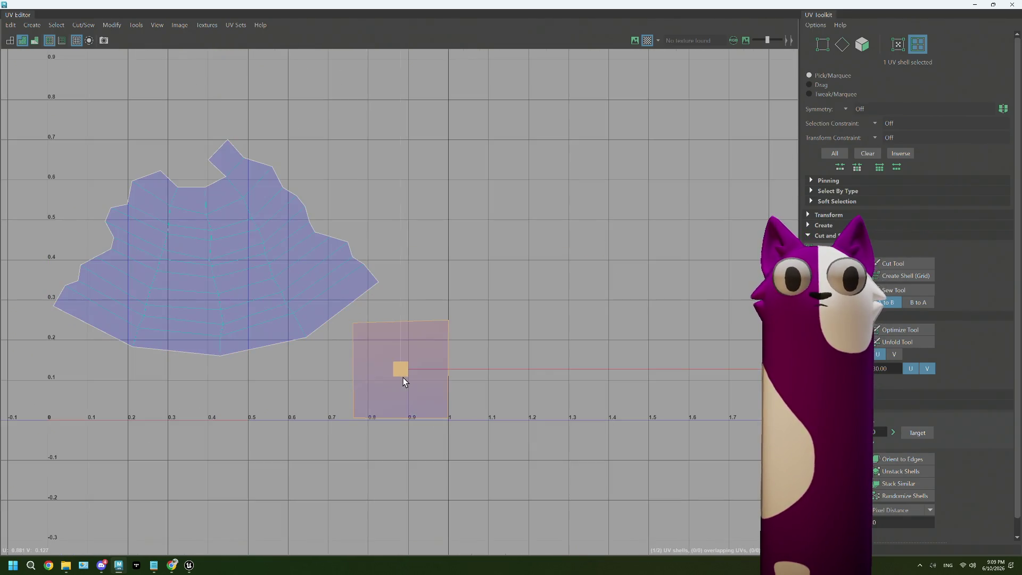
drag(397, 368, 328, 370)
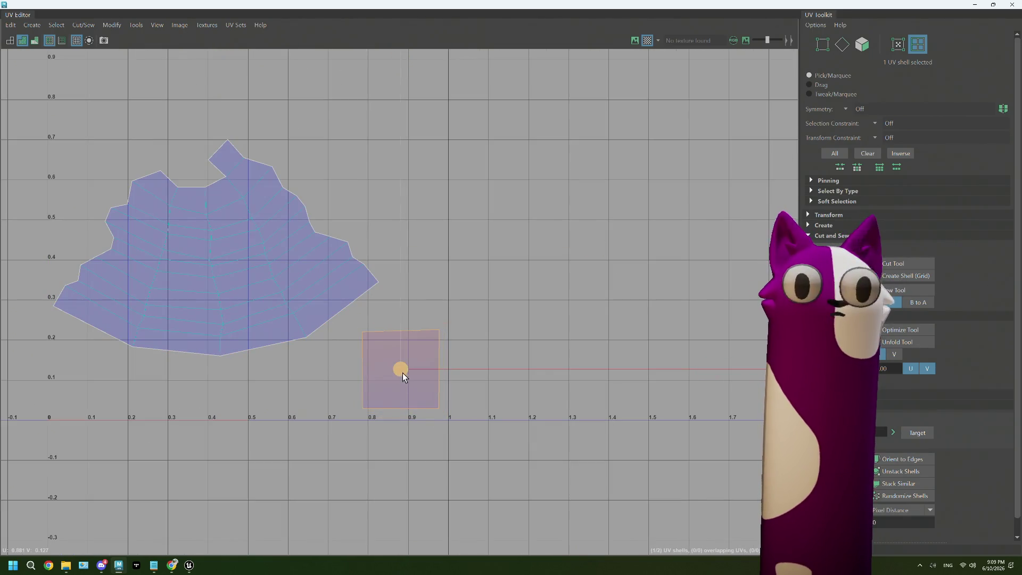
drag(407, 370, 413, 378)
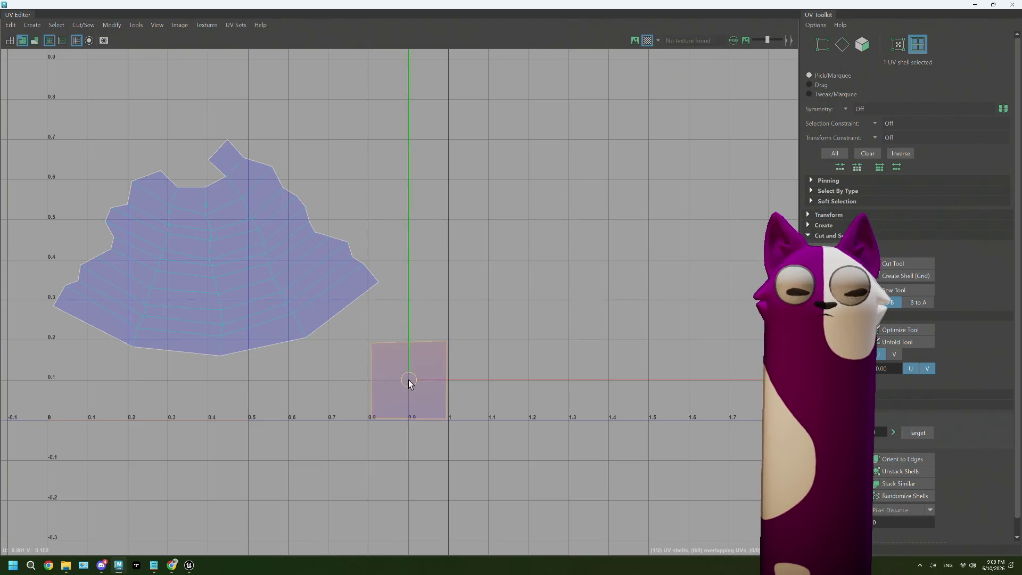
scroll(341, 368, down, 1)
- Reselect the large UV shell and expand the UV Toolkit Transform options
click(312, 351)
alt+middle_drag(312, 354, 354, 338)
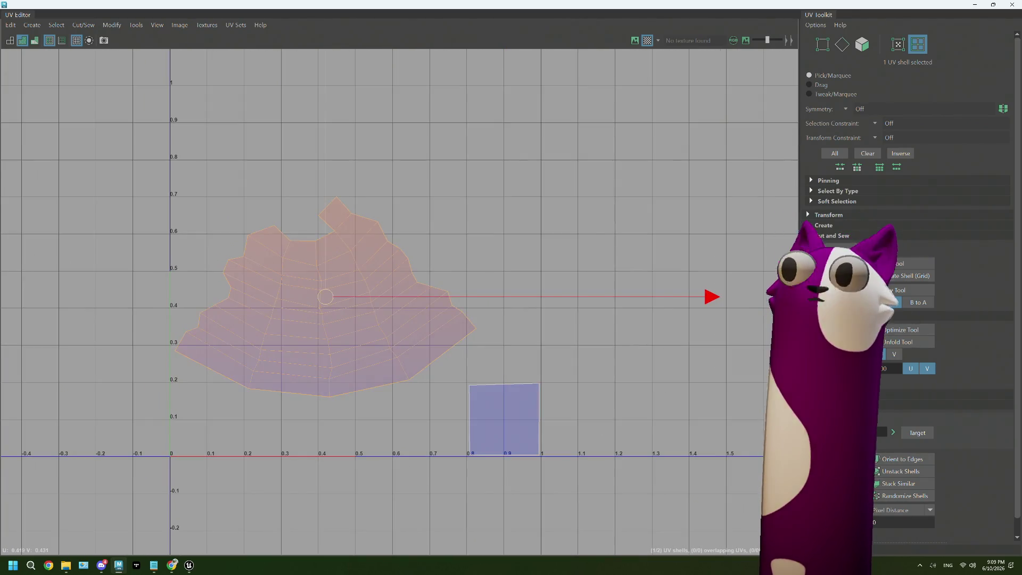
click(808, 215)
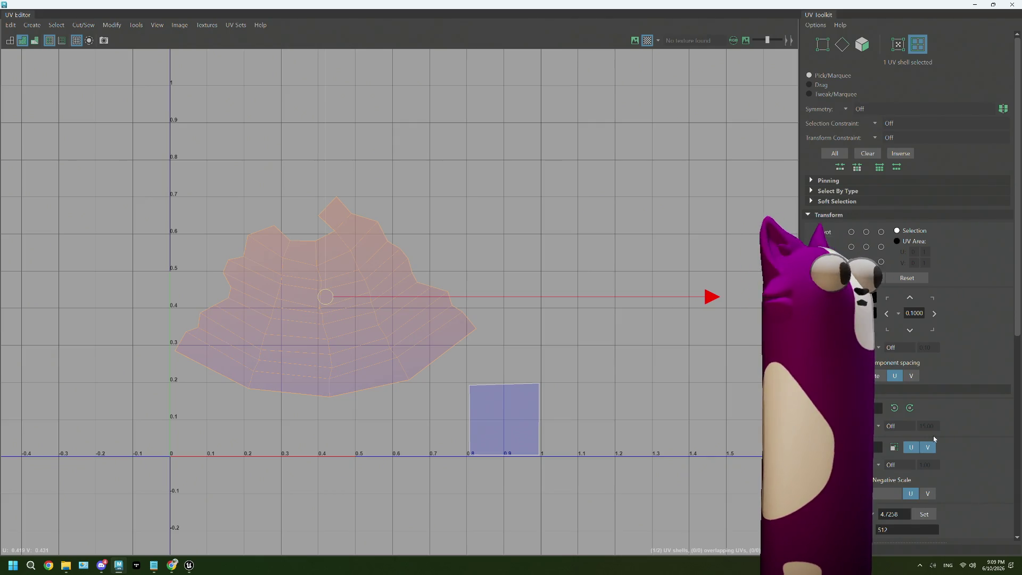
scroll(979, 437, down, 1)
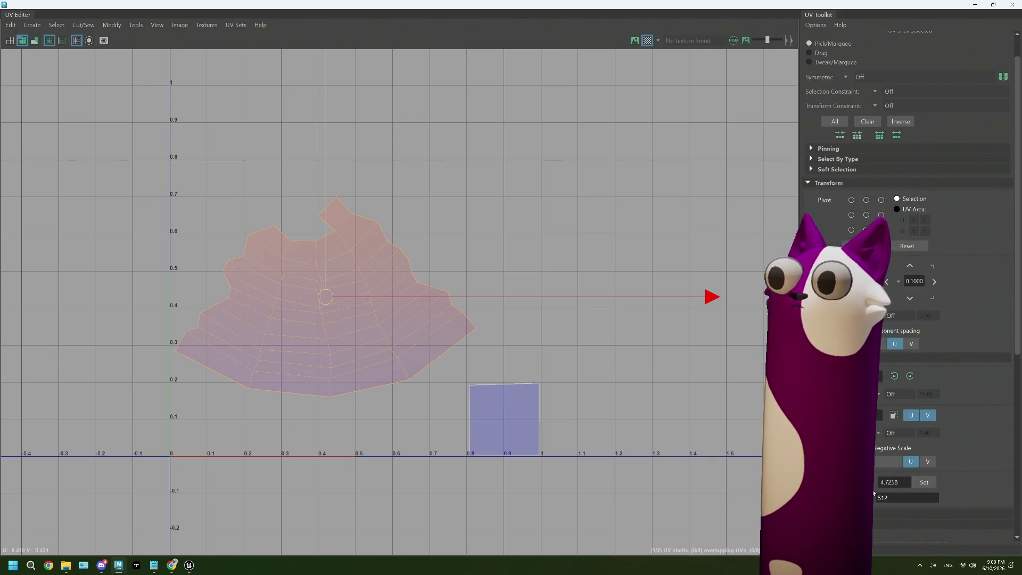
- Set the large shell's texel density to 40 at map size 512, after undoing a too-small value of 3
double_click(895, 482)
text(3)
key(Tab)
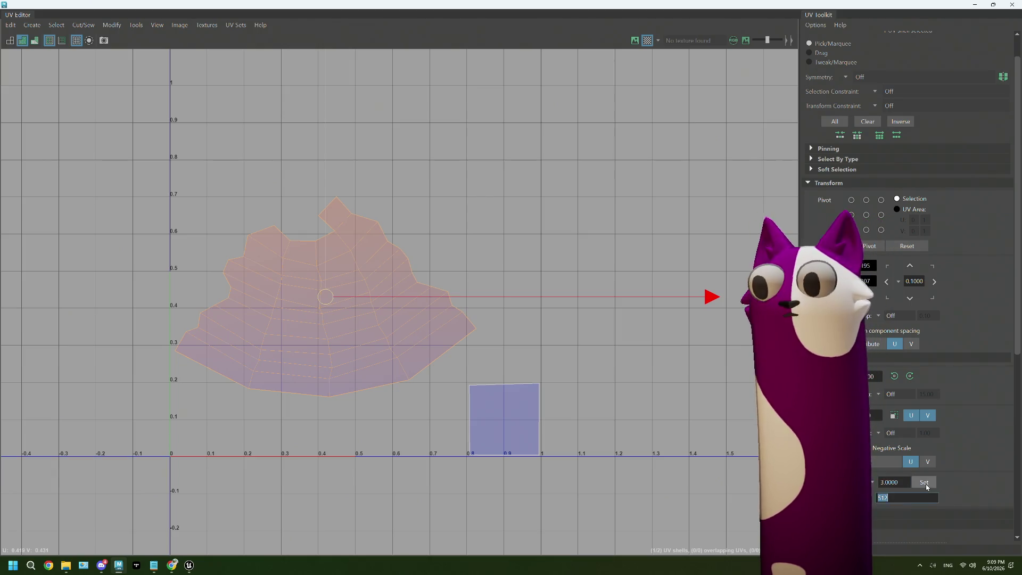
click(926, 482)
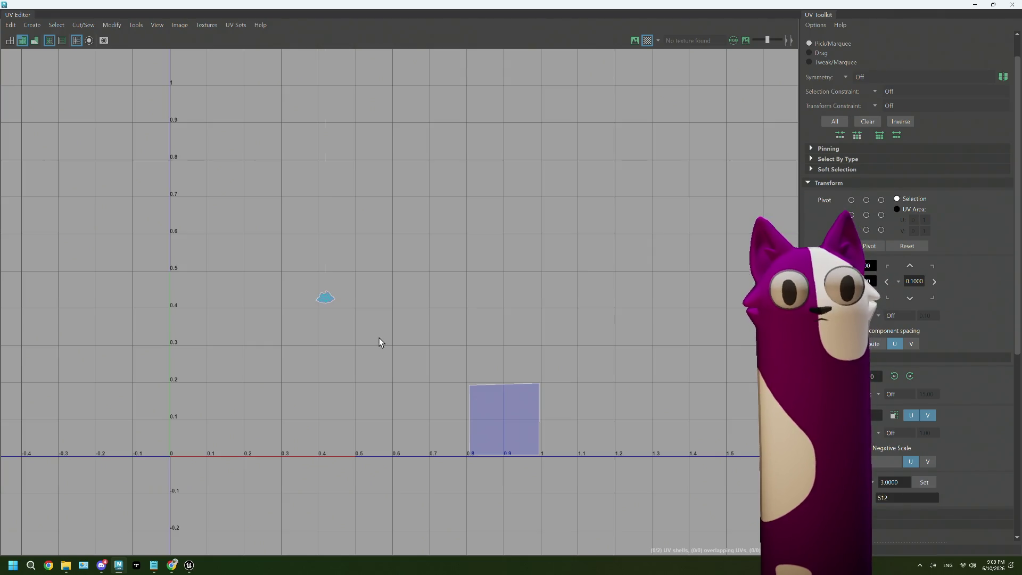
key(ctrl+z)
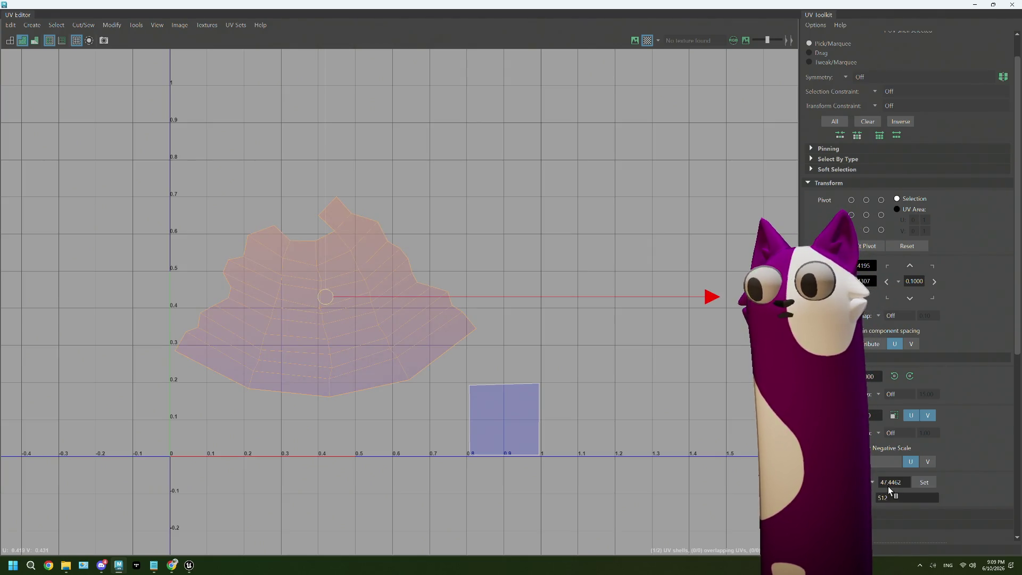
double_click(891, 483)
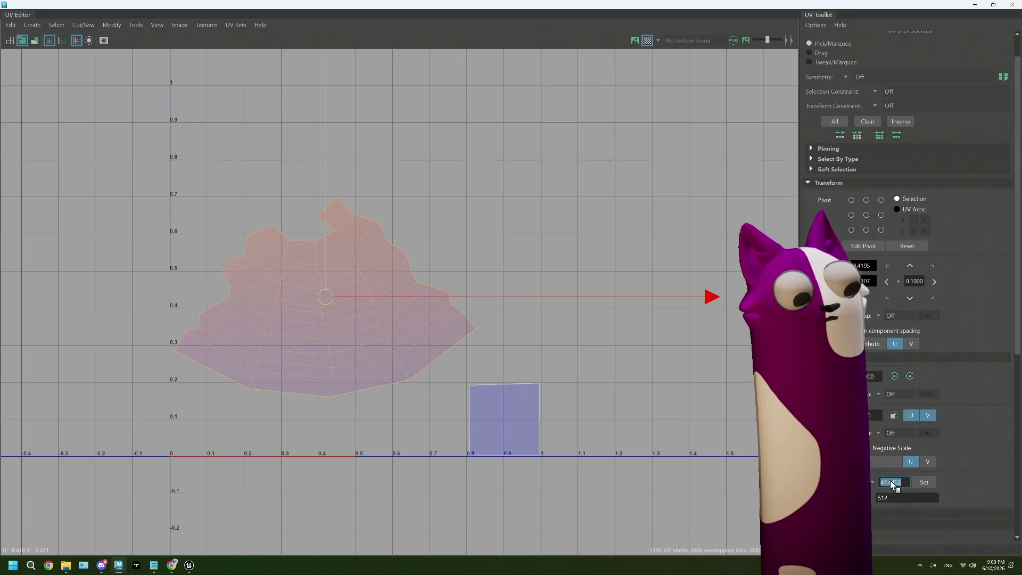
text(40)
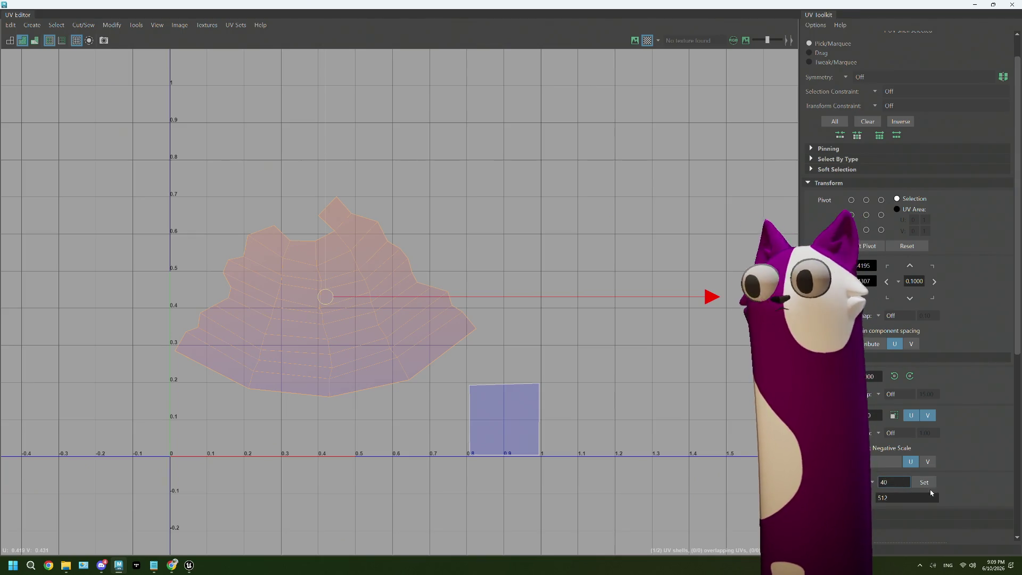
click(924, 482)
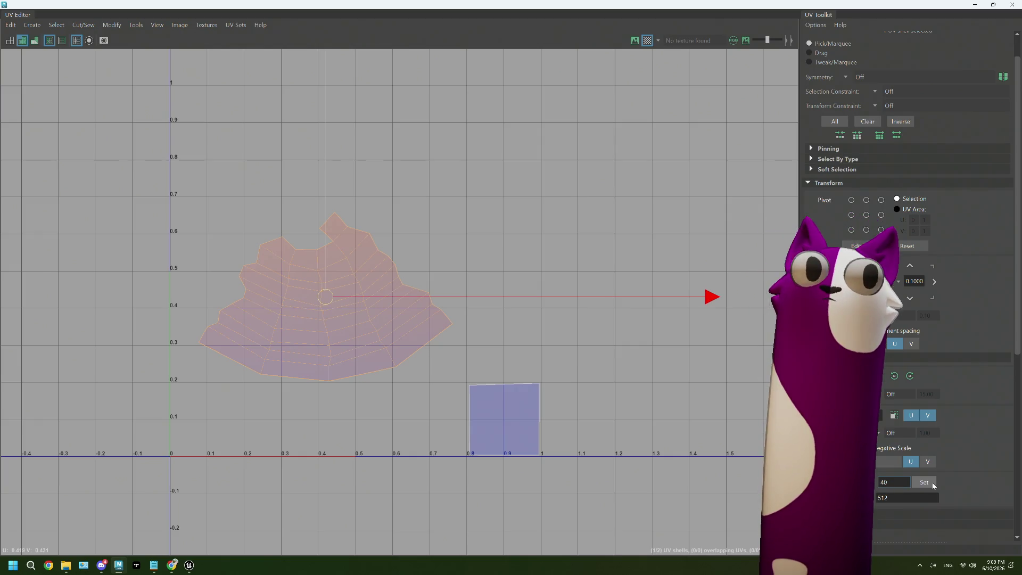
- Move the large UV shell lower inside the 0–1 square
click(286, 288)
click(323, 298)
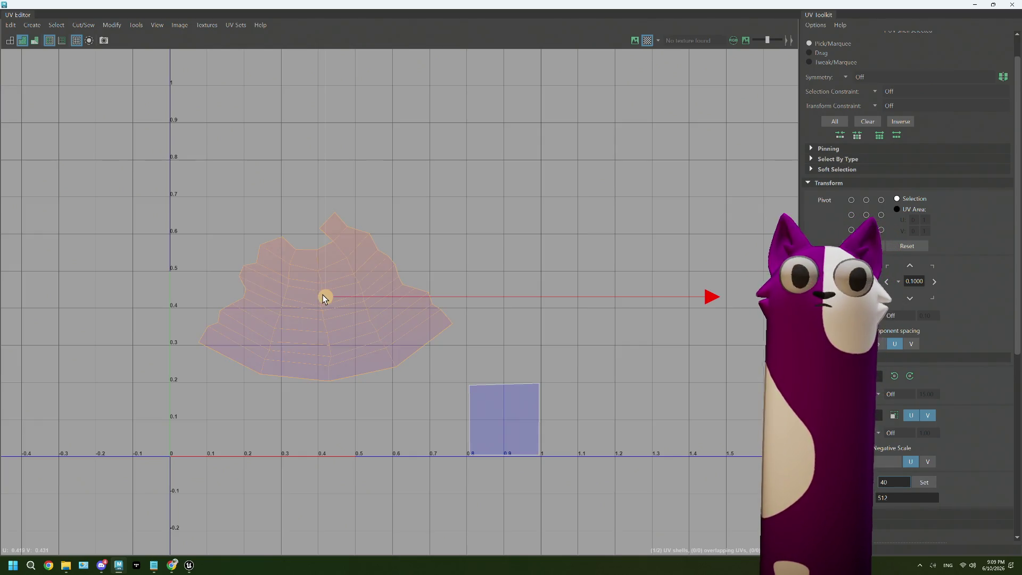
drag(323, 298, 316, 369)
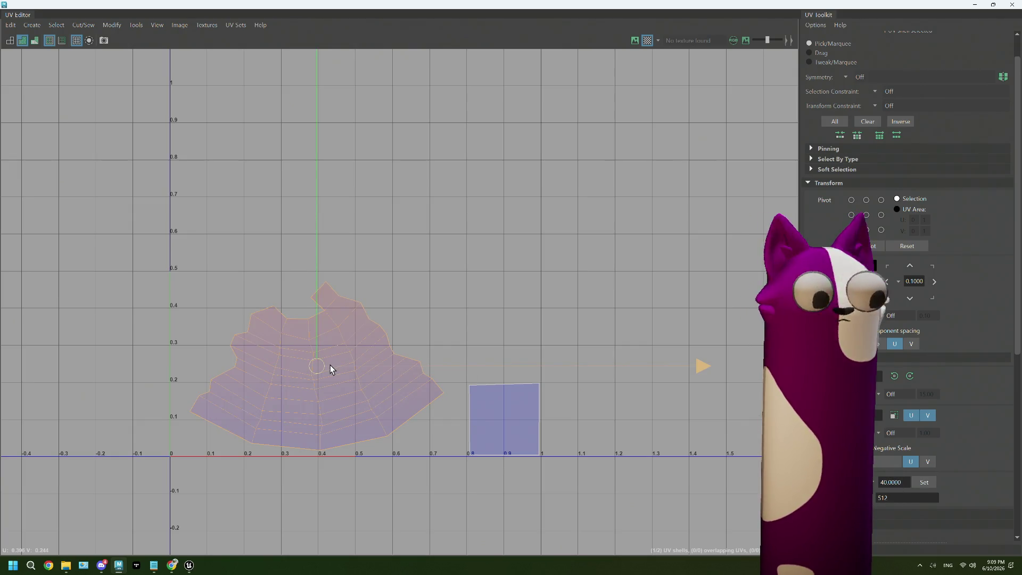
- Scale the large shell up slightly, nudge it beside the small square, and close the UV Editor
key(r)
drag(322, 364, 341, 361)
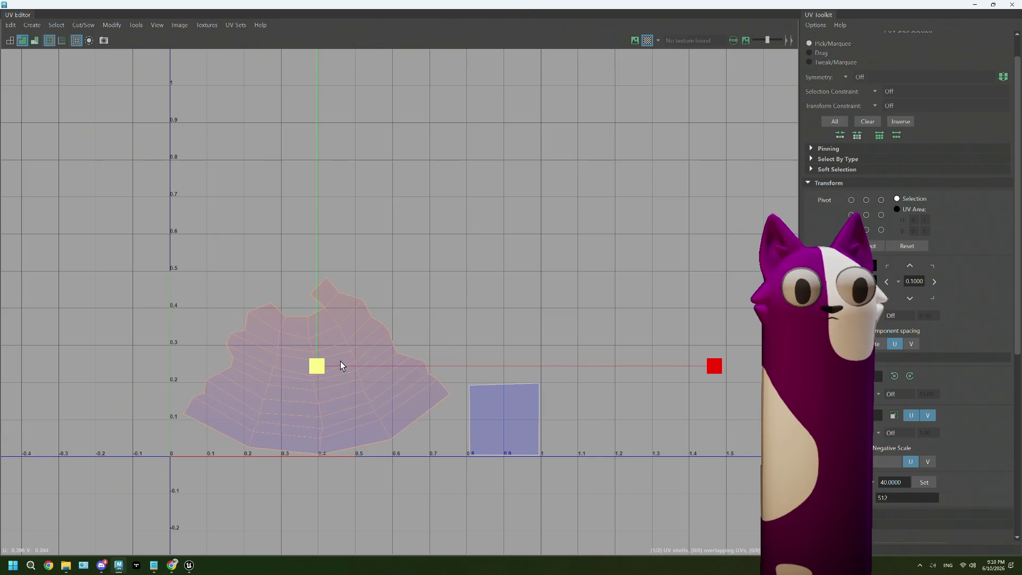
key(w)
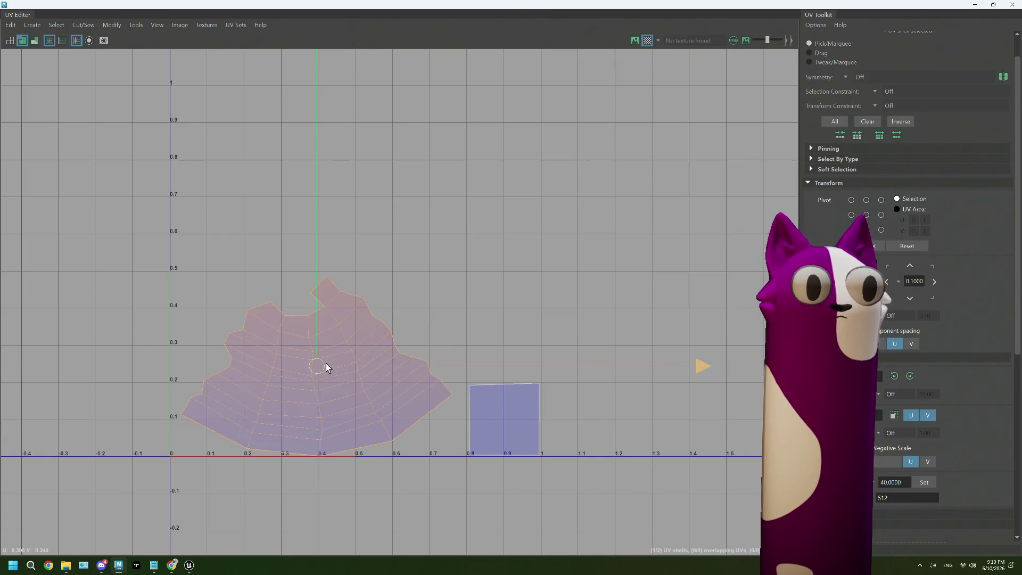
drag(322, 363, 327, 354)
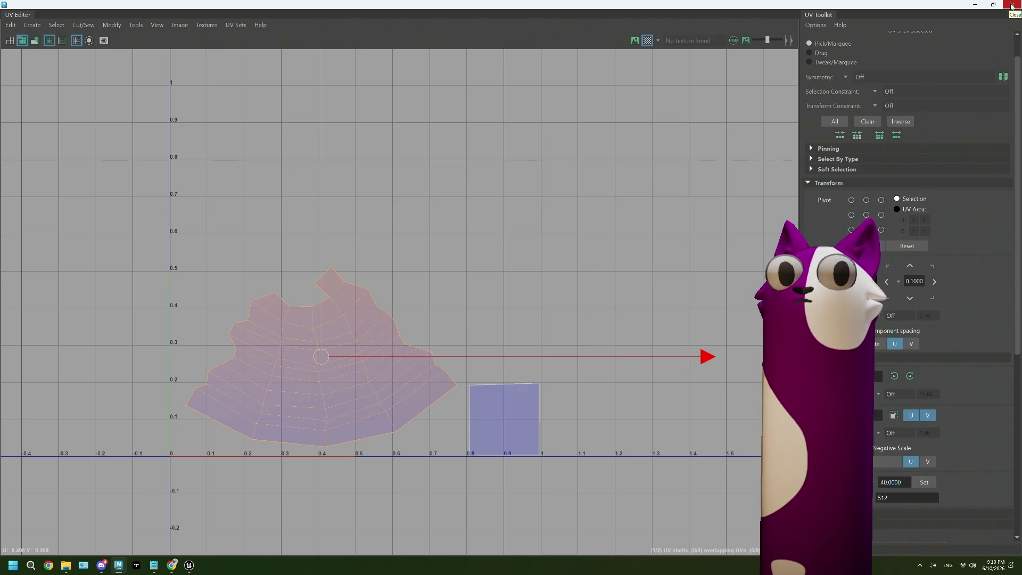
click(1012, 5)
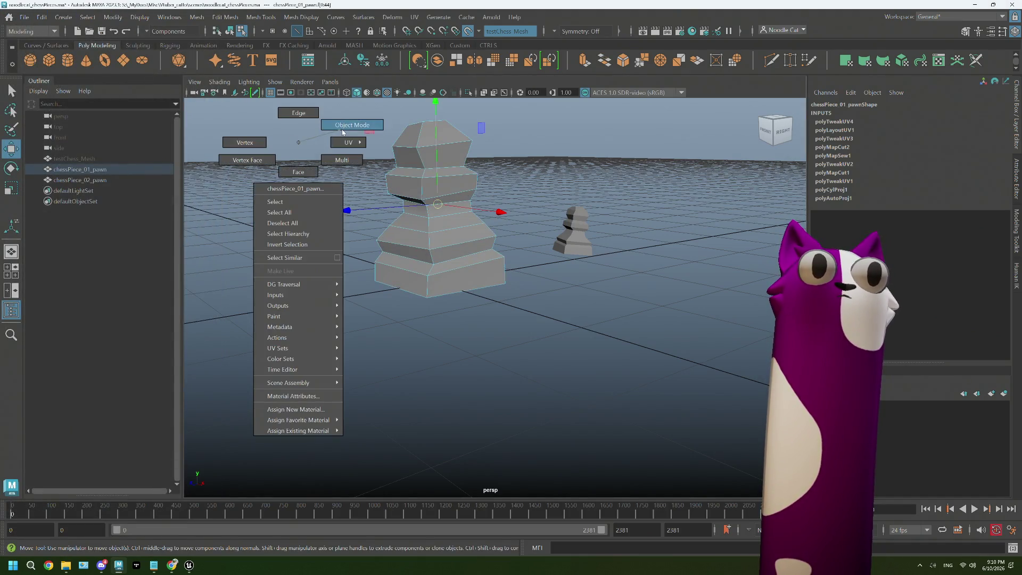
- Switch to object mode and select the pawn model
right_drag(297, 141, 327, 160)
click(326, 160)
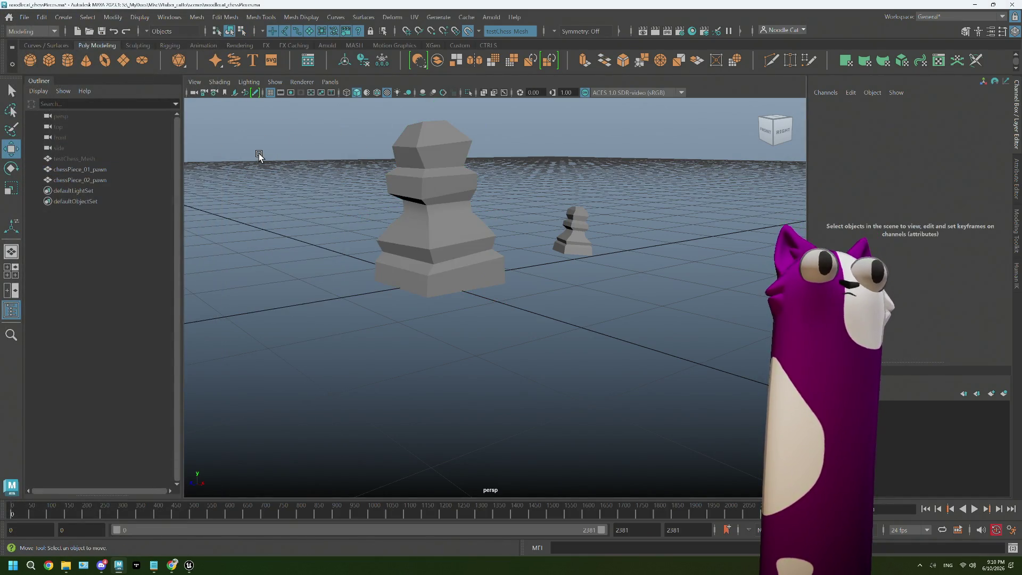
click(393, 186)
key(w)
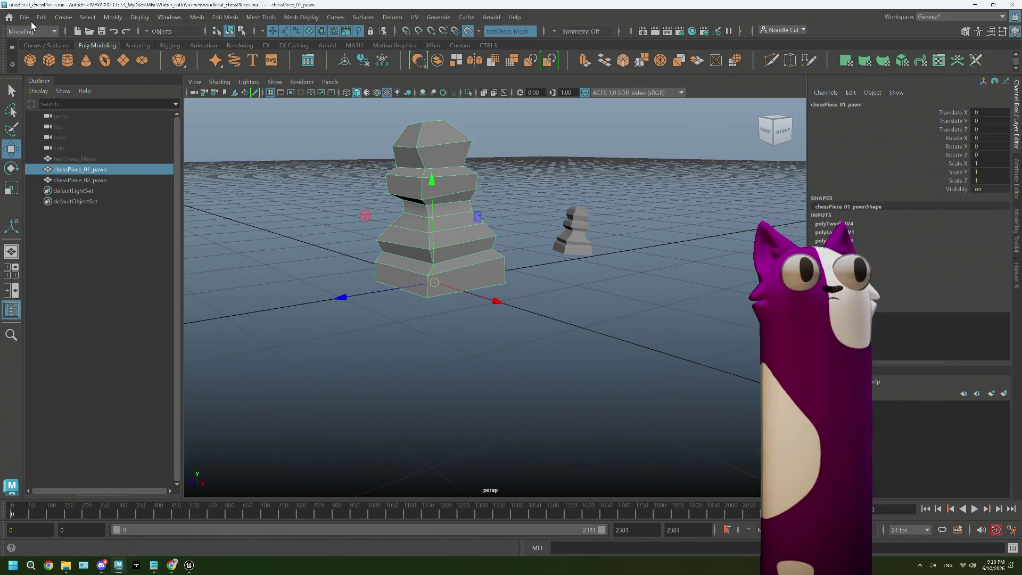
- Export the selection over the existing chessPiece_01_pawn.fbx, confirming the overwrite
click(25, 16)
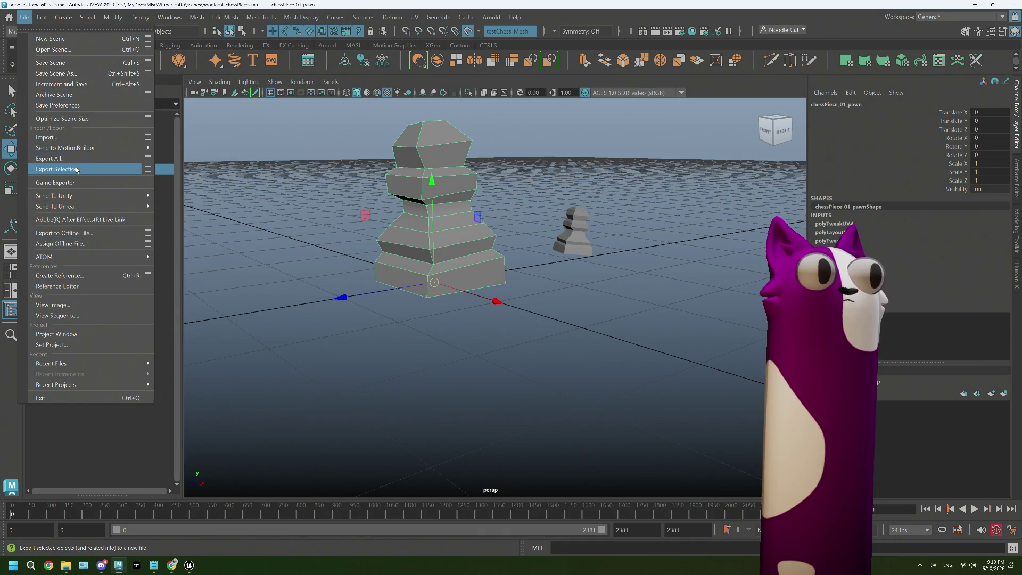
click(56, 169)
click(450, 125)
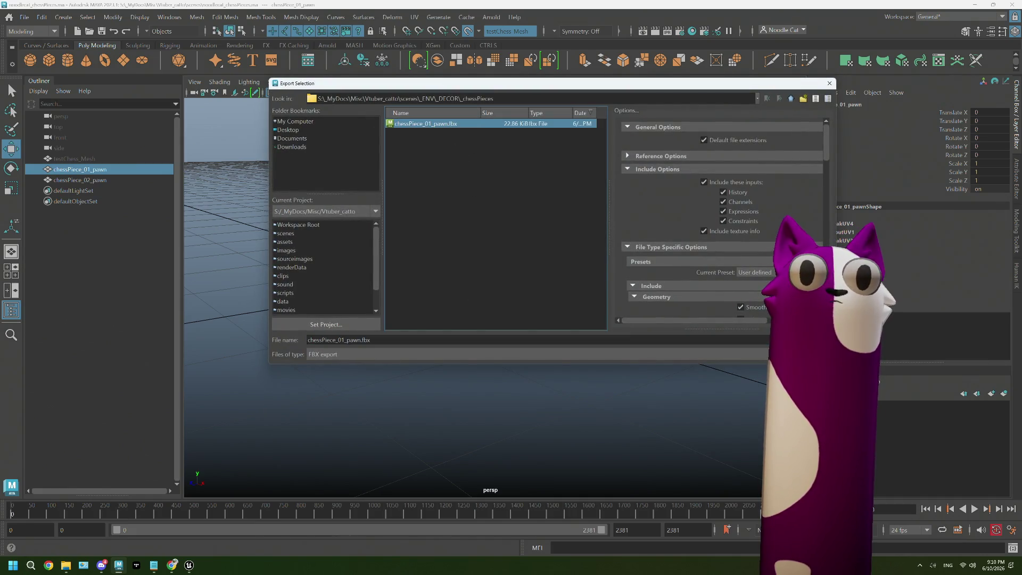
key(Return)
click(528, 237)
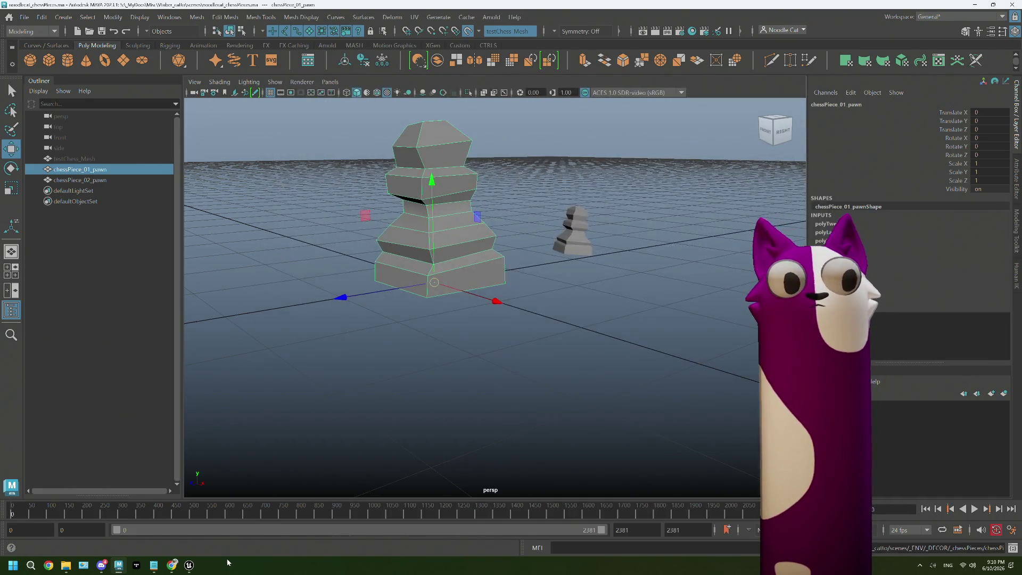
mouse_move(188, 566)
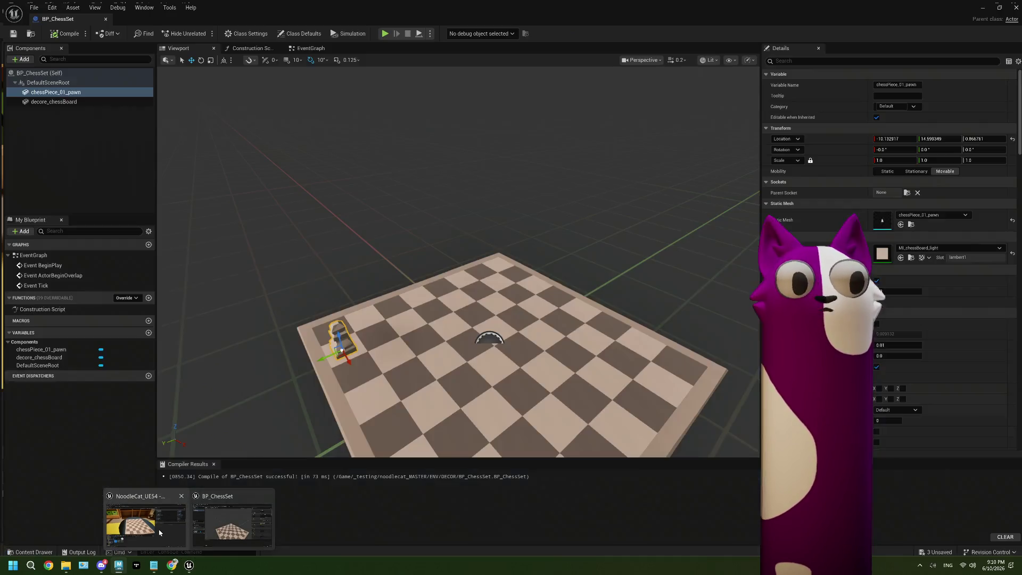
- In the level editor, reimport the chessPiece_01_pawn mesh and save all assets
click(148, 523)
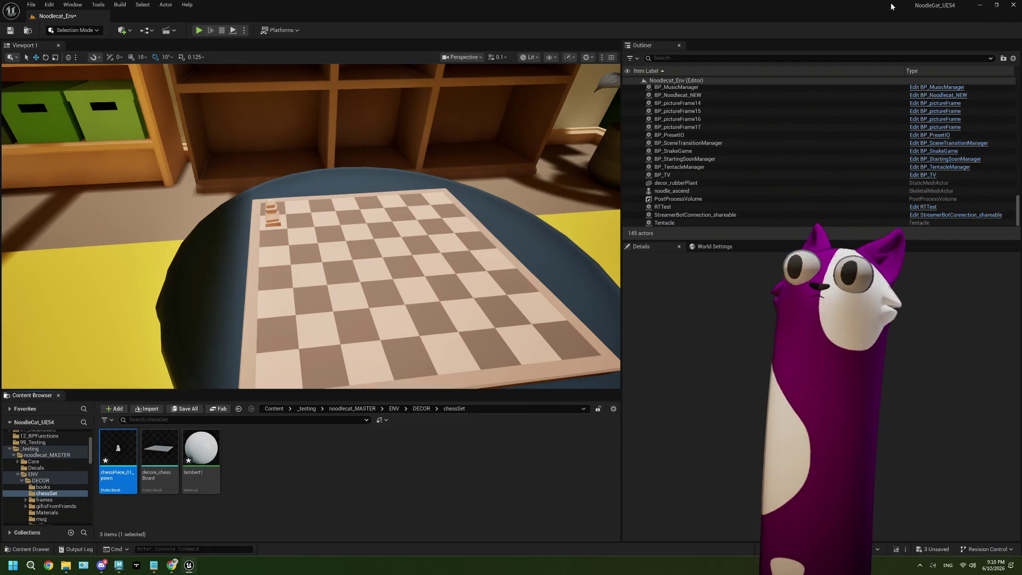
right_click(126, 455)
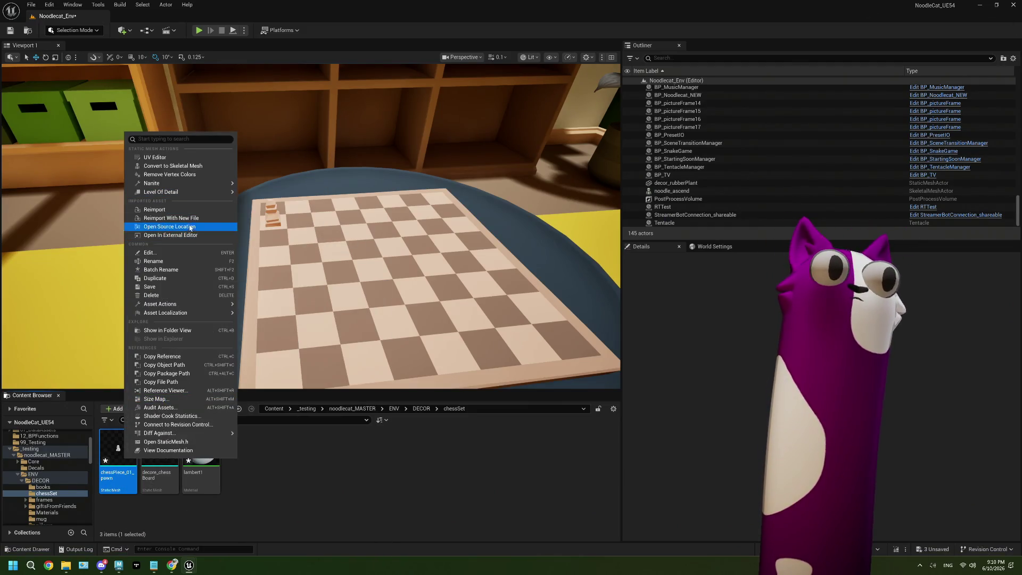
click(160, 209)
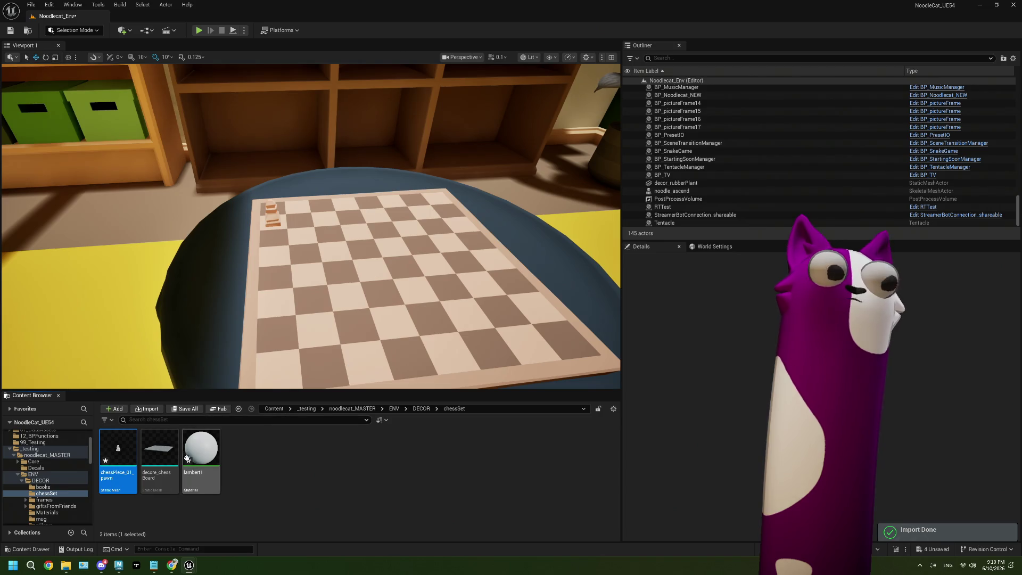
key(ctrl+shift+s)
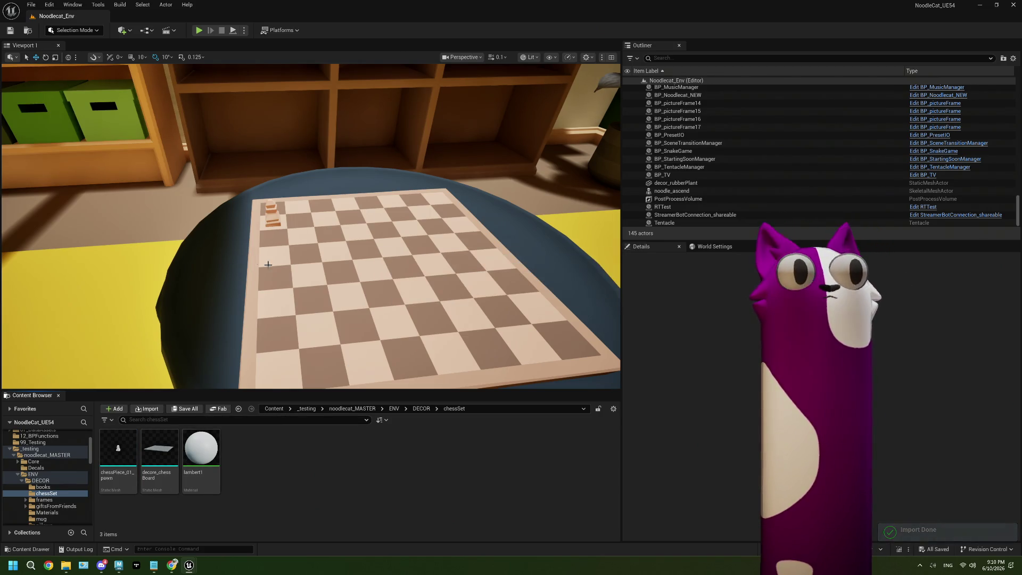
- Fly the viewport in toward the chessboard to see the updated pawn
mouse_move(311, 239)
right_down()
mouse_move(344, 240)
mouse_move(311, 226)
right_up()
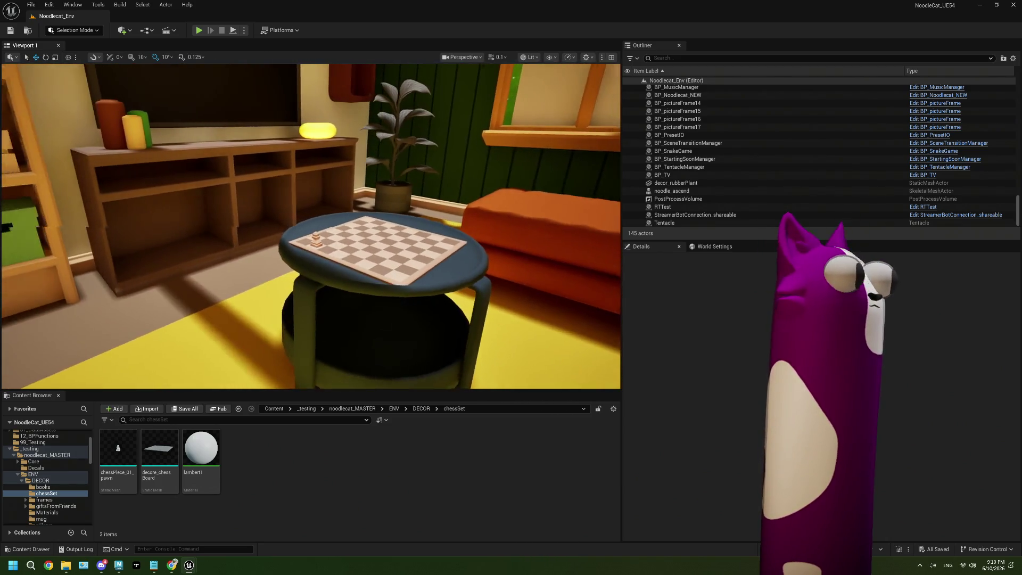
right_drag(277, 248, 278, 247)
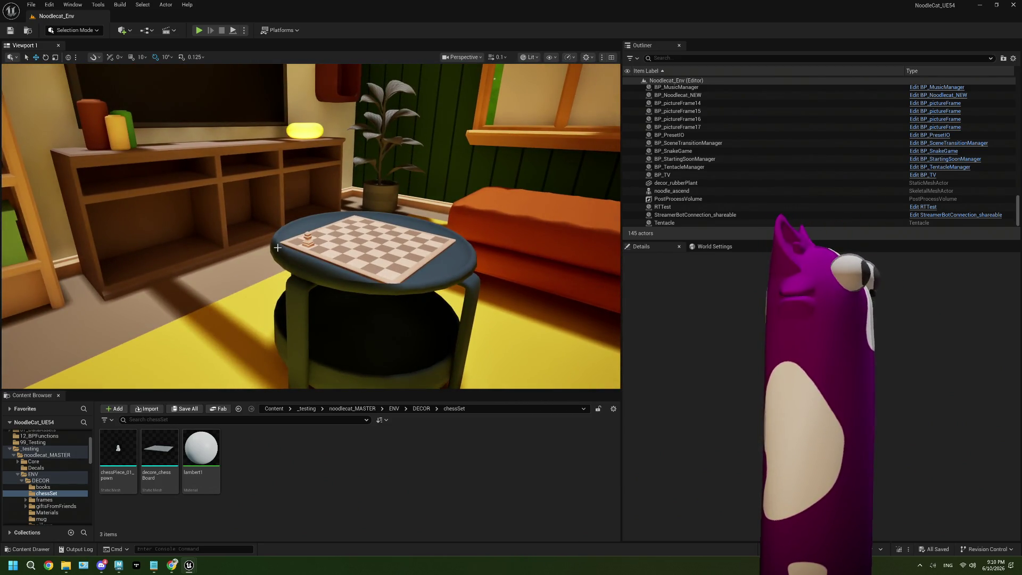
right_drag(327, 233, 328, 233)
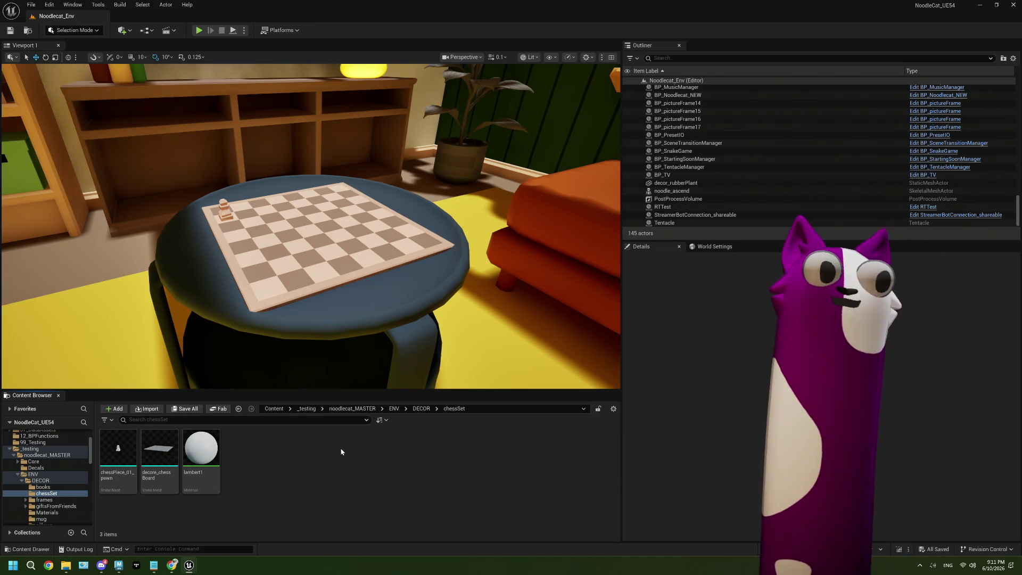
- Force-delete the lambert1 material from the chessSet folder and save all
right_drag(362, 355, 356, 295)
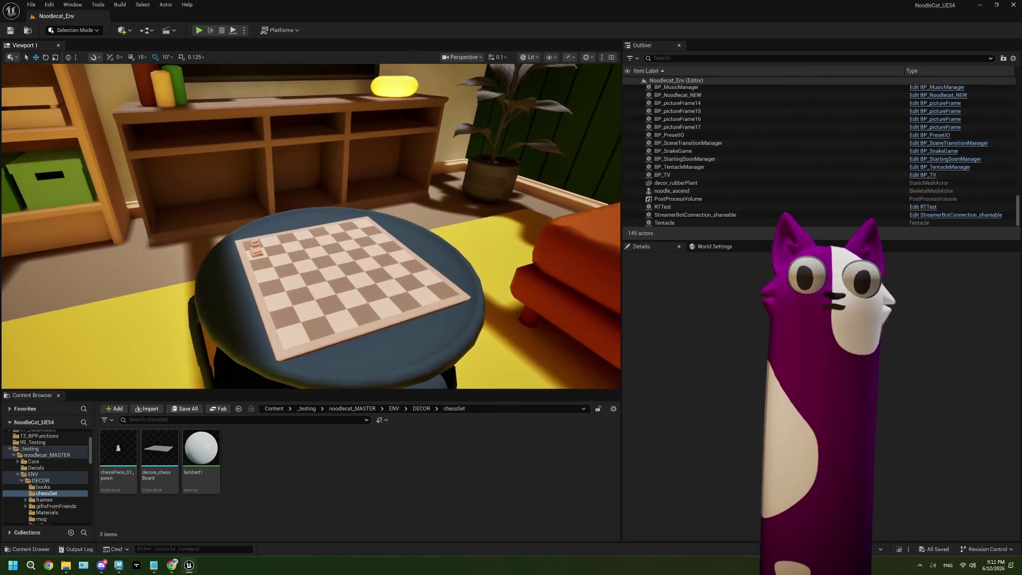
click(363, 282)
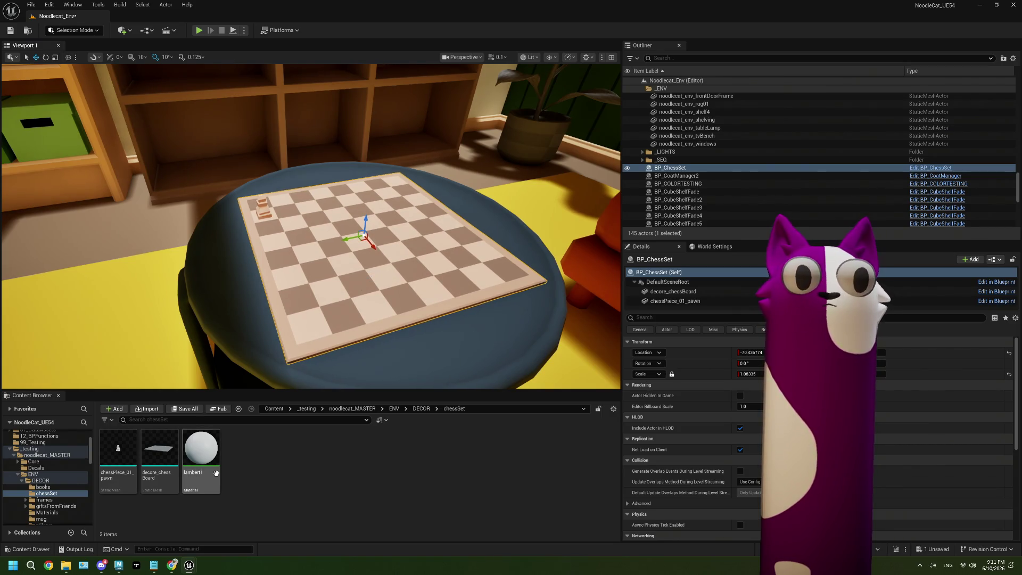
click(285, 471)
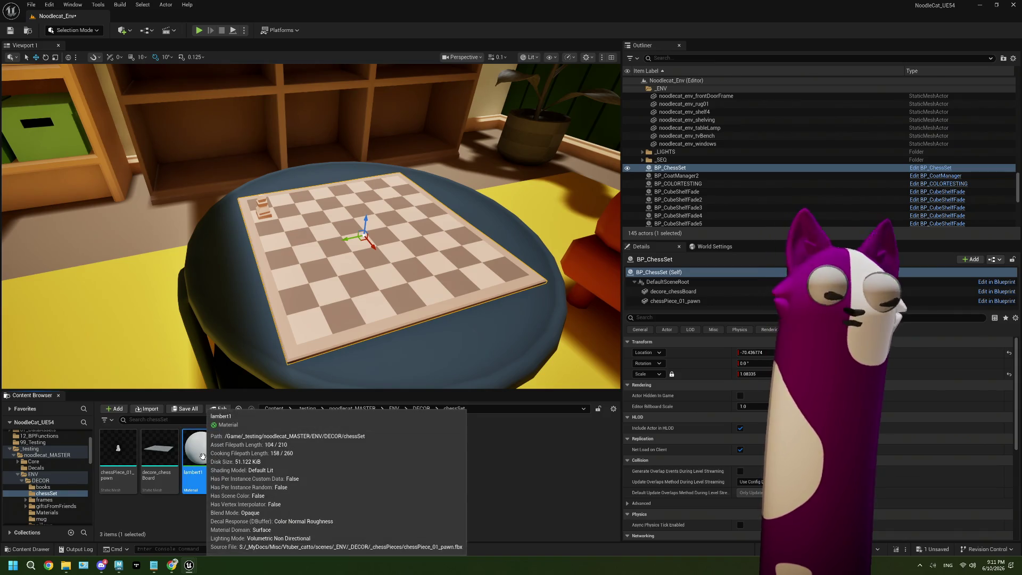
key(Delete)
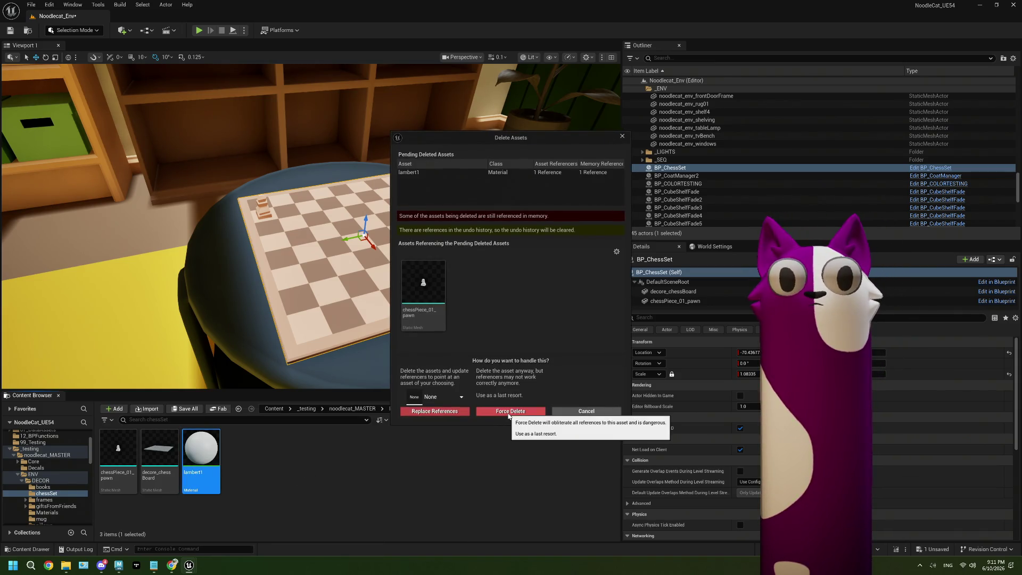
click(509, 412)
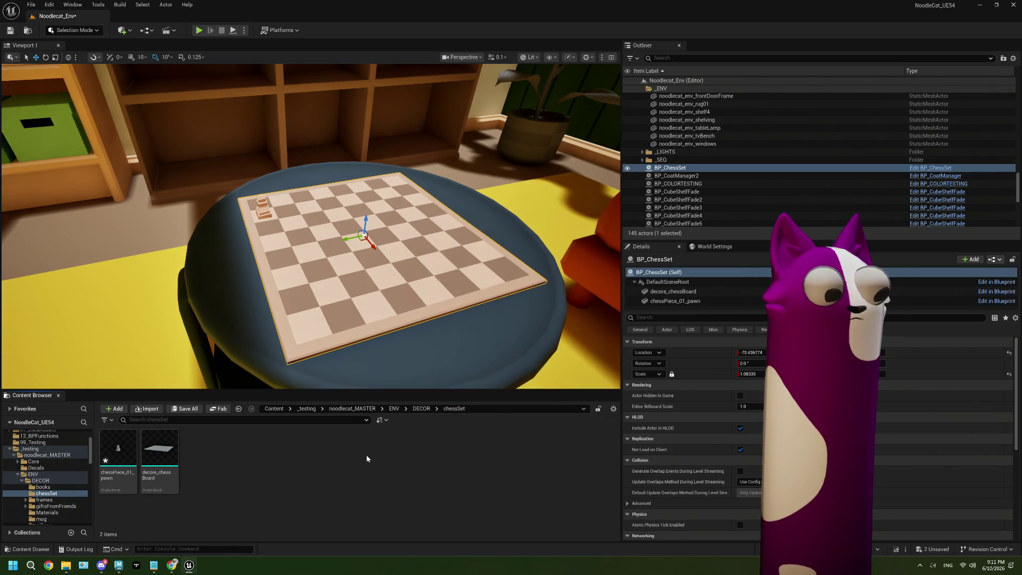
key(ctrl+shift+s)
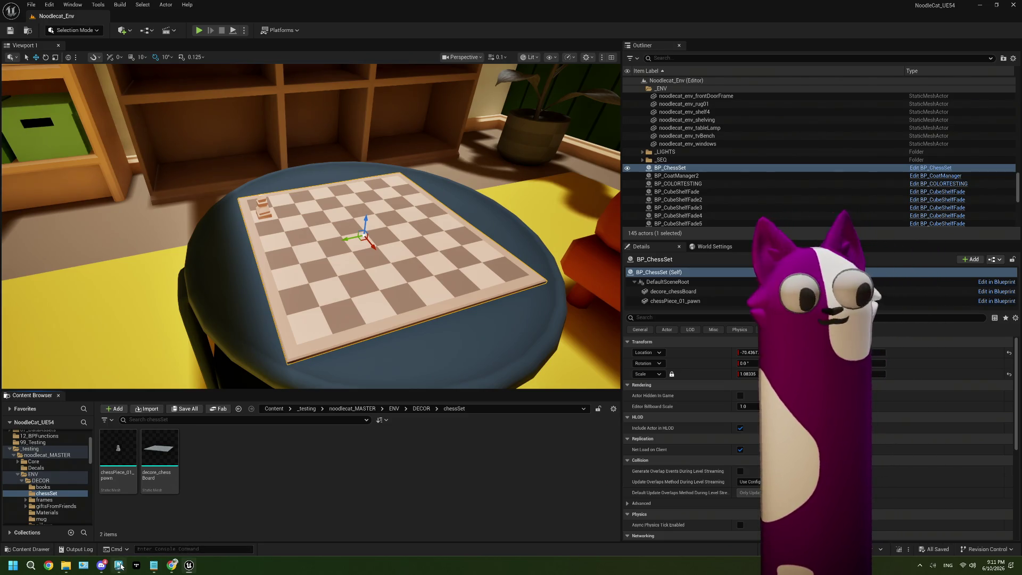
- Switch back to Maya and select the second pawn, chessPiece_02_pawn
key(alt+Tab)
click(575, 249)
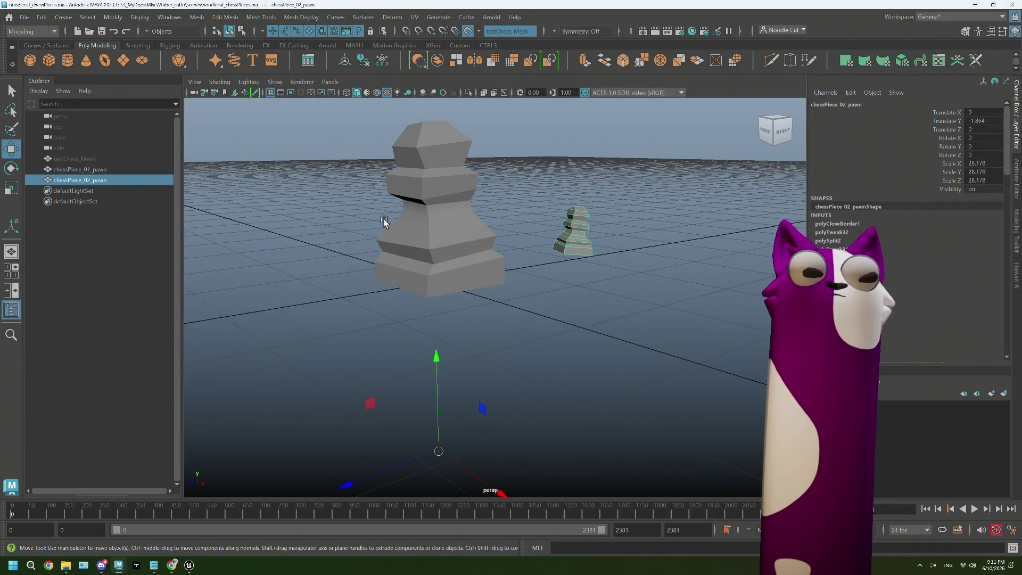
- Unhide testChess_Mesh and, in front view, scale the scan up roughly to the pawn's size
click(98, 158)
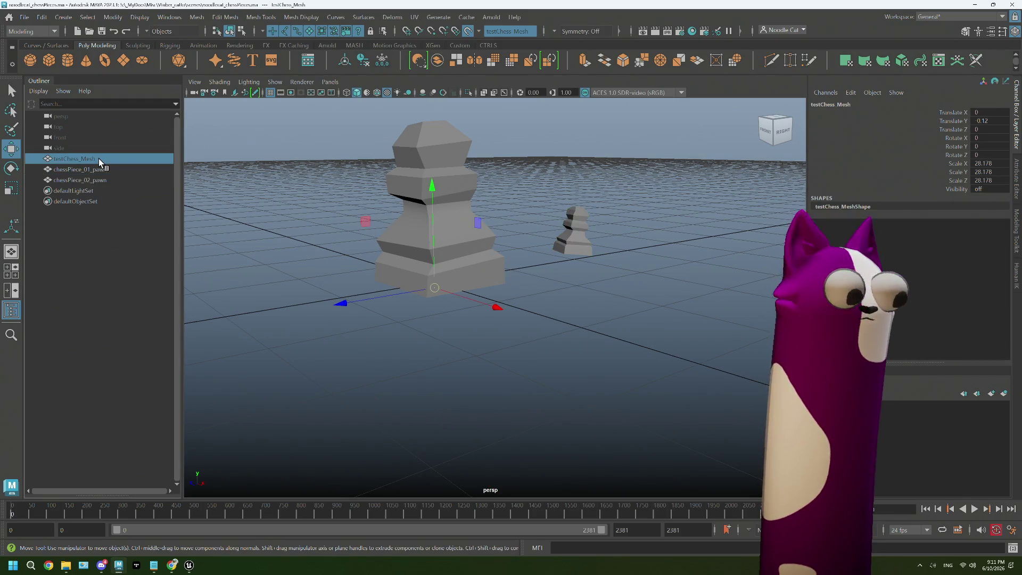
key(h)
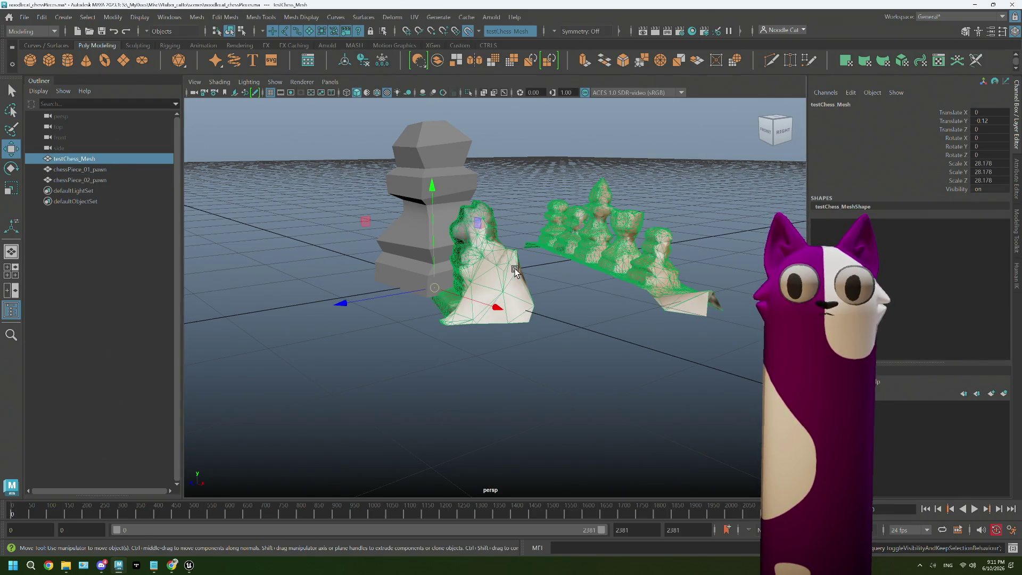
key(space)
key(space)
key(r)
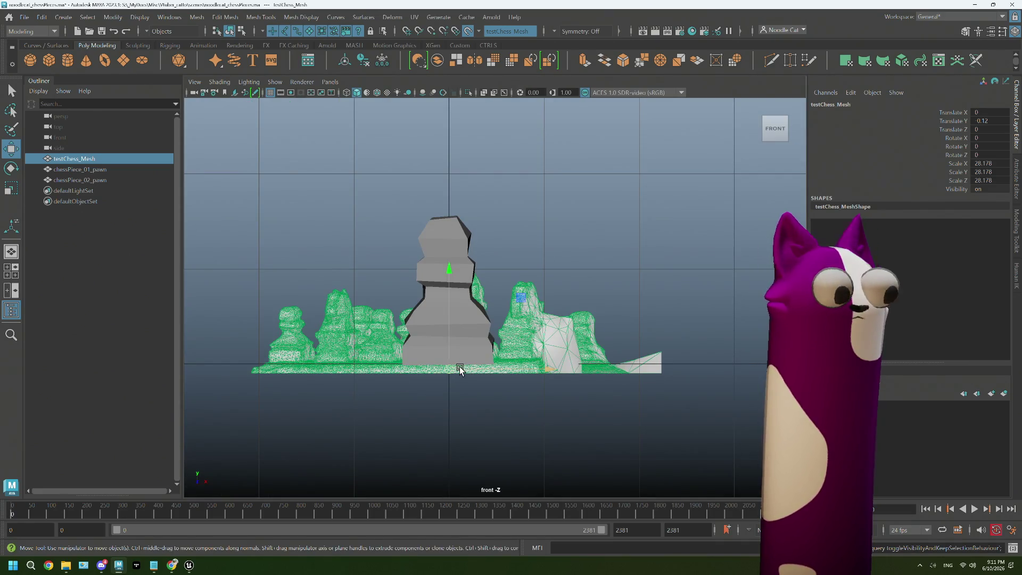
drag(453, 370, 743, 318)
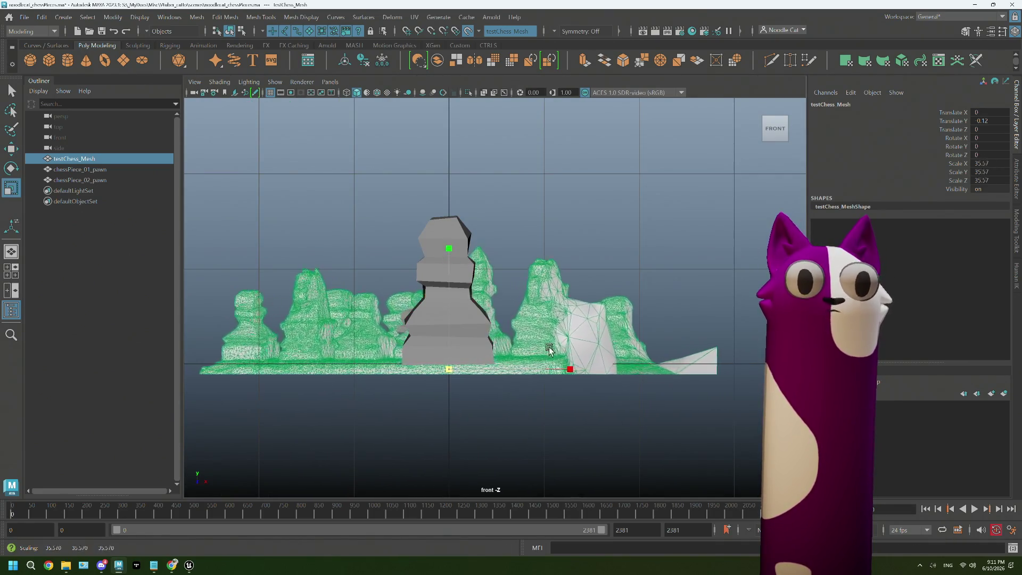
scroll(379, 373, down, 2)
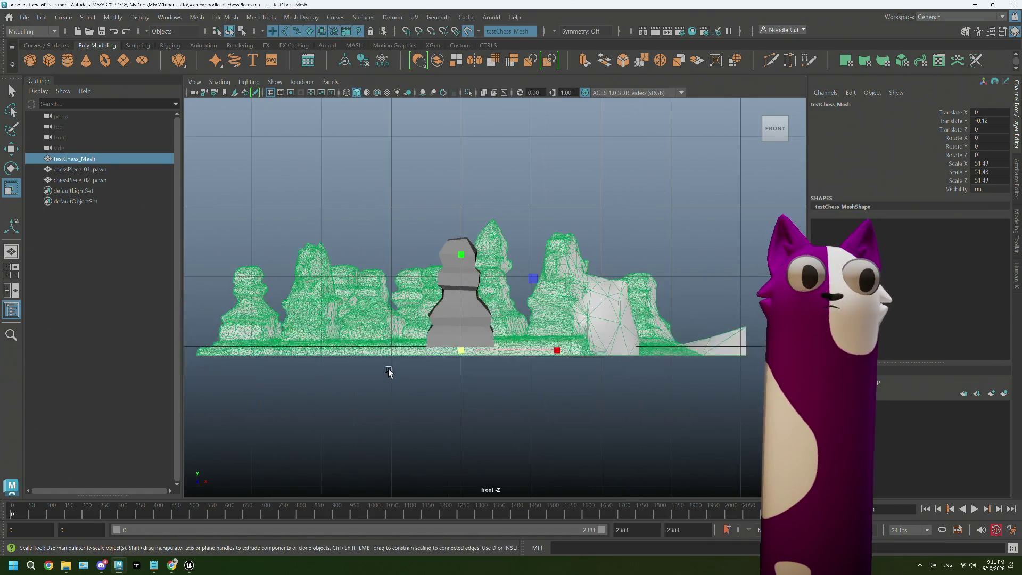
drag(461, 352, 620, 344)
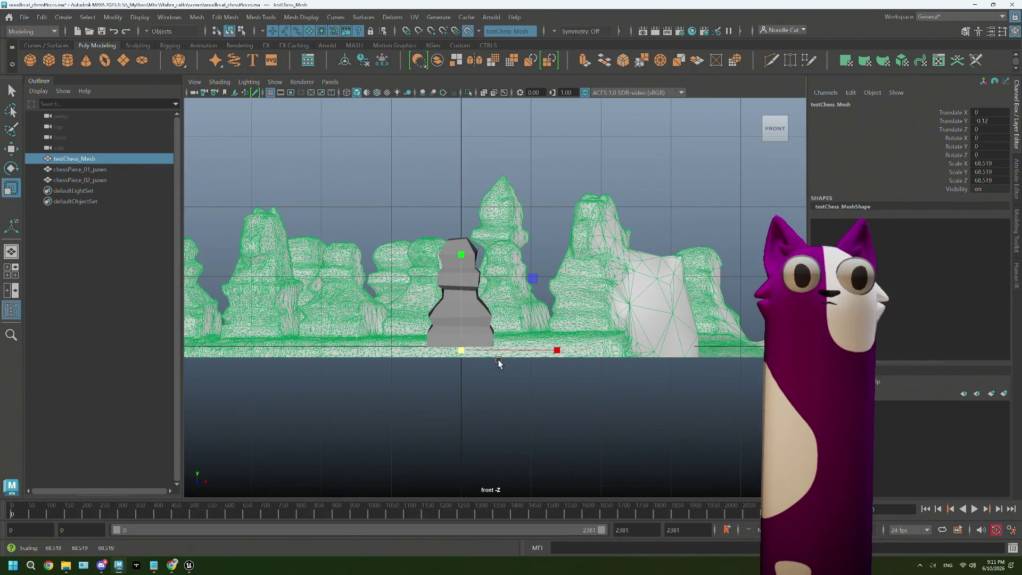
alt+middle_drag(437, 363, 546, 358)
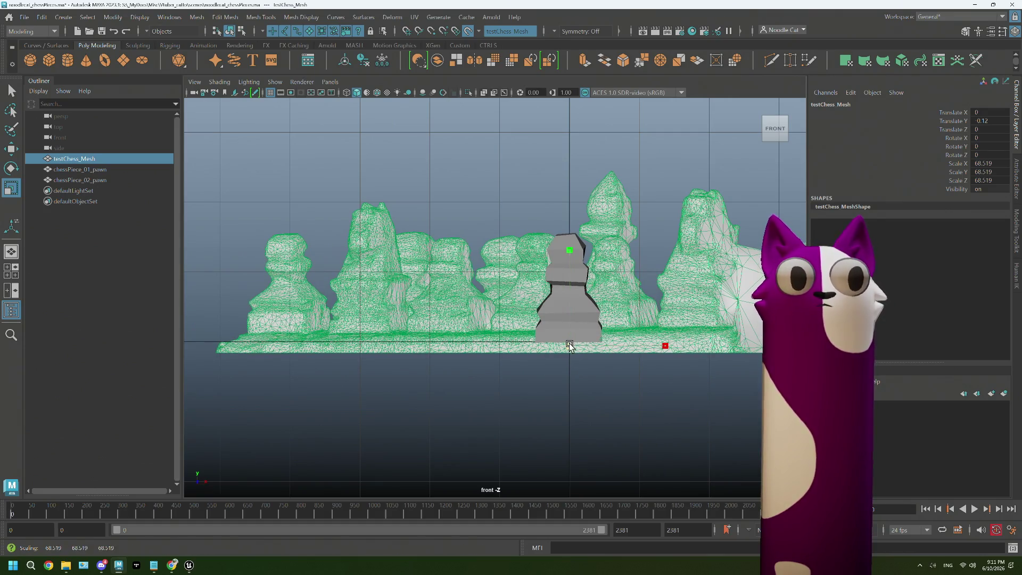
drag(569, 345, 534, 350)
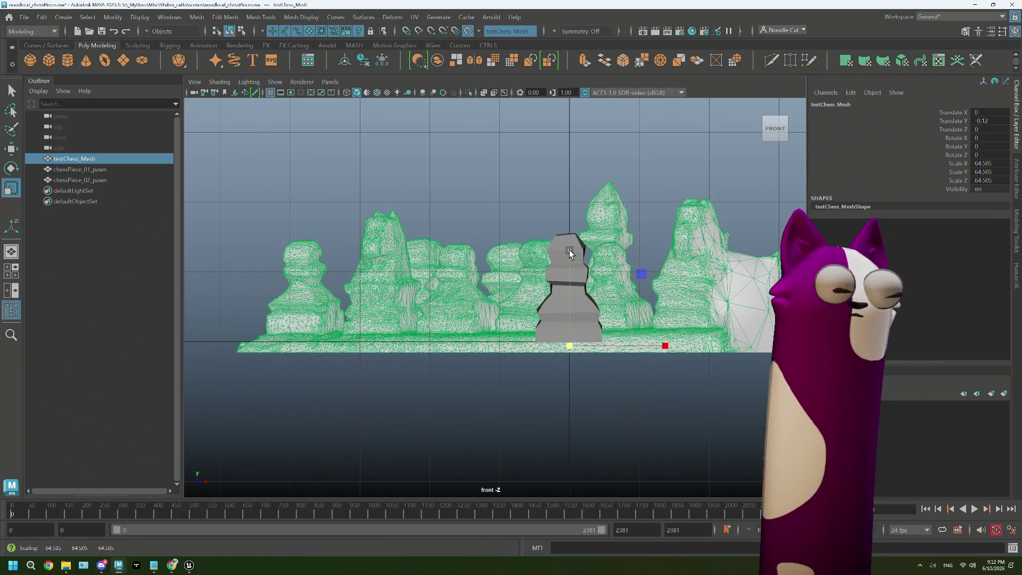
- Fine-tune the scan's scale and height until its pieces match the pawn, then deselect
key(w)
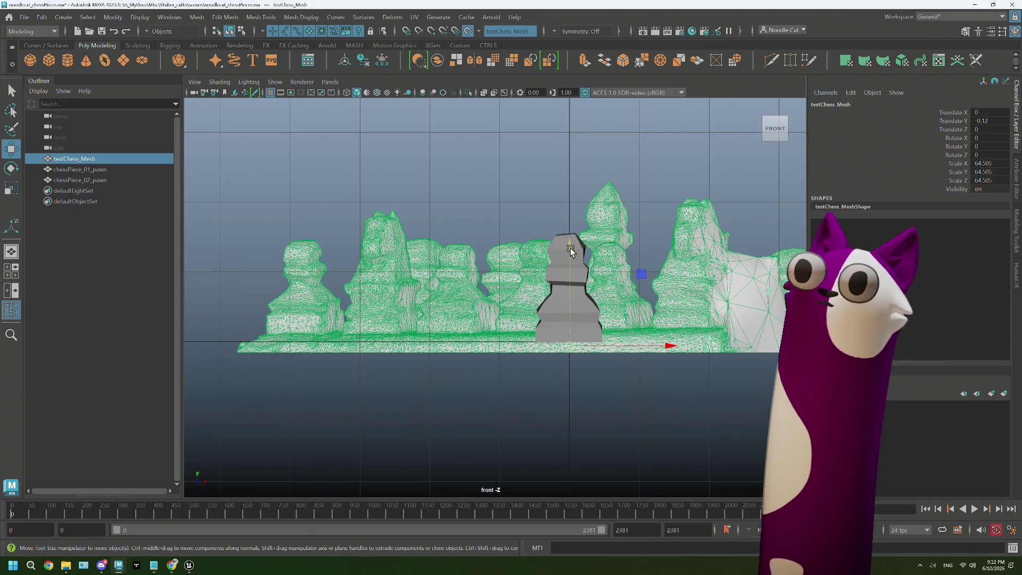
drag(568, 250, 567, 256)
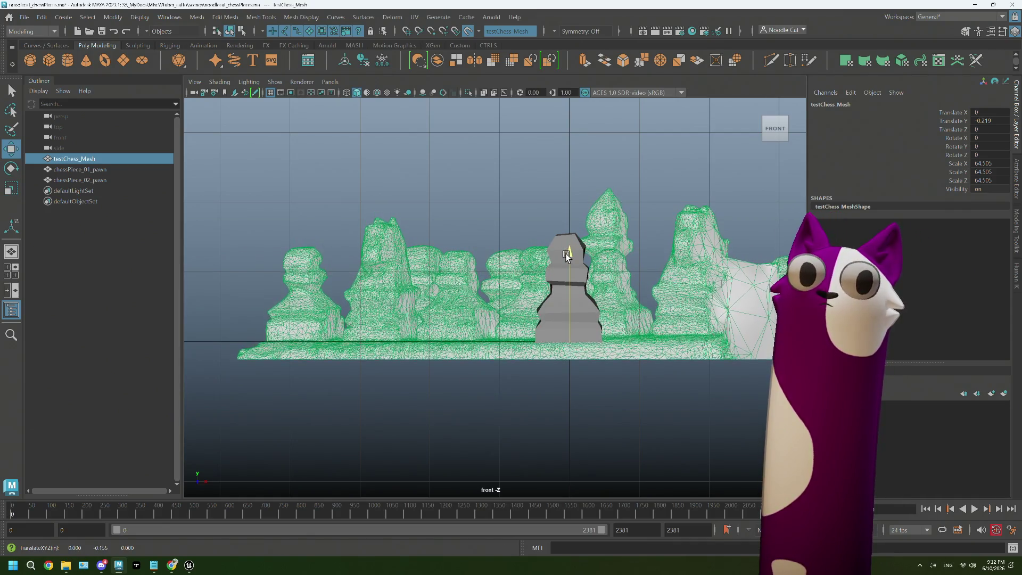
key(r)
drag(570, 352, 632, 345)
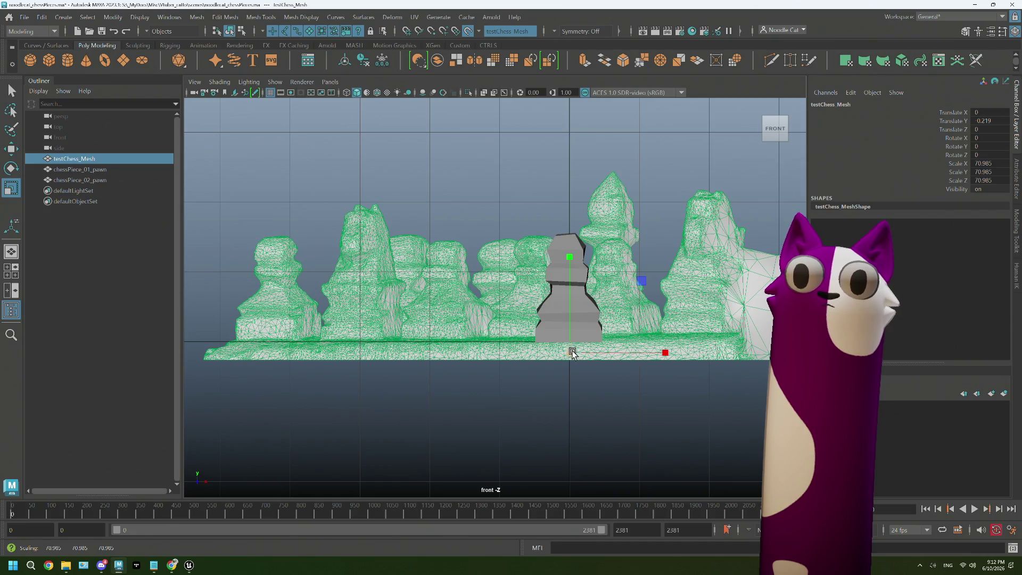
drag(572, 353, 577, 355)
key(w)
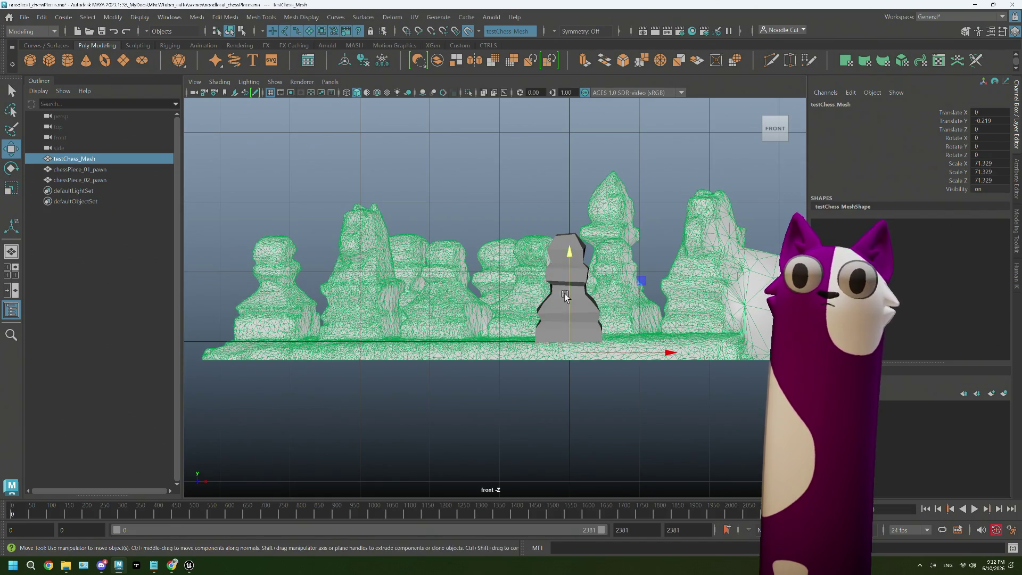
drag(569, 256, 570, 257)
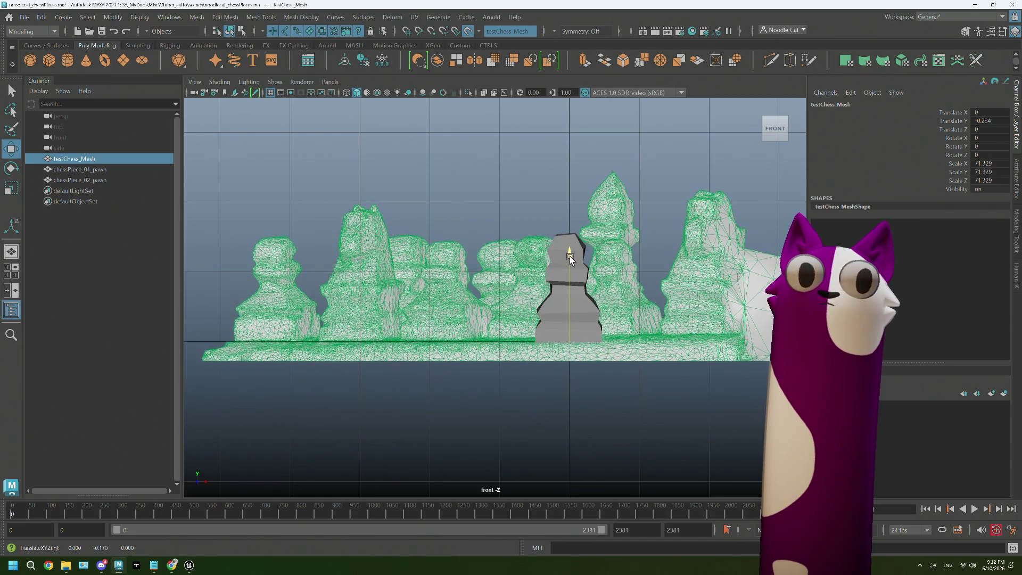
click(445, 158)
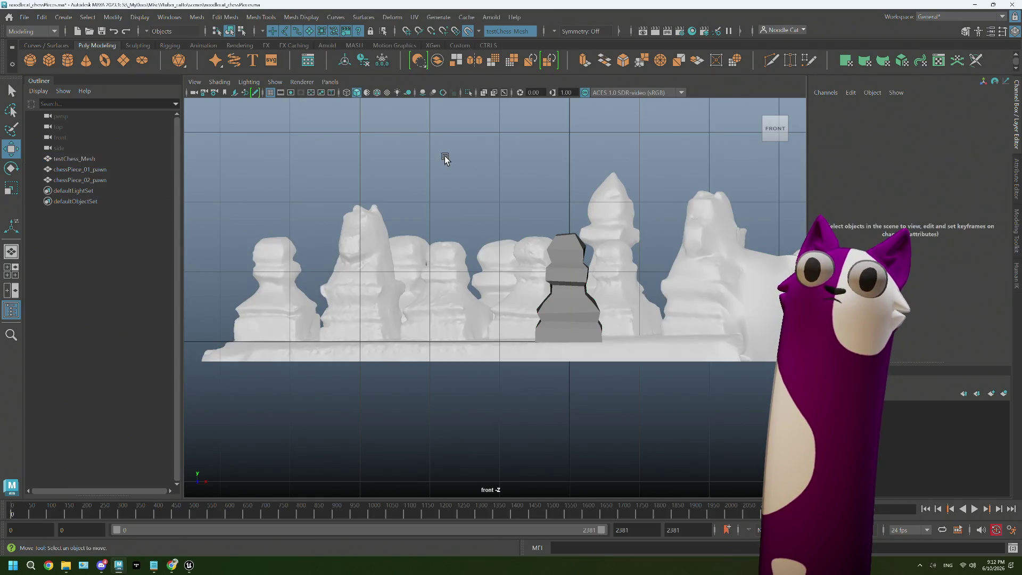
- Hide chessPiece_01_pawn and the scanned set, leaving chessPiece_02_pawn selected and framed
key(space)
key(space)
mouse_move(516, 274)
alt+mouse_down()
mouse_move(524, 291)
mouse_move(582, 277)
alt+mouse_up()
click(583, 277)
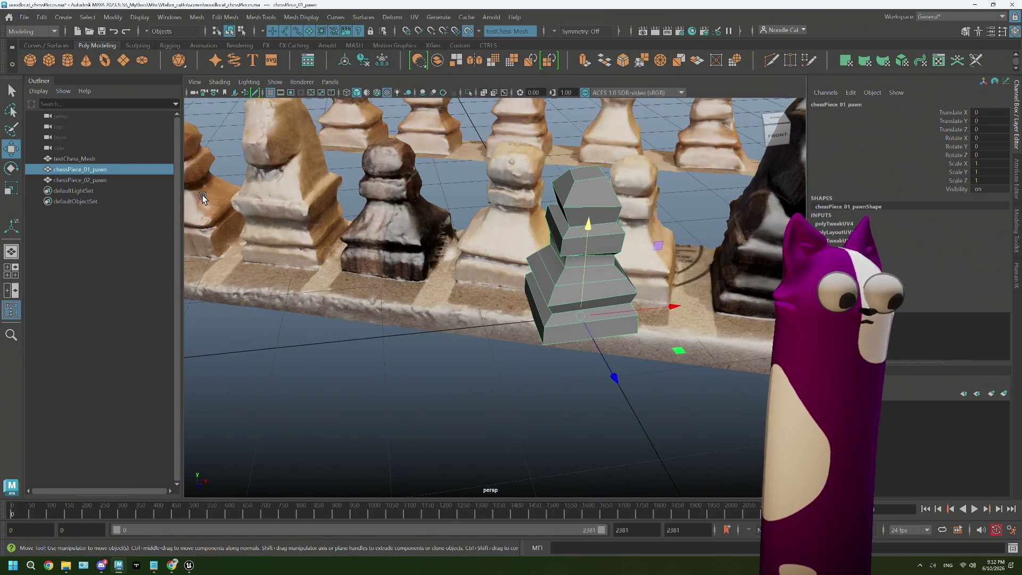
key(h)
click(90, 180)
key(alt+h)
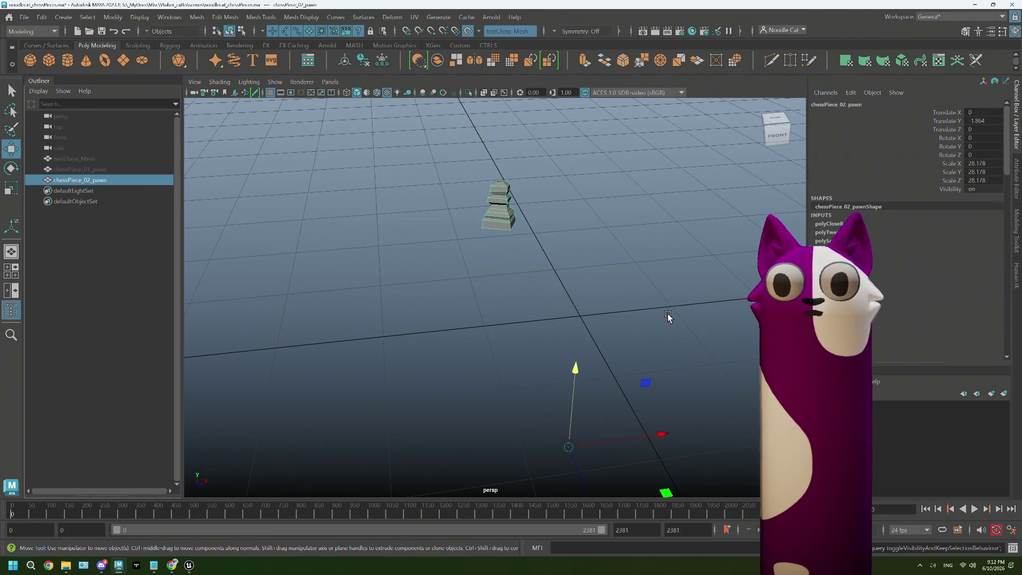
key(f)
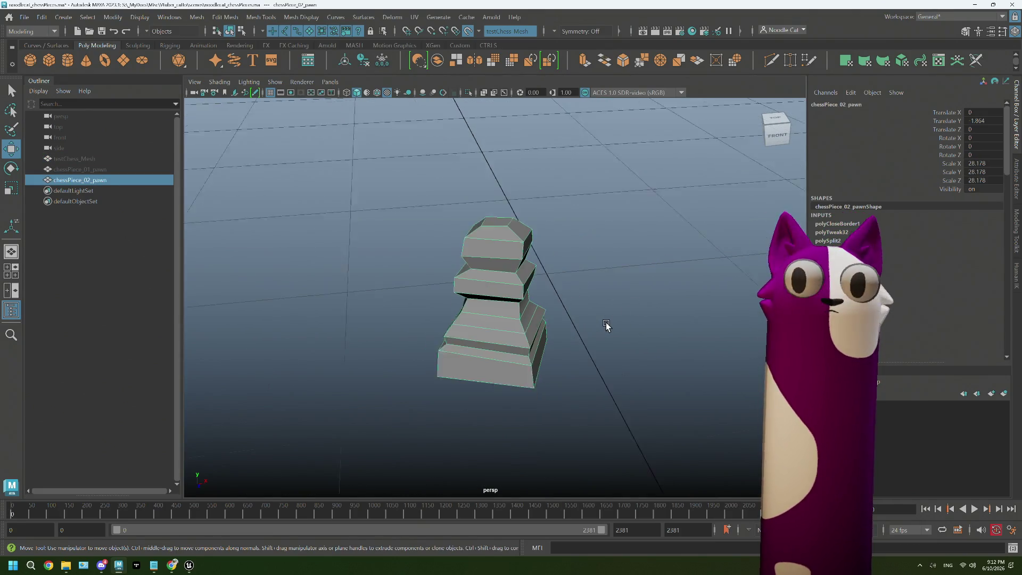
scroll(604, 325, down, 3)
mouse_move(603, 324)
alt+mouse_down()
mouse_move(549, 352)
mouse_move(523, 336)
mouse_move(532, 349)
mouse_move(532, 336)
alt+mouse_up()
scroll(525, 342, up, 3)
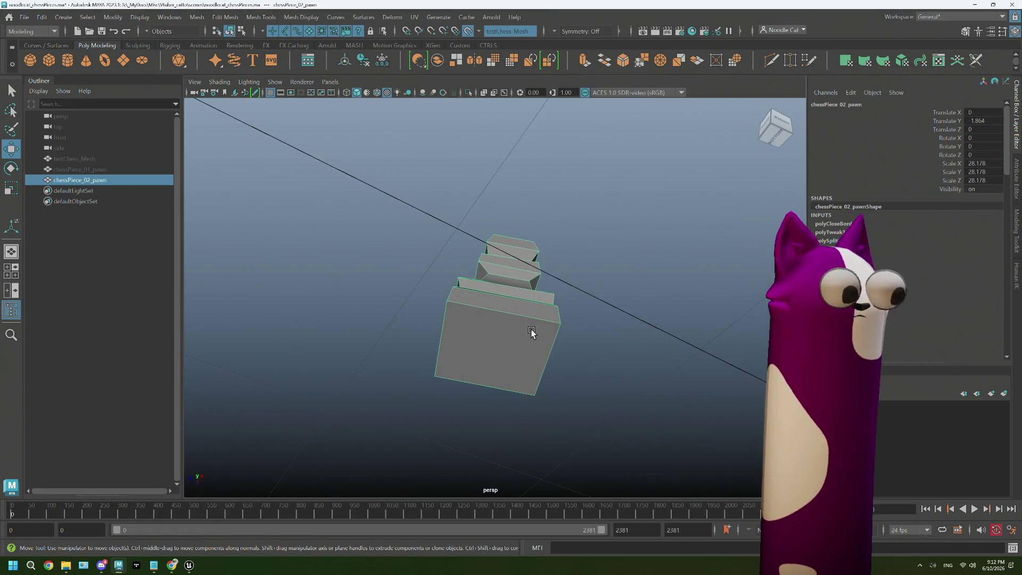
- In pivot-edit mode, snap the pawn's pivot to its centre with Center Pivot
key(d)
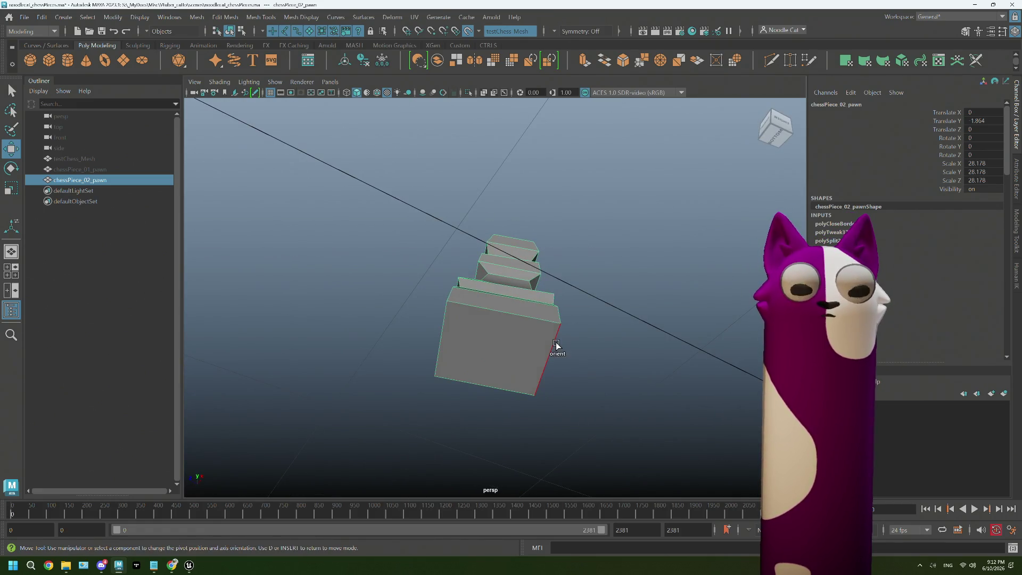
scroll(521, 349, down, 3)
scroll(521, 348, down, 2)
scroll(520, 352, up, 3)
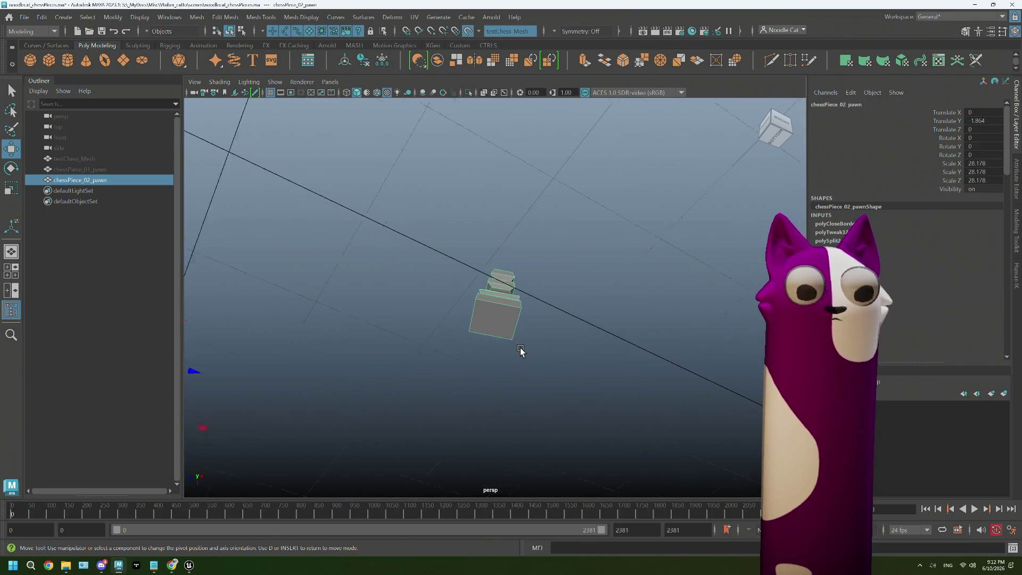
scroll(520, 349, down, 2)
key(d)
scroll(511, 345, down, 1)
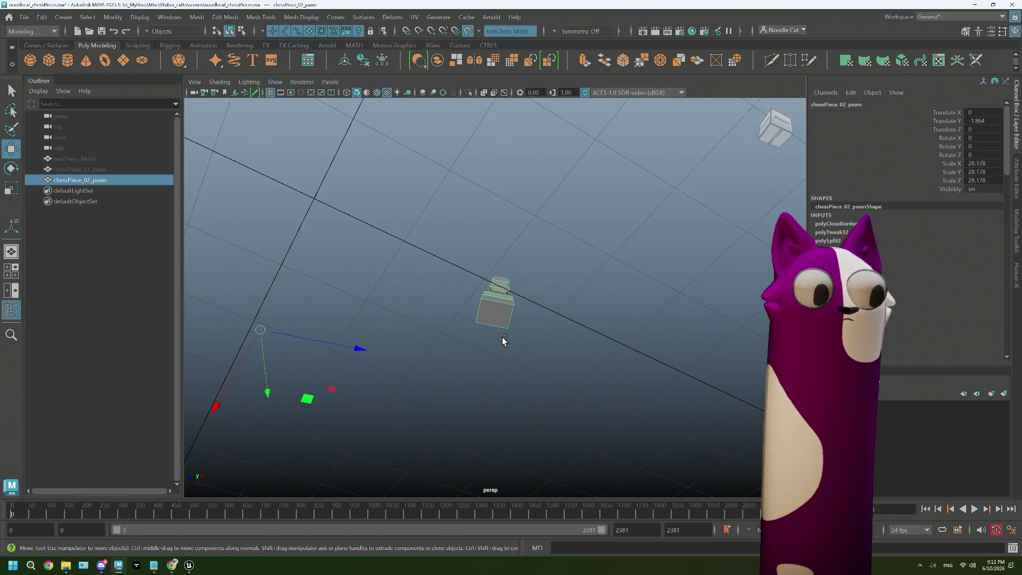
key(d)
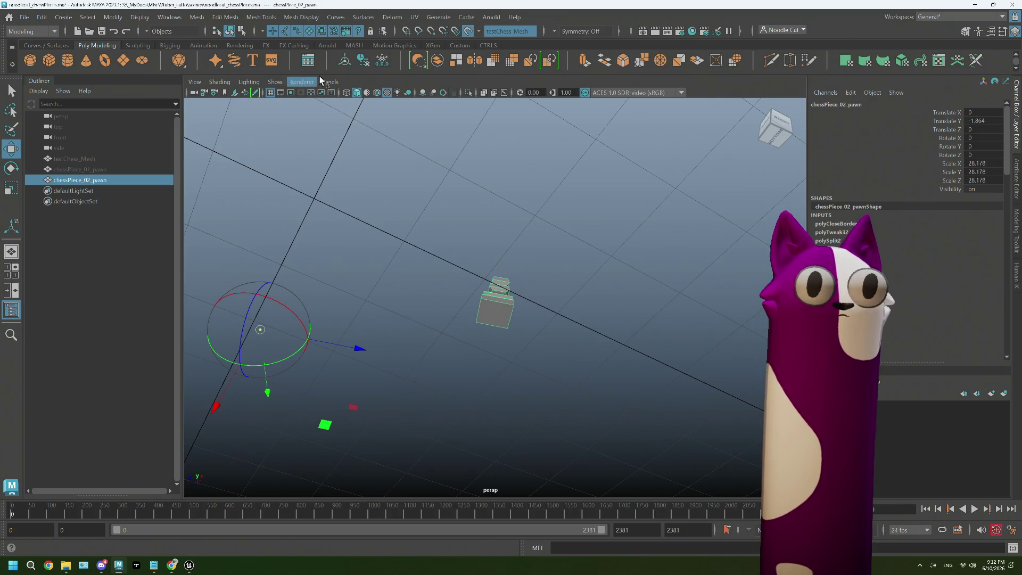
click(345, 63)
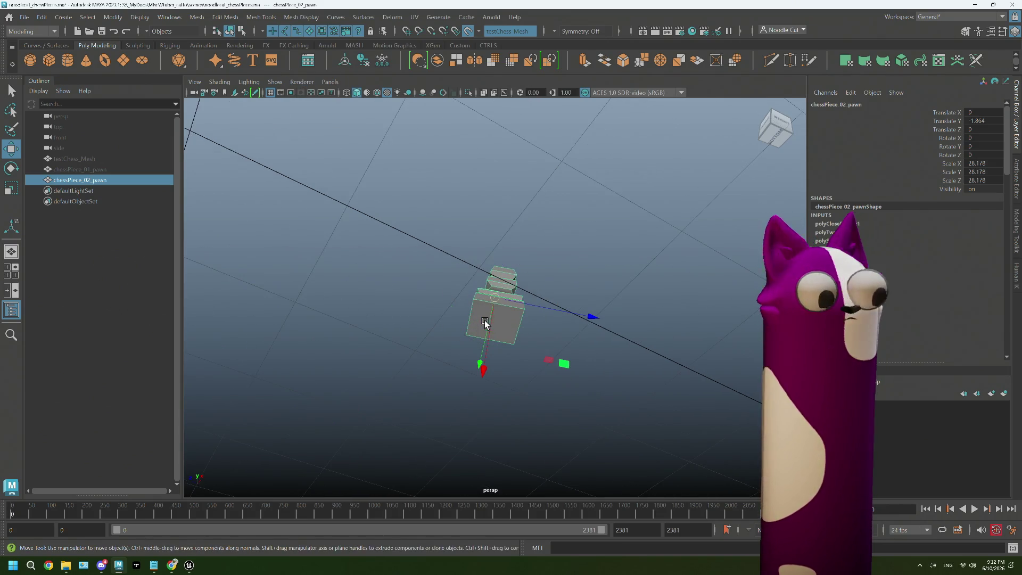
mouse_move(473, 300)
alt+mouse_down()
mouse_move(513, 339)
mouse_move(486, 368)
mouse_move(552, 374)
mouse_move(533, 361)
alt+mouse_up()
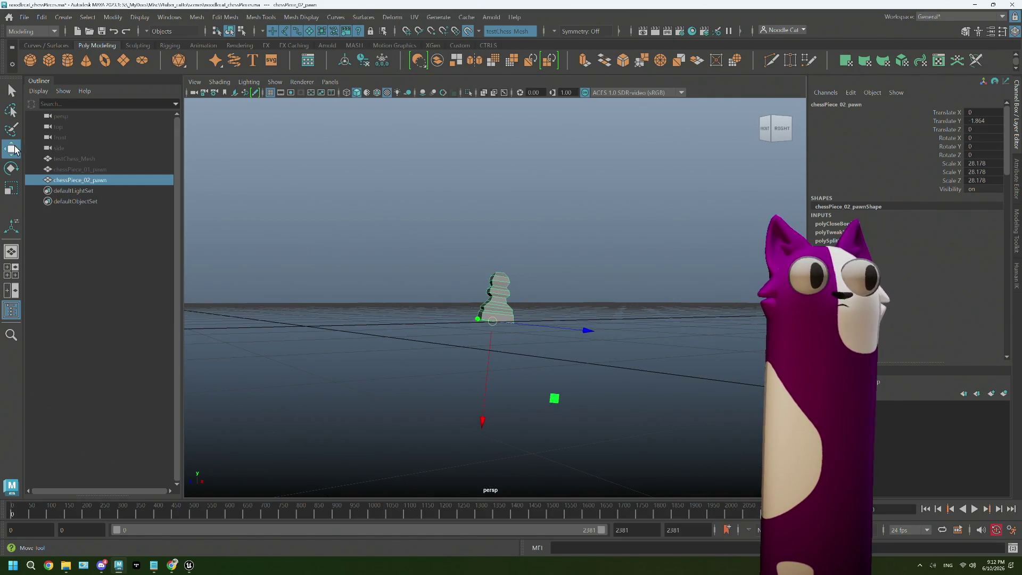
- Set the Move tool's axis orientation to World and slide the pawn slightly along Z, X and Y
double_click(17, 149)
click(128, 95)
click(132, 115)
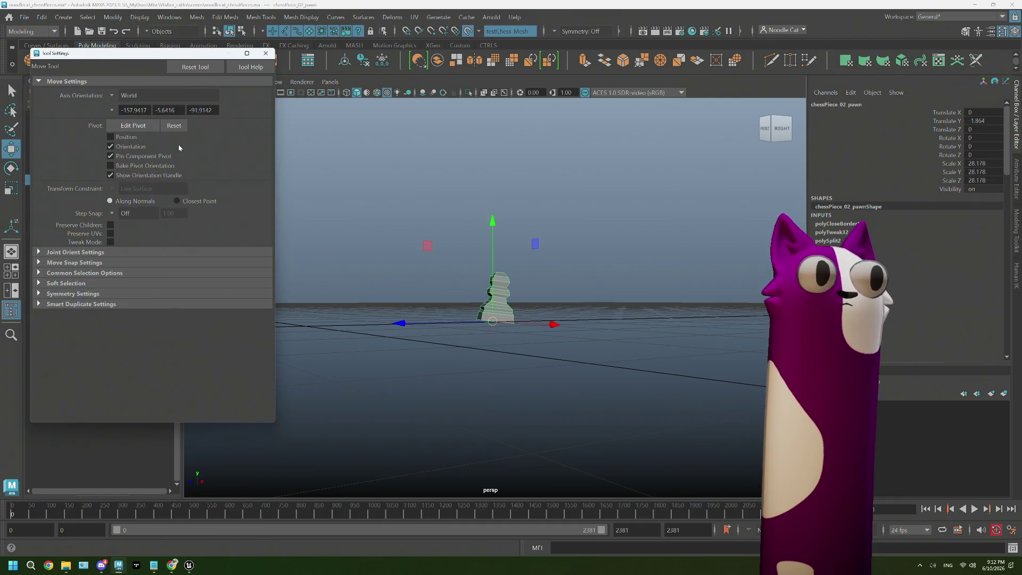
alt+drag(480, 319, 478, 344)
alt+middle_drag(478, 344, 545, 318)
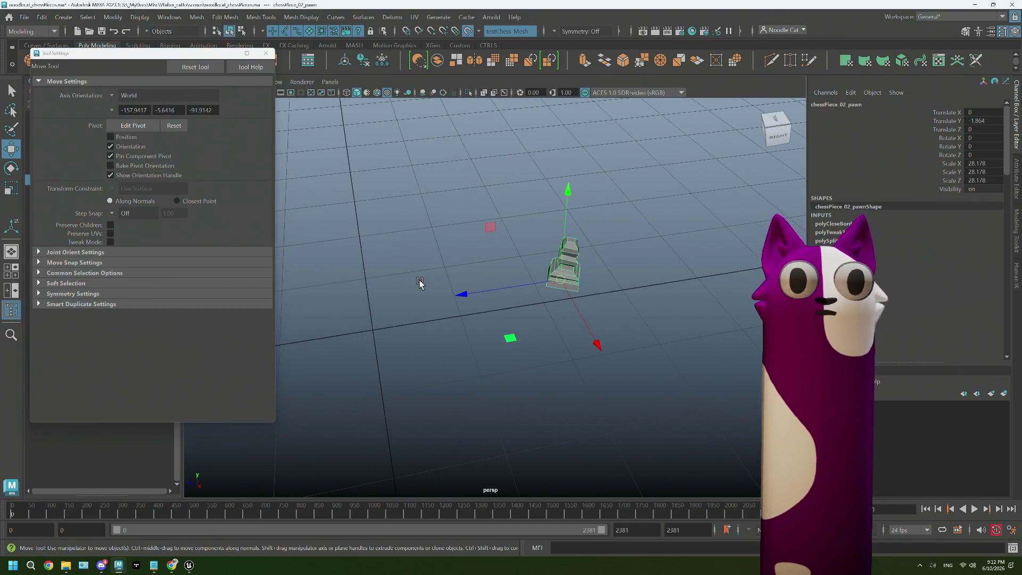
drag(464, 296, 272, 321)
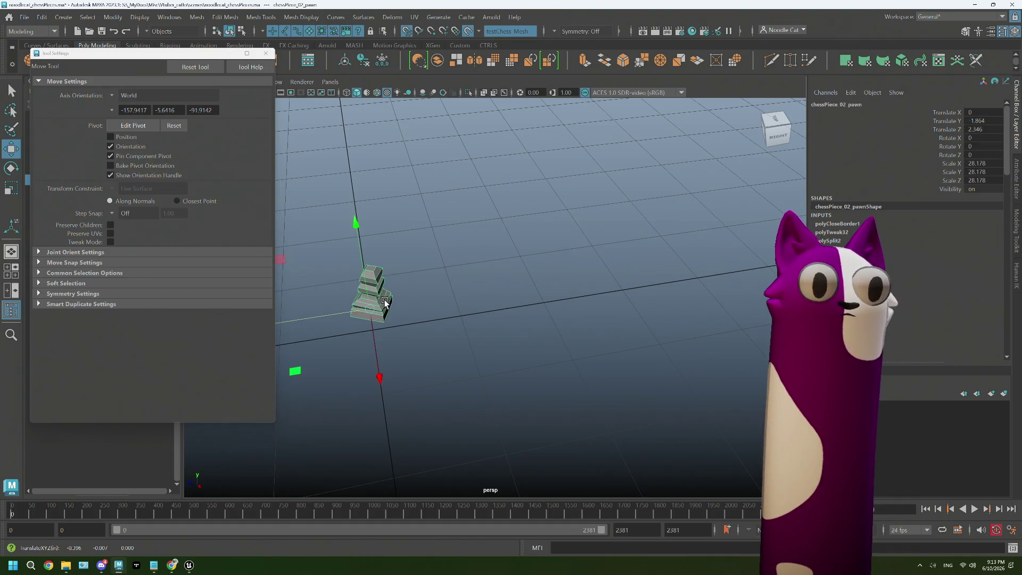
drag(378, 367, 370, 336)
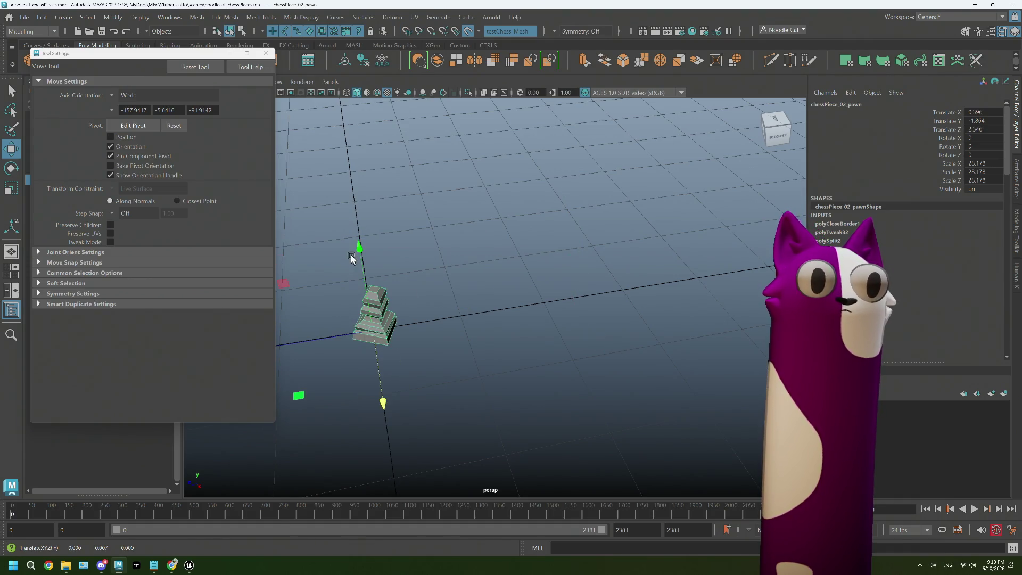
mouse_move(351, 258)
mouse_down()
mouse_move(373, 328)
mouse_move(426, 358)
mouse_up()
click(267, 53)
- Using front and top views, rotate the pawn about X, Z and Y until its sides align with the grid
key(space)
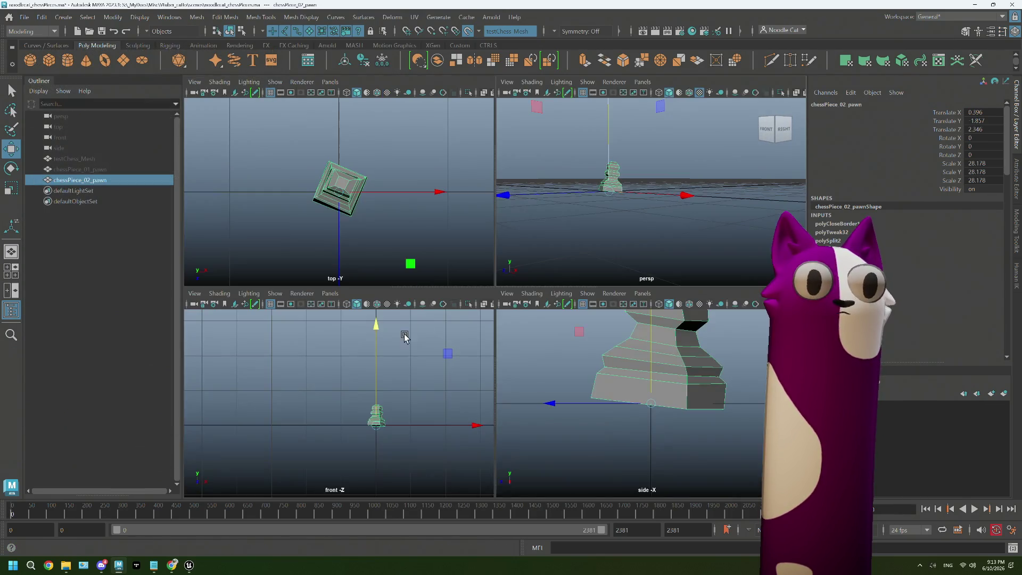
key(space)
scroll(554, 361, up, 3)
mouse_move(554, 361)
alt+middle_down()
mouse_move(383, 342)
mouse_move(429, 343)
alt+middle_up()
scroll(399, 345, up, 2)
scroll(422, 354, up, 2)
key(e)
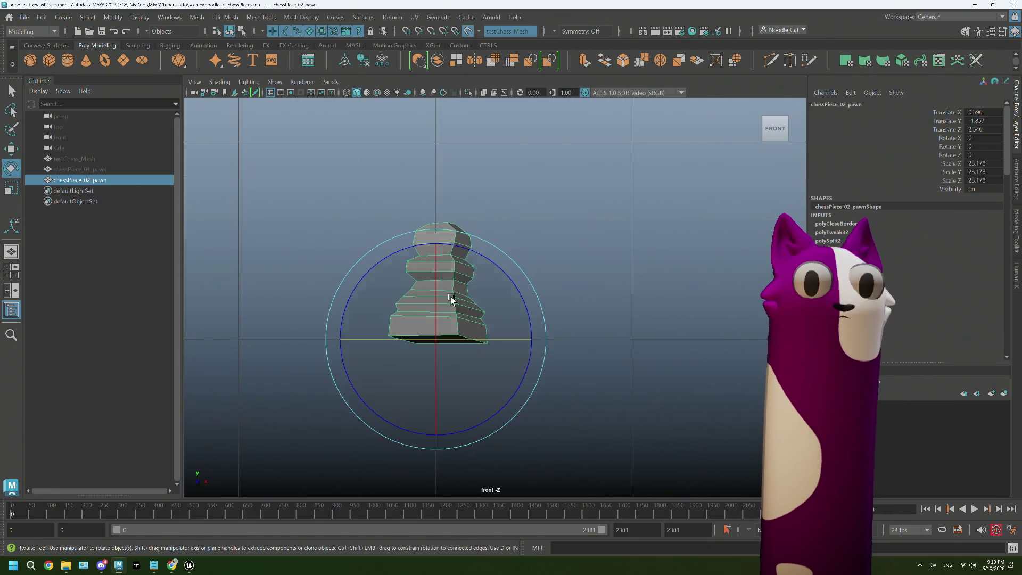
click(433, 273)
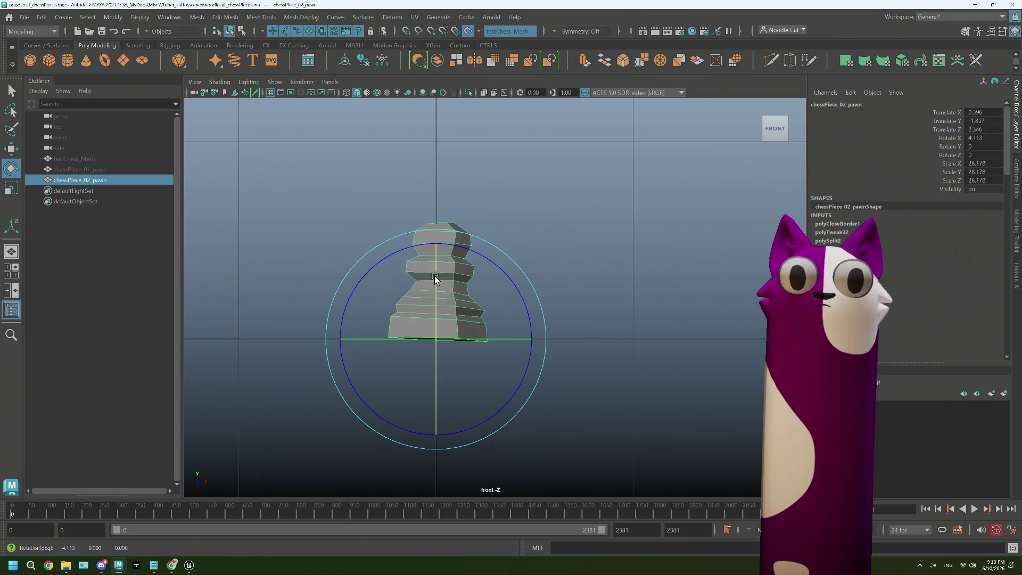
drag(434, 276, 515, 309)
click(522, 302)
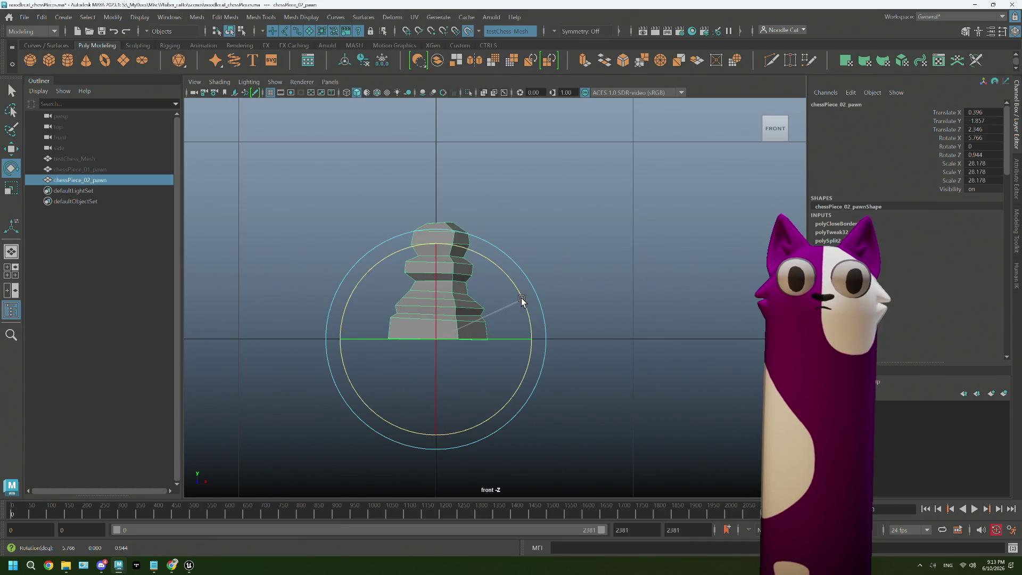
key(space)
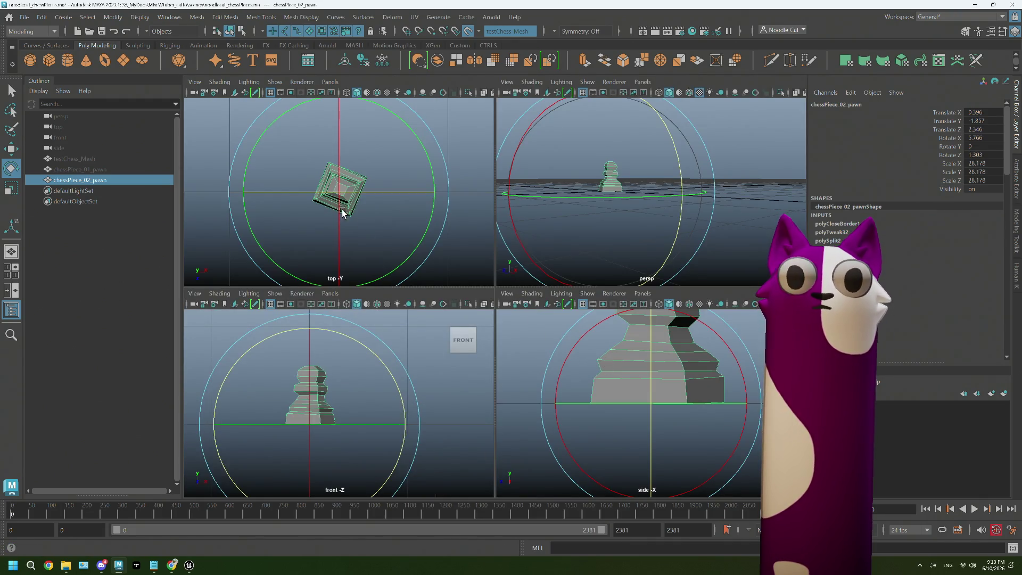
drag(412, 257, 469, 243)
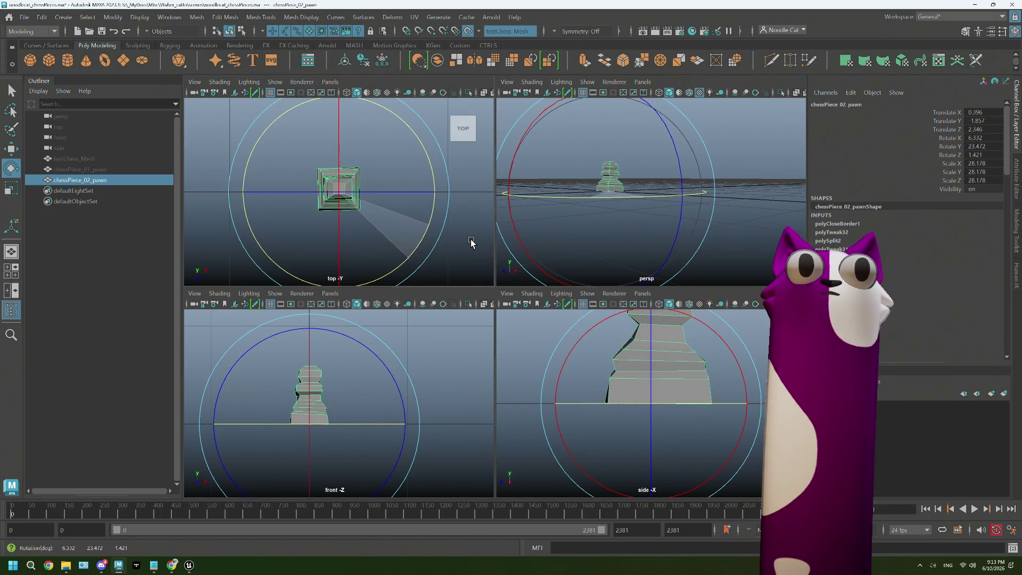
key(space)
key(space)
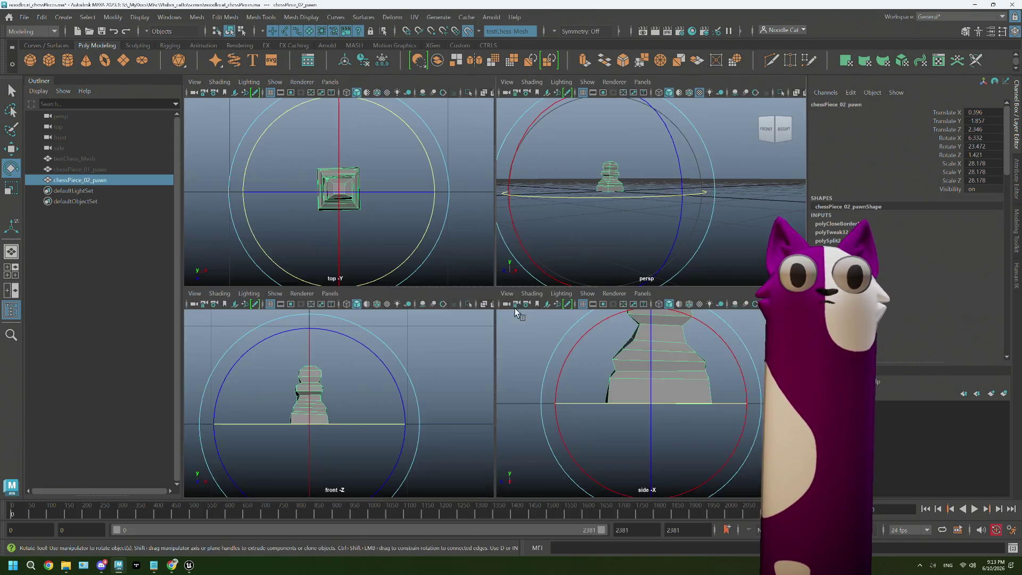
key(space)
key(space)
click(541, 274)
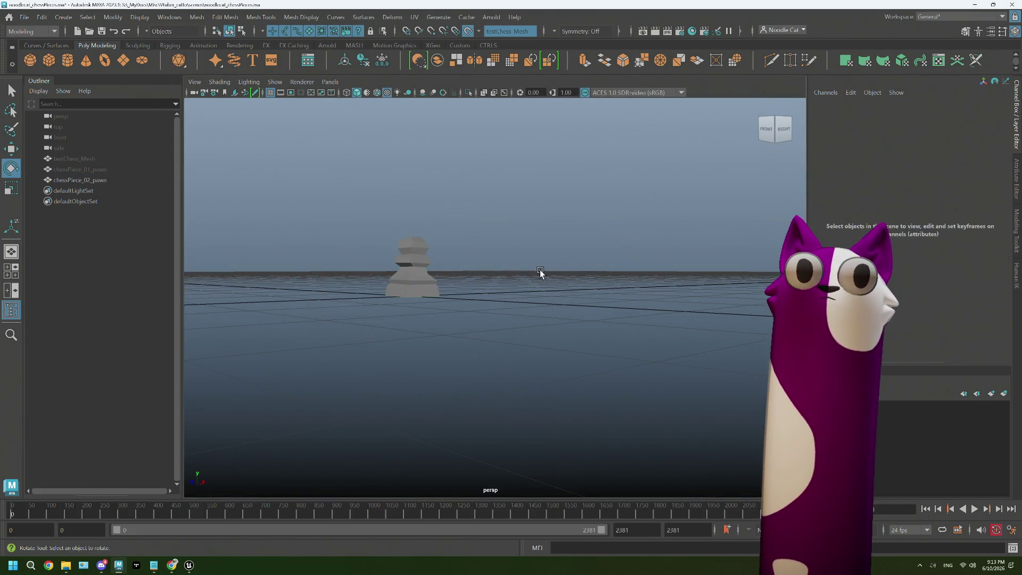
key(f)
- Bring chessPiece_02_pawn's UVs into the UV Editor and select all 38 of its shells
click(507, 275)
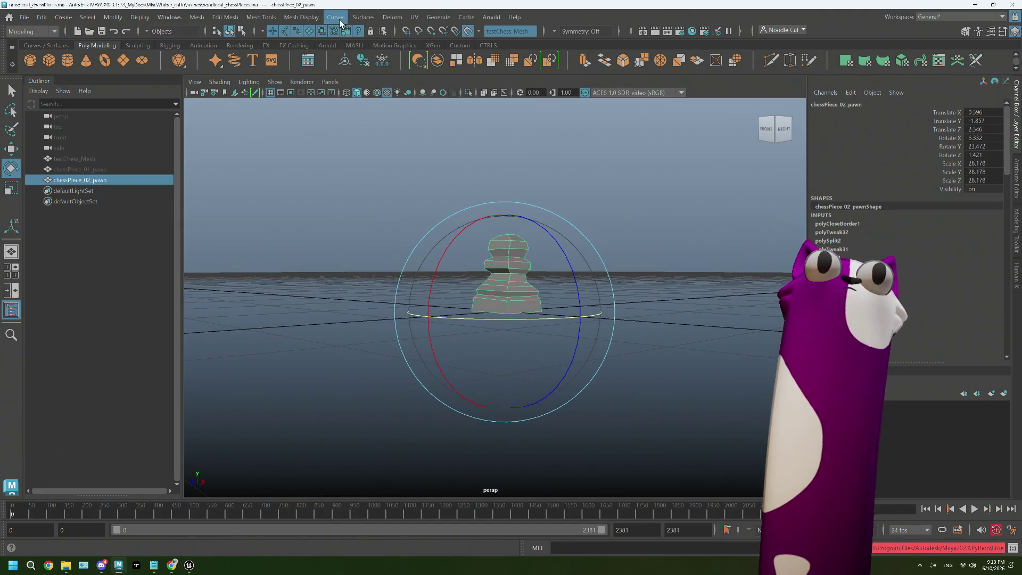
click(415, 16)
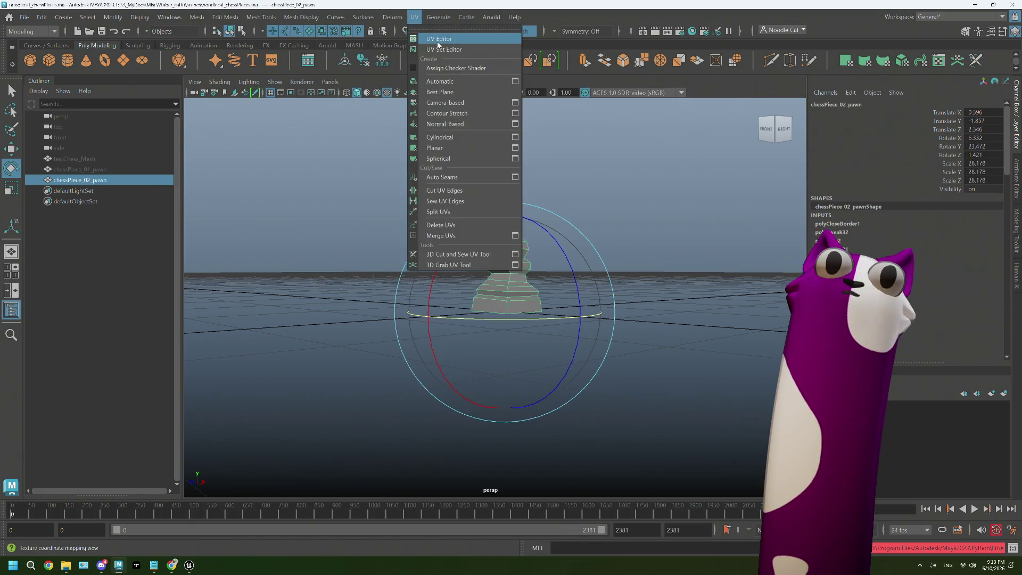
click(432, 38)
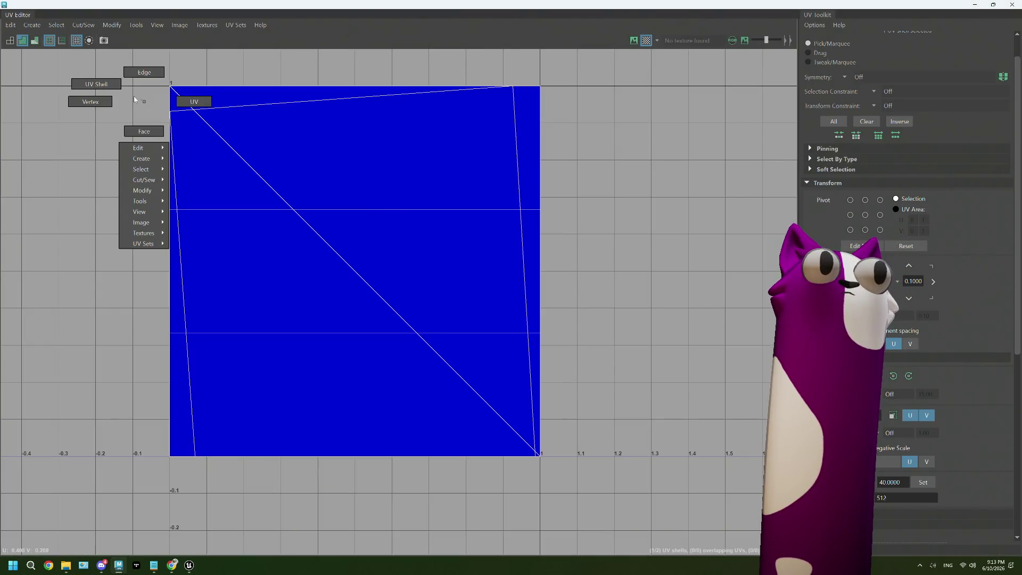
right_drag(133, 101, 192, 101)
click(256, 109)
click(191, 200)
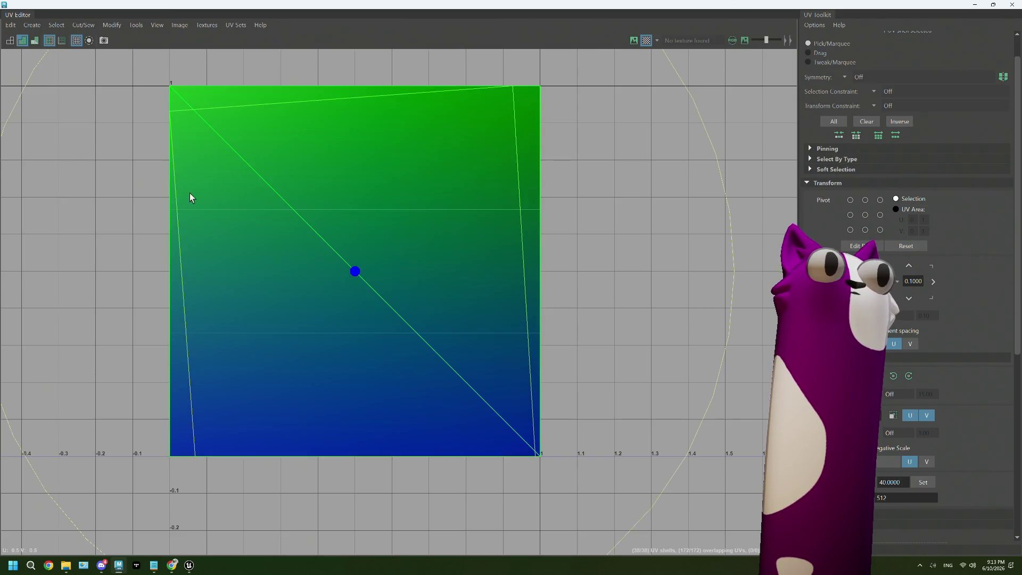
double_click(149, 4)
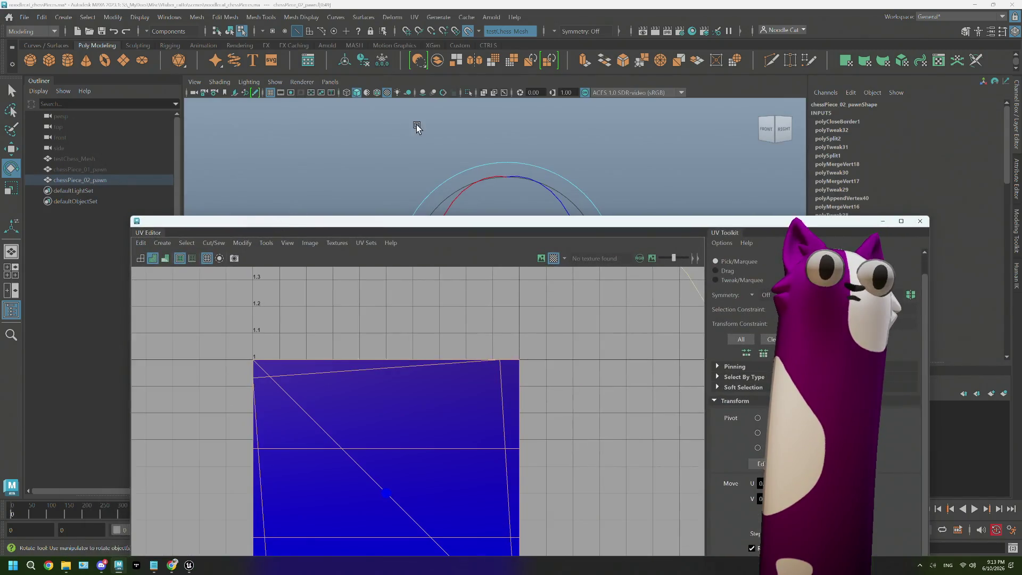
right_drag(416, 125, 484, 136)
alt+drag(484, 135, 529, 165)
click(516, 194)
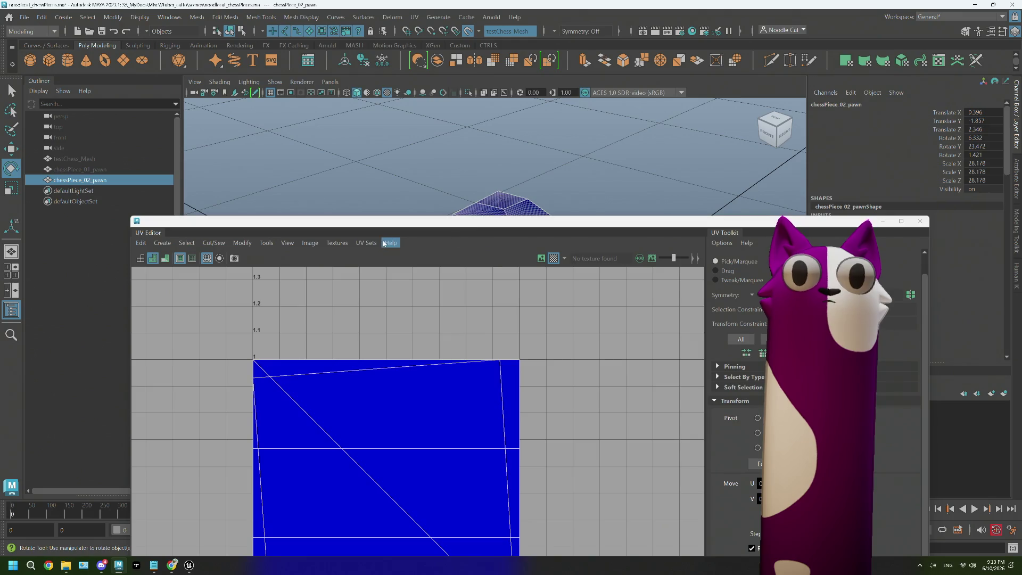
- Apply a cylindrical UV projection to the pawn and view the result full screen
click(141, 243)
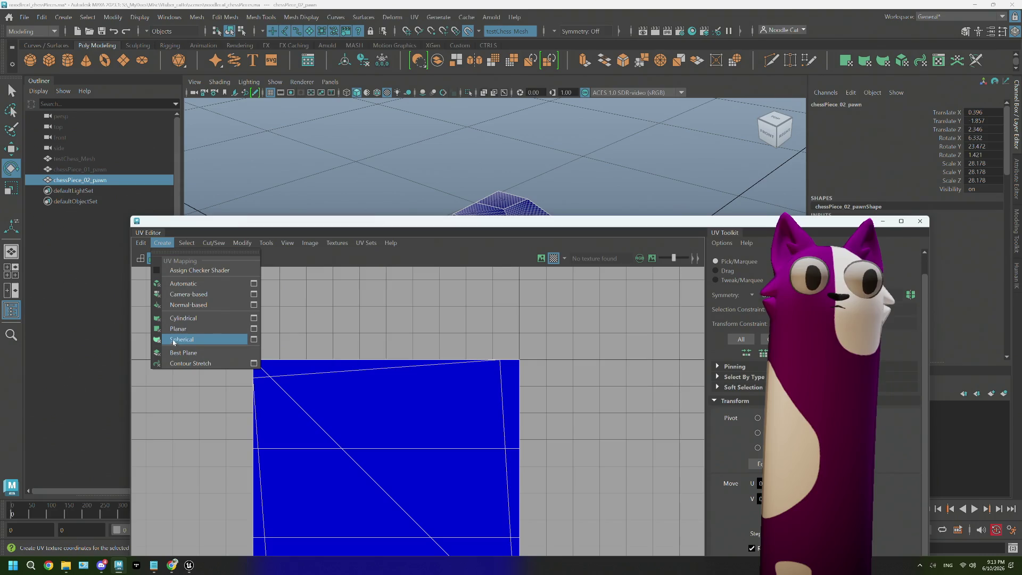
click(183, 318)
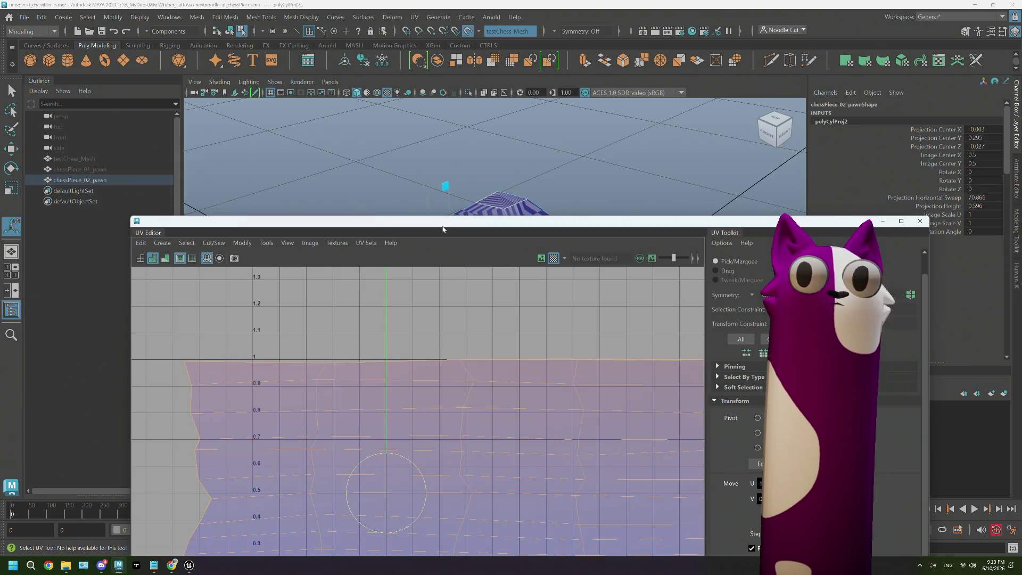
drag(443, 229, 431, 336)
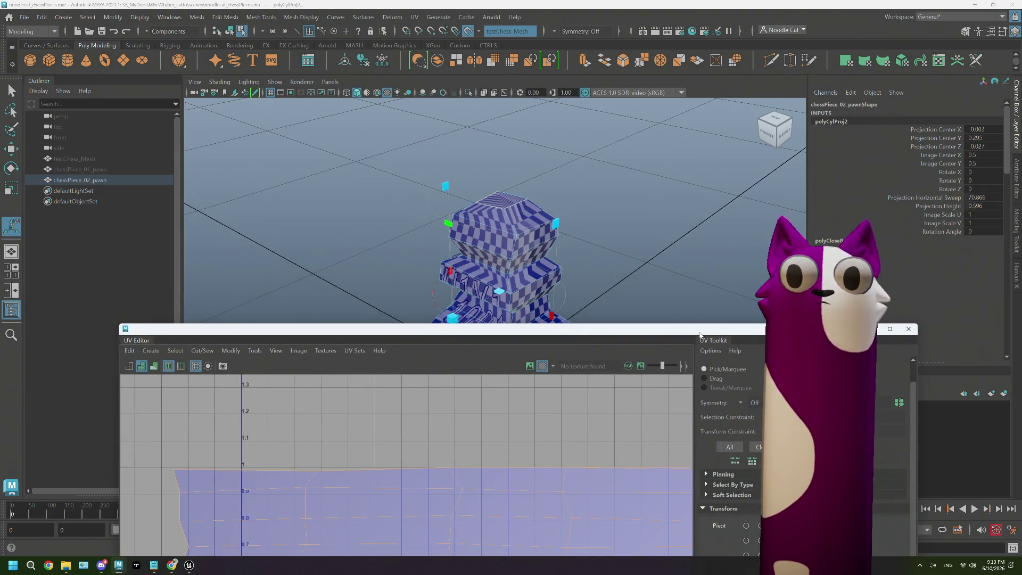
double_click(700, 328)
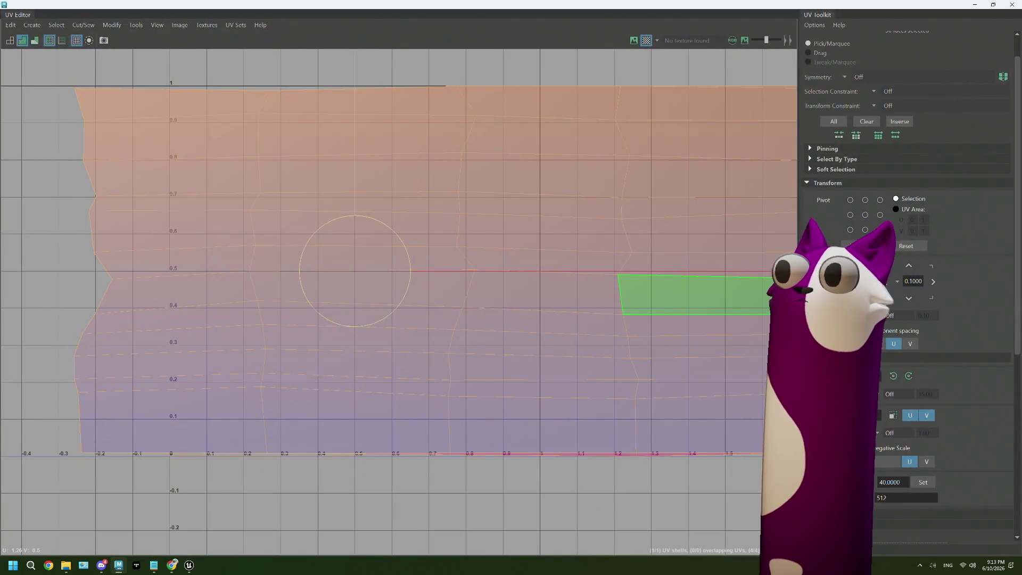
click(809, 183)
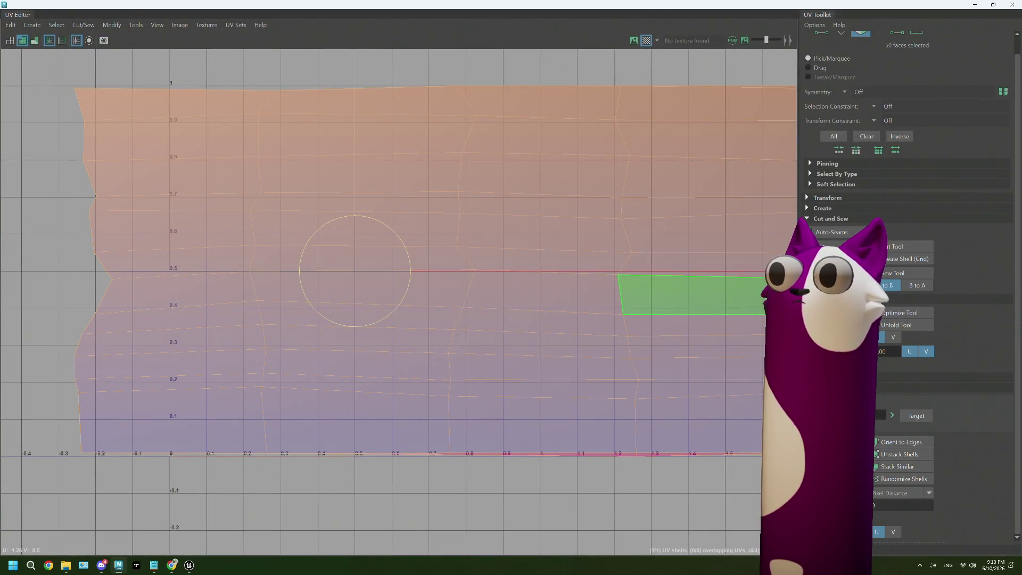
scroll(660, 312, down, 2)
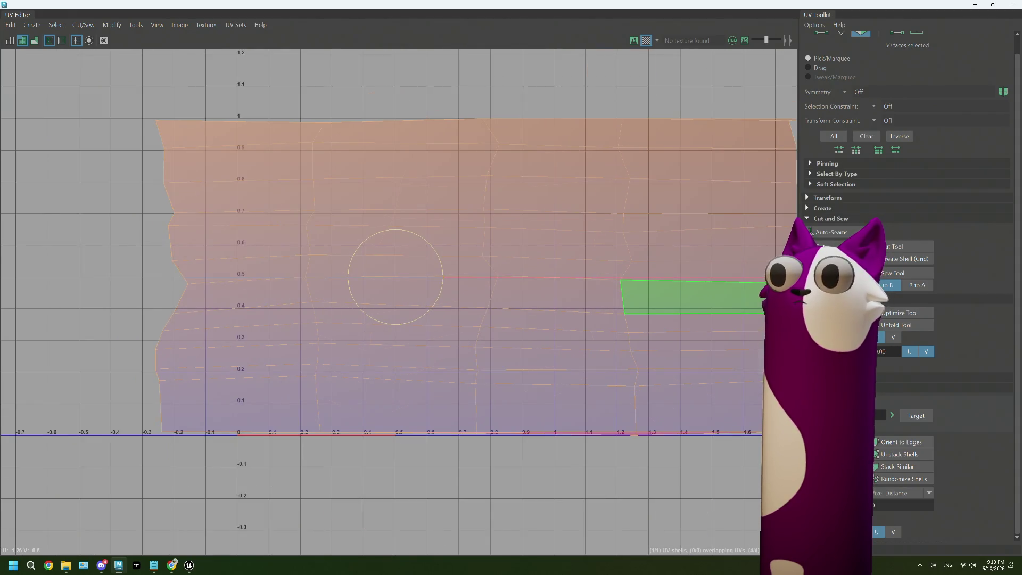
- Cut the UVs along the chosen edges, separating a square shell, and unfold the shells flat
alt+middle_drag(514, 427, 424, 308)
right_drag(423, 308, 442, 341)
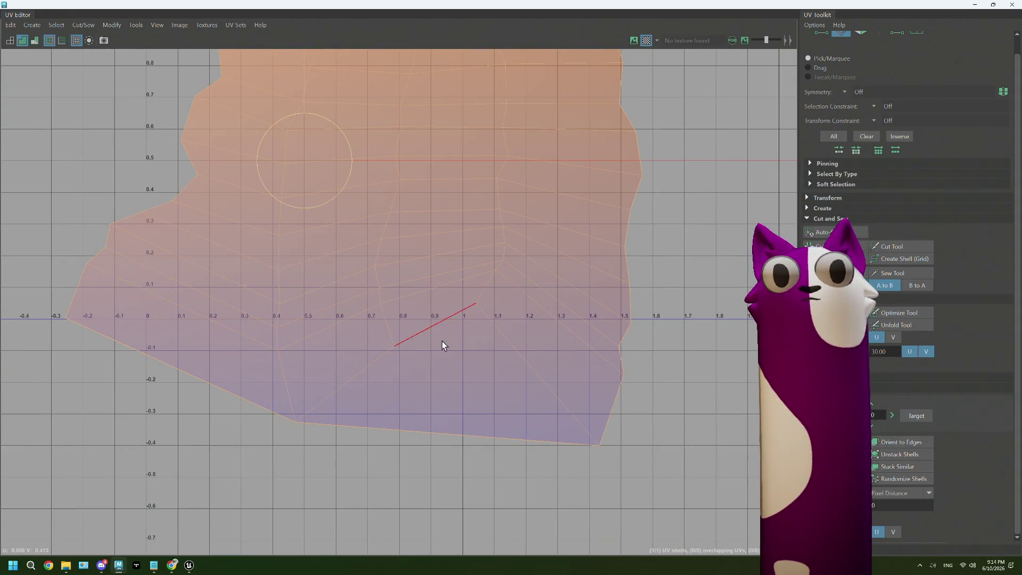
click(386, 349)
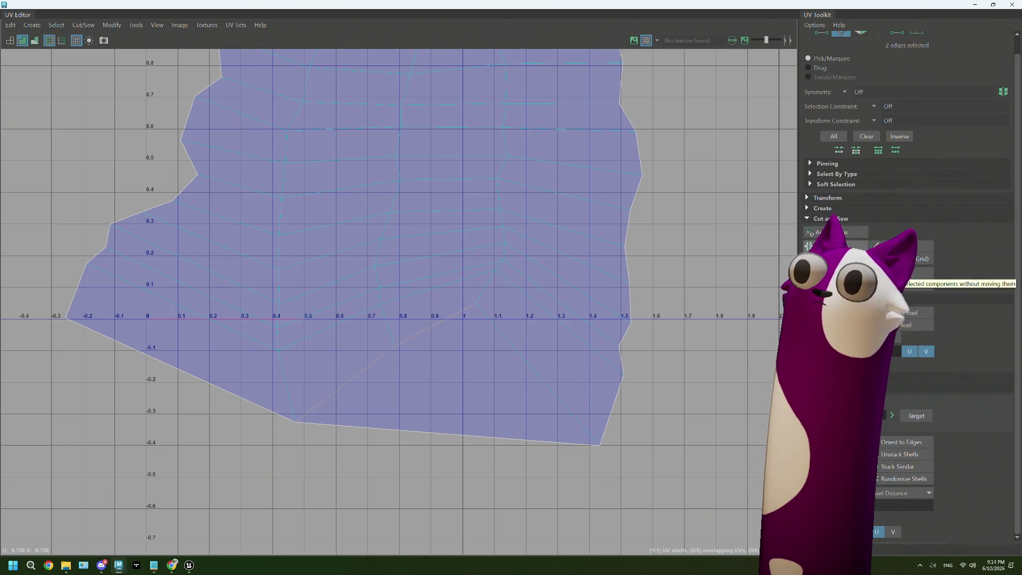
right_drag(464, 272, 410, 251)
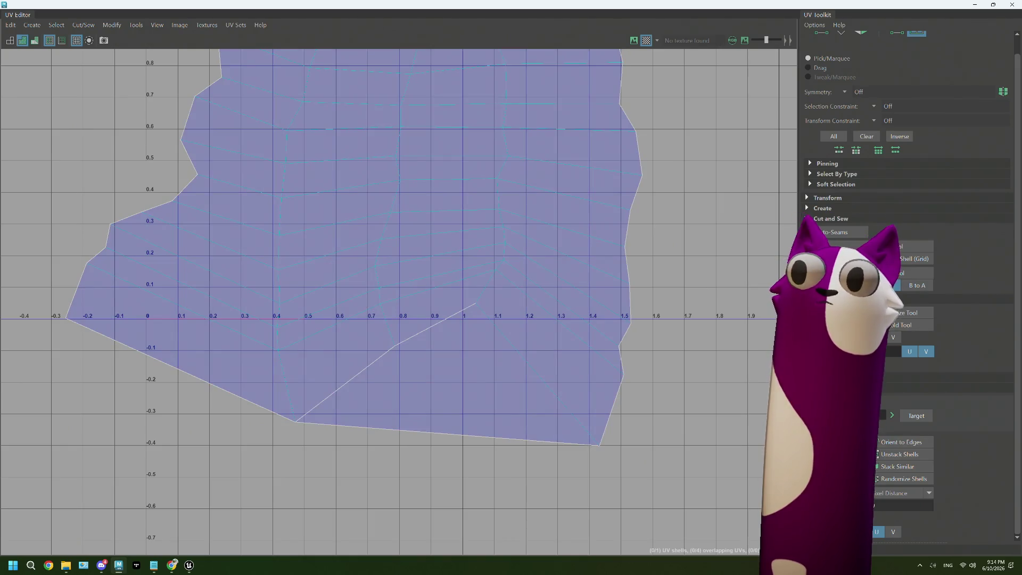
click(524, 353)
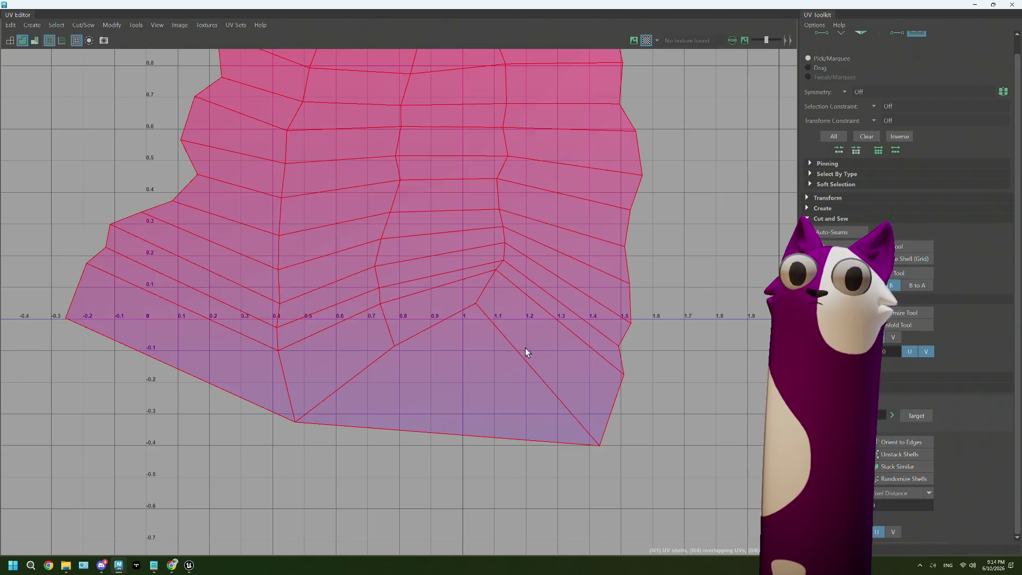
right_drag(534, 345, 516, 327)
click(542, 317)
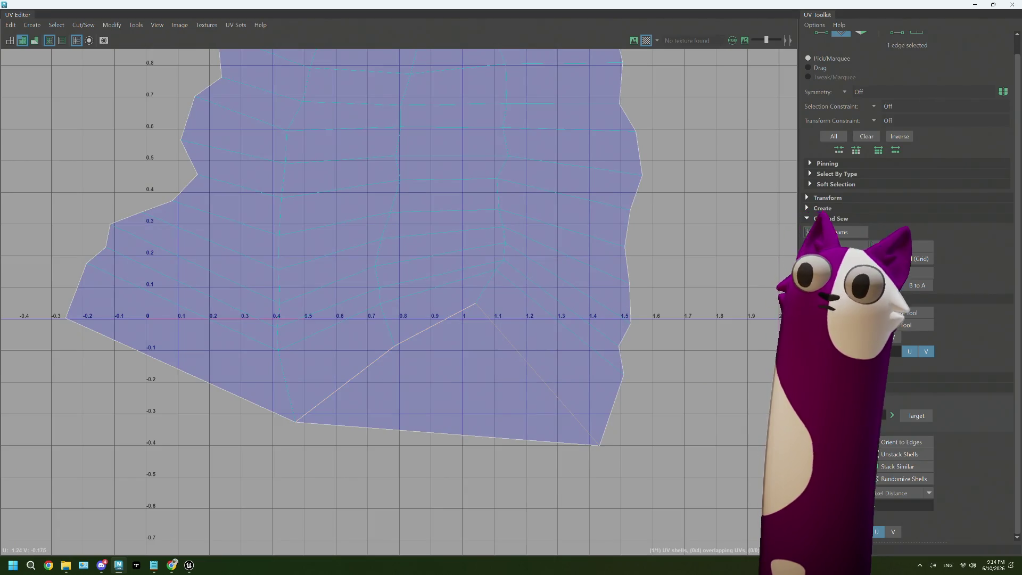
right_drag(560, 281, 507, 264)
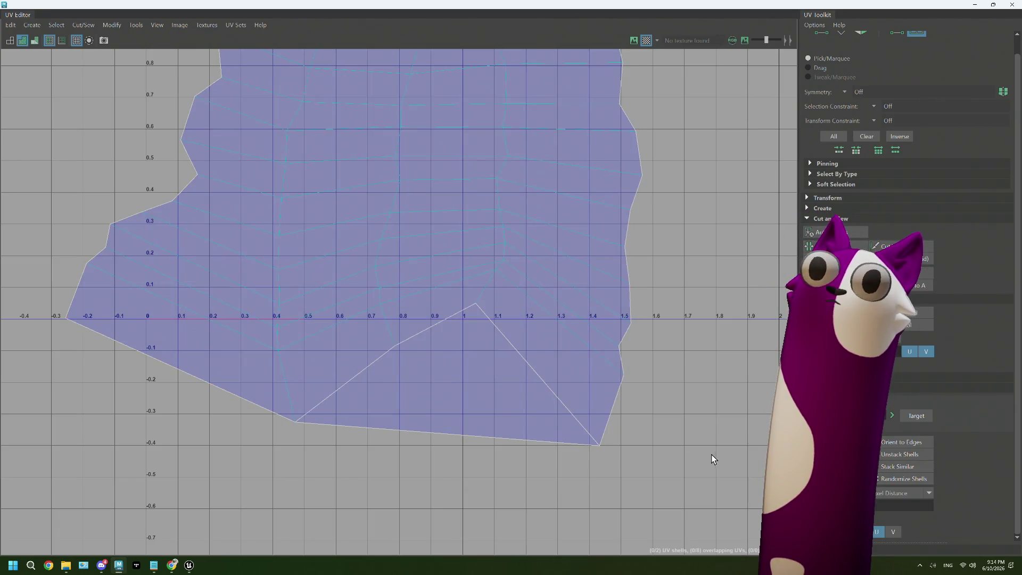
scroll(543, 382, down, 3)
key(ctrl+l)
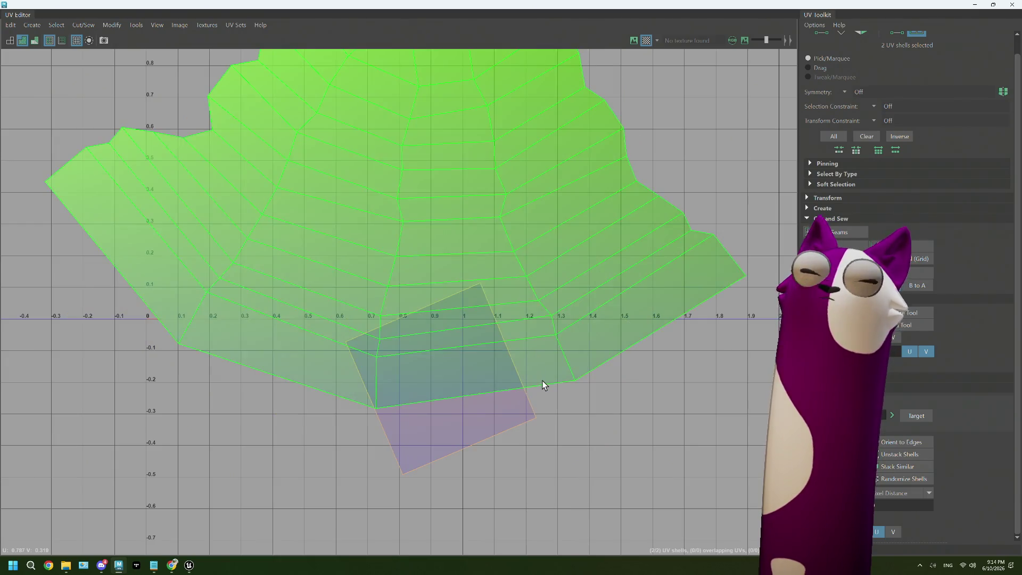
scroll(469, 245, up, 2)
- Move the large shell up and left, reveal the 3D scene and select chessPiece_01_pawn
click(442, 246)
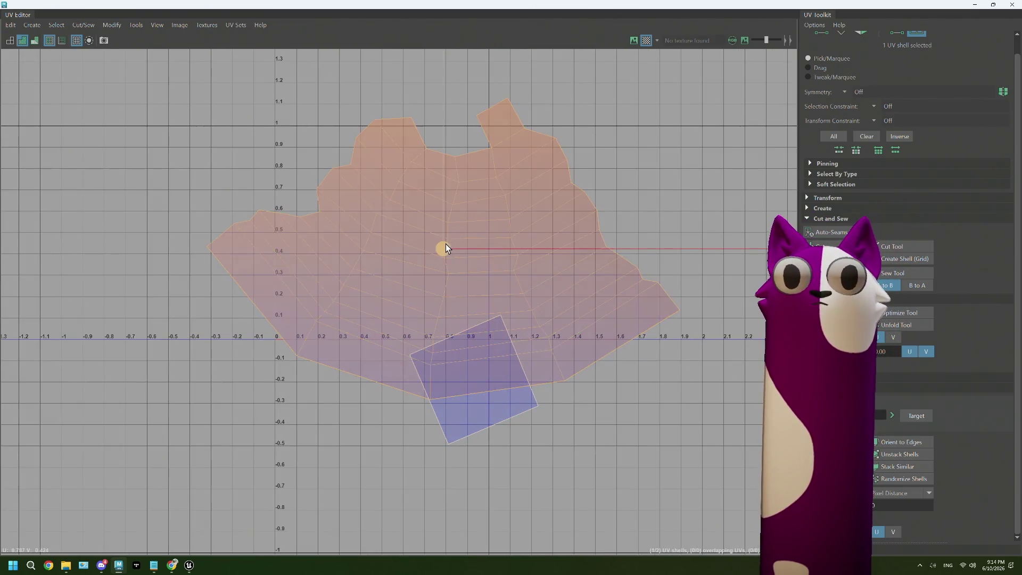
drag(442, 247, 278, 156)
click(494, 387)
drag(572, 3, 571, 412)
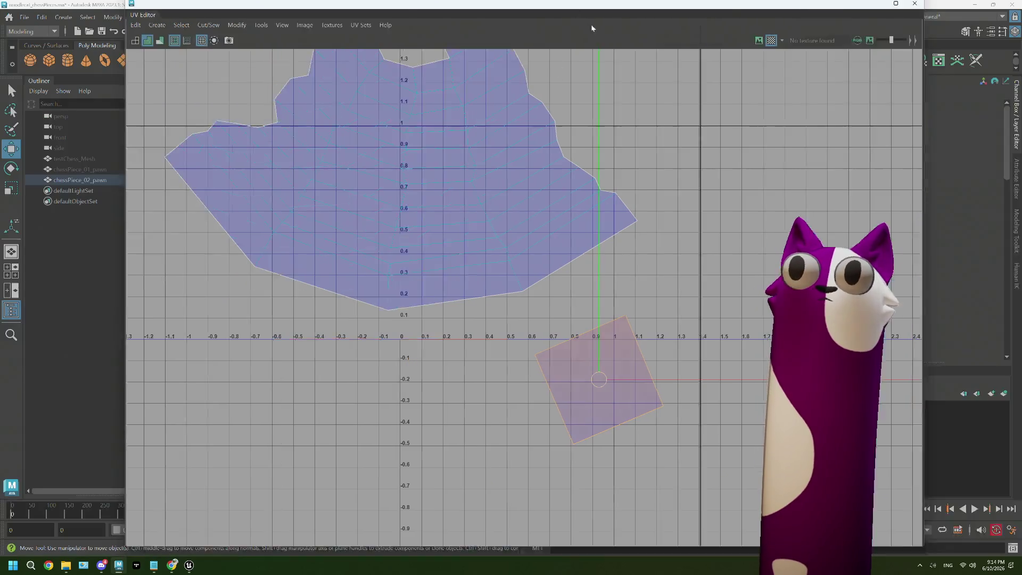
click(92, 169)
key(shift+h)
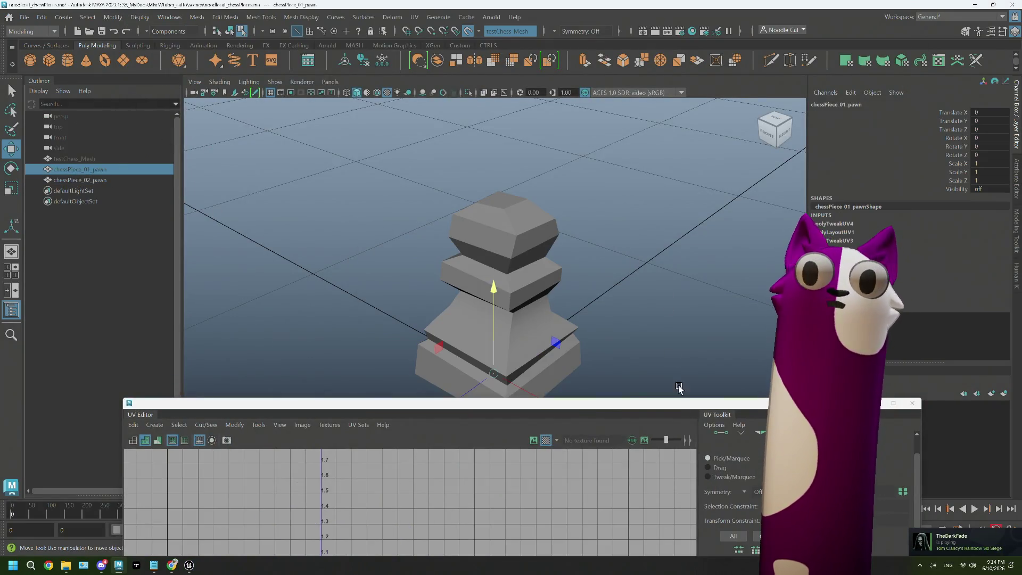
- Rearrange the UV layout over the scene and unhide chessPiece_01_pawn
drag(682, 406, 479, 4)
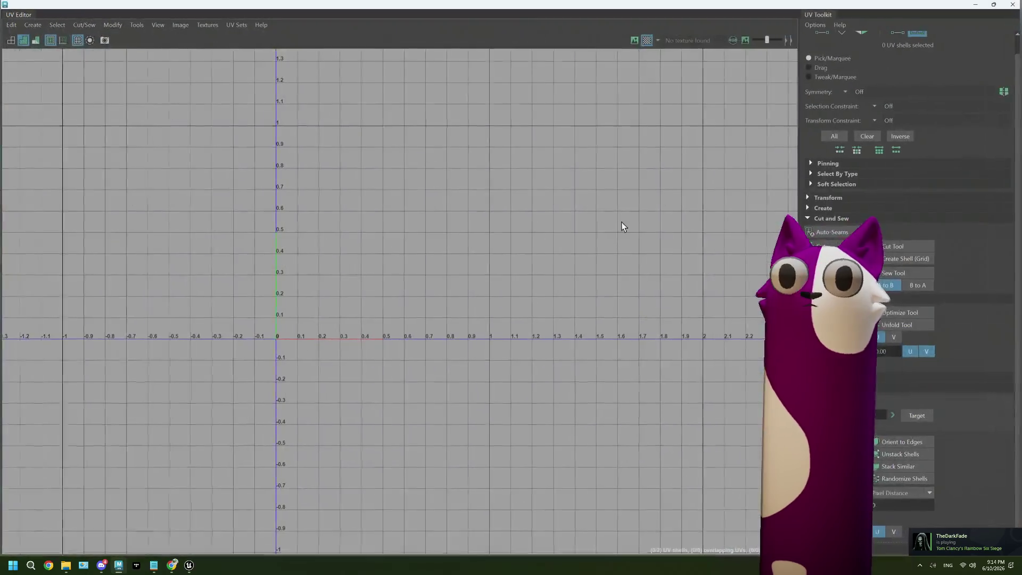
drag(334, 10, 386, 262)
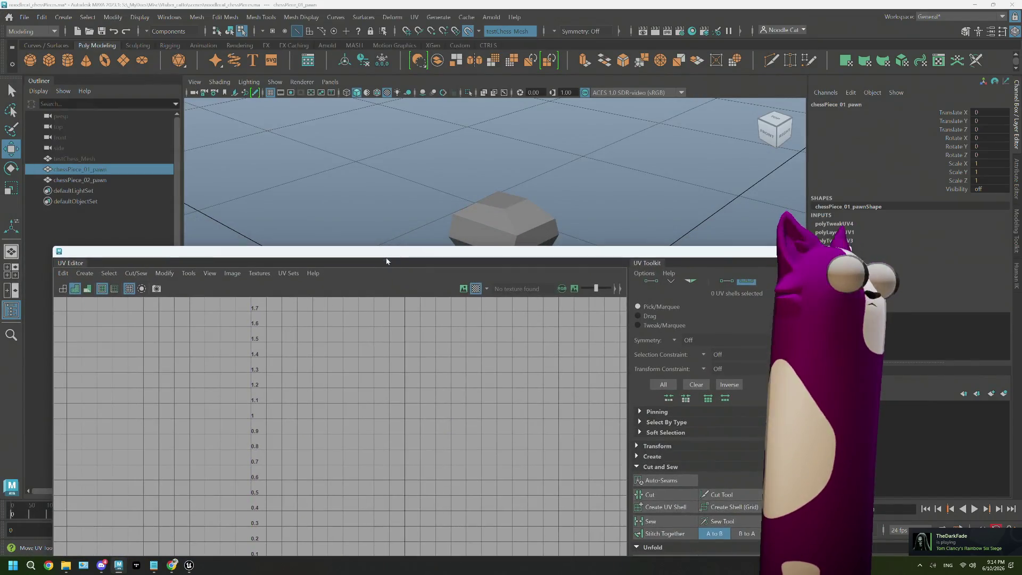
drag(262, 246, 274, 266)
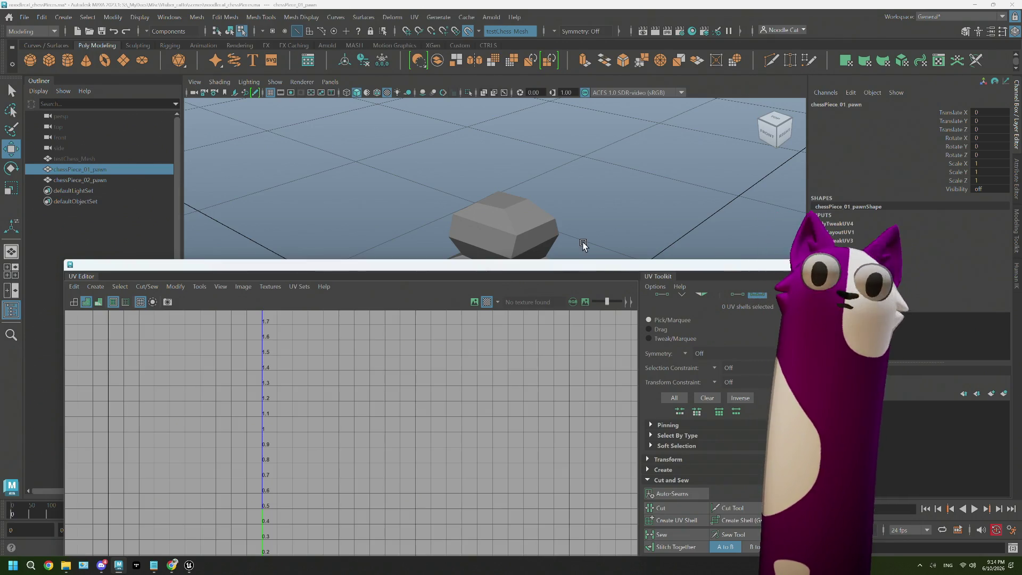
click(500, 232)
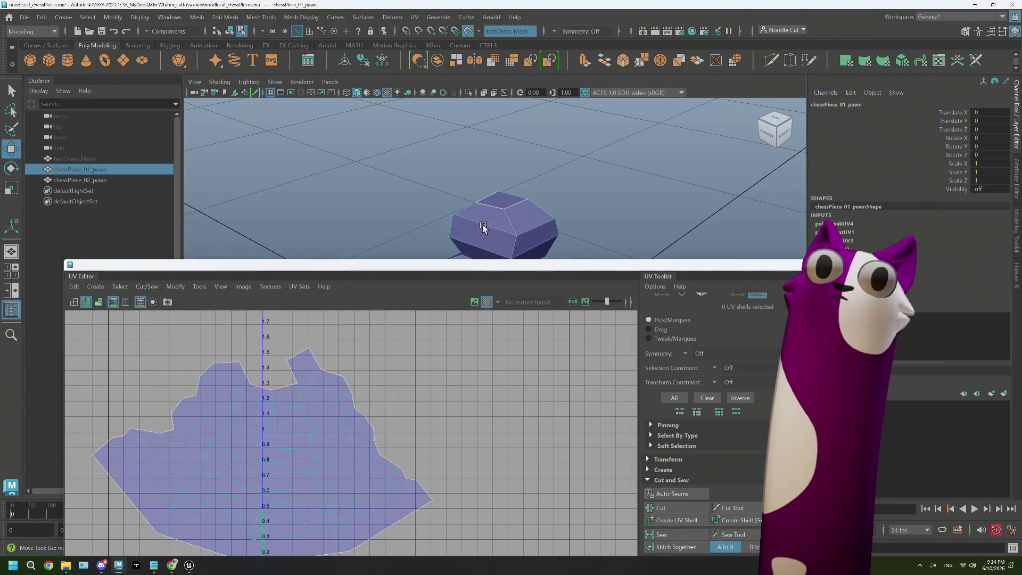
key(w)
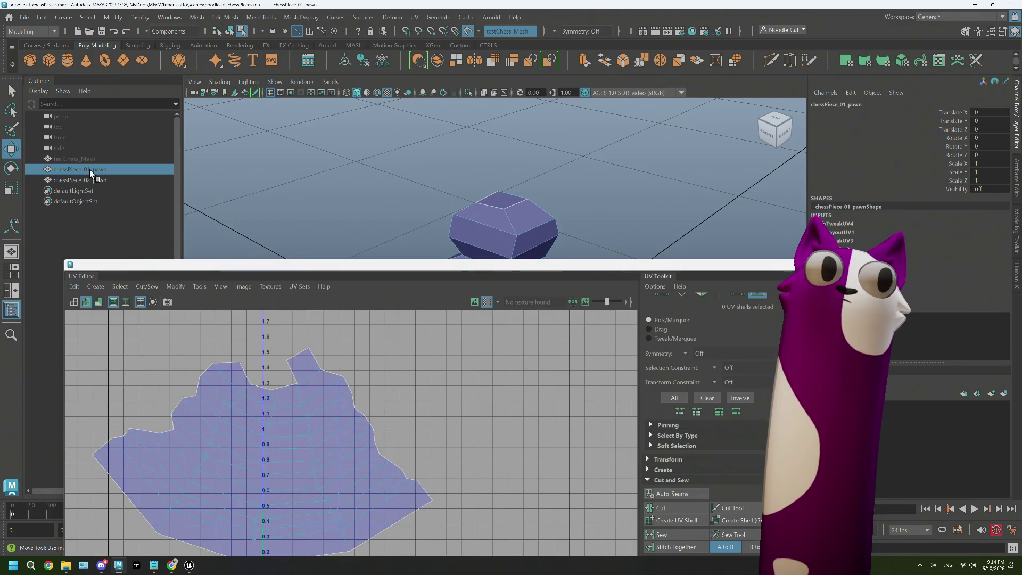
click(350, 254)
key(shift+h)
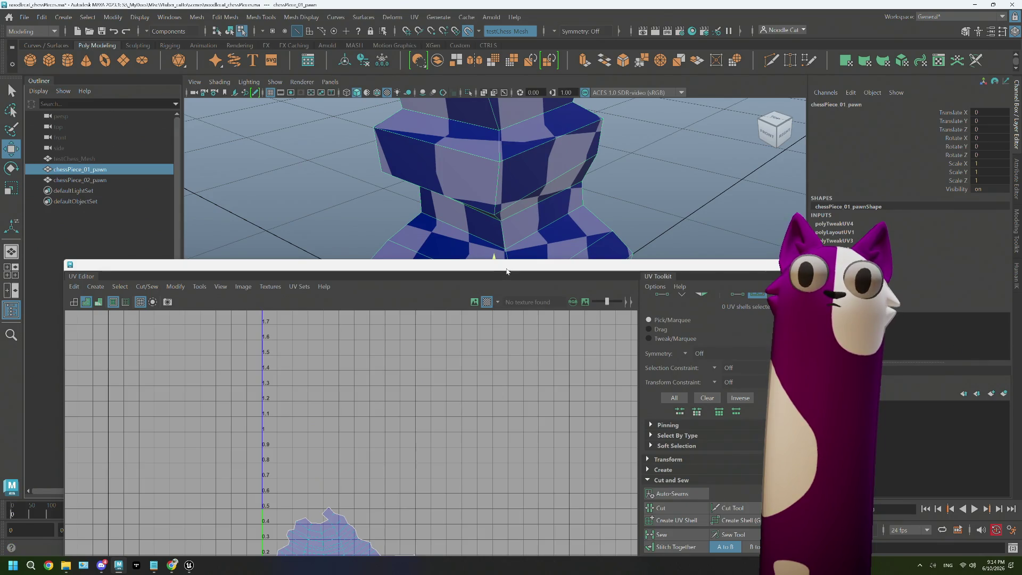
- Select the pawn's UV shell, expand the Transform options, then close the UV Editor
drag(506, 270, 487, 147)
right_drag(296, 406, 296, 376)
click(303, 424)
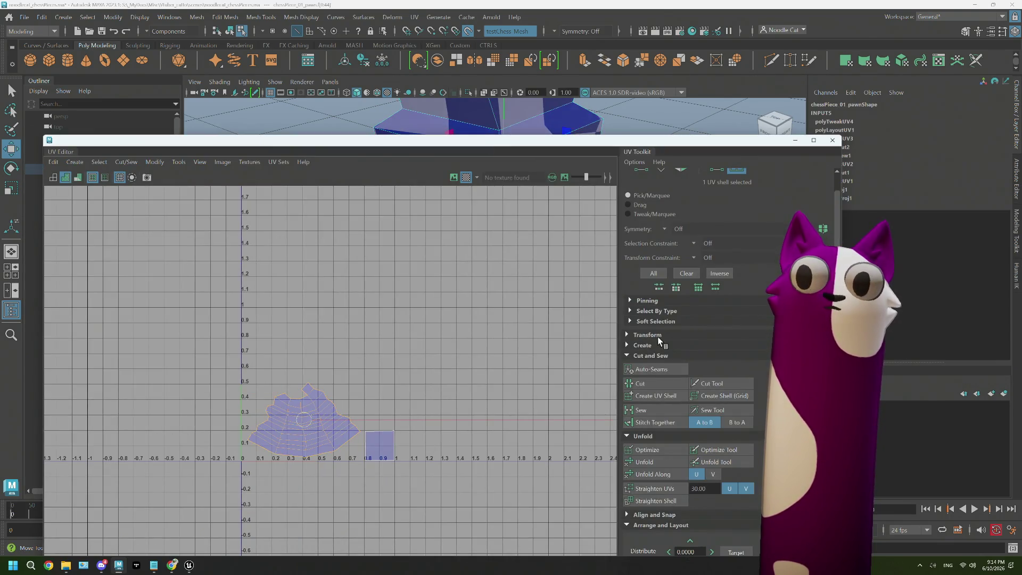
scroll(660, 404, down, 1)
click(648, 326)
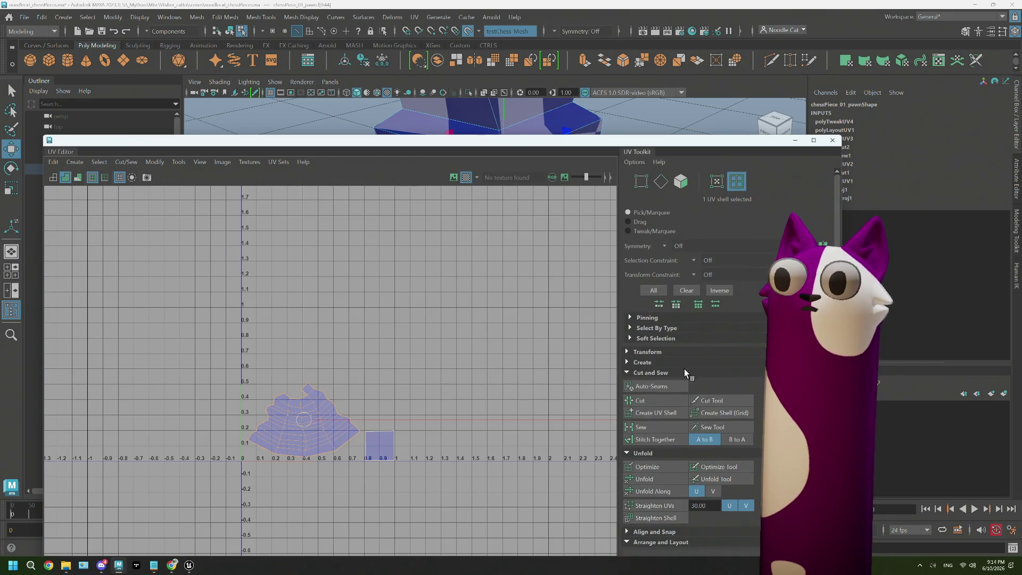
scroll(696, 383, down, 3)
scroll(695, 384, down, 3)
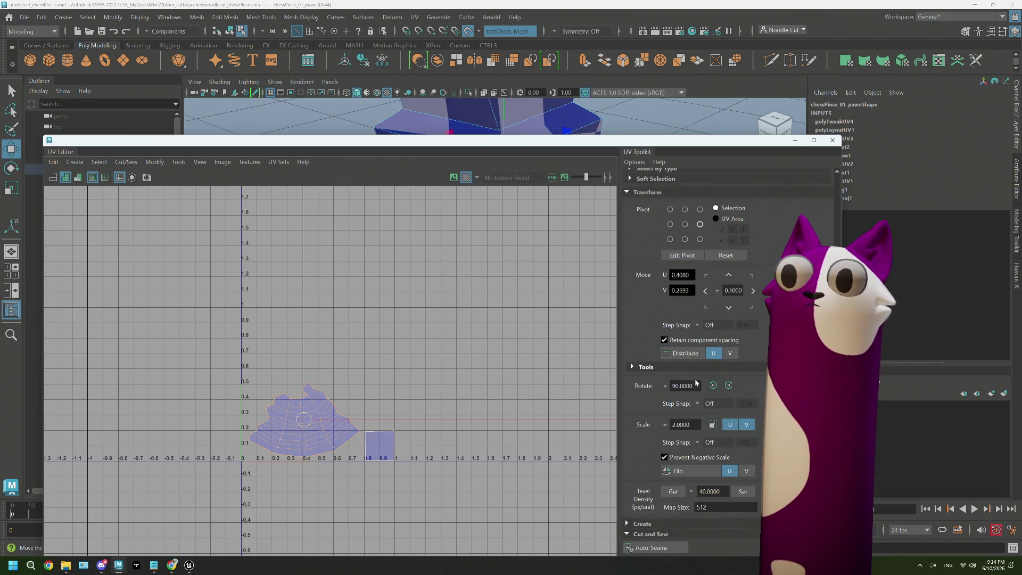
click(832, 139)
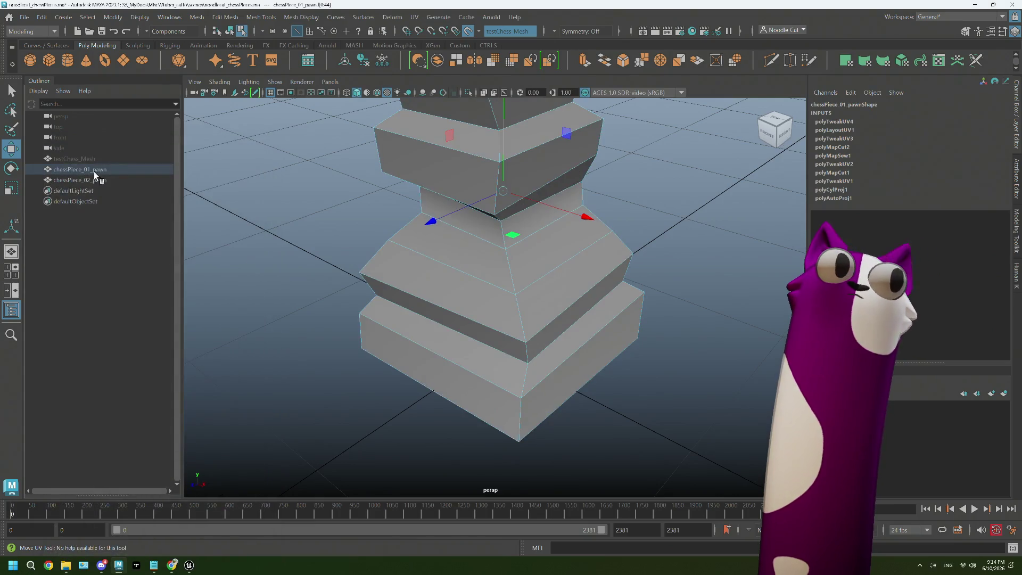
- Hide testChess_Mesh and chessPiece_01_pawn, then show chessPiece_02_pawn's UVs full screen
click(106, 162)
key(ctrl+h)
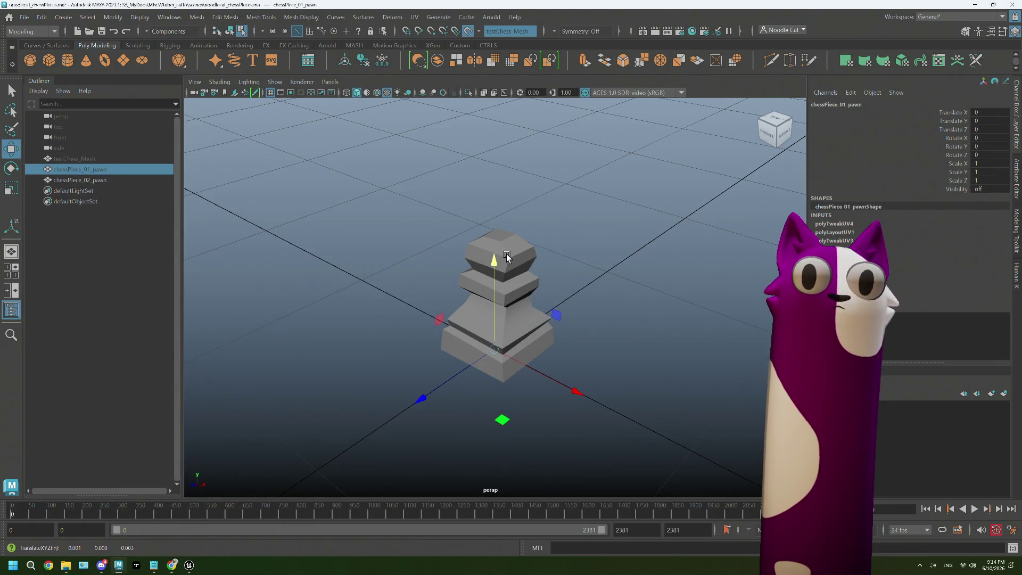
key(ctrl+h)
click(535, 248)
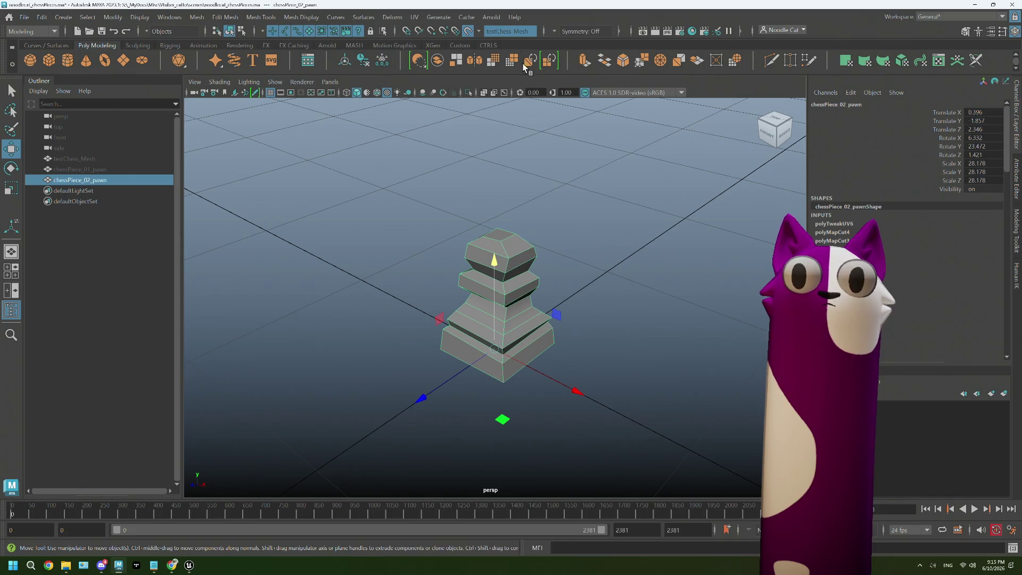
click(416, 17)
click(435, 39)
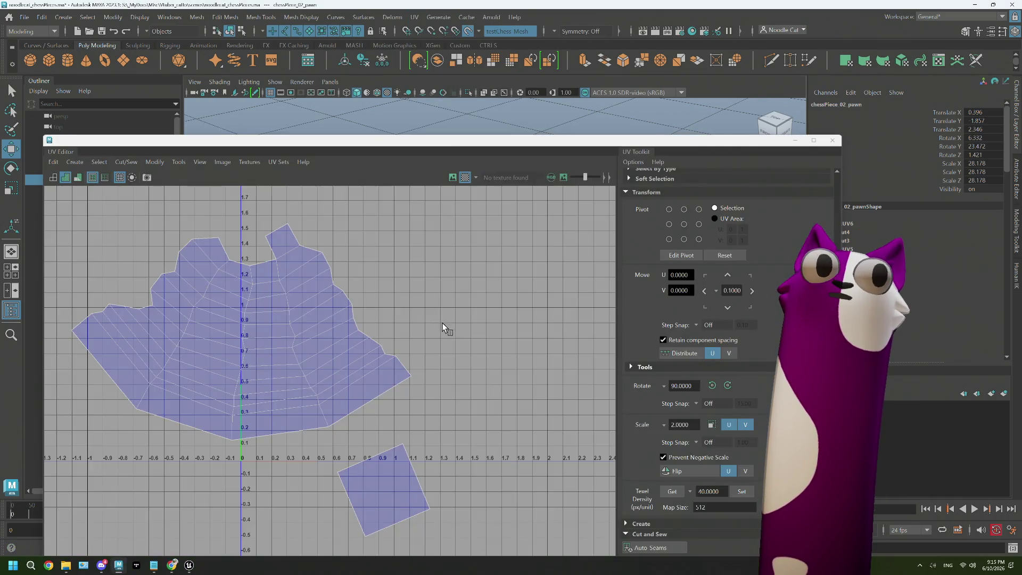
double_click(449, 149)
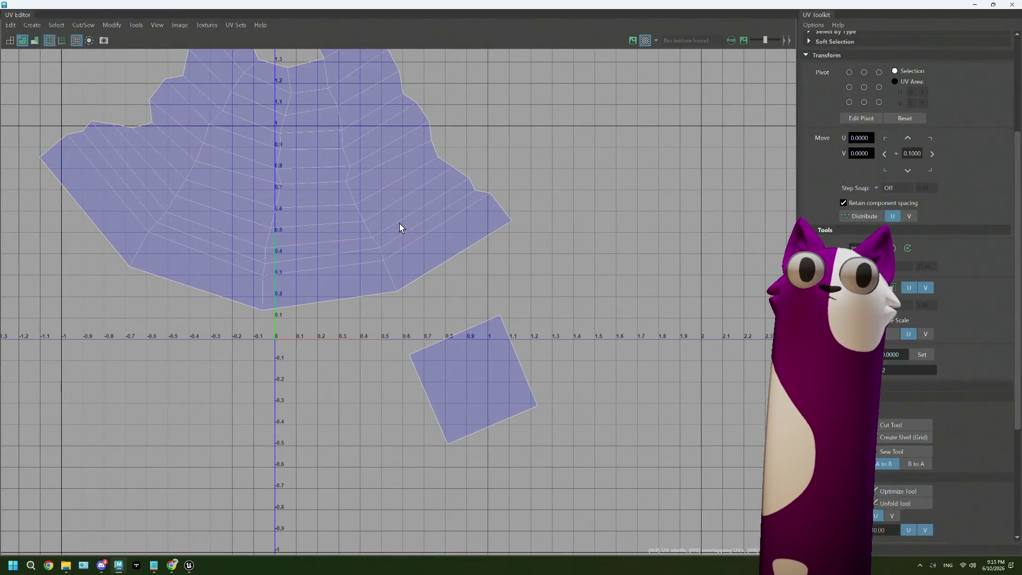
- Straighten the tilted square shell, move it up and shrink it uniformly
right_drag(482, 363, 481, 331)
click(482, 331)
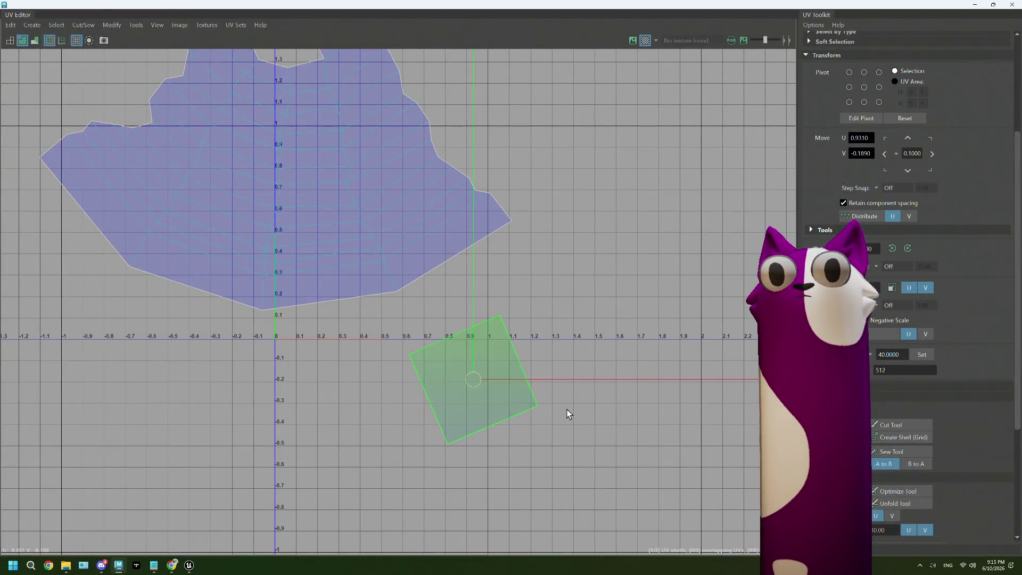
scroll(910, 288, down, 2)
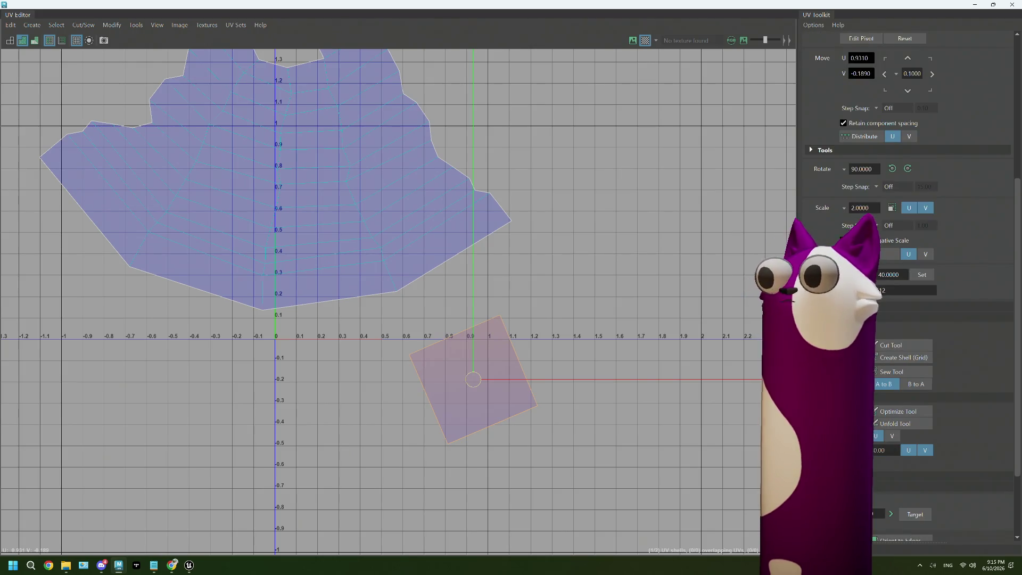
scroll(910, 287, down, 2)
key(ctrl+z)
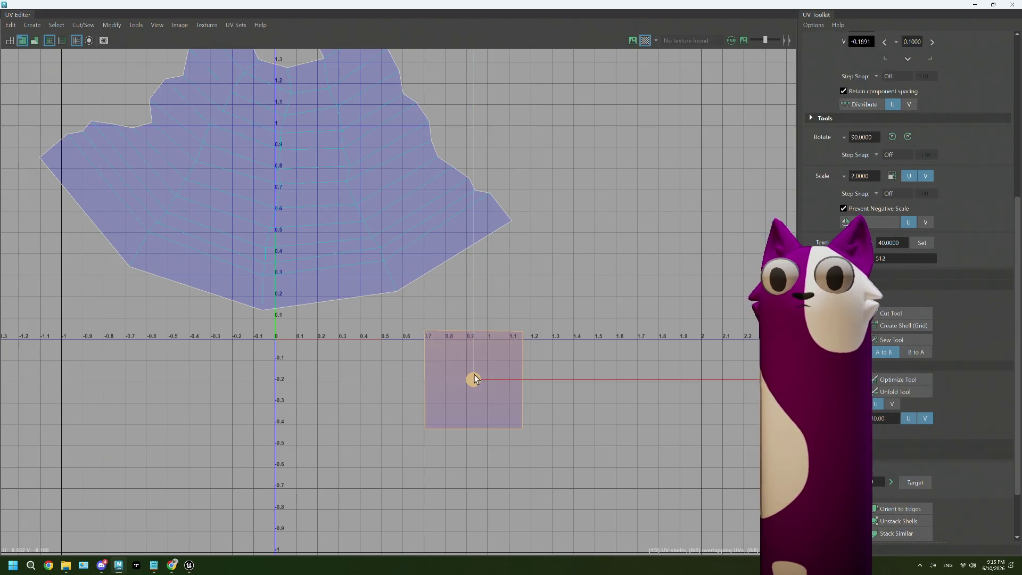
mouse_move(472, 379)
mouse_down()
mouse_move(482, 326)
mouse_move(468, 321)
mouse_up()
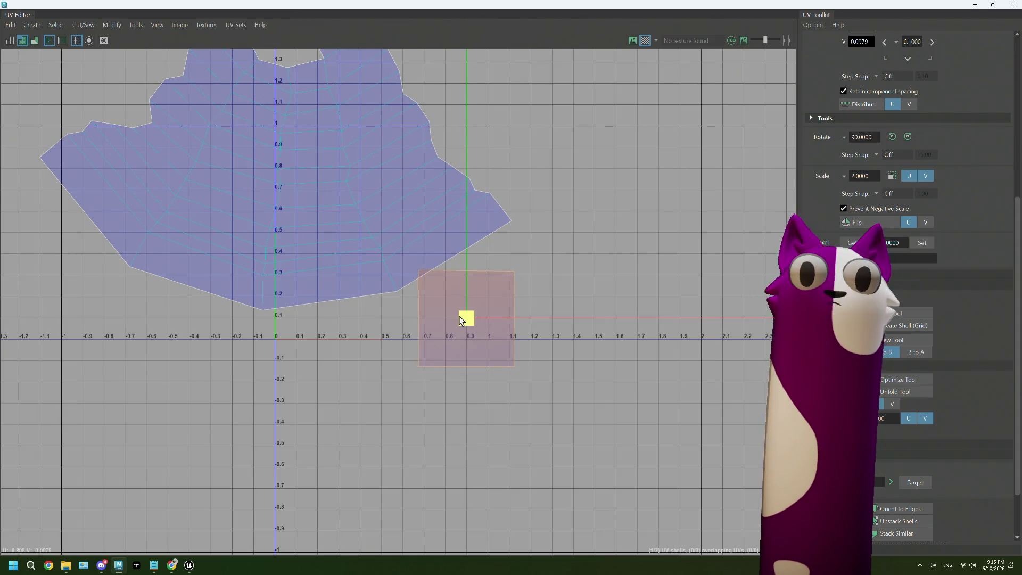
drag(460, 320, 343, 331)
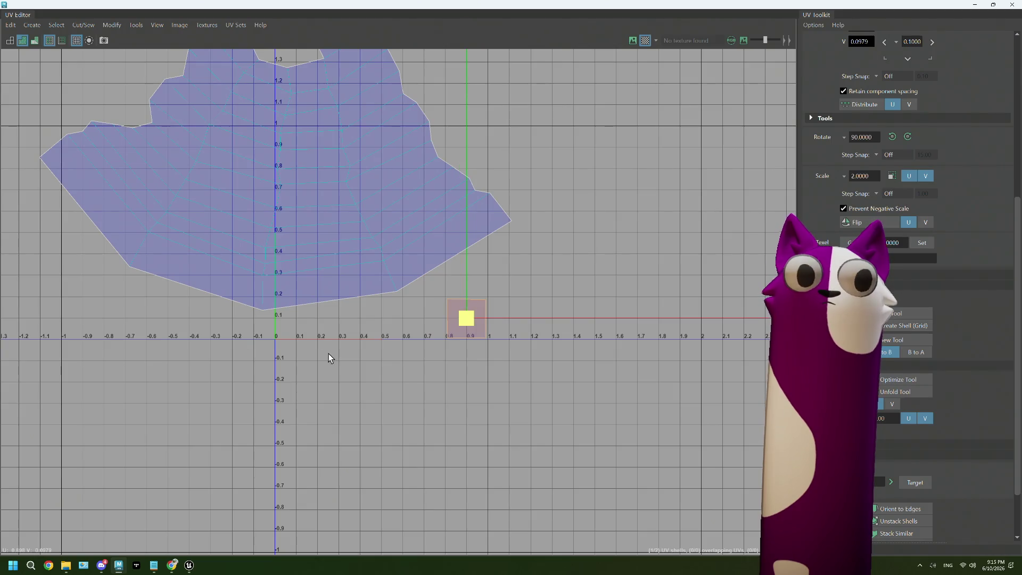
- Shrink the large shell to a small patch, put the UV layout away and set the pawn to object mode
alt+middle_drag(328, 357, 395, 454)
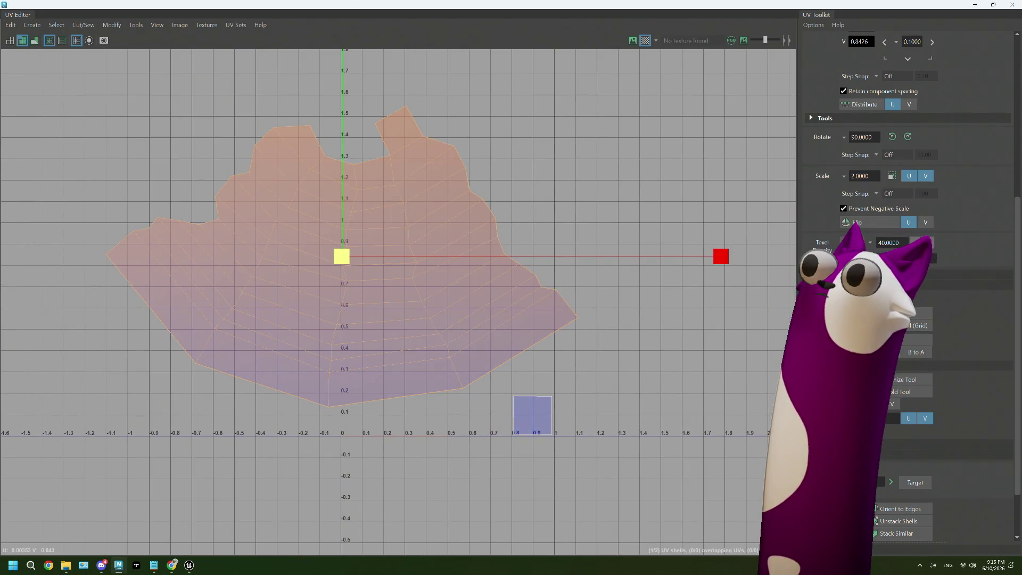
drag(342, 256, 286, 287)
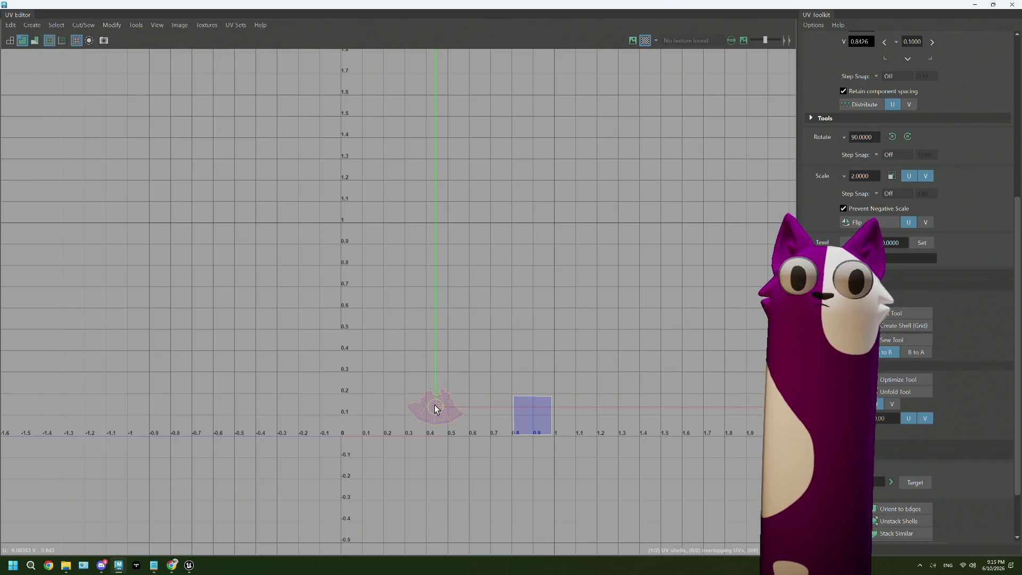
drag(435, 409, 431, 405)
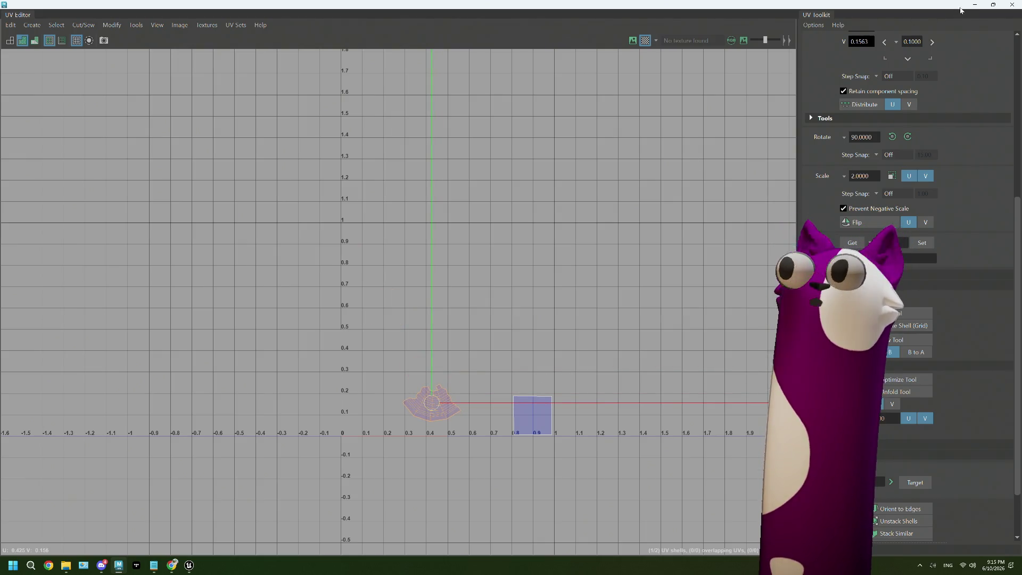
click(975, 6)
right_drag(530, 243, 587, 235)
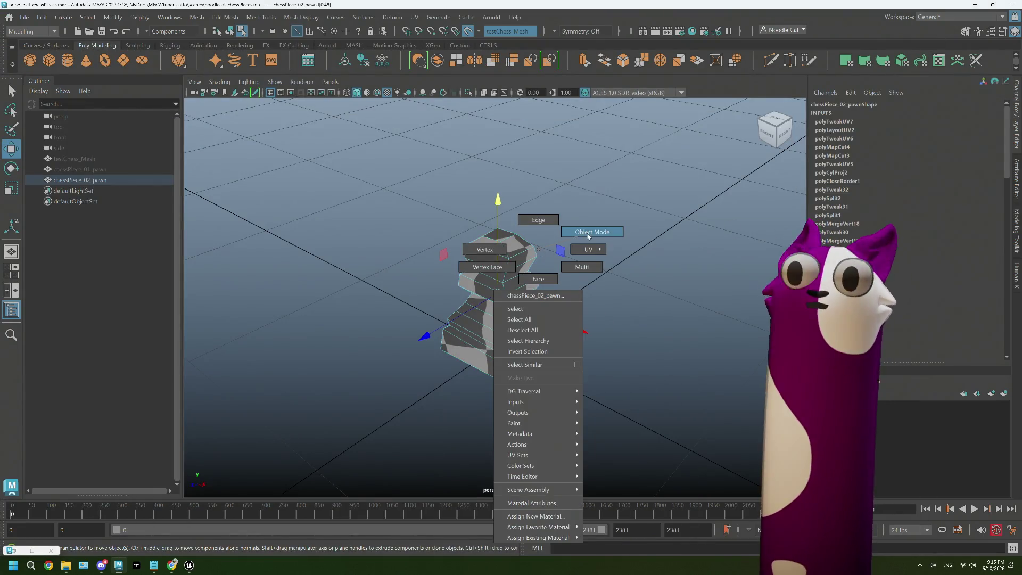
- Scale chessPiece_02_pawn up to about 73.7 in the front view to match the first pawn
click(69, 168)
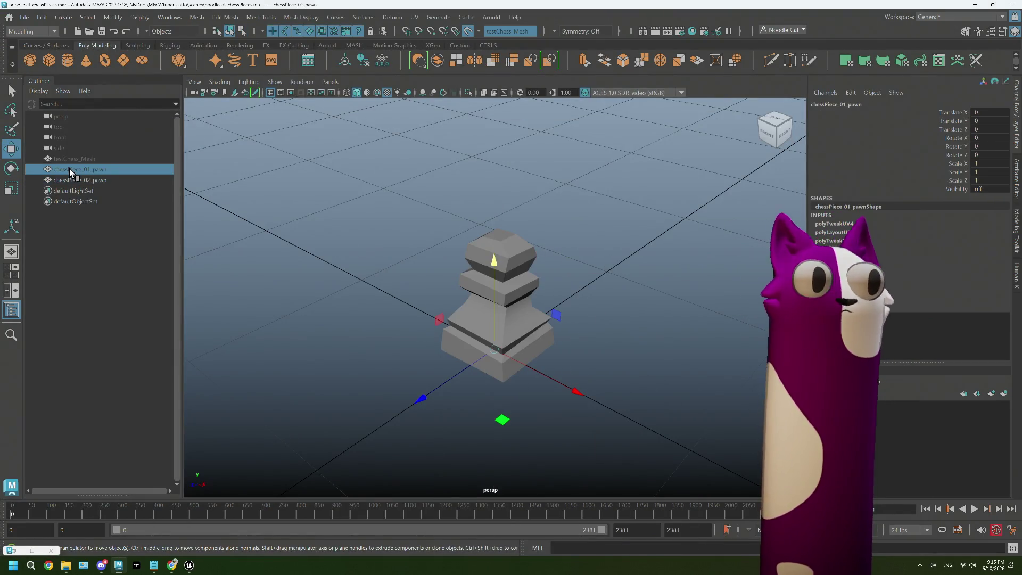
key(f)
click(73, 179)
key(h)
key(space)
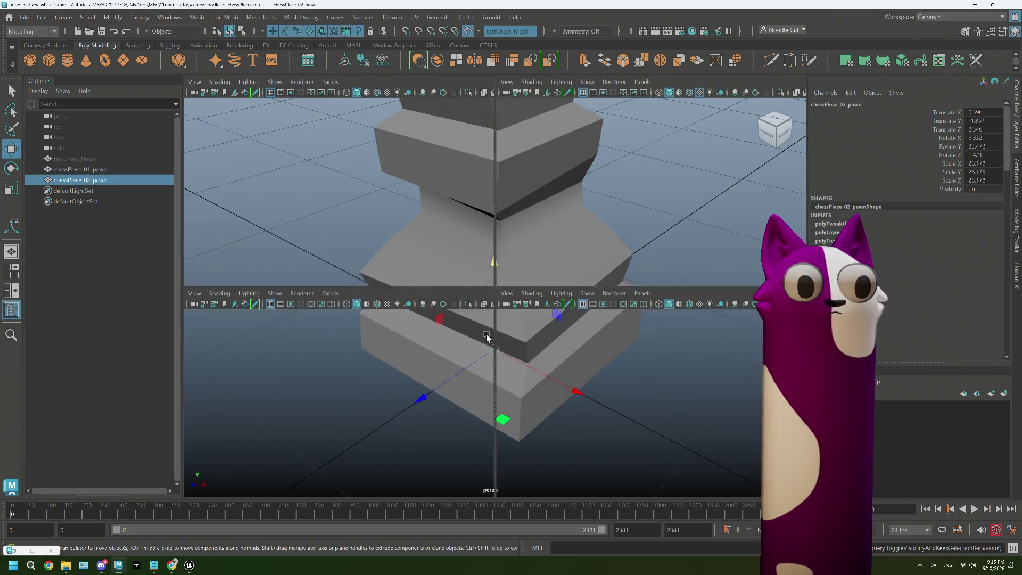
key(space)
scroll(388, 388, down, 5)
key(r)
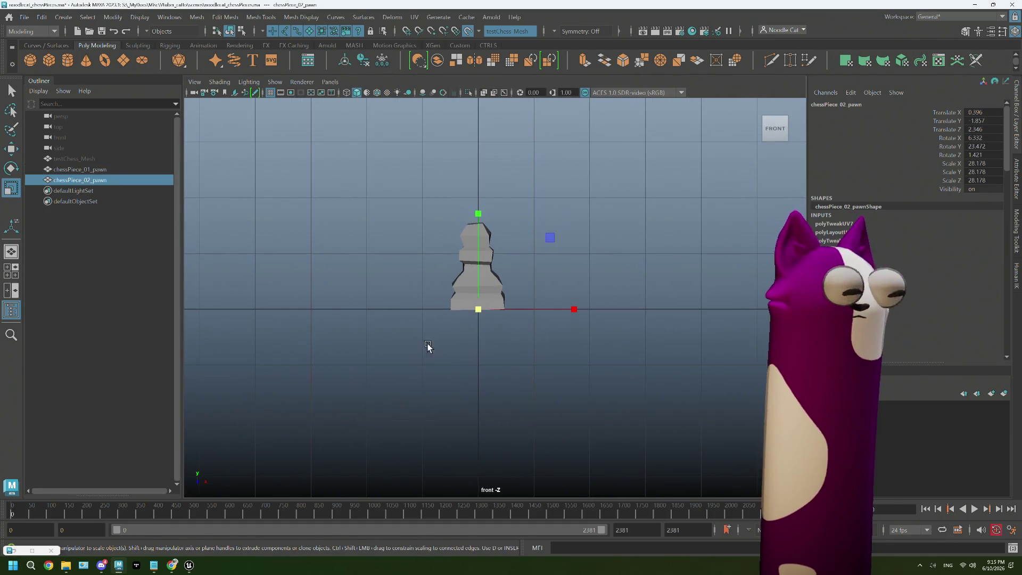
drag(478, 310, 546, 305)
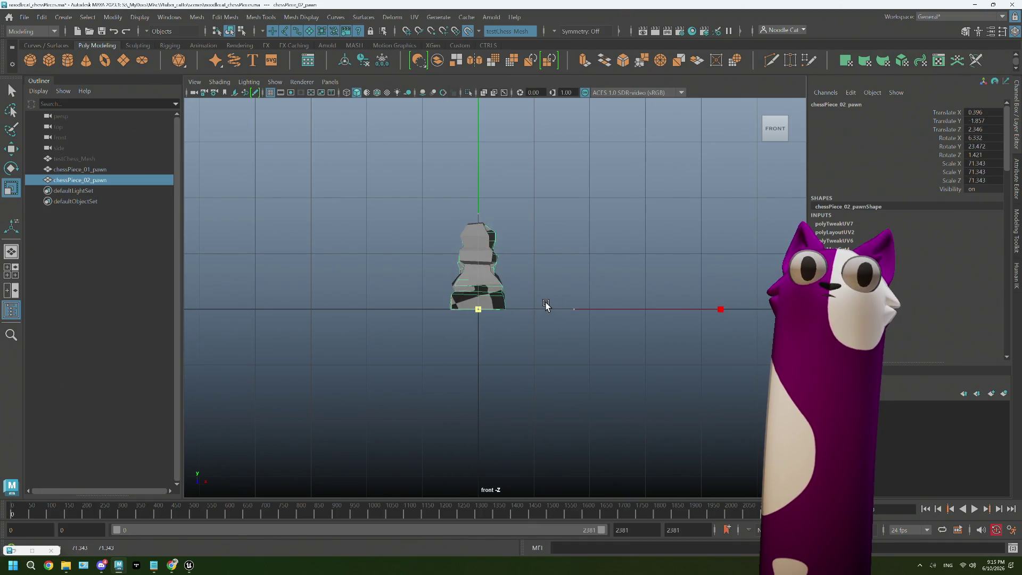
drag(550, 305, 550, 305)
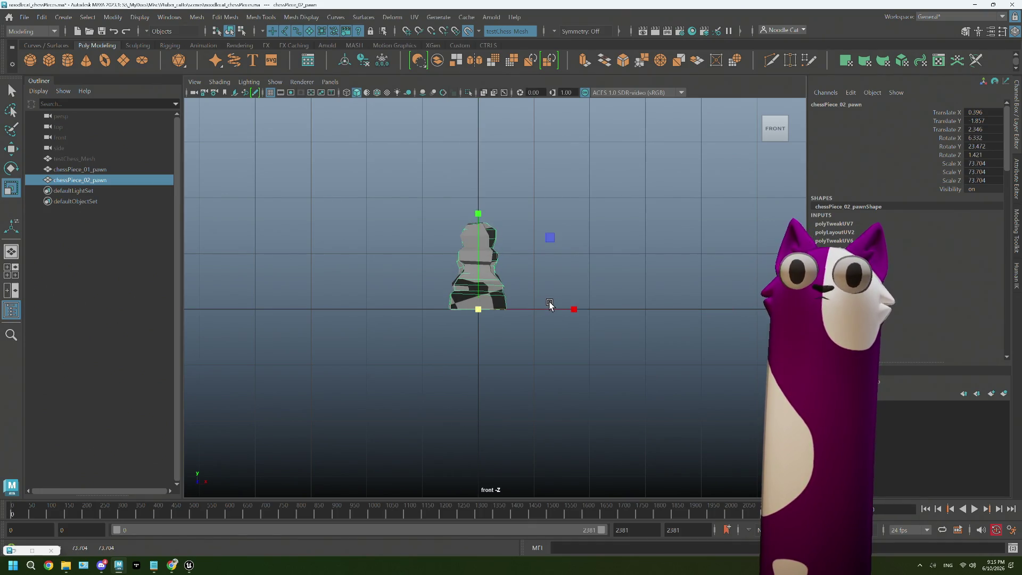
key(space)
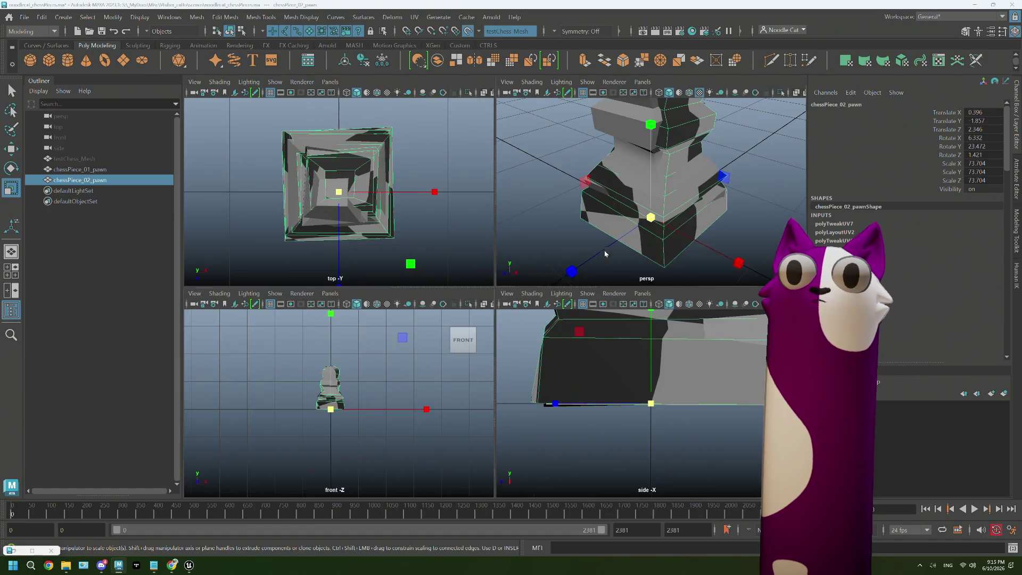
key(space)
- Hide the overlapping chessPiece_01_pawn and bring up the UV Editor for the second pawn
click(89, 169)
key(h)
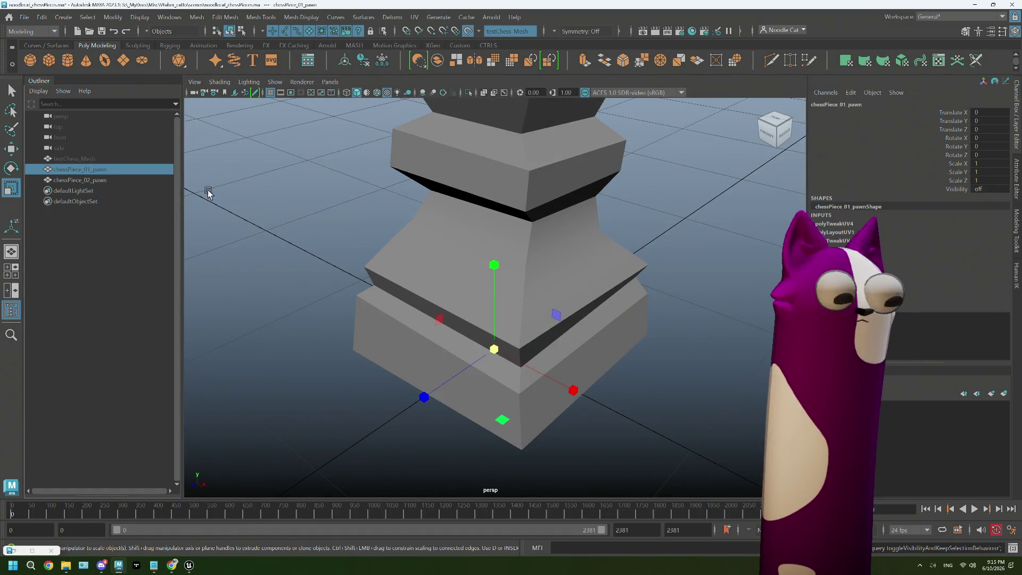
click(480, 235)
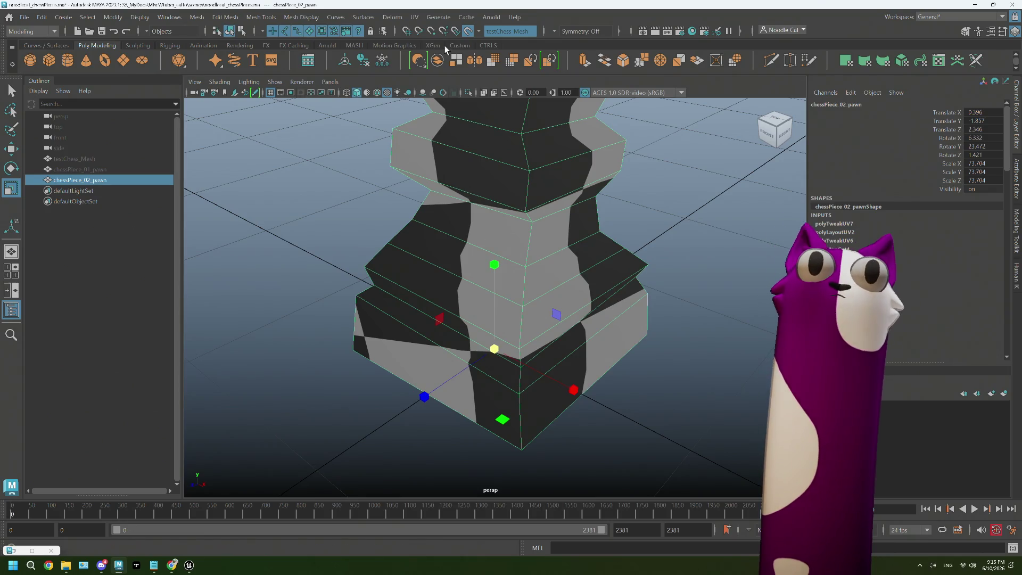
click(439, 17)
click(447, 38)
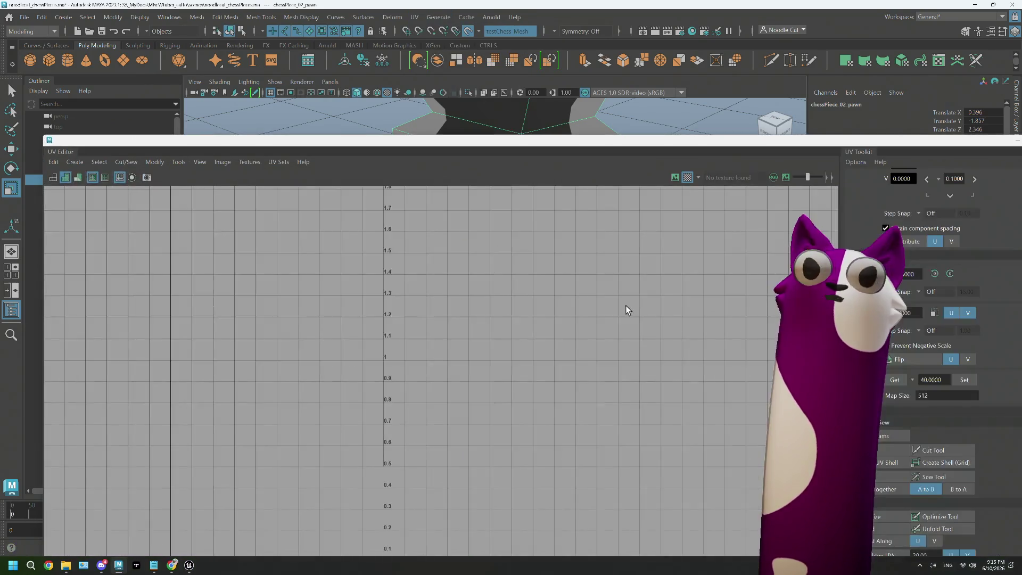
- Set the pawn's large UV shell to texel density 40 and return to the 3D scene
double_click(495, 143)
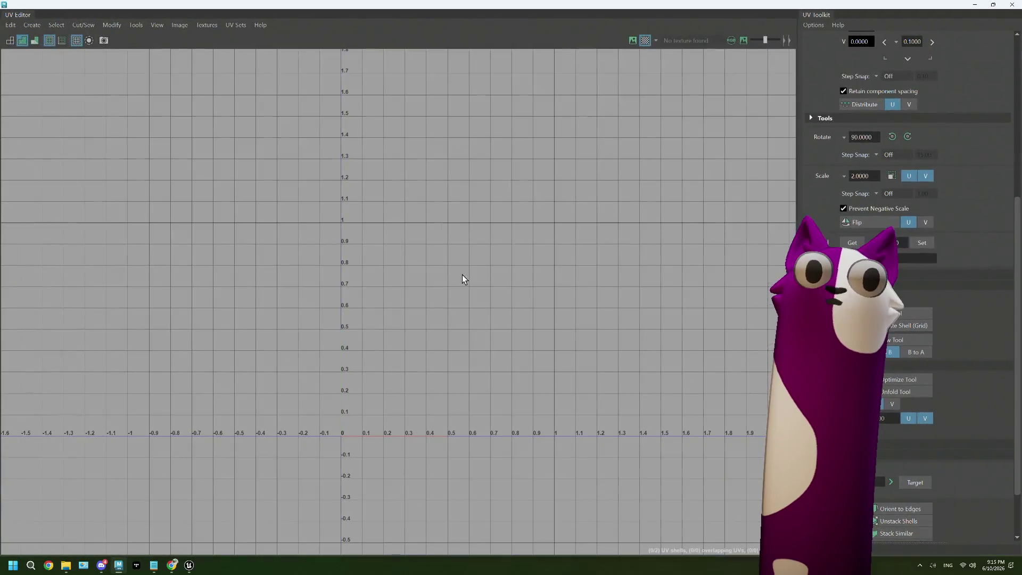
right_drag(412, 163, 361, 143)
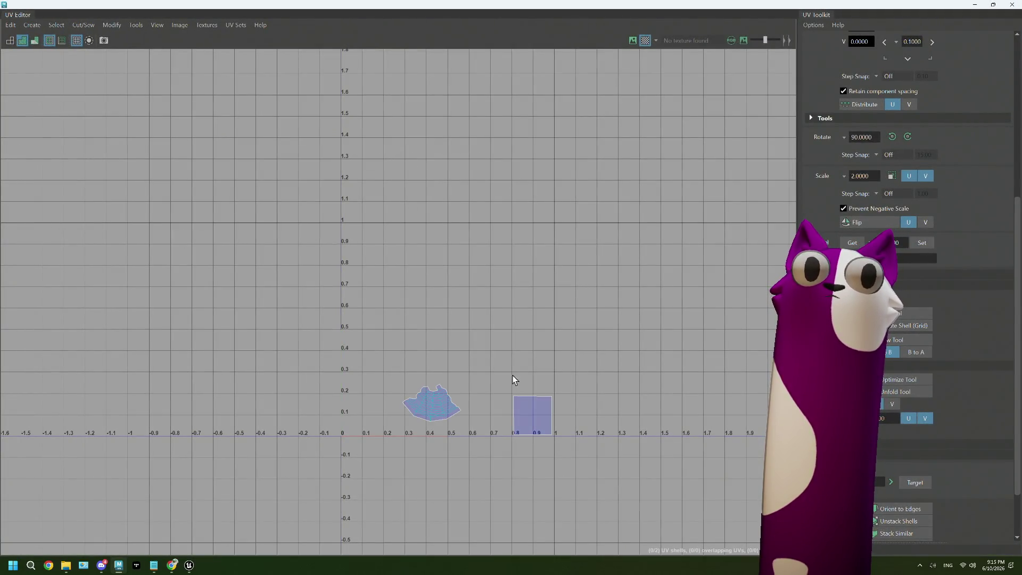
click(432, 403)
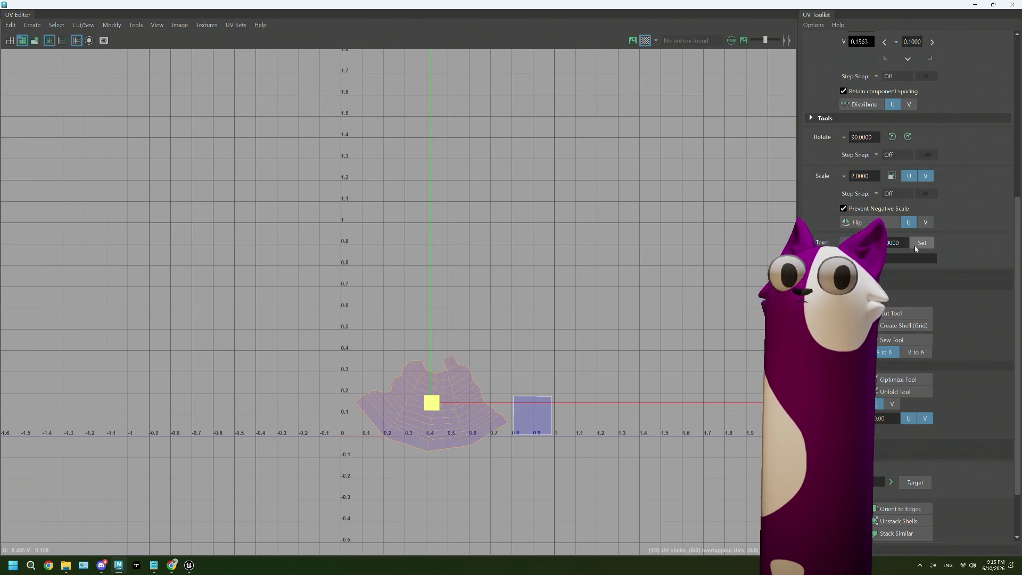
click(451, 412)
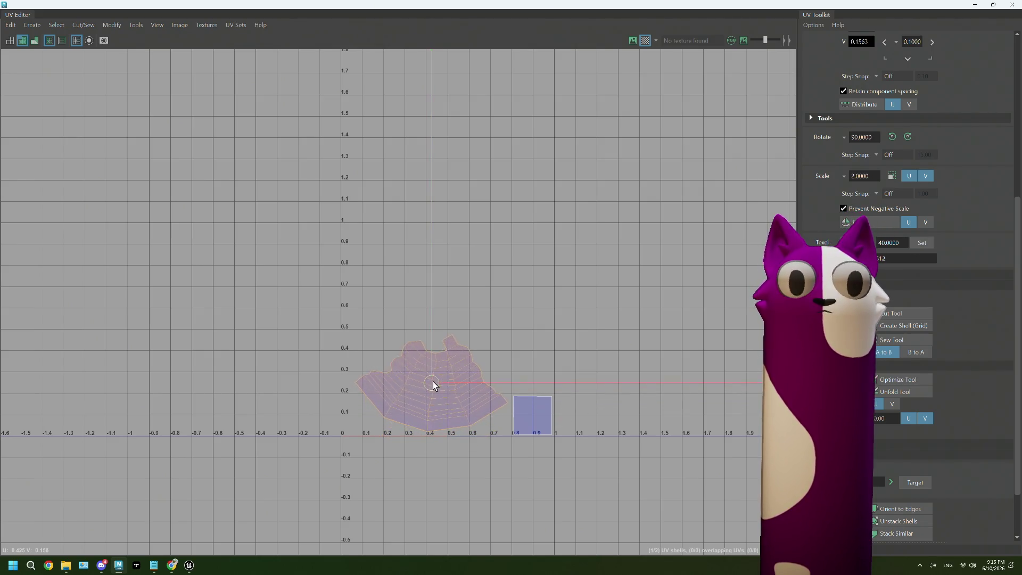
click(433, 384)
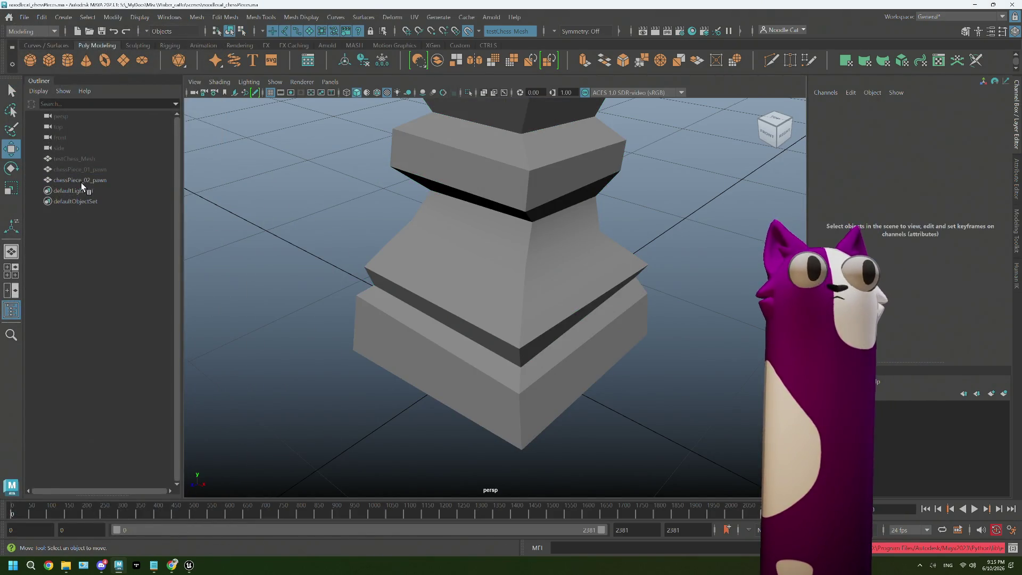
click(24, 17)
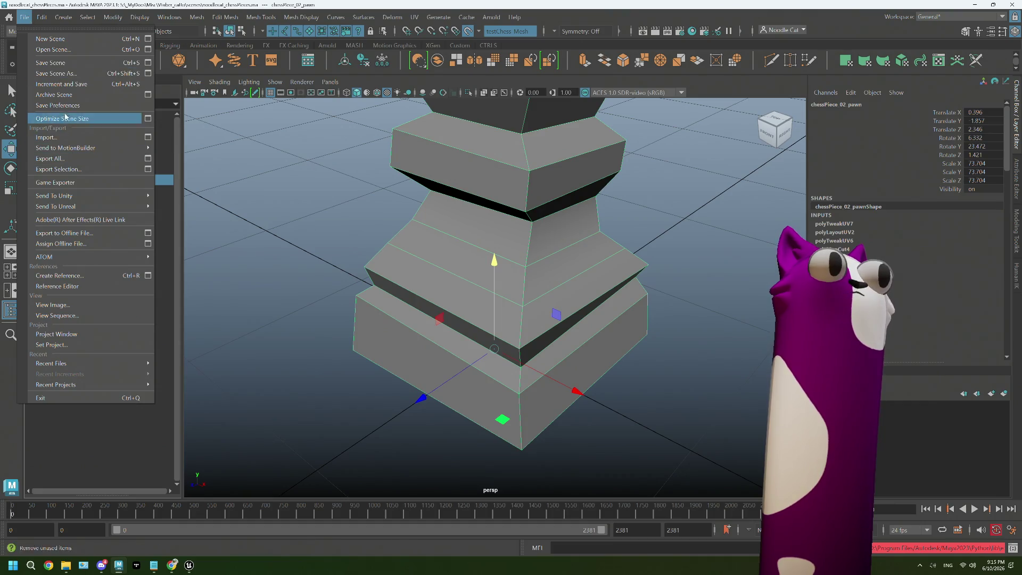
- Export the selected pawn as chessPiece_02_pawn.fbx into _chessPieces, then switch to Unreal
click(58, 168)
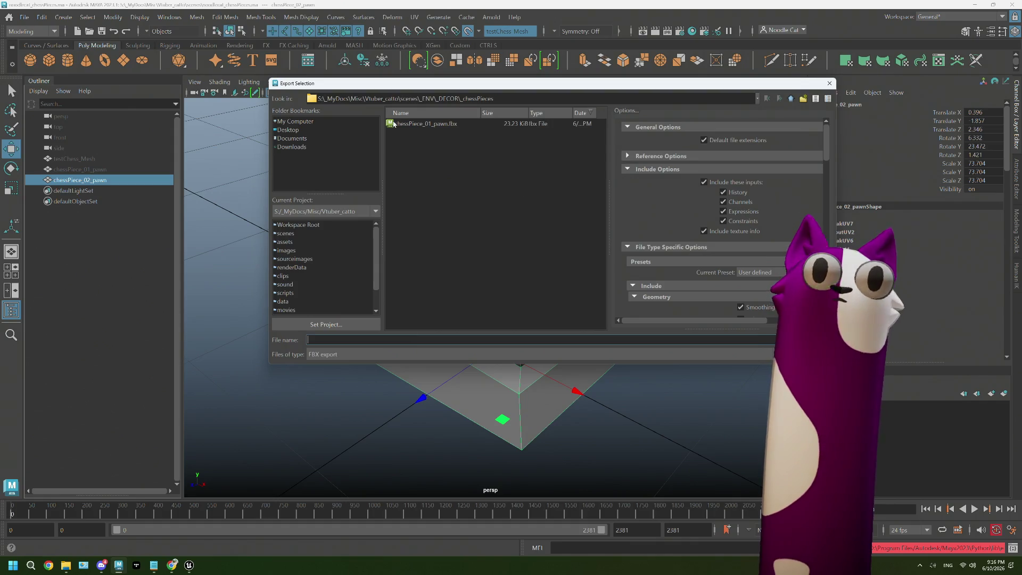
click(426, 124)
click(344, 340)
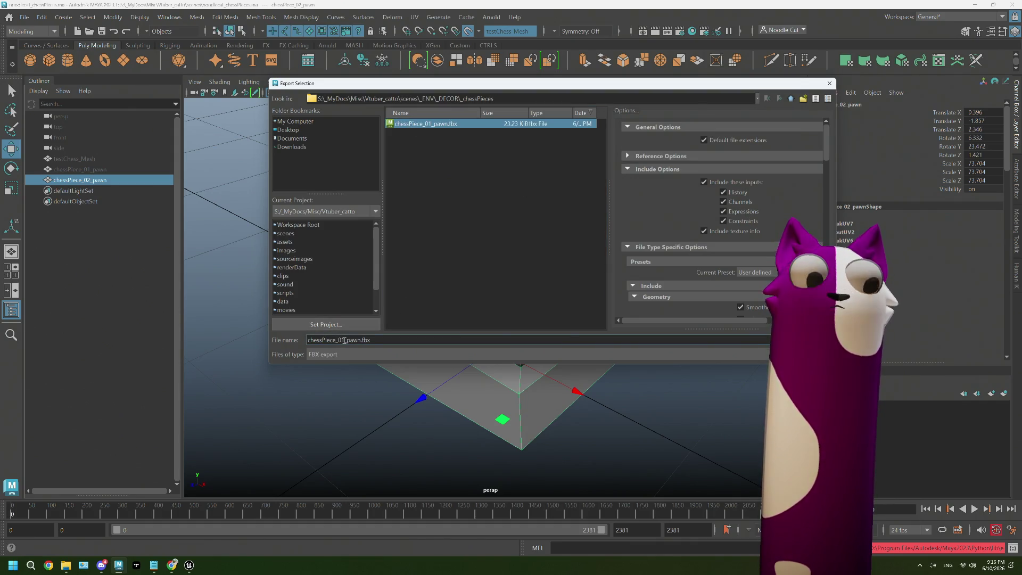
key(BackSpace)
text(2)
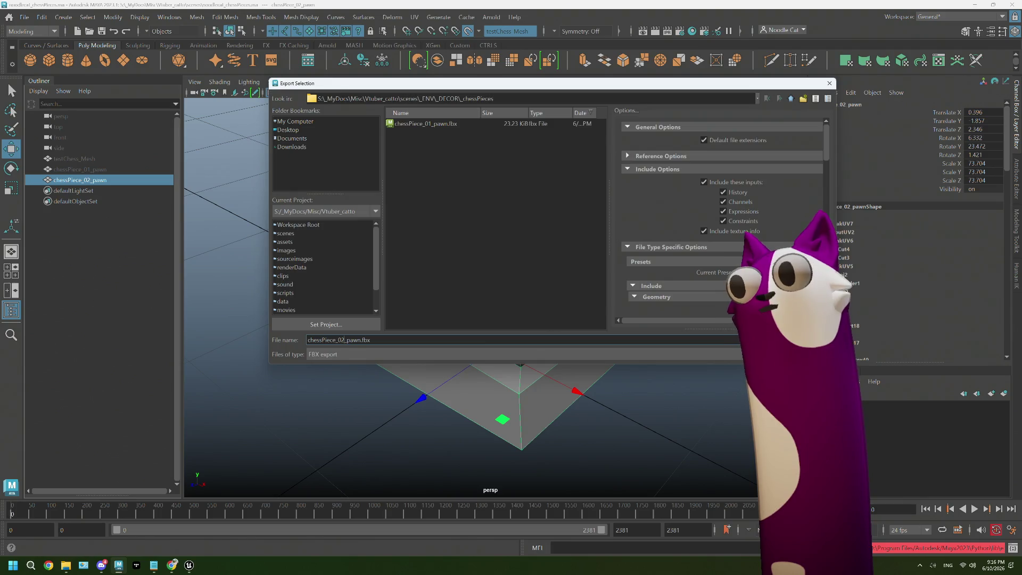
key(Return)
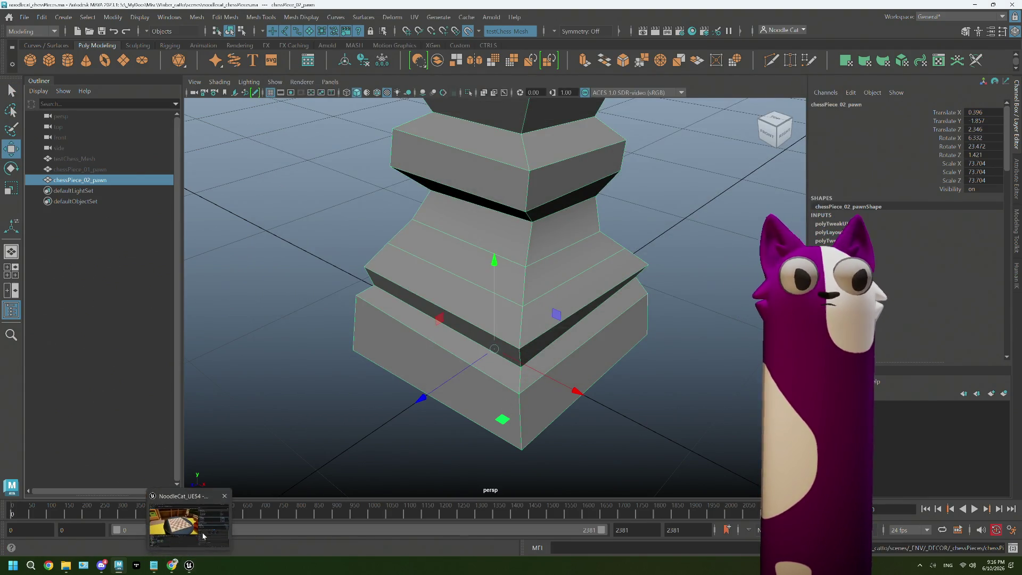
click(203, 535)
mouse_move(66, 566)
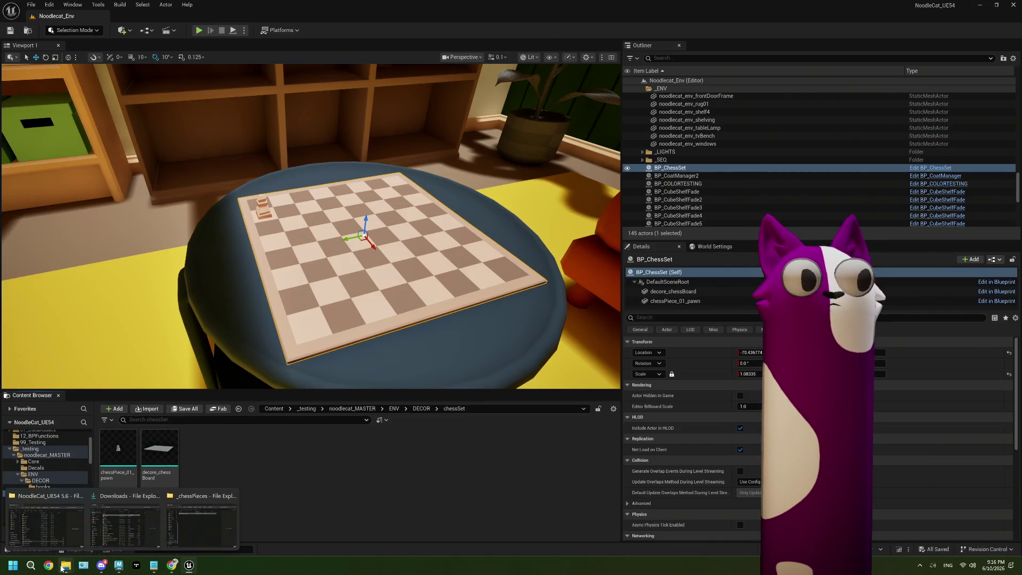
- Import chessPiece_02_pawn.fbx into the chessSet folder and force-delete the lambert1 material
click(172, 534)
click(329, 201)
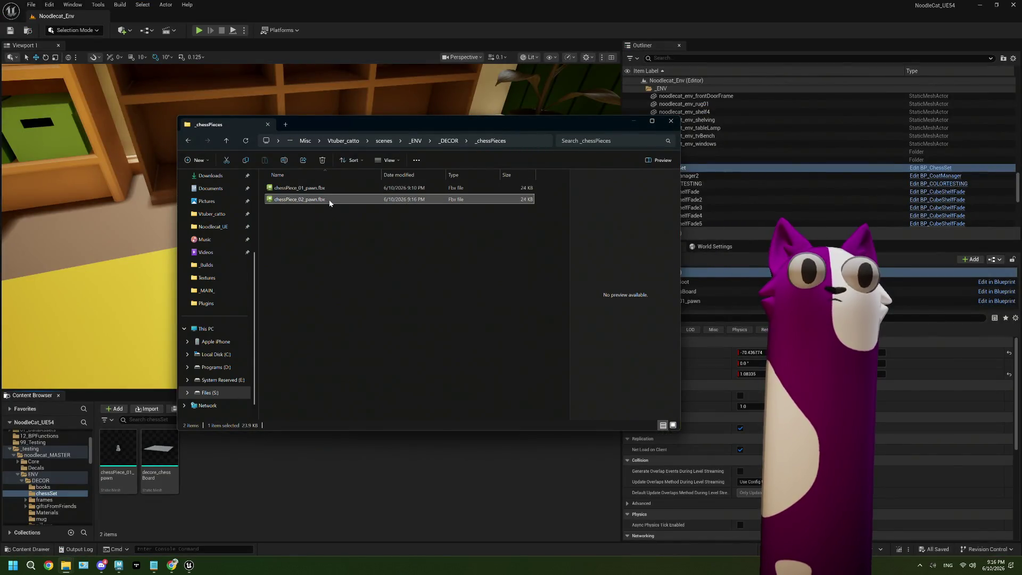
drag(271, 489, 272, 488)
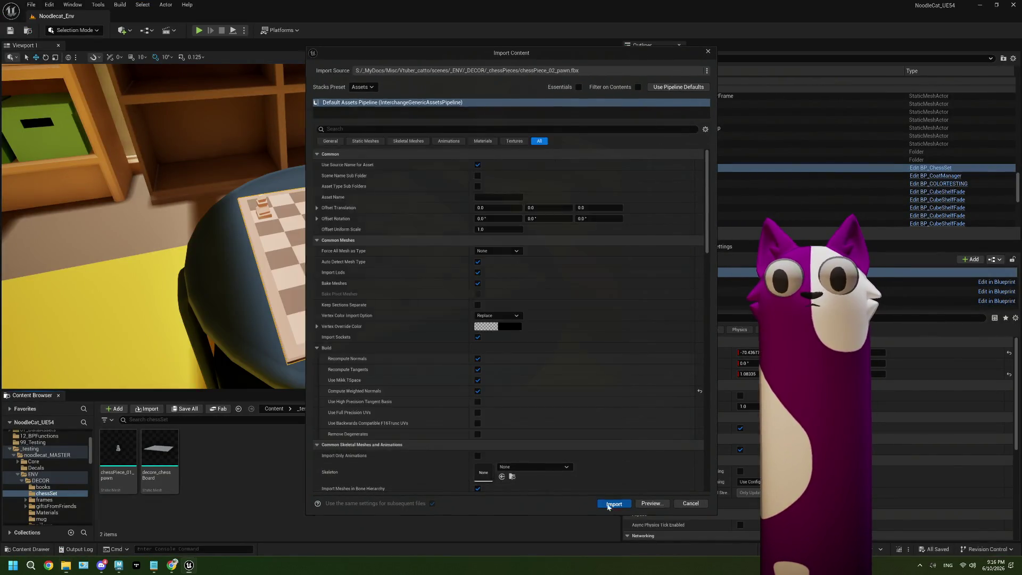
click(614, 508)
click(243, 455)
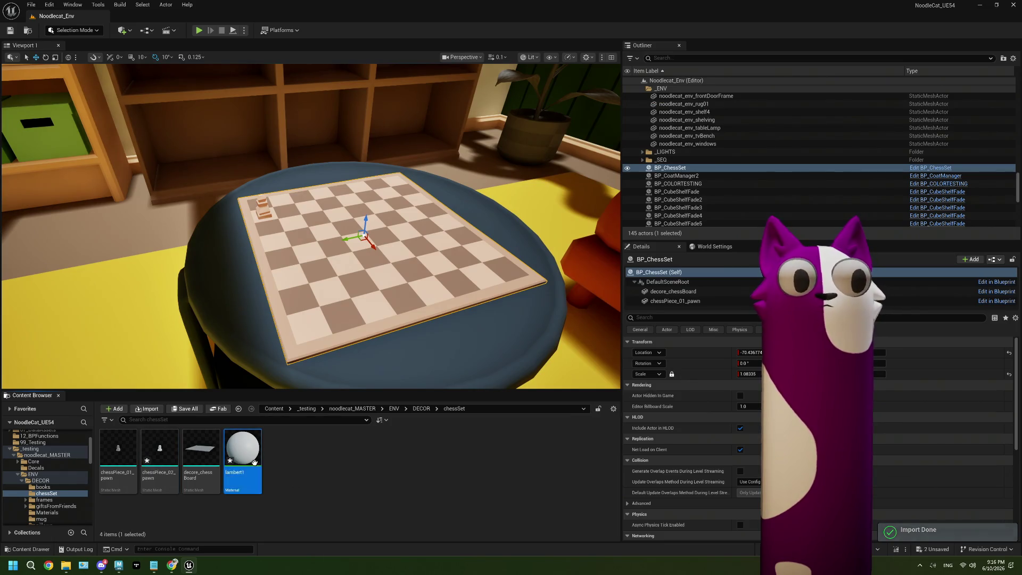
key(Delete)
click(453, 411)
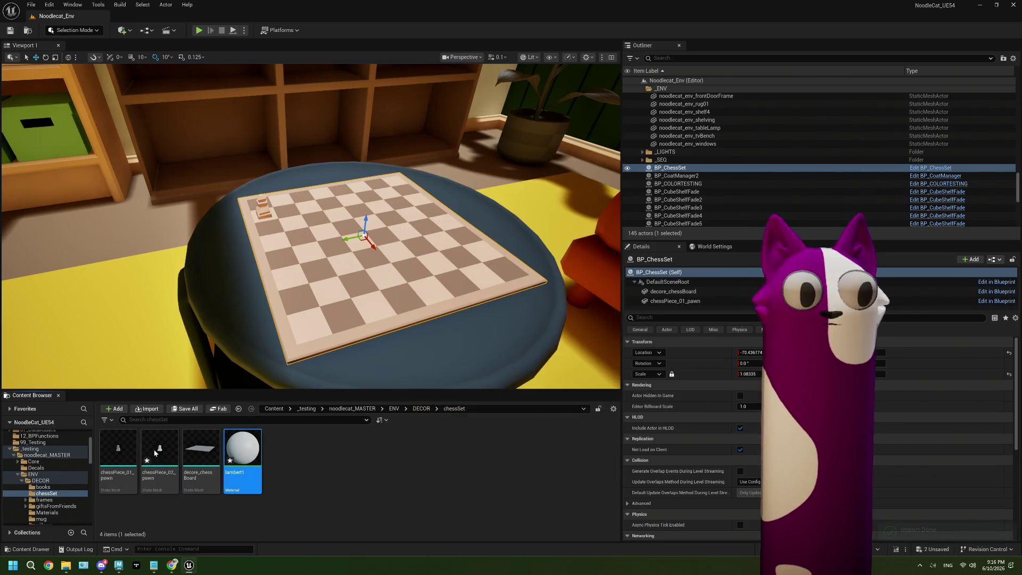
- Inspect the pawn and decore_chessBoard meshes, then go up to the DECOR folder
double_click(159, 452)
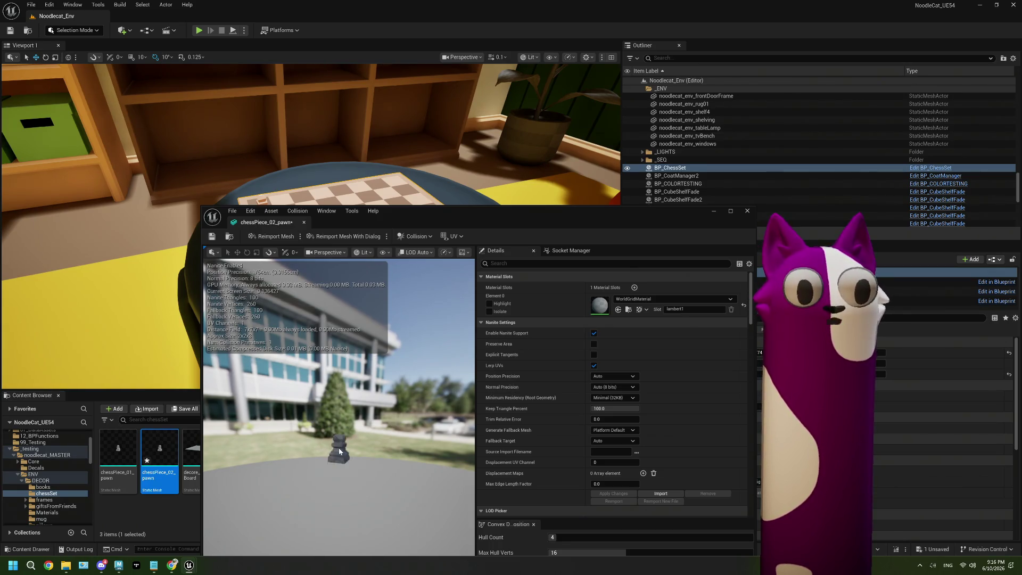
scroll(339, 452, up, 3)
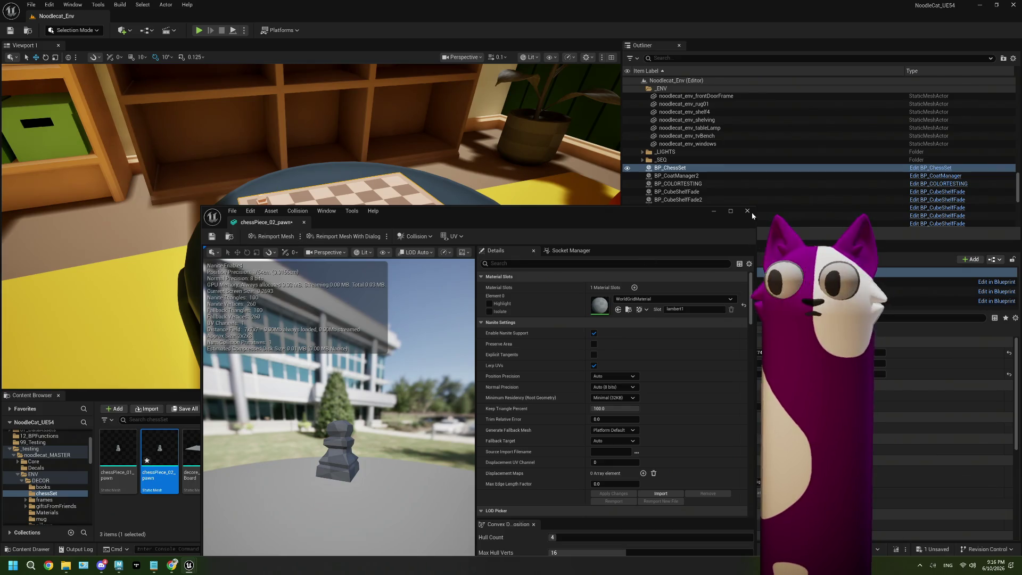
click(303, 222)
click(211, 456)
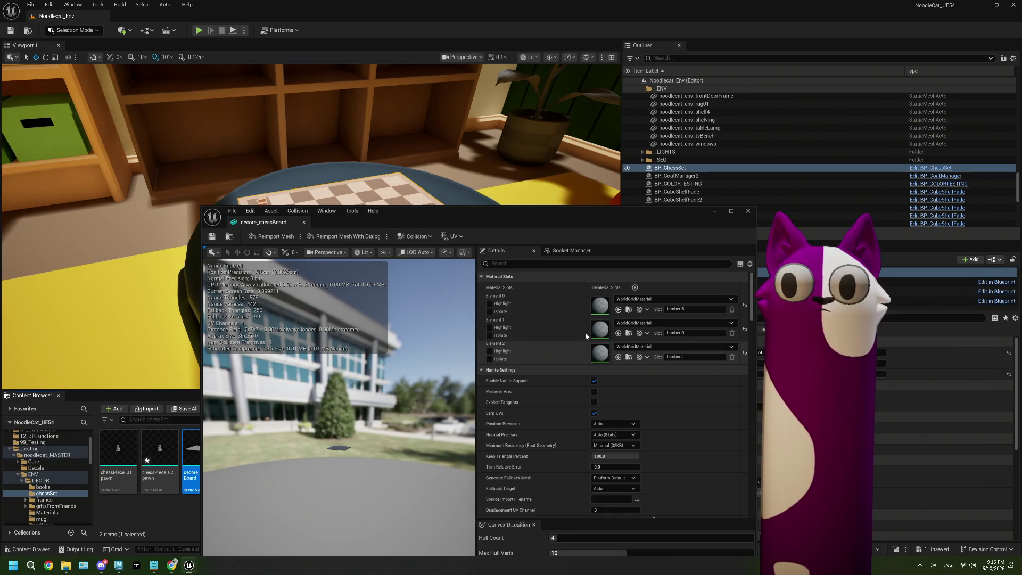
click(749, 211)
click(421, 409)
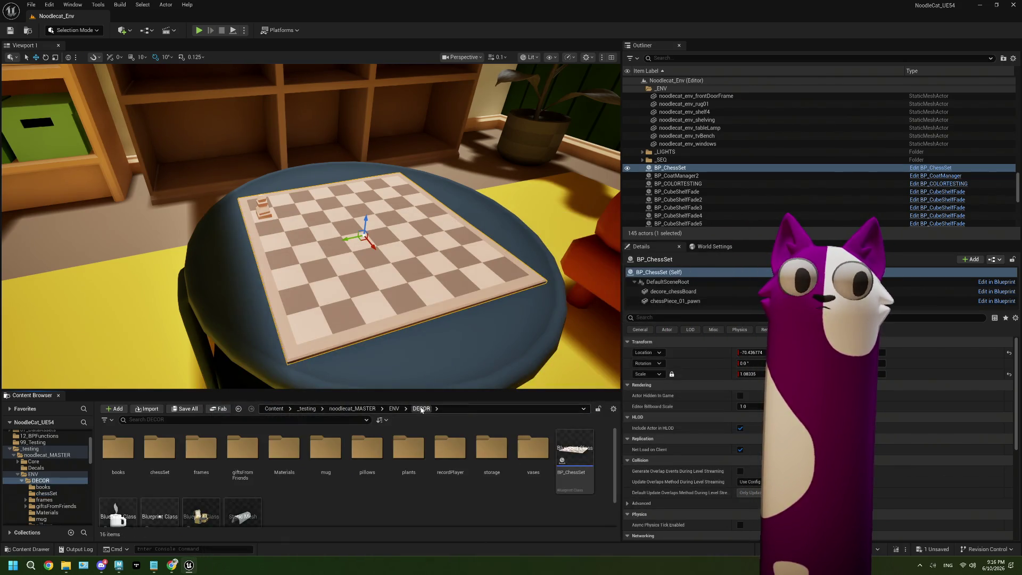
- Bring up the BP_ChessSet Blueprint with its 3D preview beside the chessSet folder
double_click(571, 455)
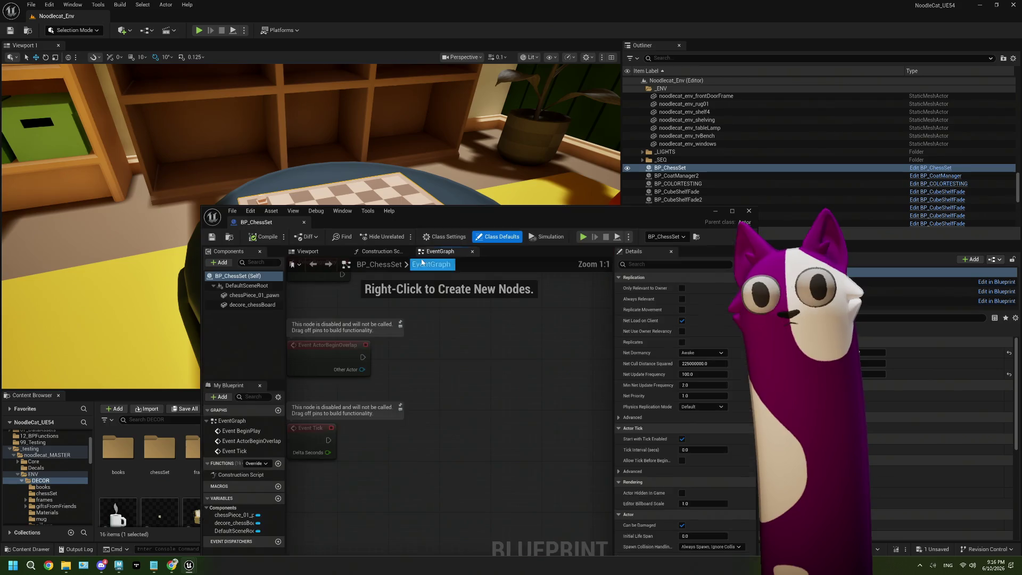
drag(446, 222, 682, 160)
double_click(159, 451)
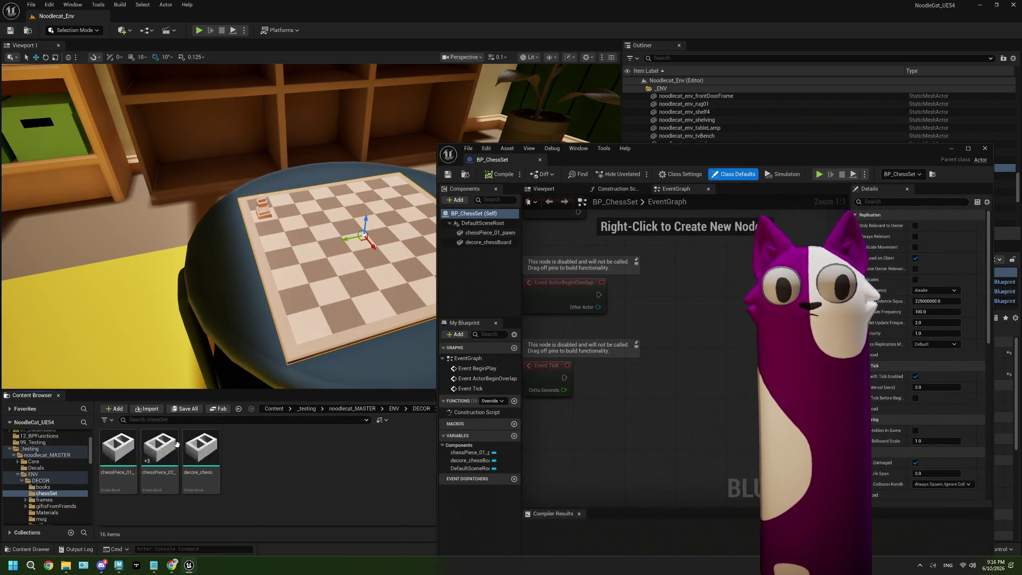
click(544, 189)
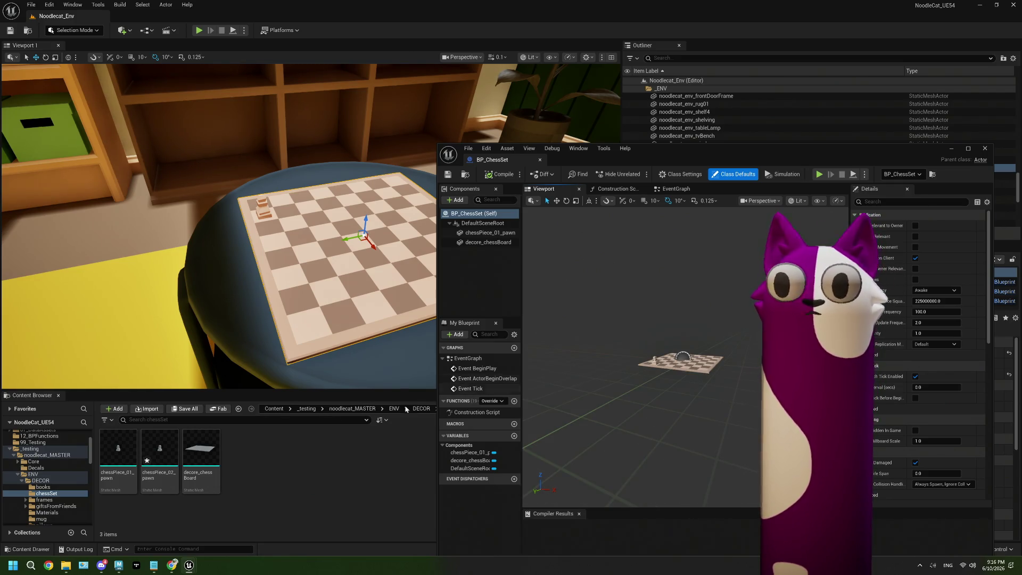
- Add chessPiece_02_pawn as a component of BP_ChessSet and compile it
drag(159, 460, 483, 232)
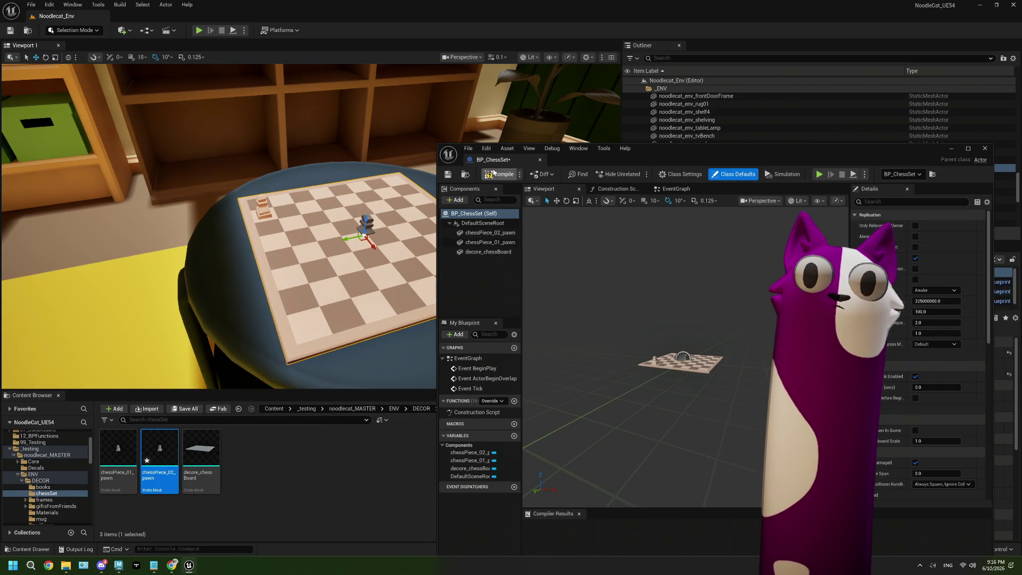
click(493, 173)
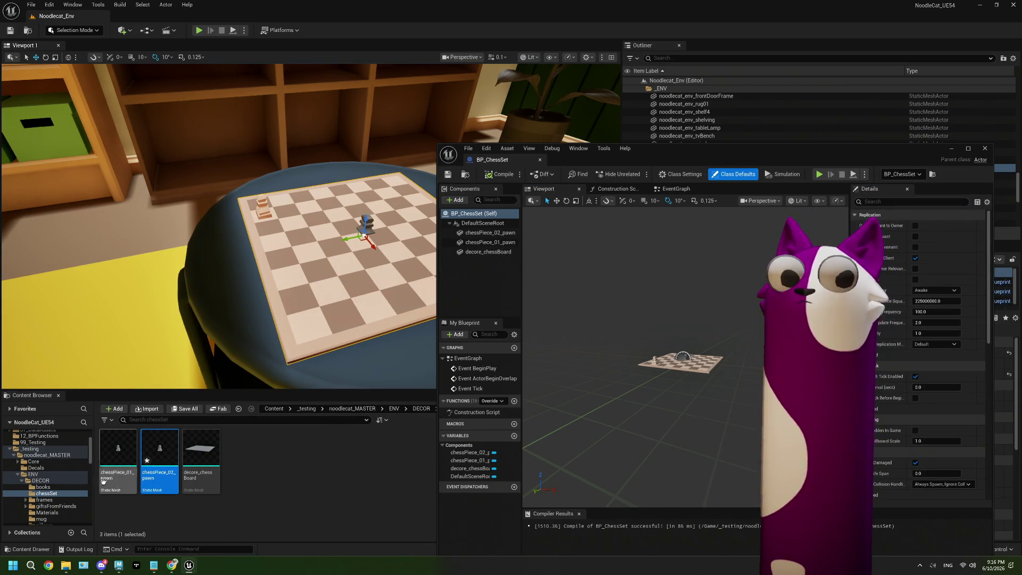
double_click(749, 157)
drag(375, 176, 434, 244)
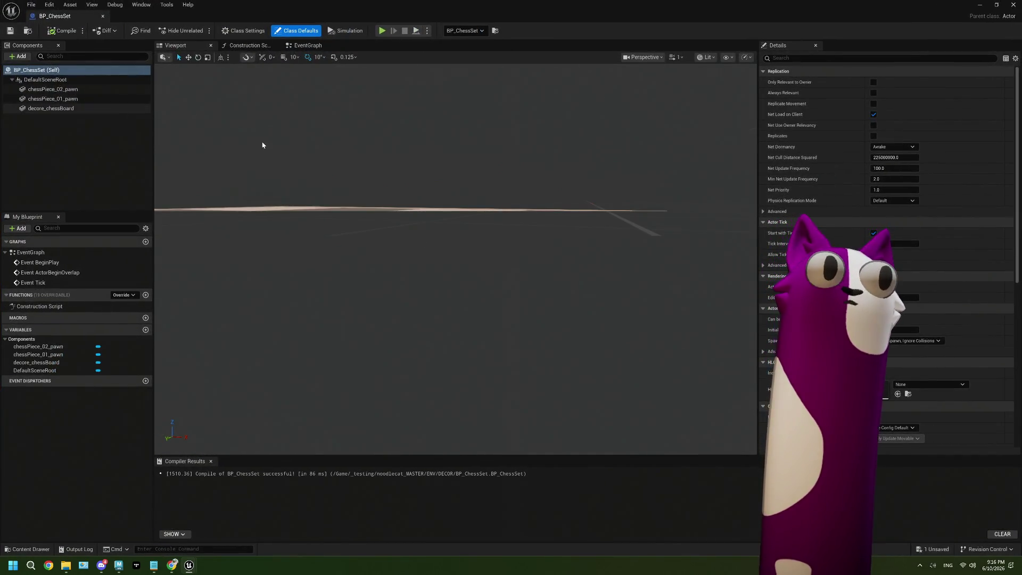
- Select the chessPiece_02_pawn component and set its Location Z to 0.86
drag(262, 144, 536, 267)
click(407, 239)
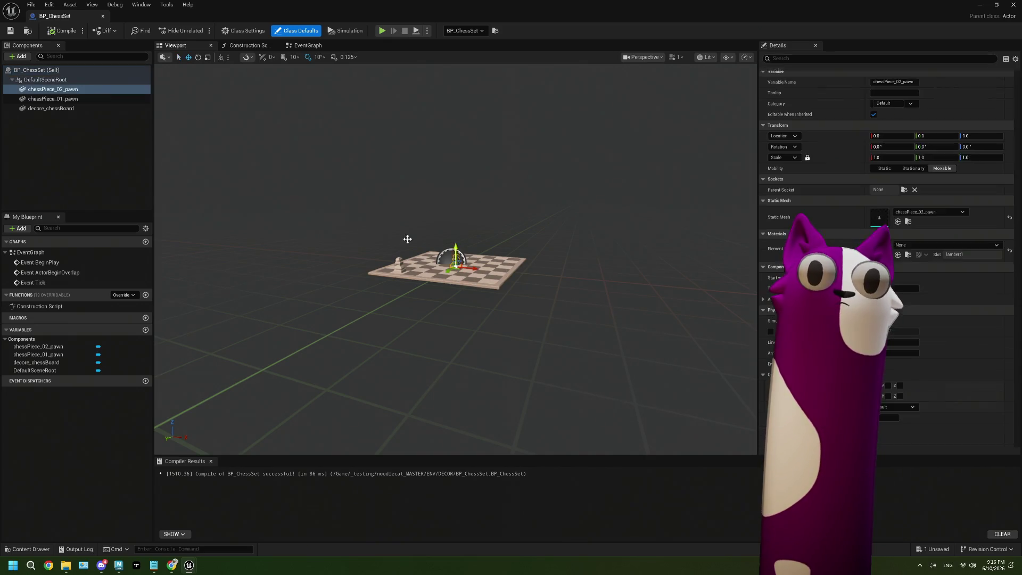
click(72, 100)
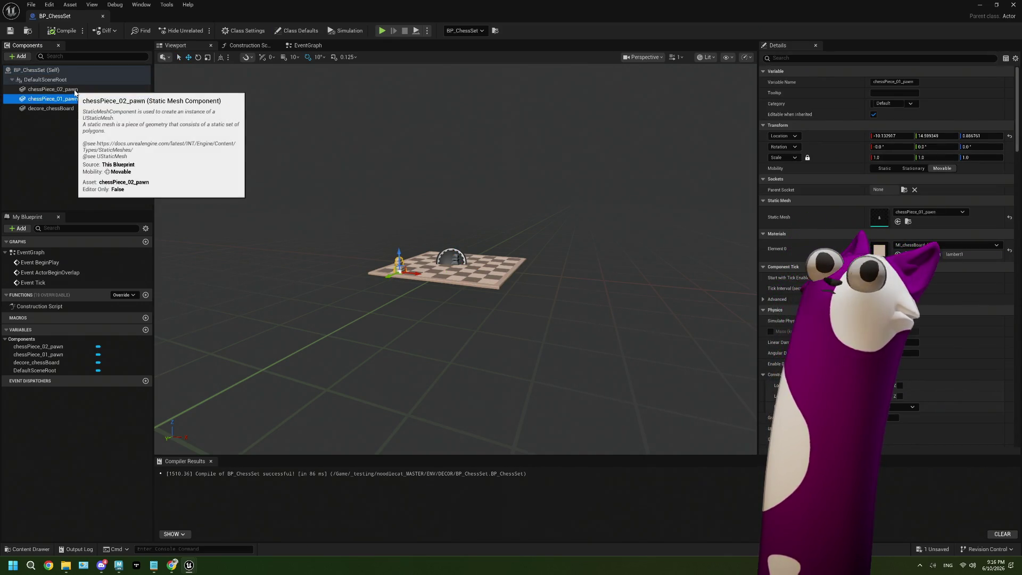
click(75, 89)
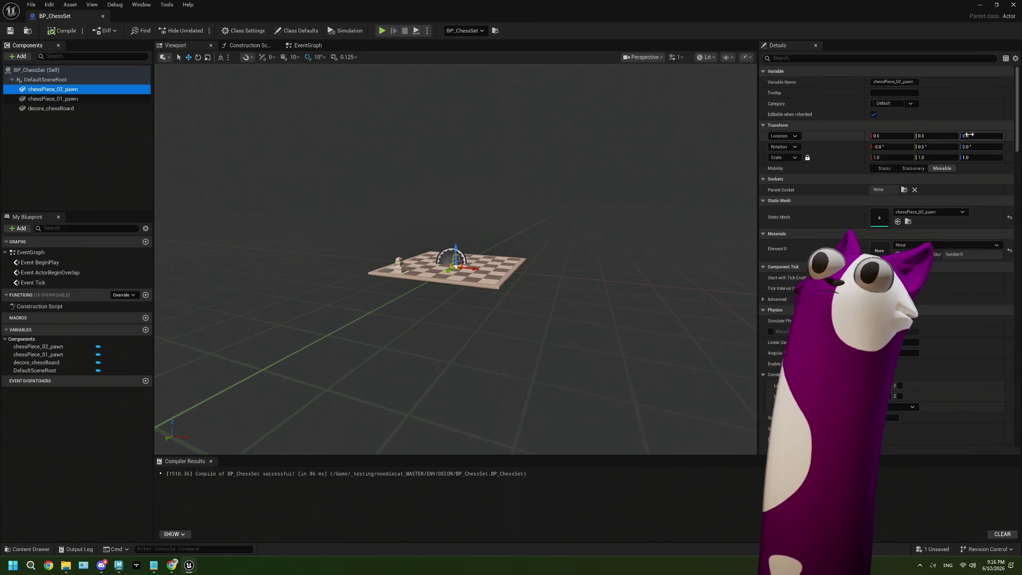
click(968, 136)
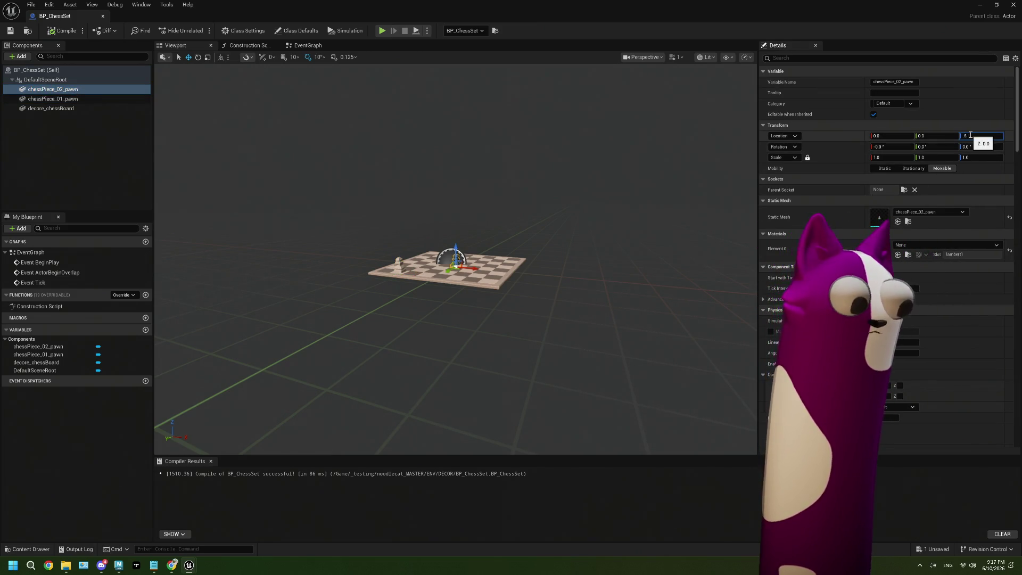
text(0.86)
- Slide the second pawn along the board to stand beside the first pawn
key(f)
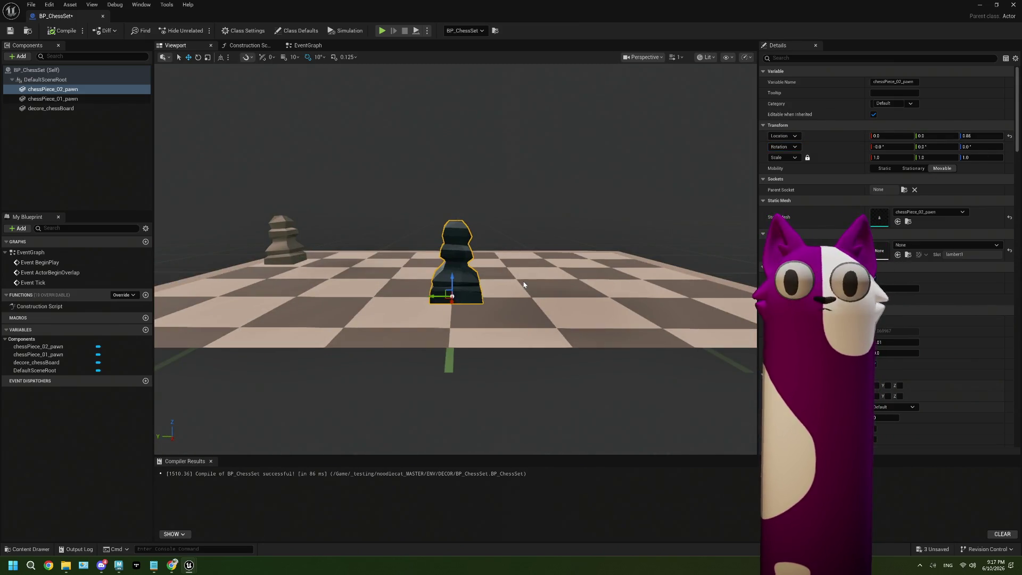
alt+drag(487, 311, 446, 294)
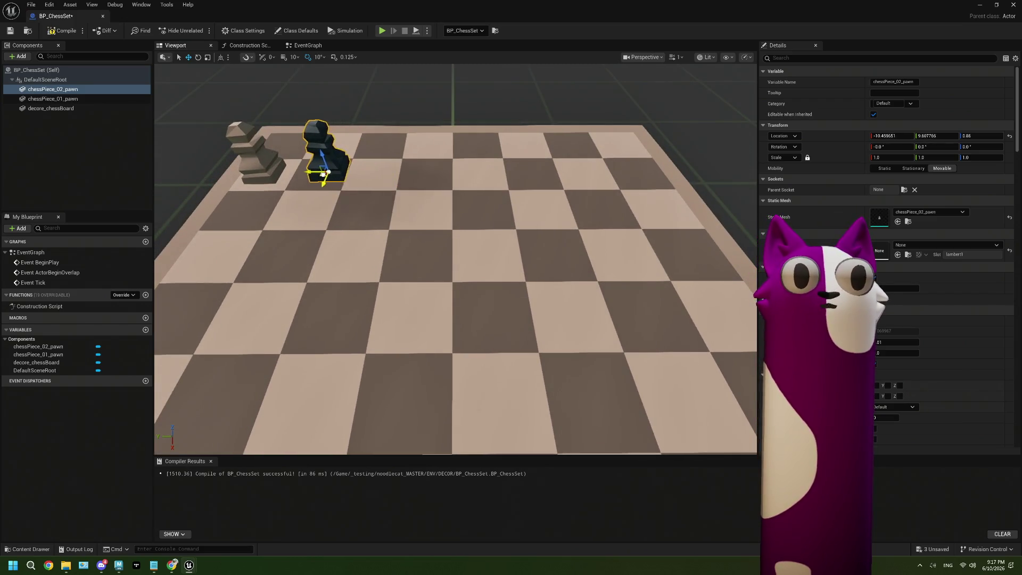
drag(348, 174, 317, 174)
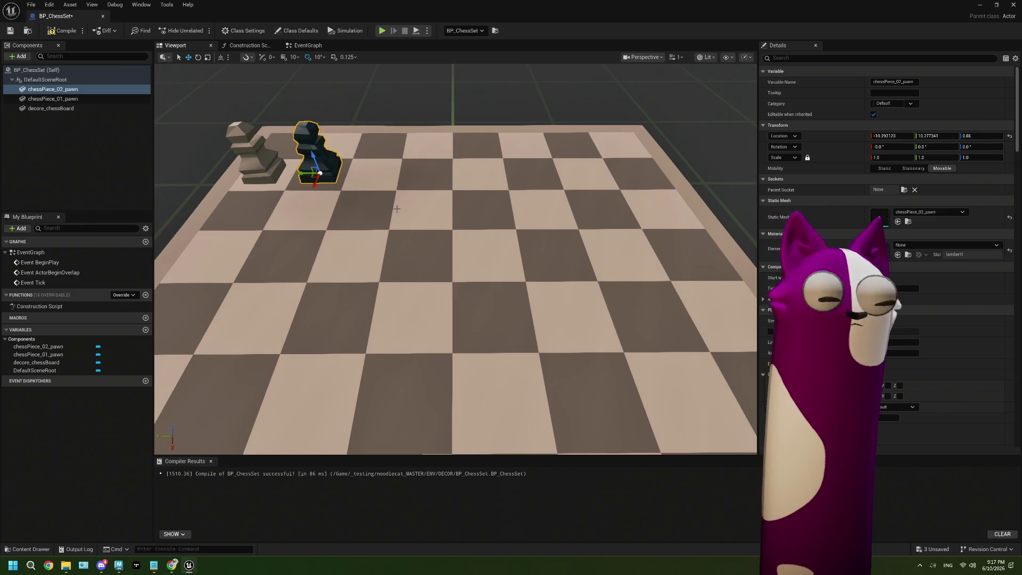
double_click(629, 18)
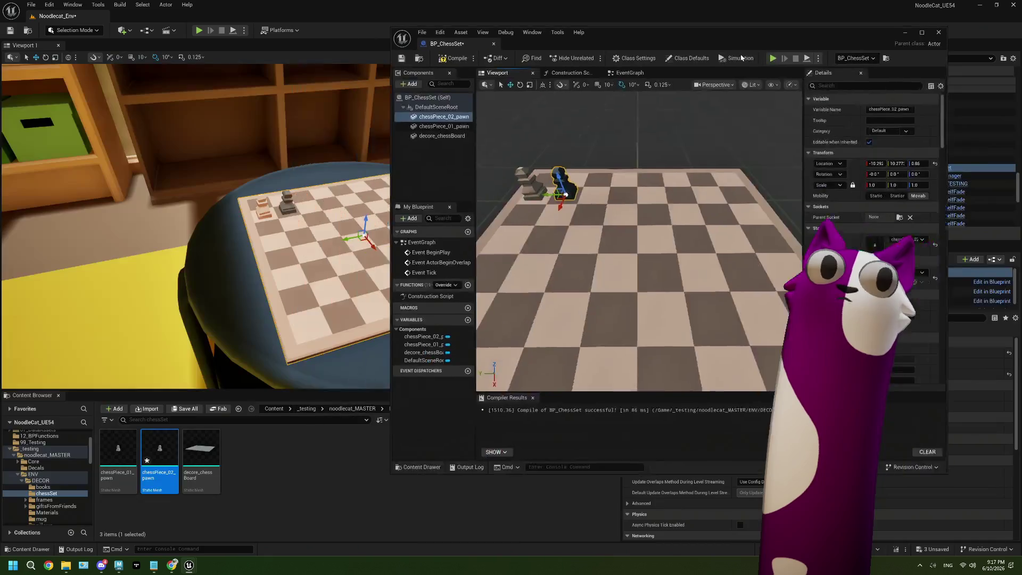
- Assign MI_chessBoard_light to chessPiece_02_pawn and recompile BP_ChessSet
key(Down)
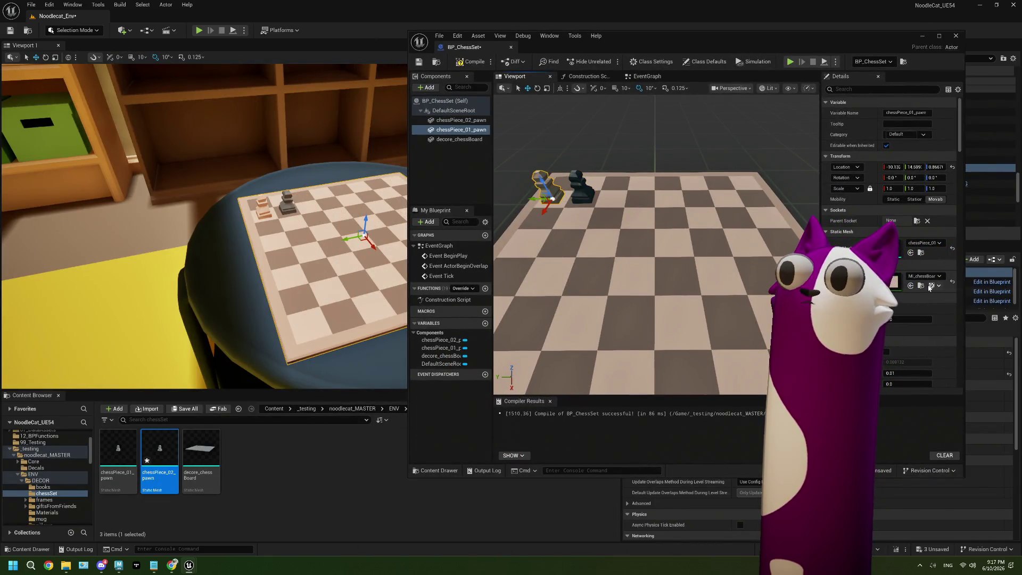
click(922, 289)
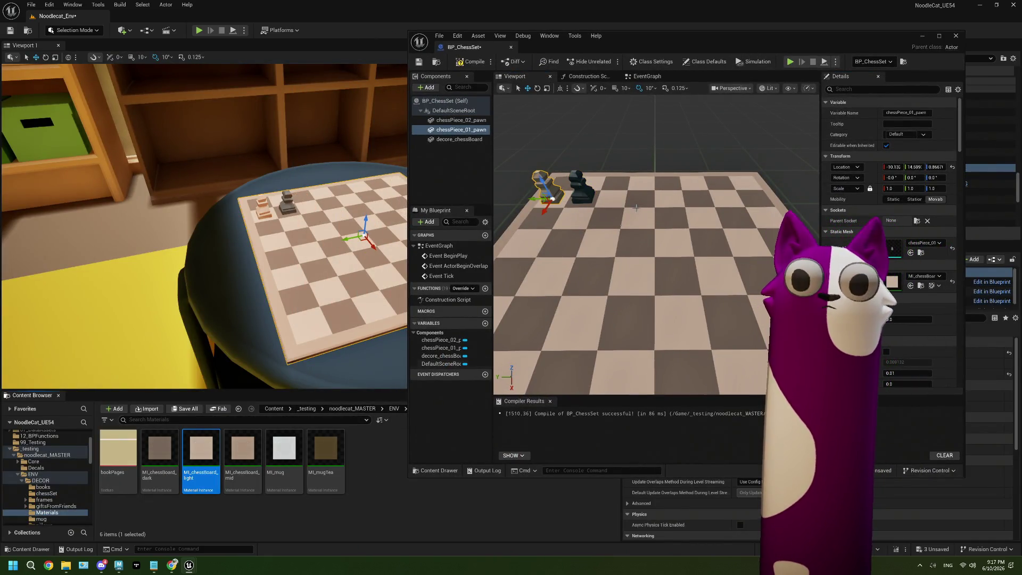
key(Up)
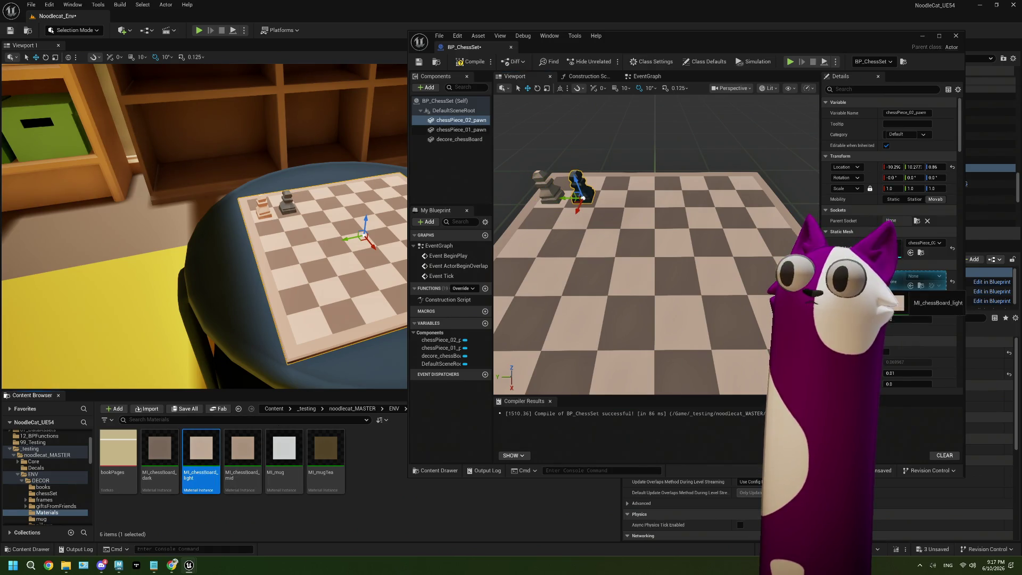
click(911, 289)
click(471, 61)
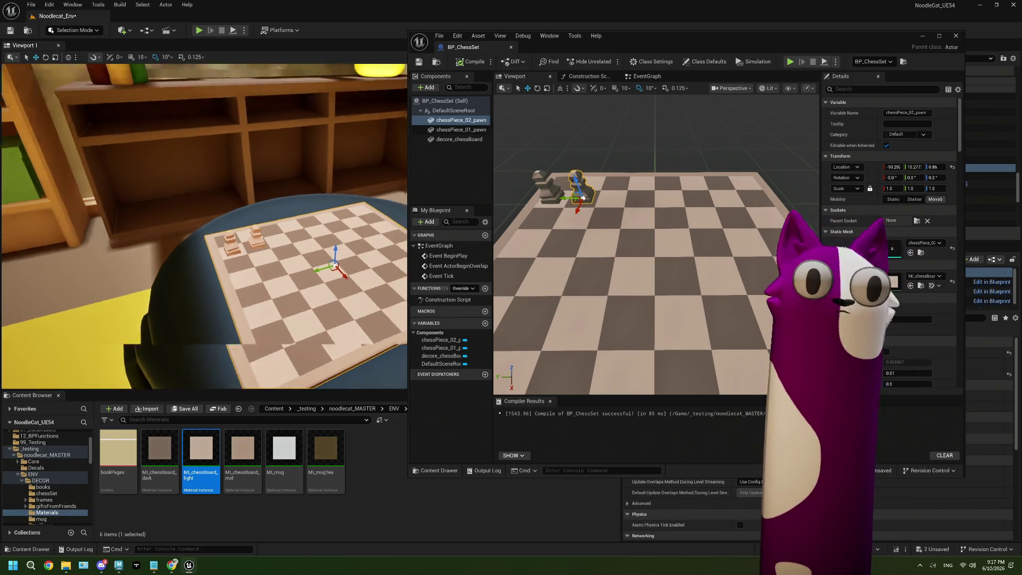
- Orbit the level to check both pawns on the board, then switch back to Maya
mouse_move(239, 224)
right_down()
mouse_move(160, 240)
mouse_move(183, 231)
right_up()
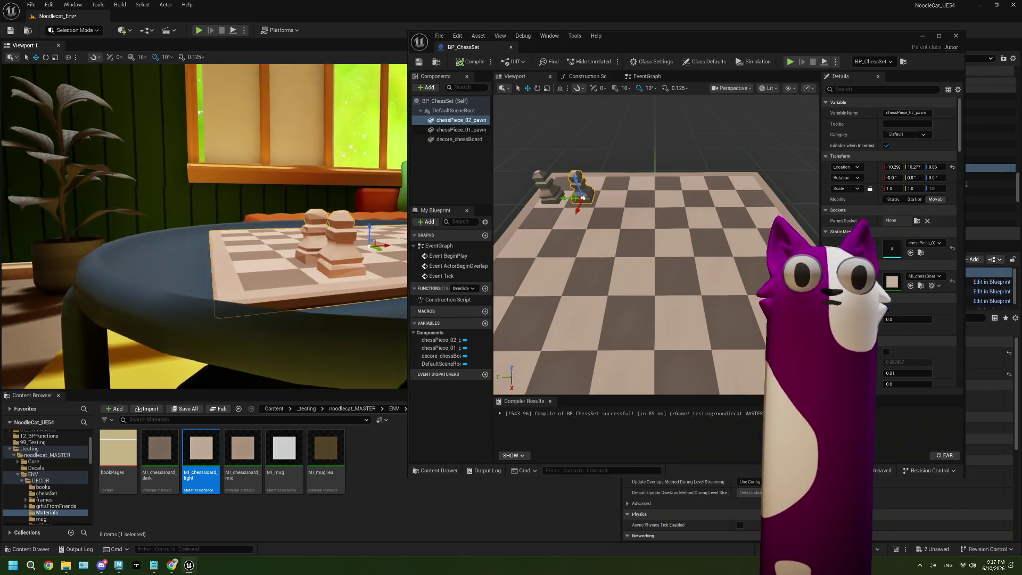
mouse_move(200, 232)
right_down()
mouse_move(159, 239)
mouse_move(184, 239)
right_up()
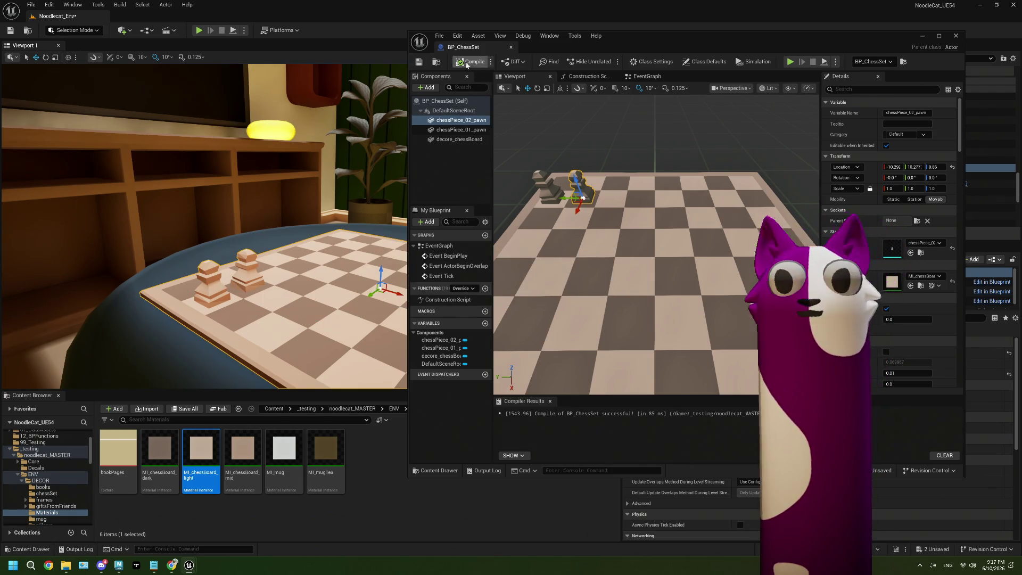
click(118, 565)
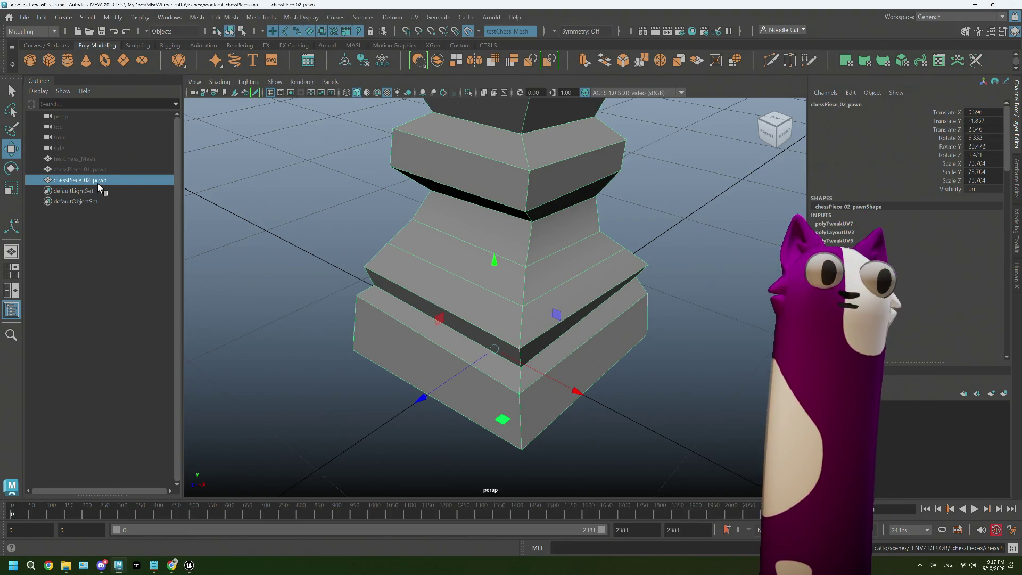
- Hide the modelled pawn and reveal the photoscanned testChess_Mesh, then deselect it
key(ctrl+h)
click(98, 160)
key(ctrl+h)
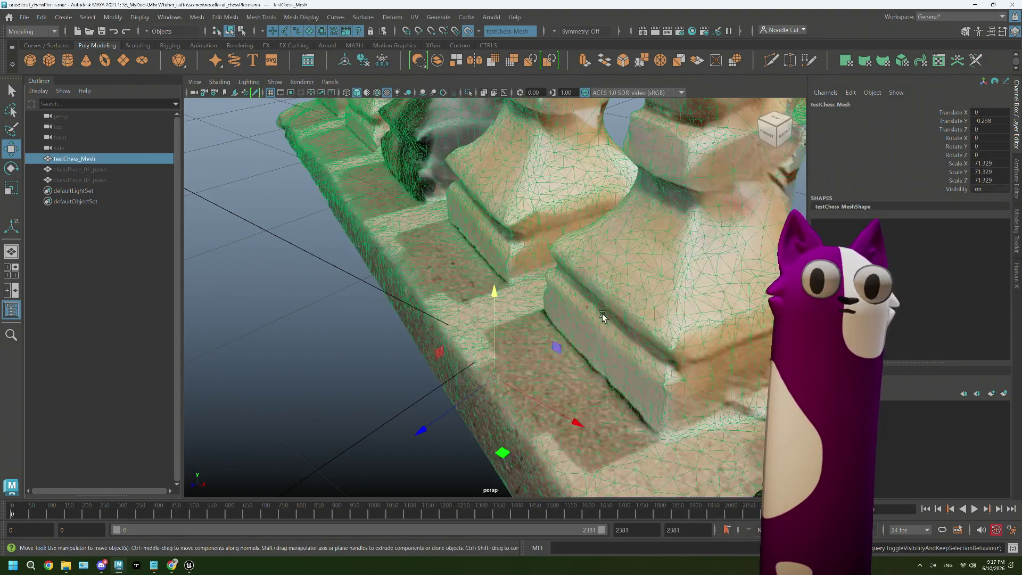
scroll(602, 316, down, 5)
click(664, 319)
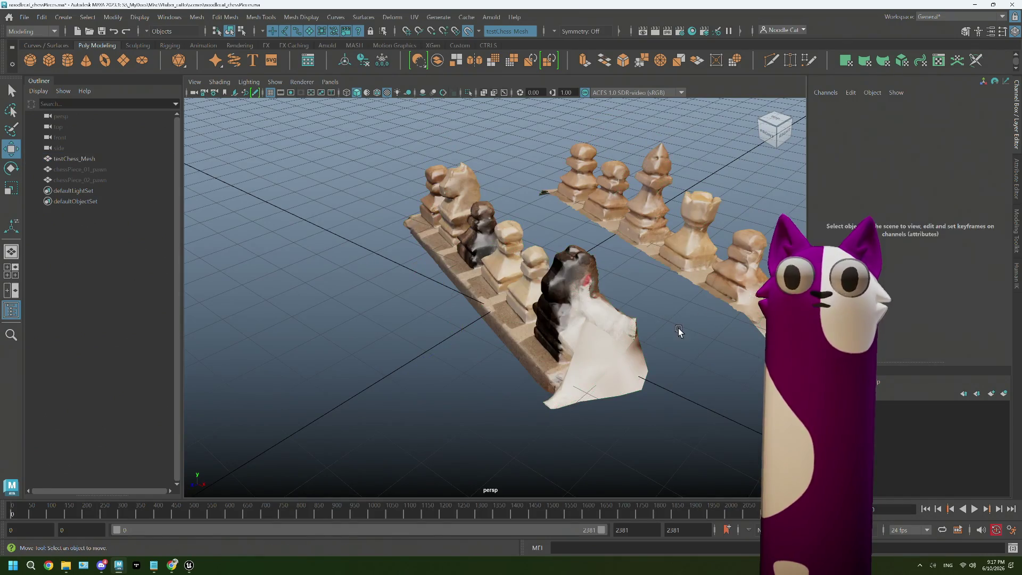
- Orbit and close in on the scanned bishop ready to place Quad Draw points on its tip
mouse_move(668, 340)
alt+mouse_down()
mouse_move(438, 307)
mouse_move(573, 388)
alt+mouse_up()
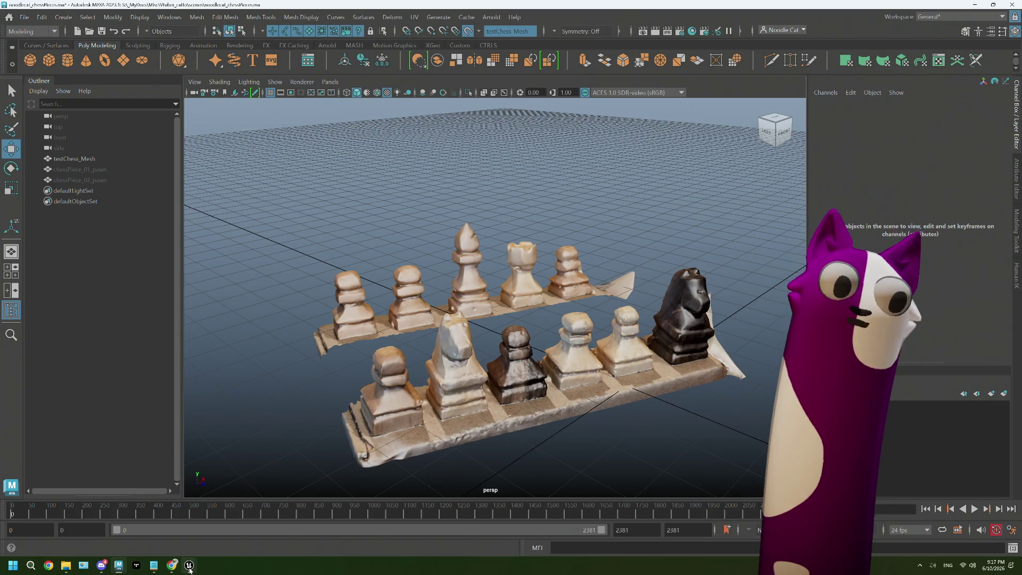
mouse_move(190, 565)
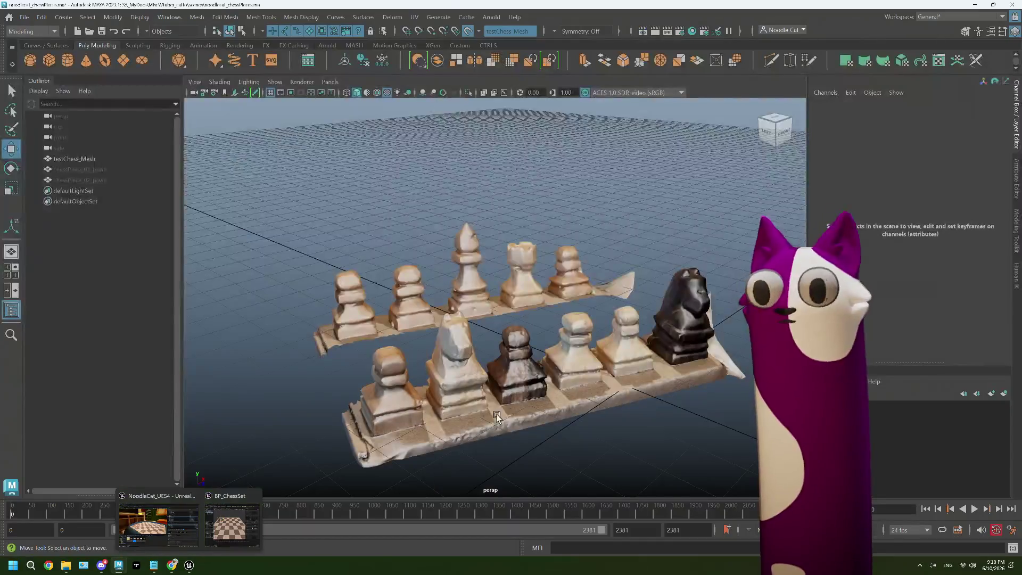
mouse_move(453, 376)
alt+mouse_down()
mouse_move(480, 251)
mouse_move(506, 367)
mouse_move(561, 177)
alt+mouse_up()
scroll(462, 261, up, 3)
scroll(453, 239, up, 3)
scroll(493, 342, up, 2)
scroll(493, 342, up, 3)
scroll(477, 360, up, 2)
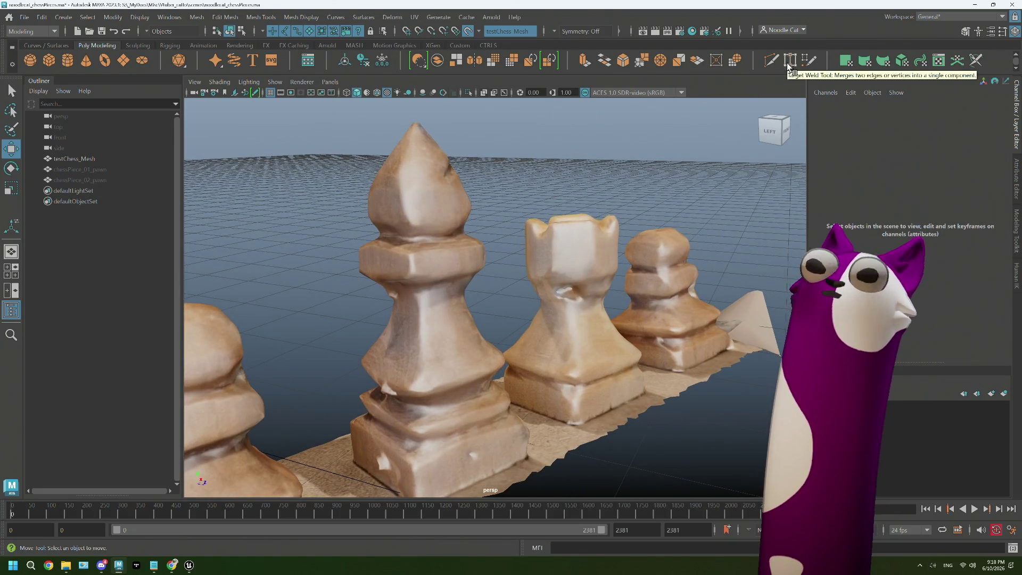
scroll(555, 233, down, 3)
scroll(554, 234, down, 3)
scroll(536, 248, up, 5)
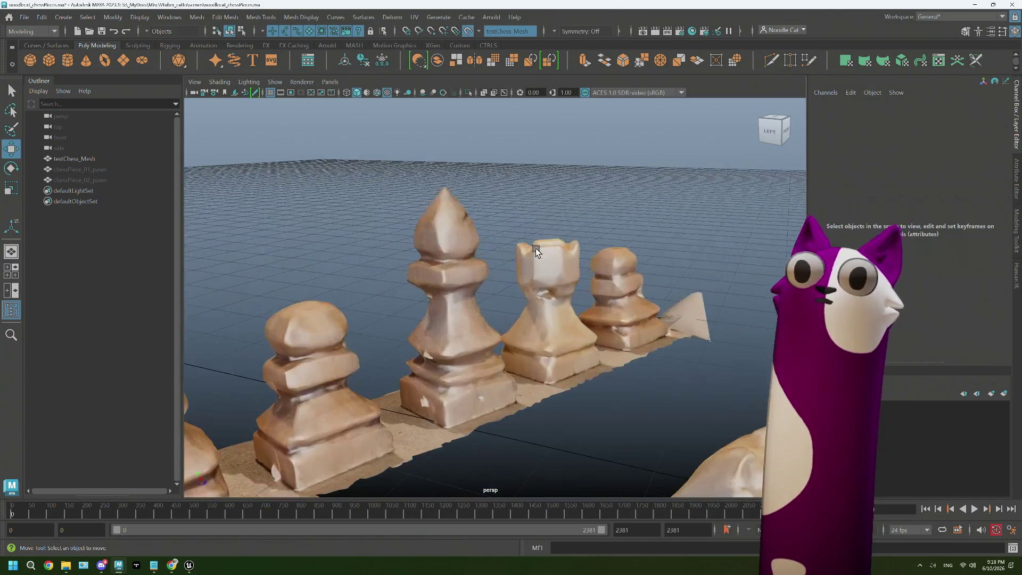
mouse_move(604, 334)
alt+mouse_down()
mouse_move(612, 361)
mouse_move(586, 368)
mouse_move(630, 330)
mouse_move(616, 349)
mouse_move(698, 110)
alt+mouse_up()
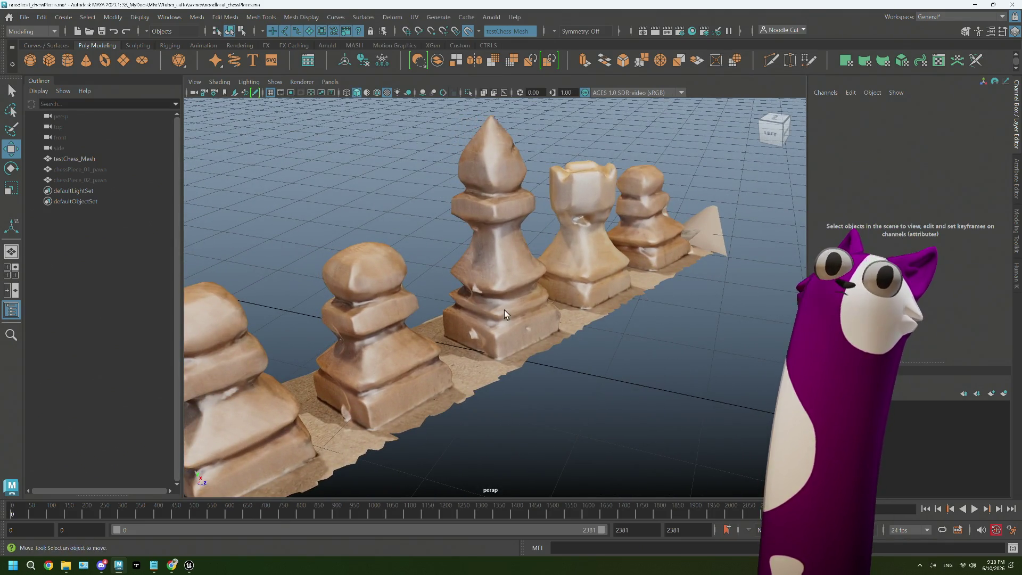
scroll(504, 314, up, 2)
alt+middle_drag(504, 315, 491, 286)
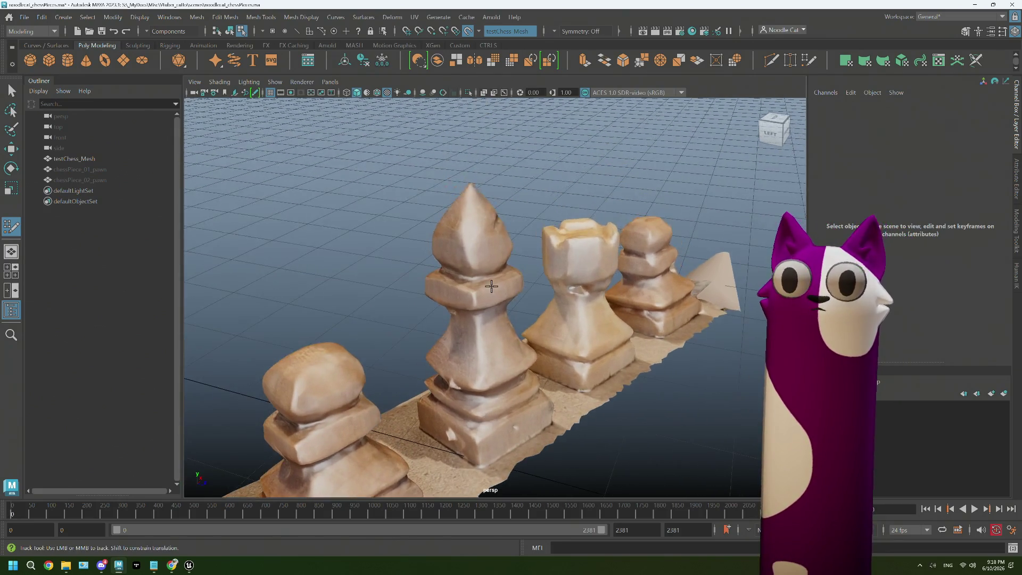
alt+drag(491, 286, 442, 321)
scroll(442, 321, up, 2)
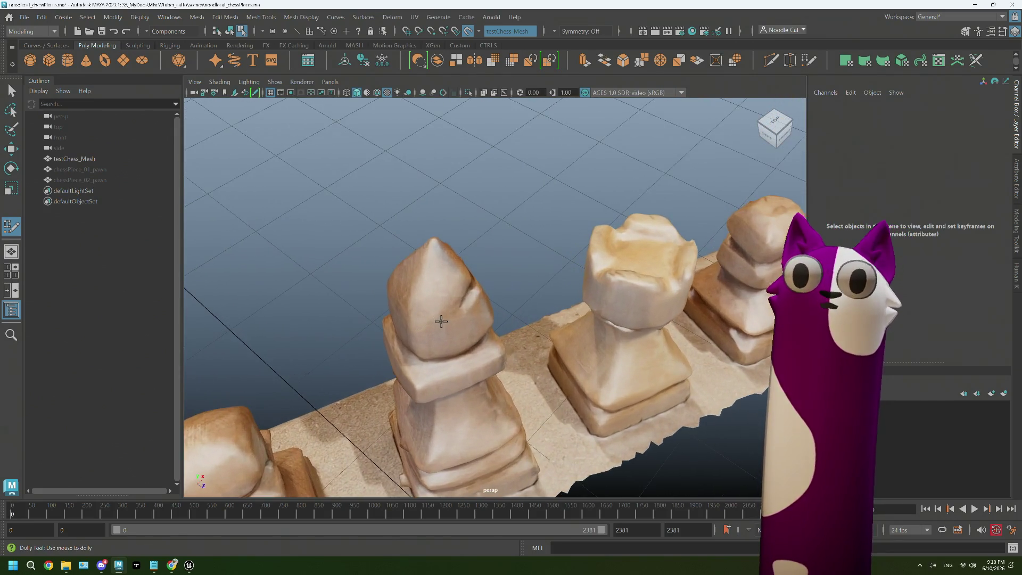
alt+drag(436, 248, 434, 263)
alt+middle_drag(433, 263, 433, 270)
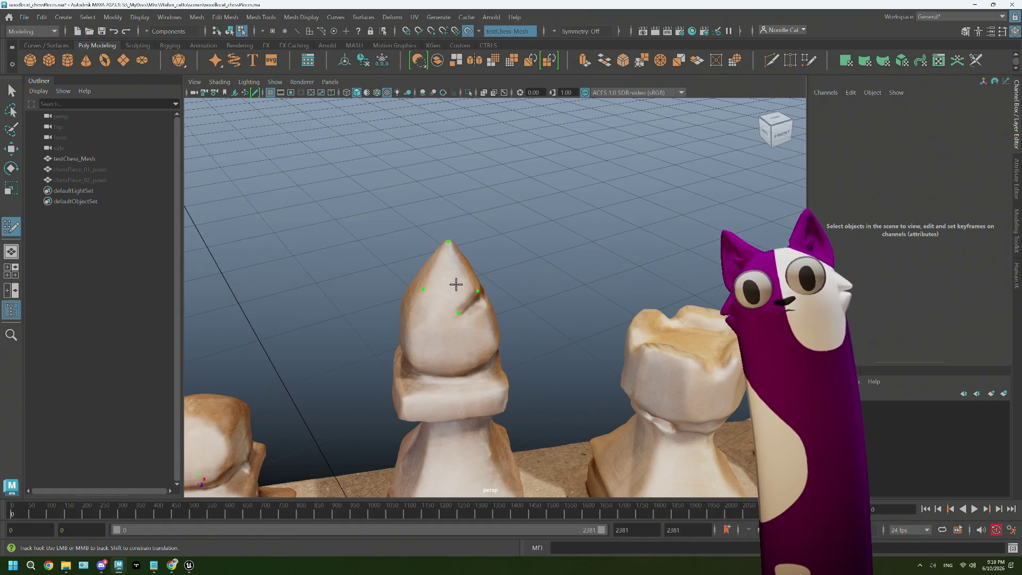
- Undo the stray points and create the first quad face on the bishop's tip
key(ctrl+z)
key(ctrl+z)
key(ctrl+z)
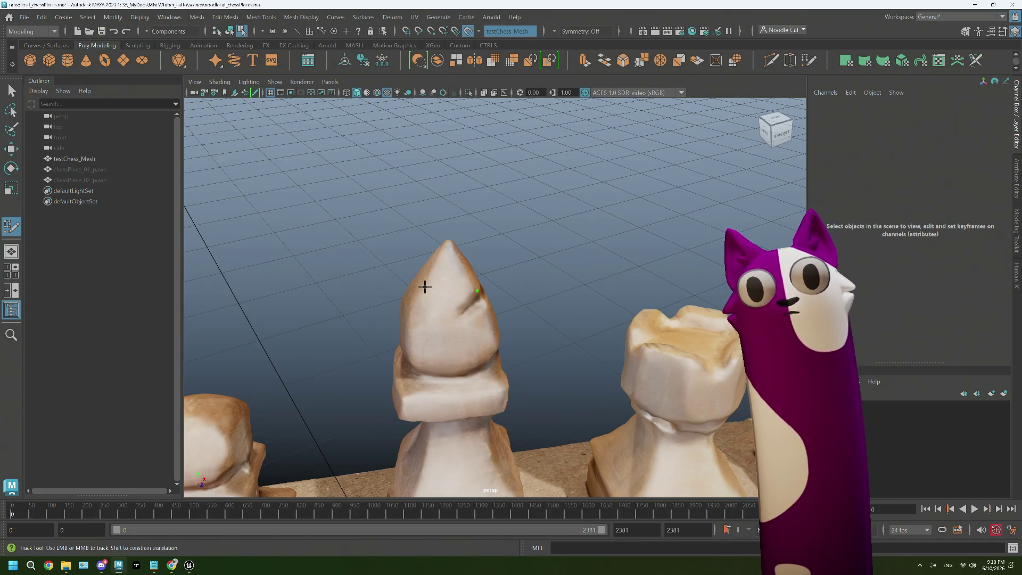
click(413, 312)
shift+click(451, 301)
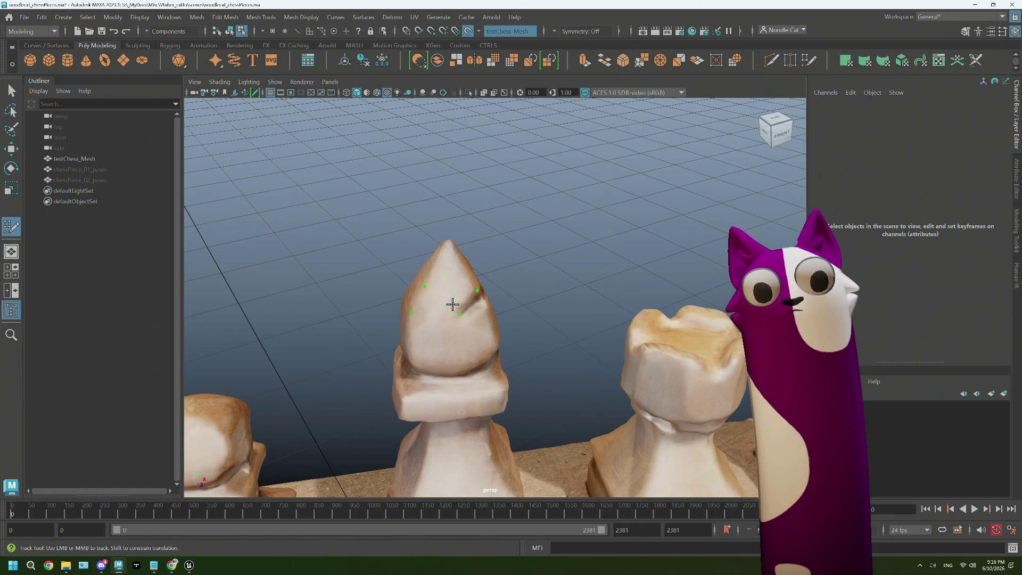
shift+click(451, 300)
scroll(464, 324, down, 2)
scroll(464, 322, down, 2)
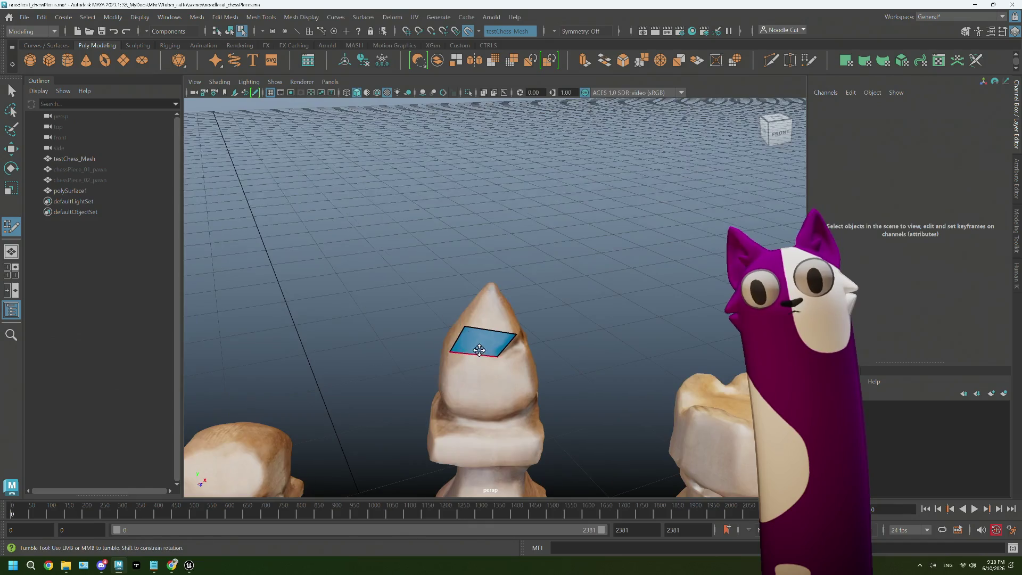
scroll(479, 287, up, 3)
scroll(482, 273, up, 2)
scroll(483, 273, up, 2)
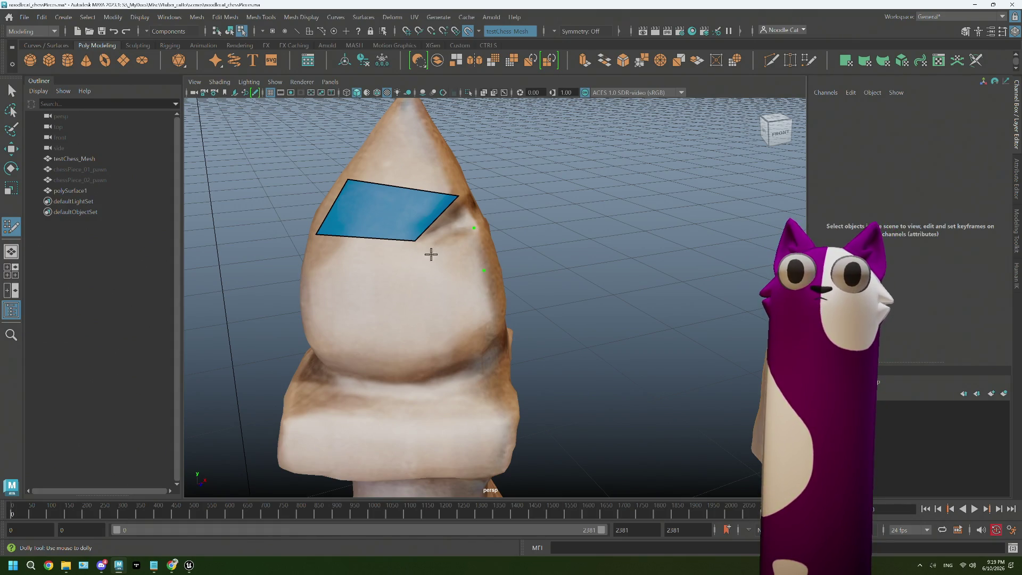
- Add several test quads on the upper front, right and lower-left of the tip
shift+click(448, 257)
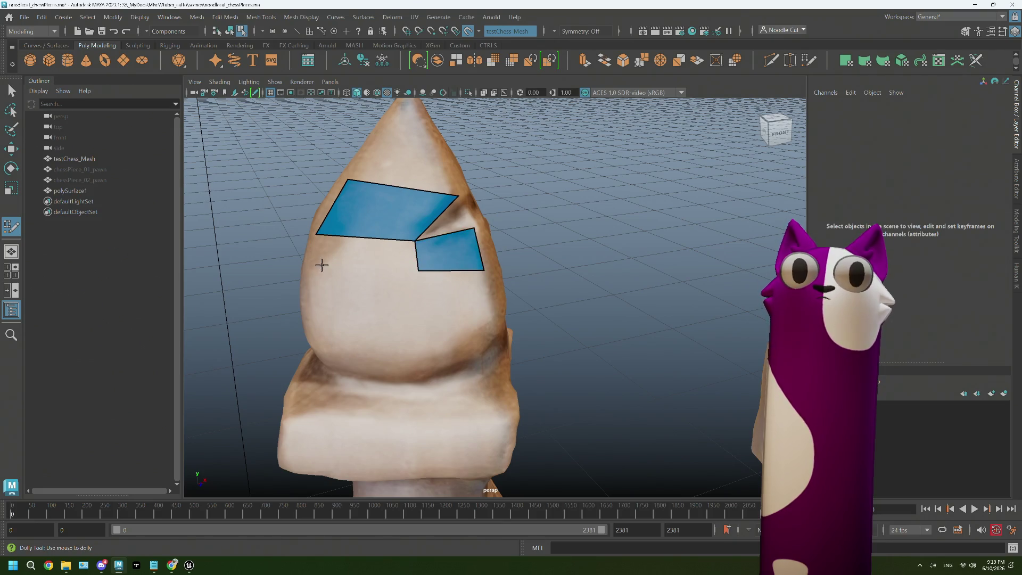
shift+click(381, 256)
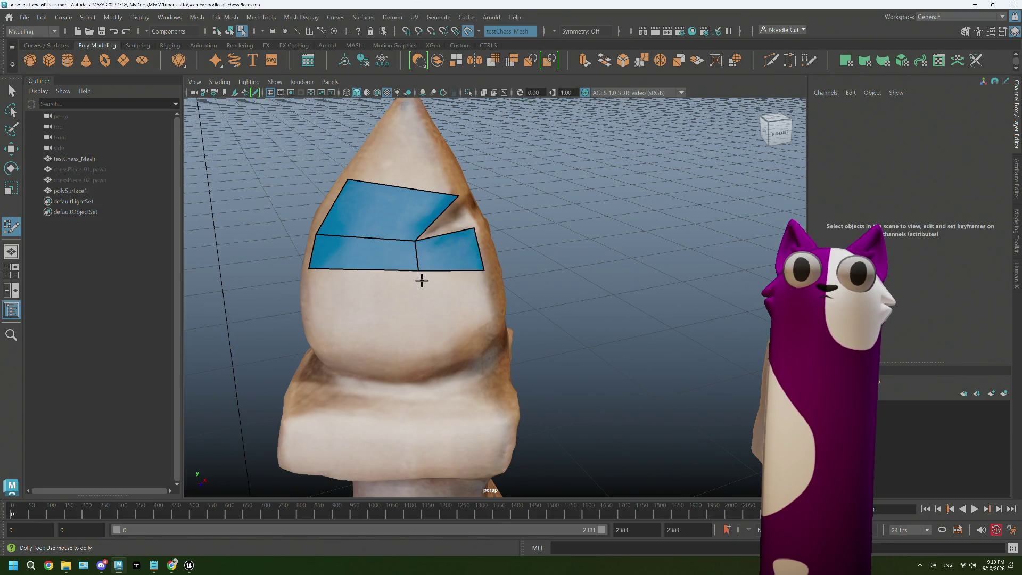
click(491, 358)
shift+click(457, 322)
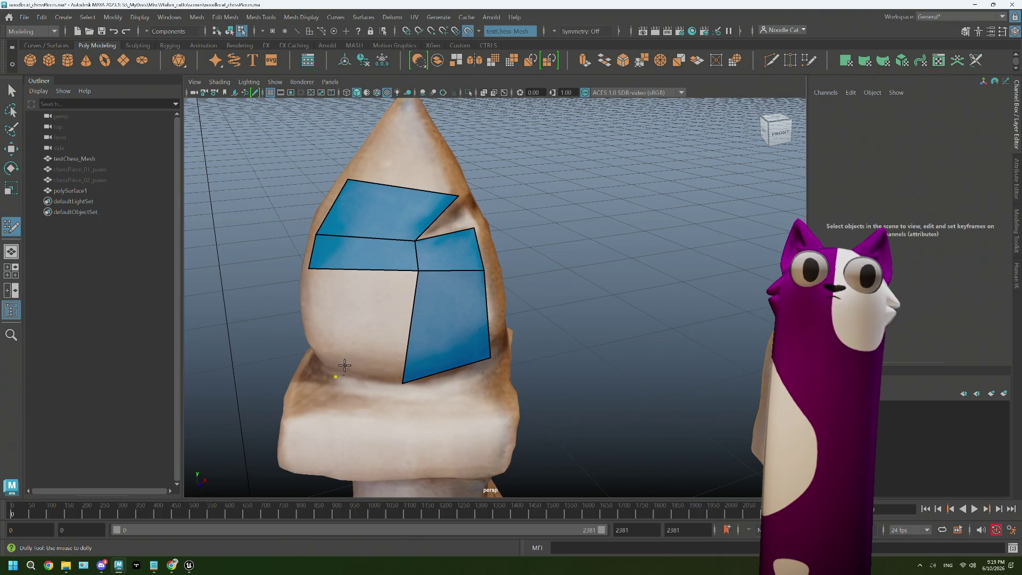
shift+click(355, 348)
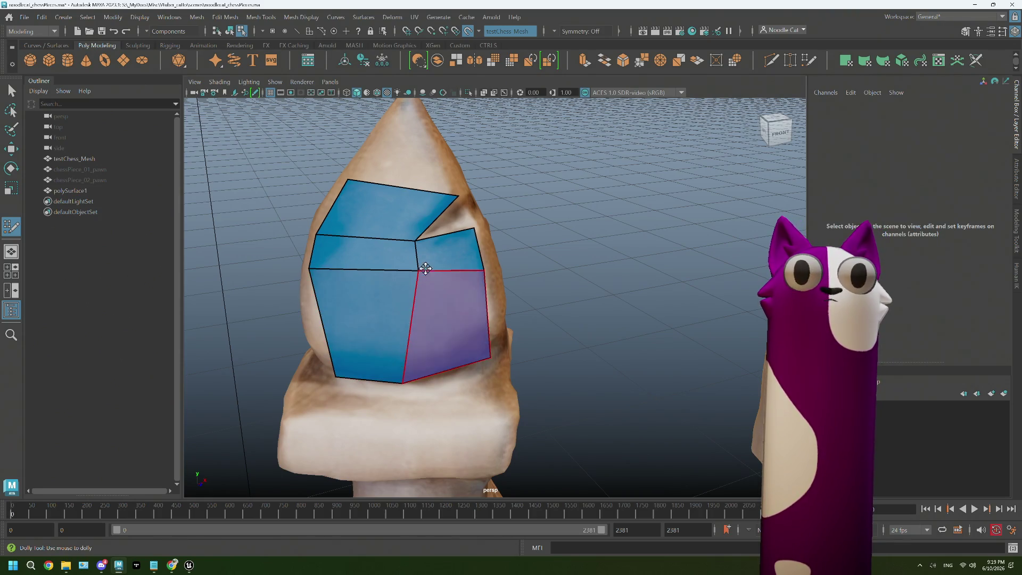
- Delete the extra lower quads, keeping the top one, and pull its lower-right corner outward
ctrl+shift+click(414, 281)
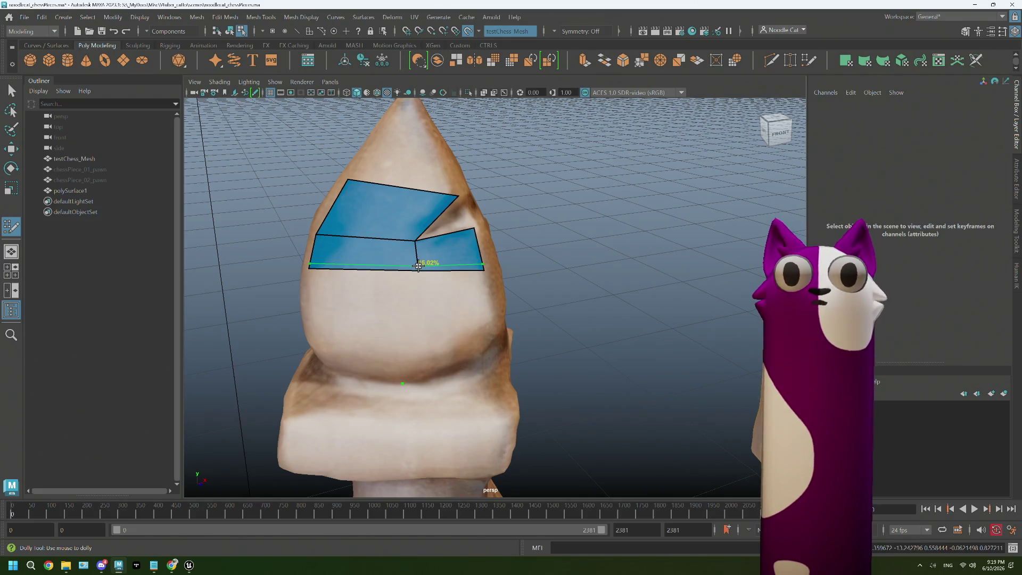
ctrl+shift+click(415, 266)
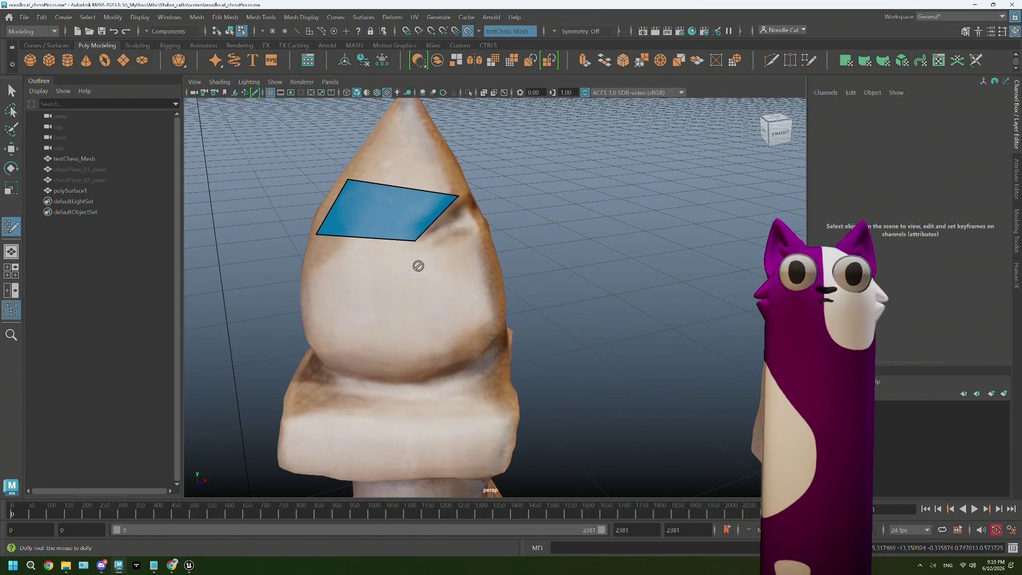
mouse_move(415, 240)
mouse_down()
mouse_move(479, 233)
mouse_move(479, 251)
mouse_up()
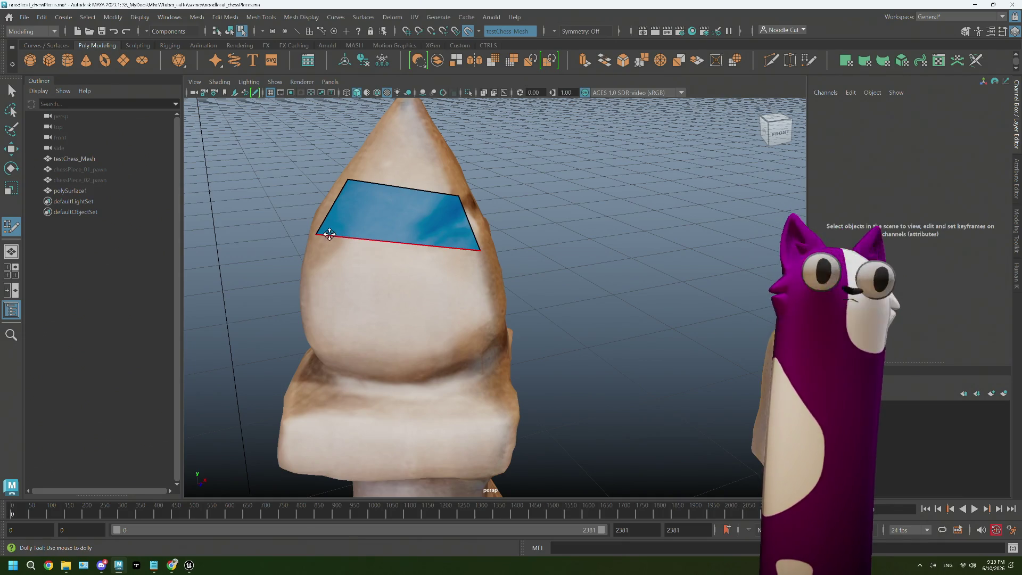
- Fit the top quad's lower-left corner to the silhouette and start a quad strip below it
drag(318, 235, 310, 259)
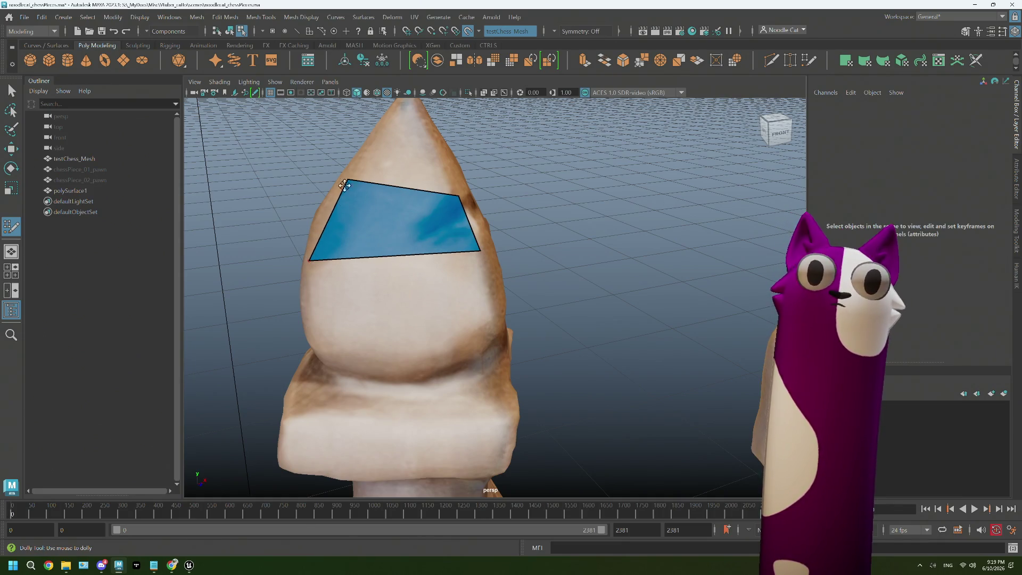
mouse_move(348, 181)
alt+mouse_down()
mouse_move(365, 242)
mouse_move(529, 352)
alt+mouse_up()
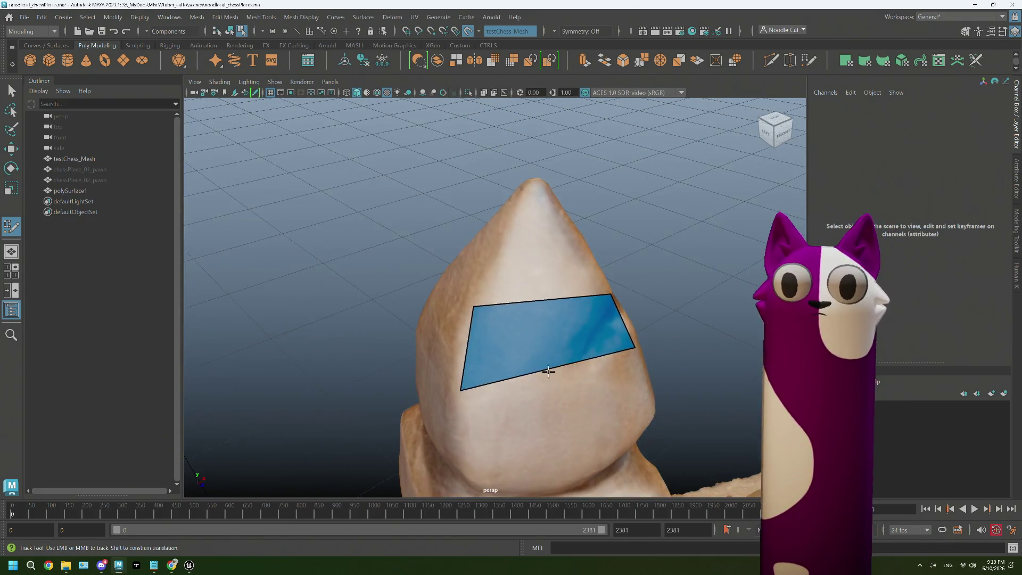
alt+middle_drag(529, 352, 552, 259)
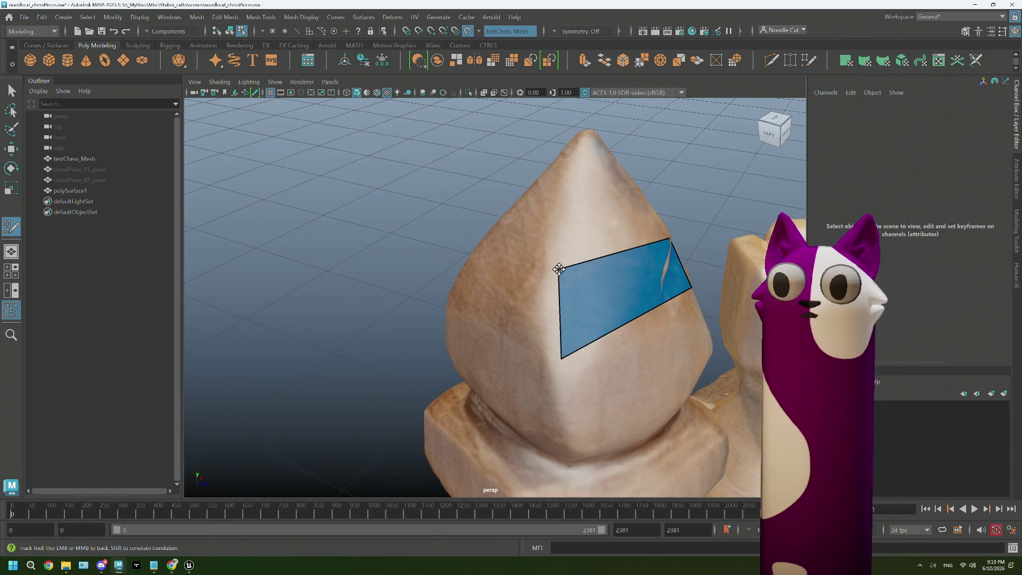
alt+drag(560, 265, 541, 314)
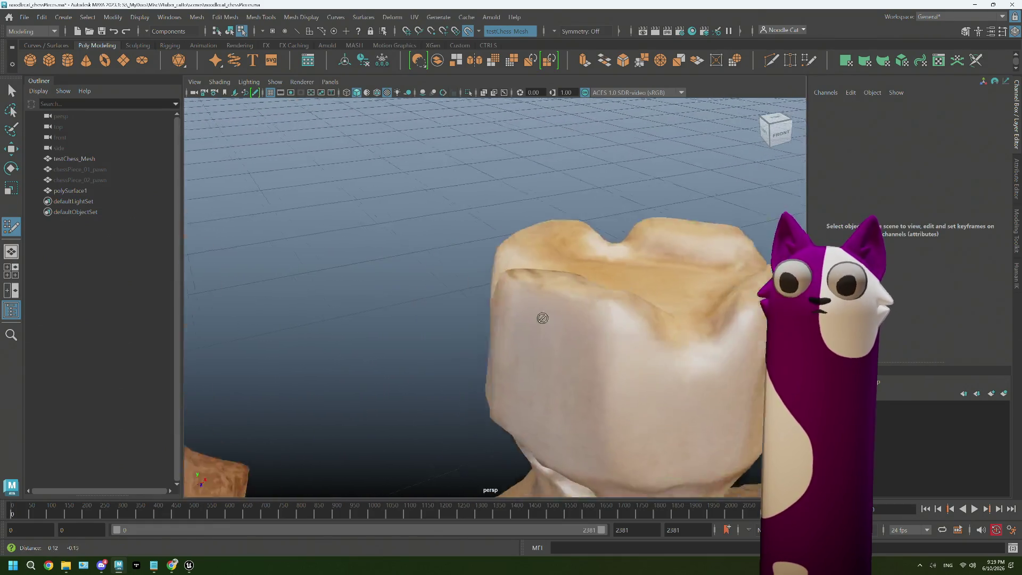
alt+right_drag(541, 314, 648, 332)
mouse_move(647, 333)
alt+mouse_down()
mouse_move(598, 337)
mouse_move(610, 307)
alt+mouse_up()
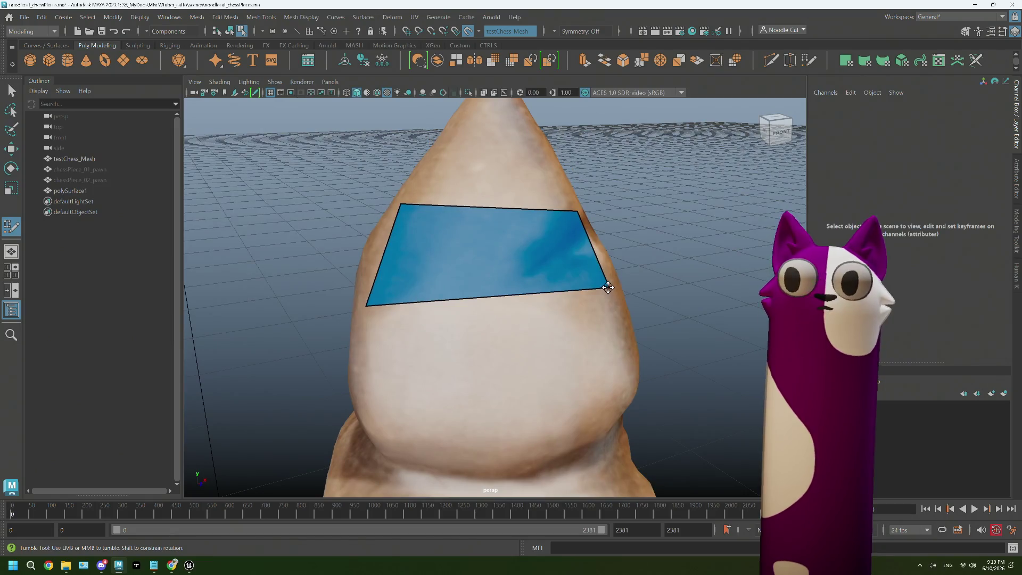
alt+right_drag(607, 287, 553, 310)
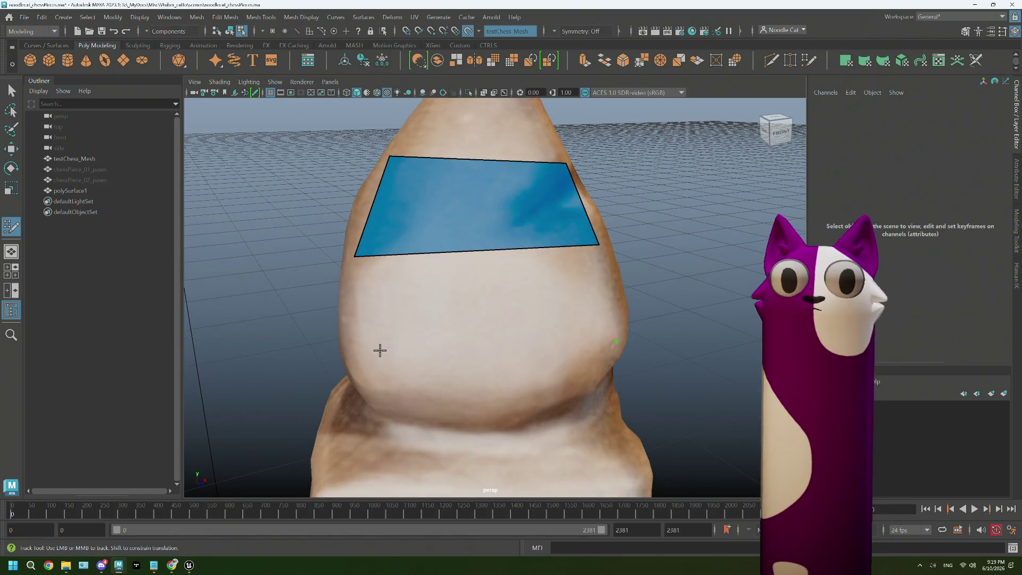
alt+middle_drag(450, 308, 477, 354)
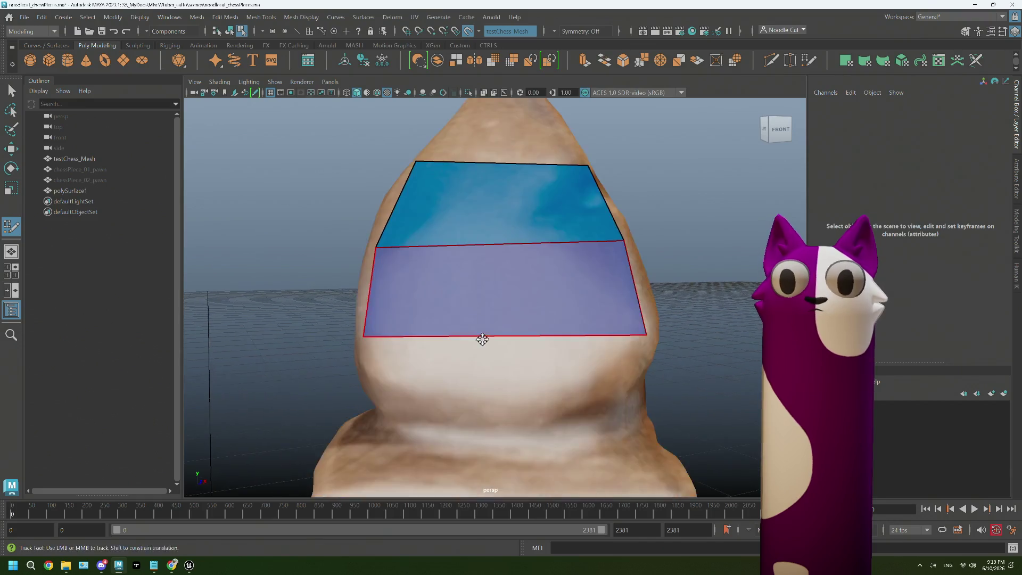
- Fill quads down the bishop's front body to the collar
shift+click(395, 346)
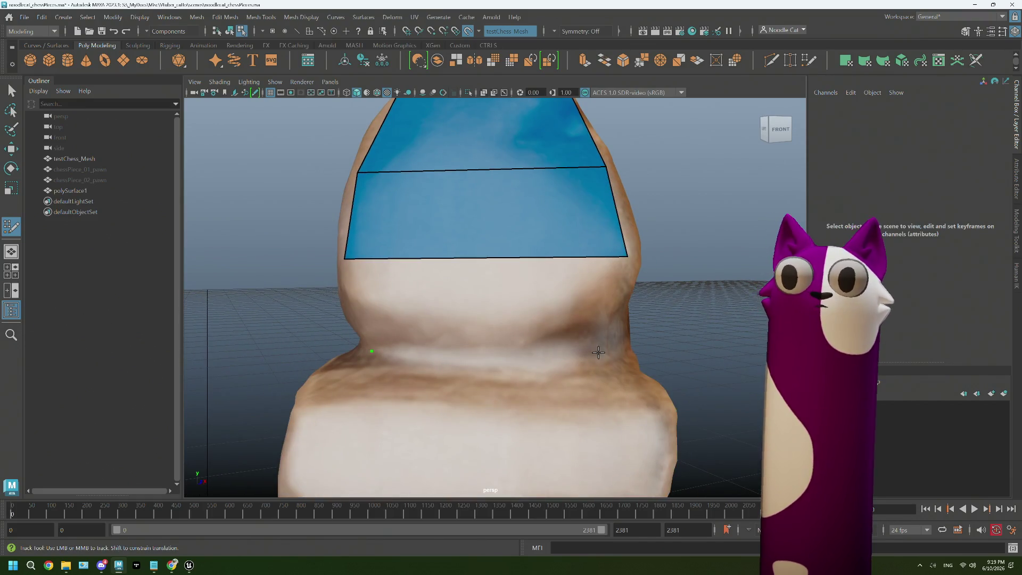
shift+click(569, 345)
alt+drag(484, 365, 440, 365)
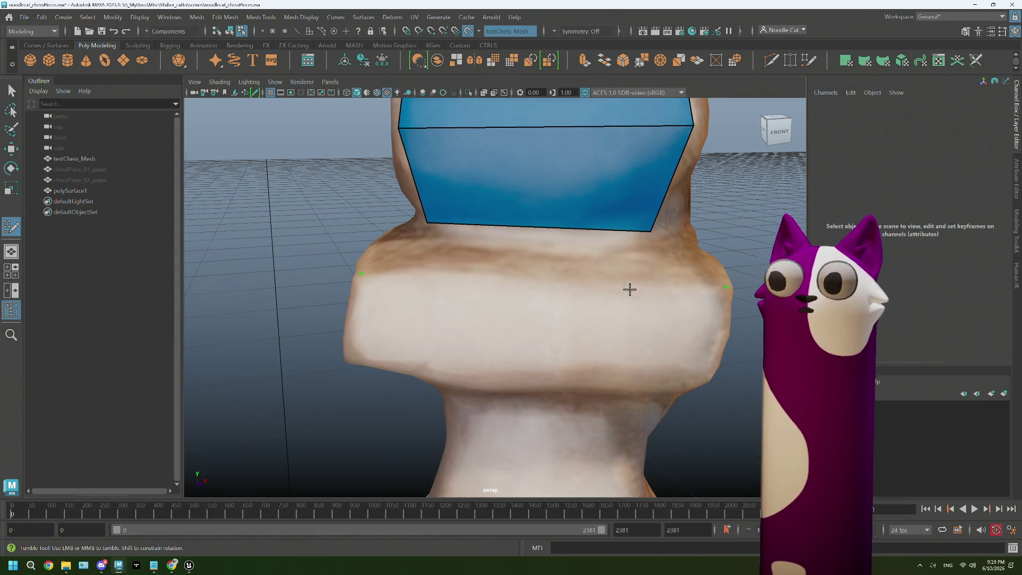
mouse_move(629, 289)
alt+mouse_down()
mouse_move(580, 264)
mouse_move(485, 357)
alt+mouse_up()
shift+click(555, 325)
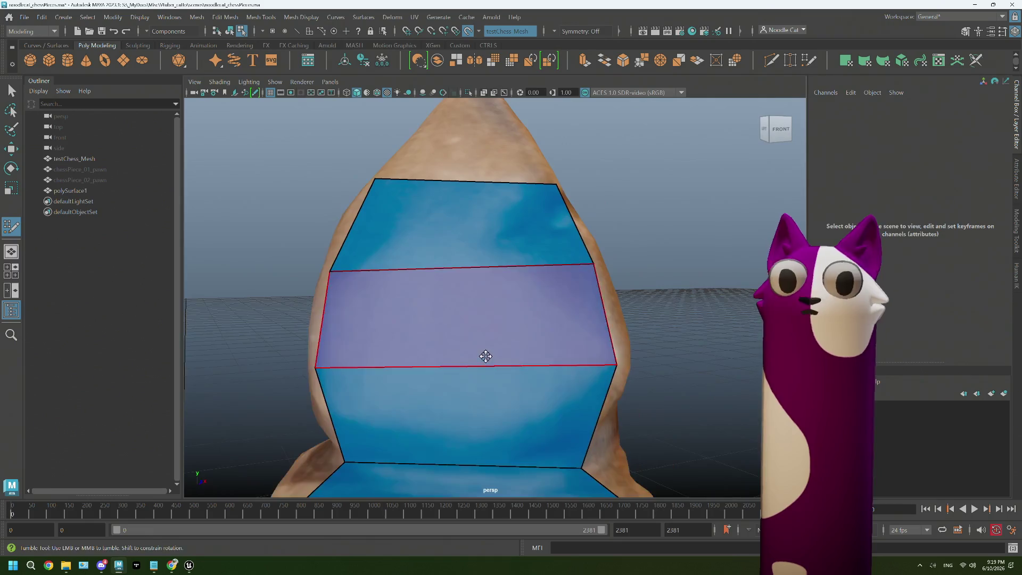
alt+middle_drag(486, 356, 321, 361)
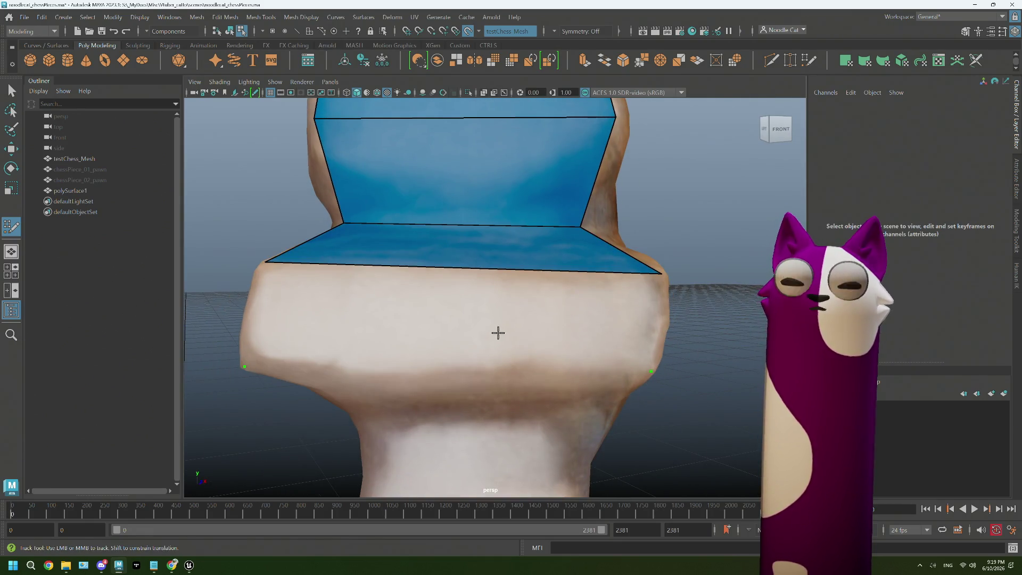
alt+middle_drag(497, 332, 523, 359)
shift+click(477, 331)
- Continue the strip under the collar and down the neck with new corner points and quads
alt+drag(476, 330, 526, 413)
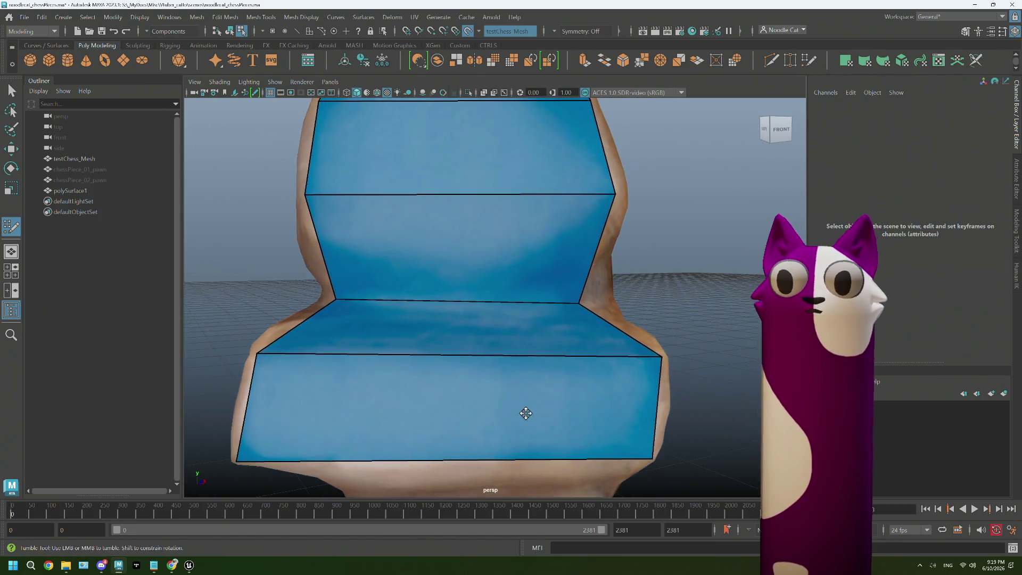
alt+middle_drag(526, 413, 524, 286)
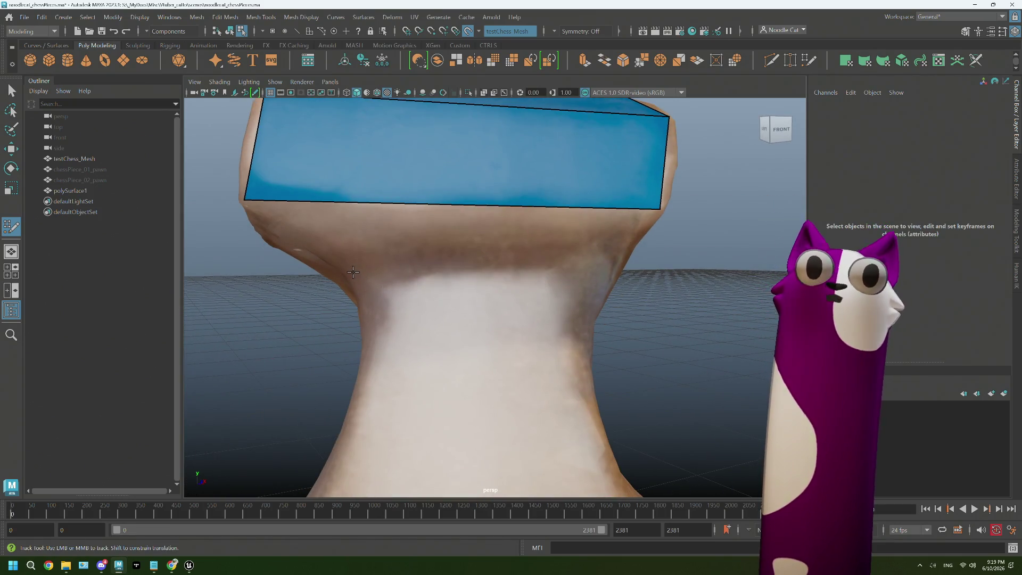
click(353, 273)
shift+click(534, 293)
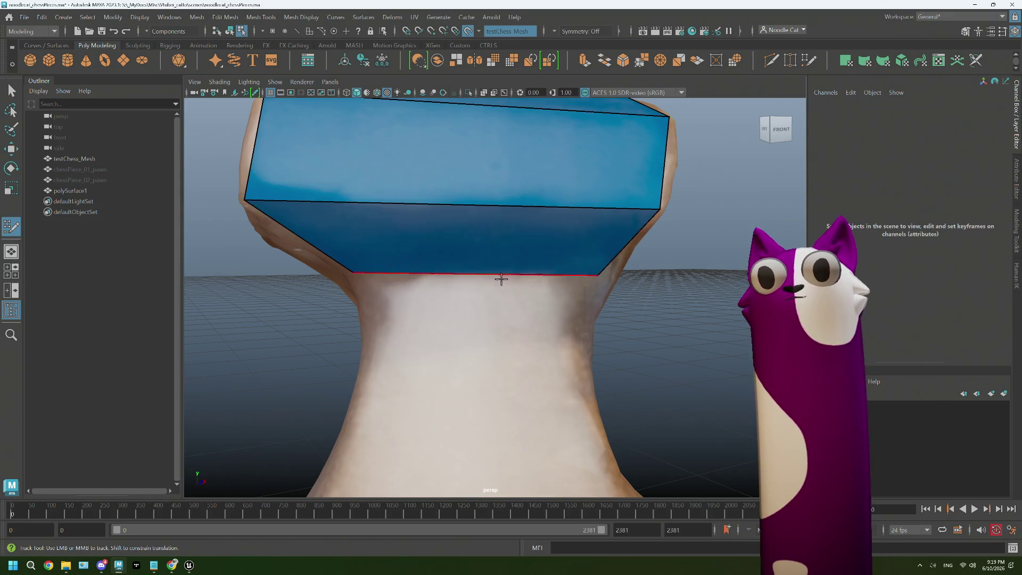
mouse_move(503, 279)
alt+right_down()
mouse_move(487, 214)
mouse_move(506, 319)
mouse_move(502, 308)
alt+right_up()
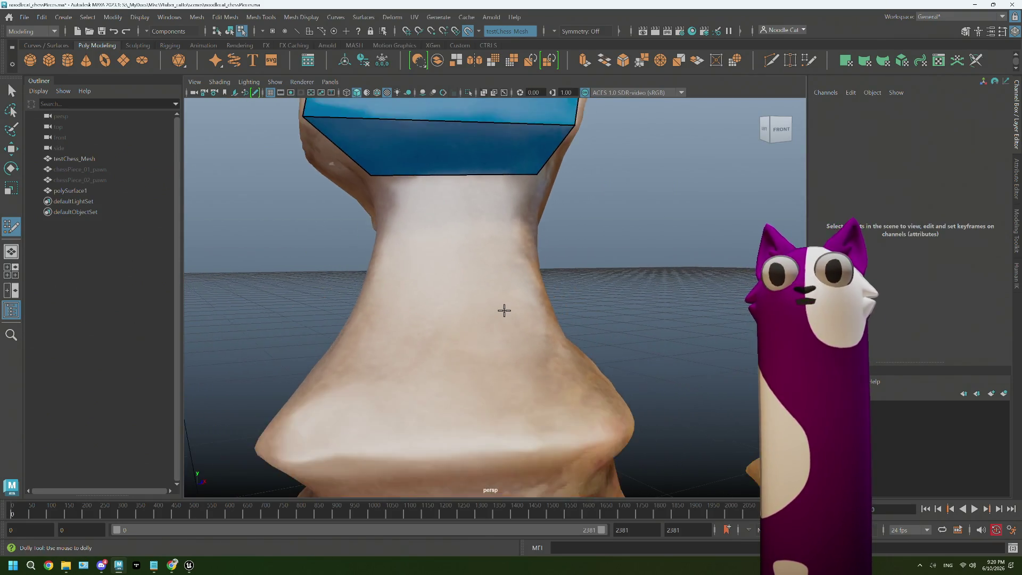
alt+middle_drag(475, 309, 315, 352)
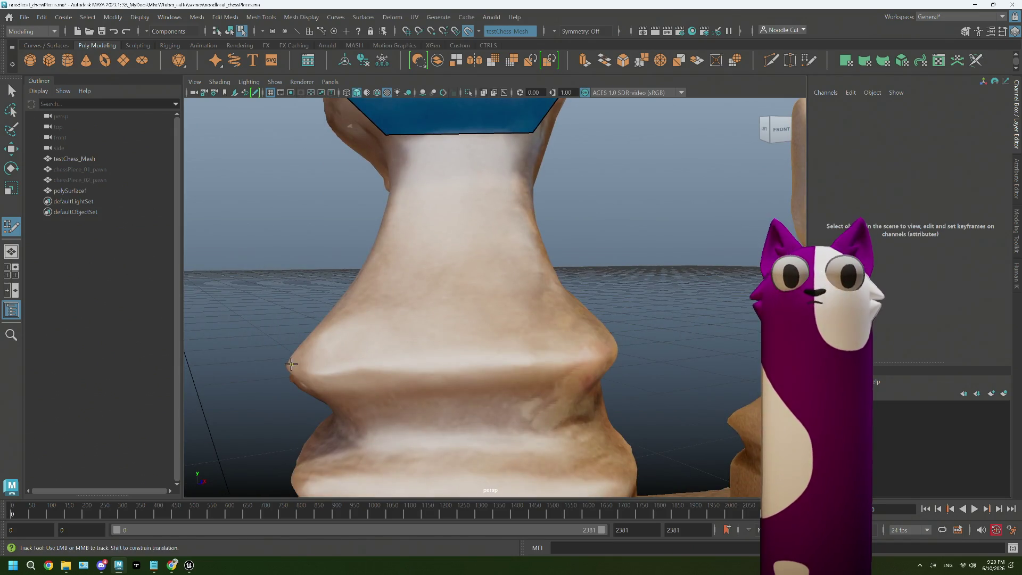
click(615, 352)
shift+click(477, 302)
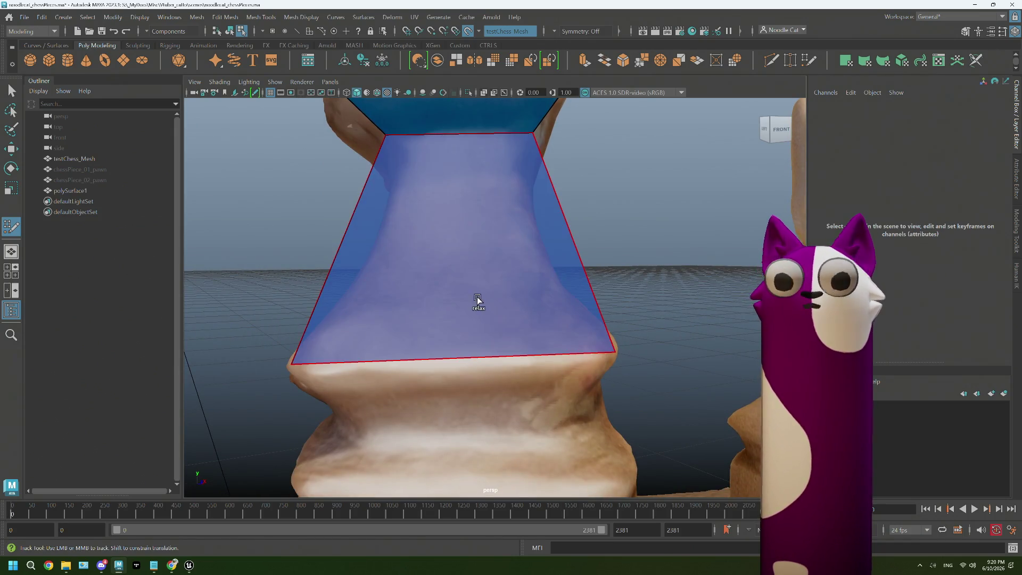
shift+click(520, 333)
alt+drag(520, 335, 523, 345)
alt+middle_drag(523, 345, 491, 325)
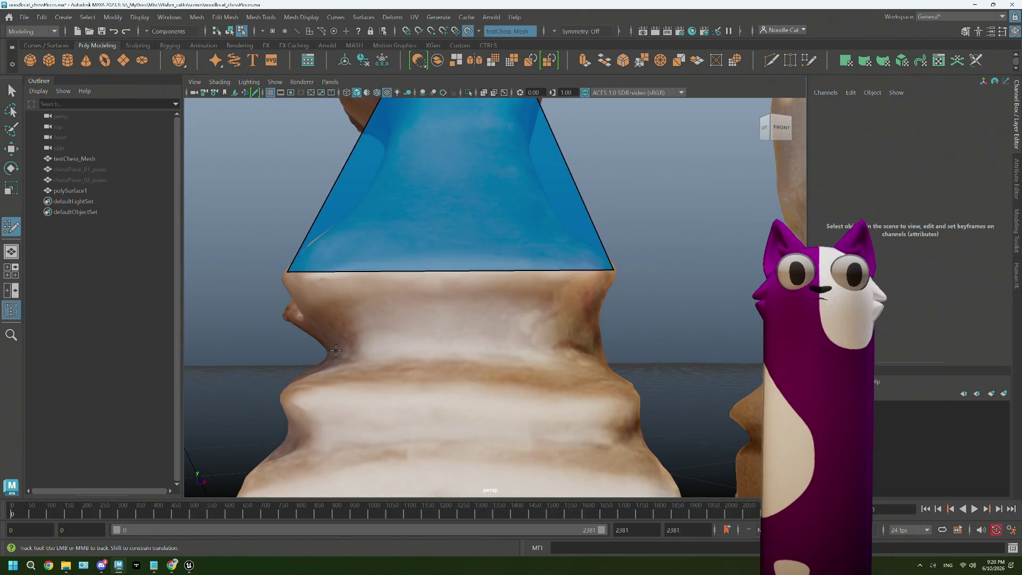
shift+click(491, 312)
- Add three quad bands stepping down the base's tiers to the board
mouse_move(490, 312)
alt+mouse_down()
mouse_move(412, 368)
mouse_move(438, 320)
mouse_move(331, 216)
alt+mouse_up()
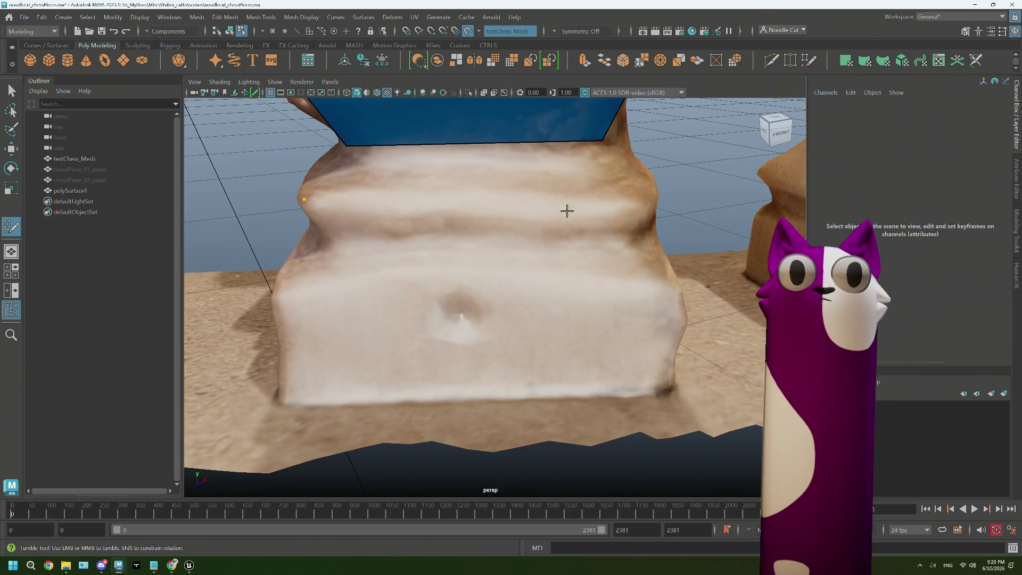
click(652, 197)
shift+click(474, 177)
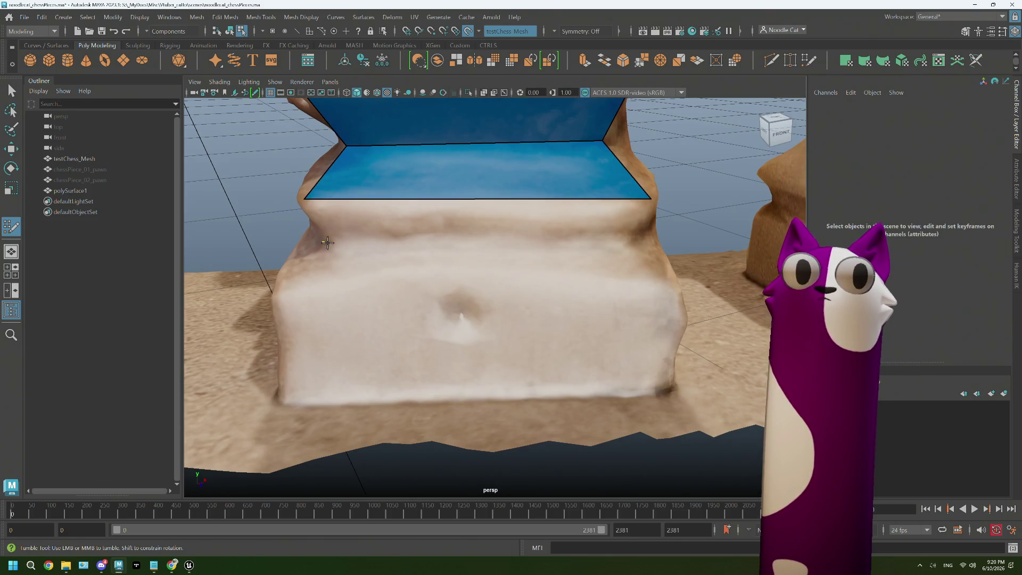
shift+click(506, 231)
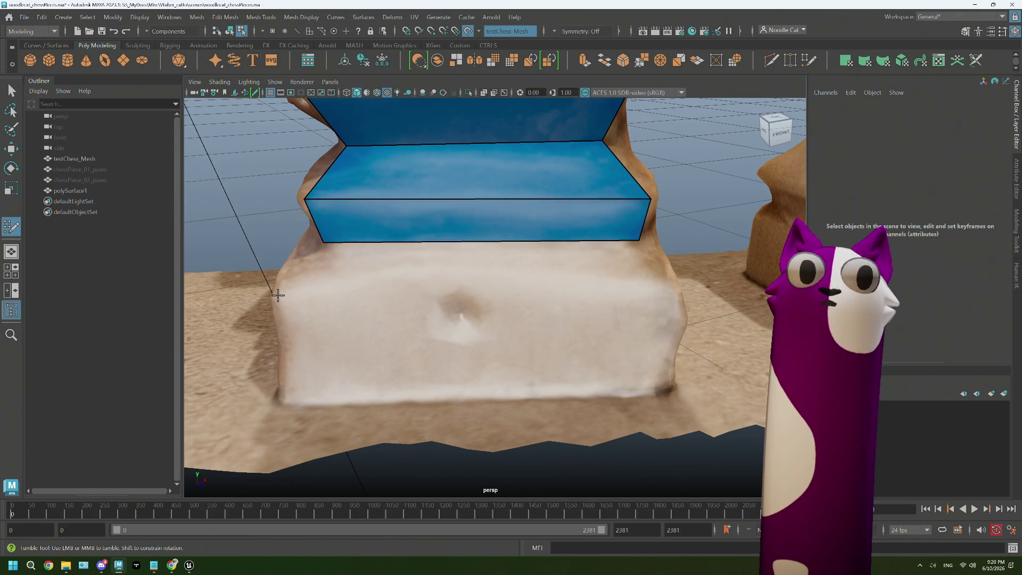
click(678, 297)
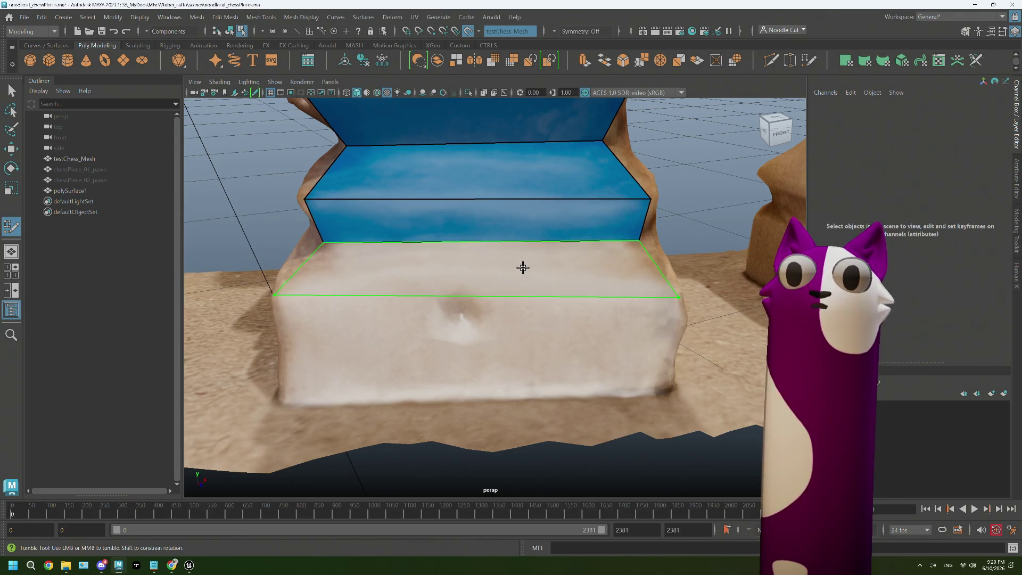
shift+click(523, 267)
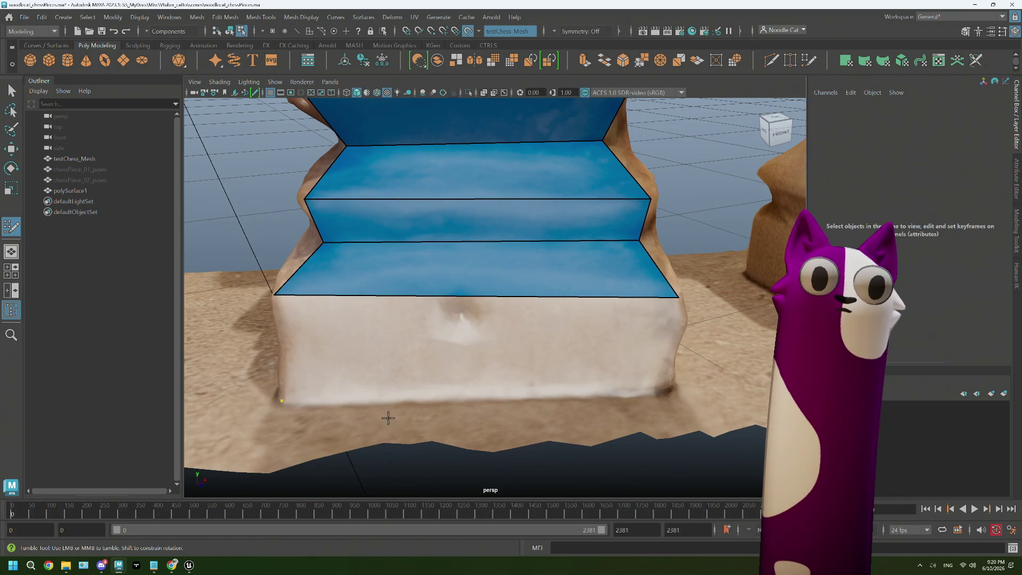
click(665, 389)
shift+click(506, 354)
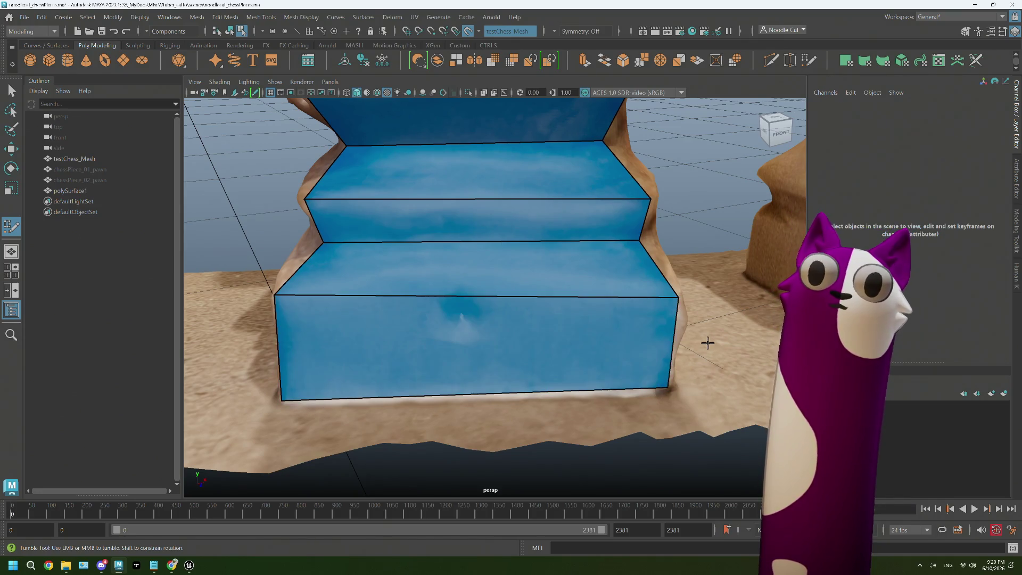
scroll(708, 343, up, 3)
alt+drag(707, 343, 477, 357)
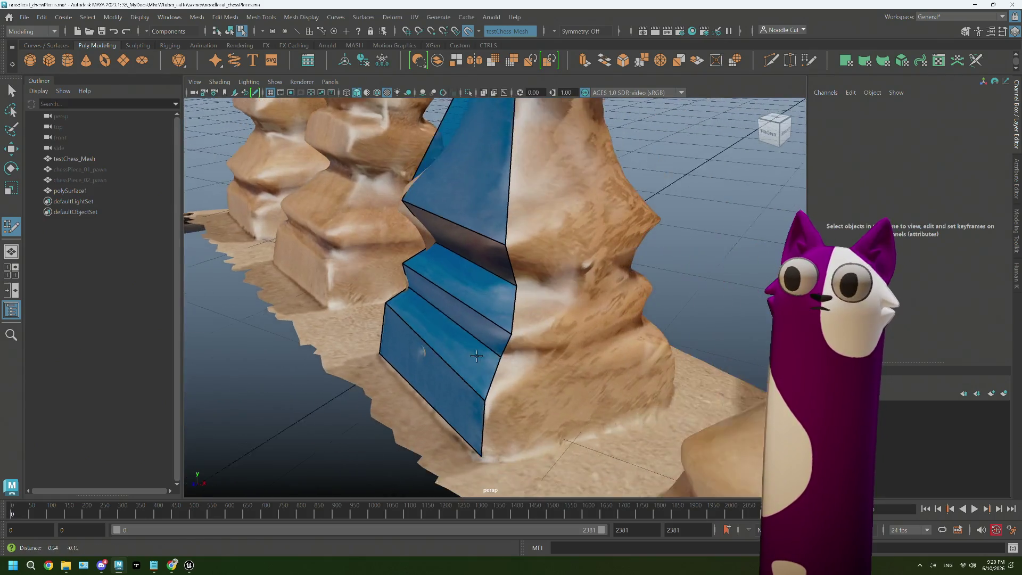
- Wrap quad faces around the corner onto the next side of the base
alt+right_drag(477, 357, 542, 384)
mouse_move(548, 370)
alt+mouse_down()
mouse_move(485, 372)
mouse_move(616, 322)
alt+mouse_up()
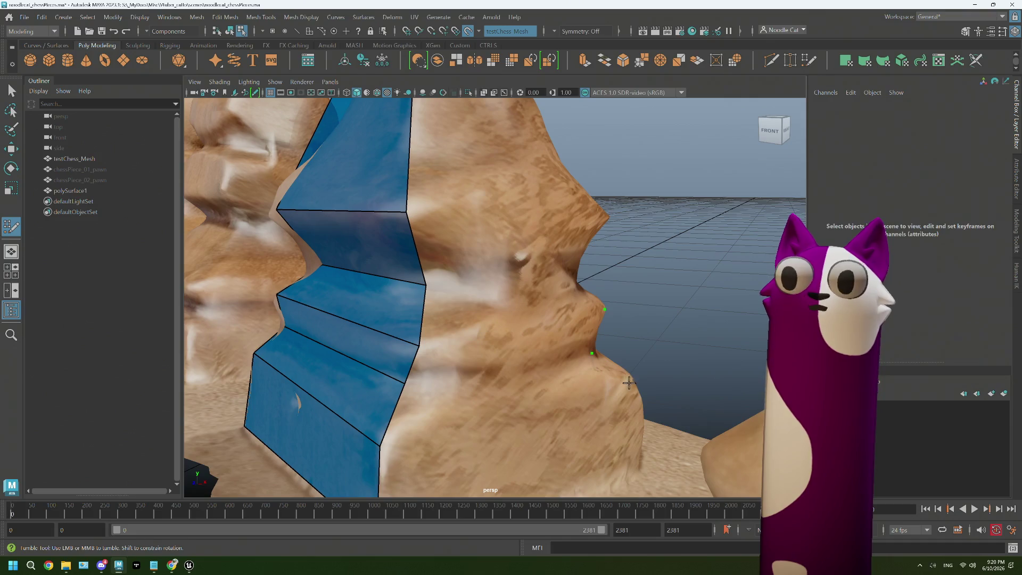
alt+middle_drag(633, 384, 629, 392)
click(626, 434)
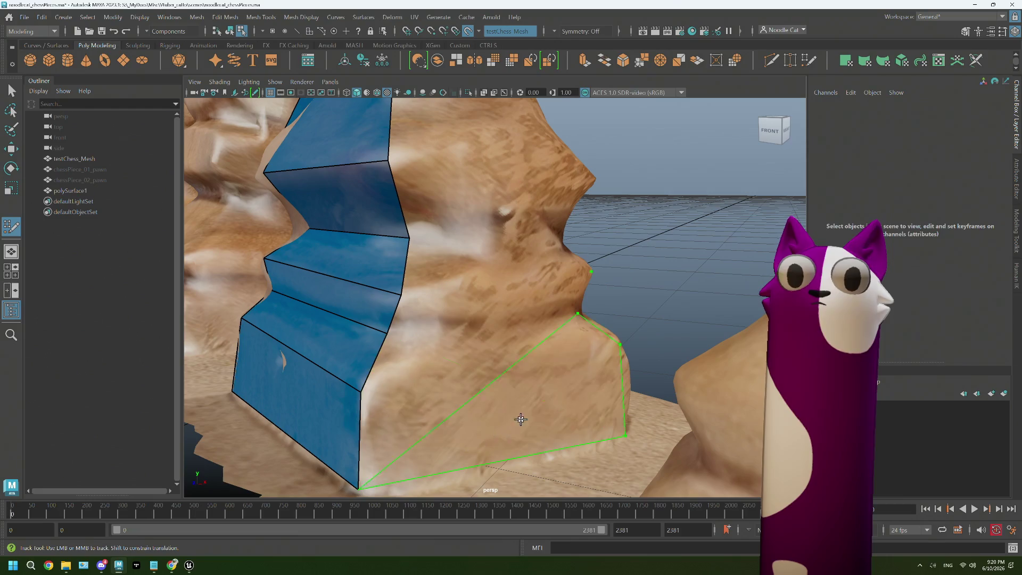
shift+click(498, 307)
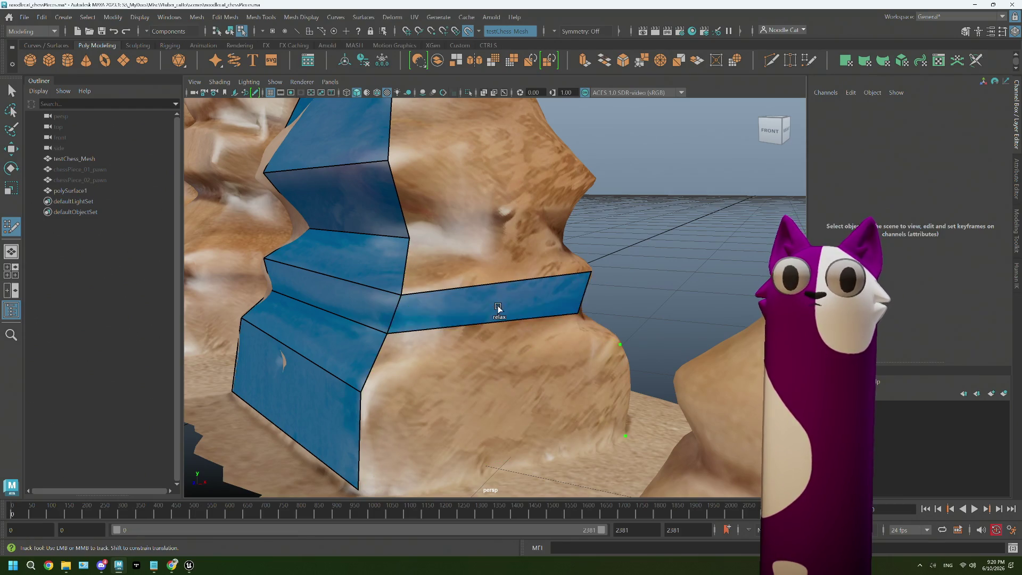
shift+click(501, 336)
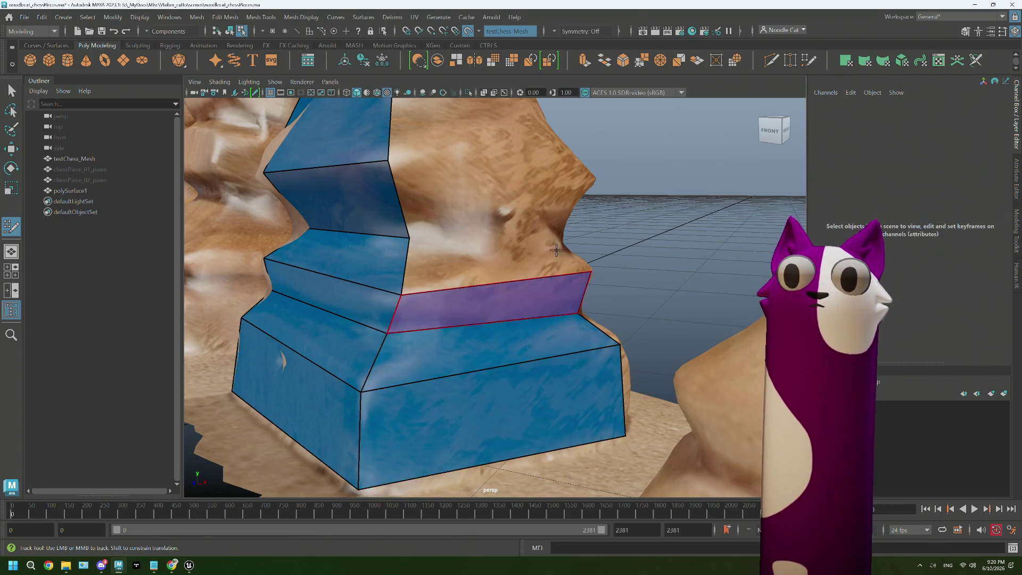
alt+middle_drag(512, 312, 545, 352)
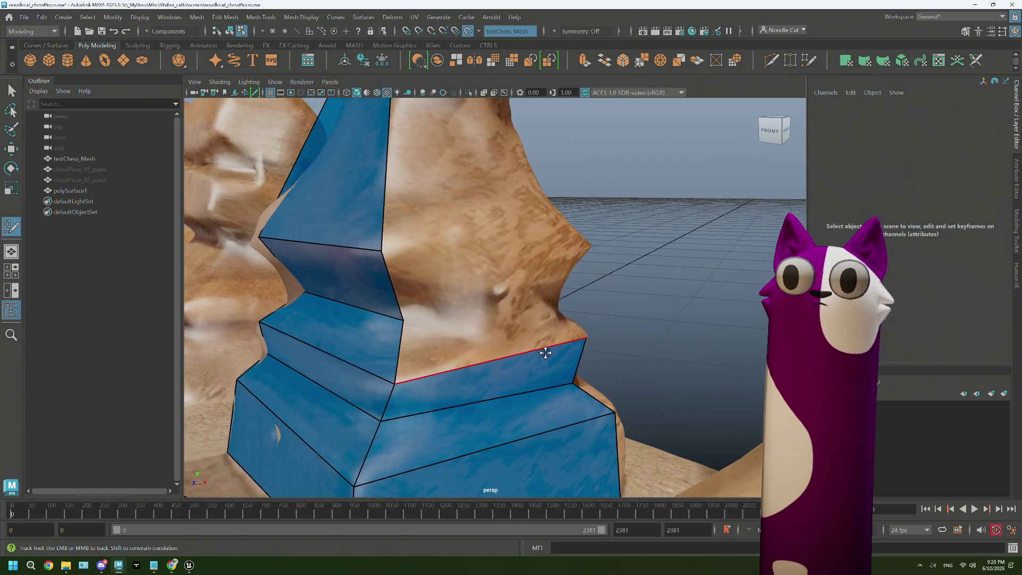
- Fill the base steps up the second side and place a point toward the neck
shift+click(557, 312)
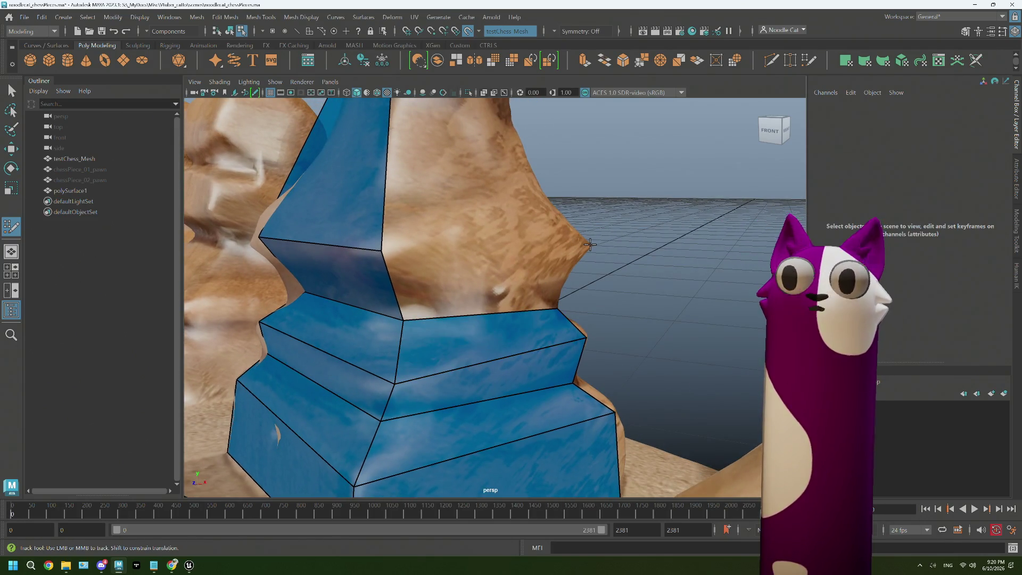
shift+click(477, 286)
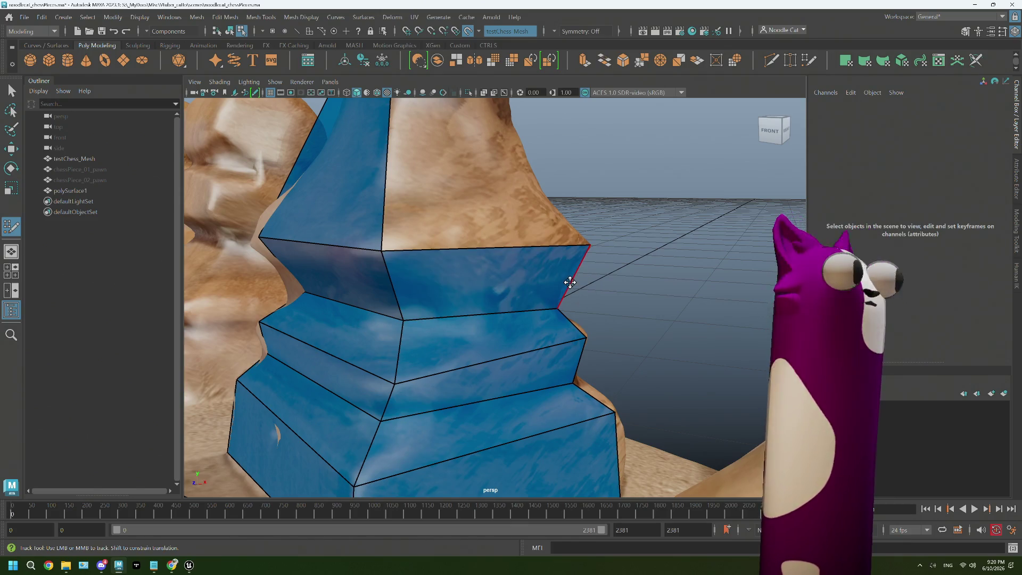
alt+drag(560, 222, 486, 225)
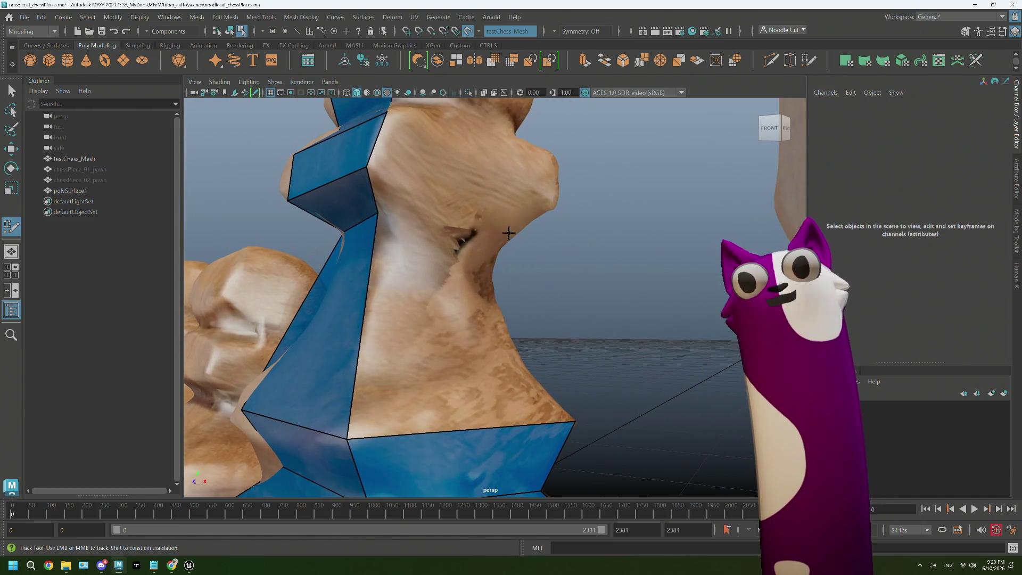
click(507, 236)
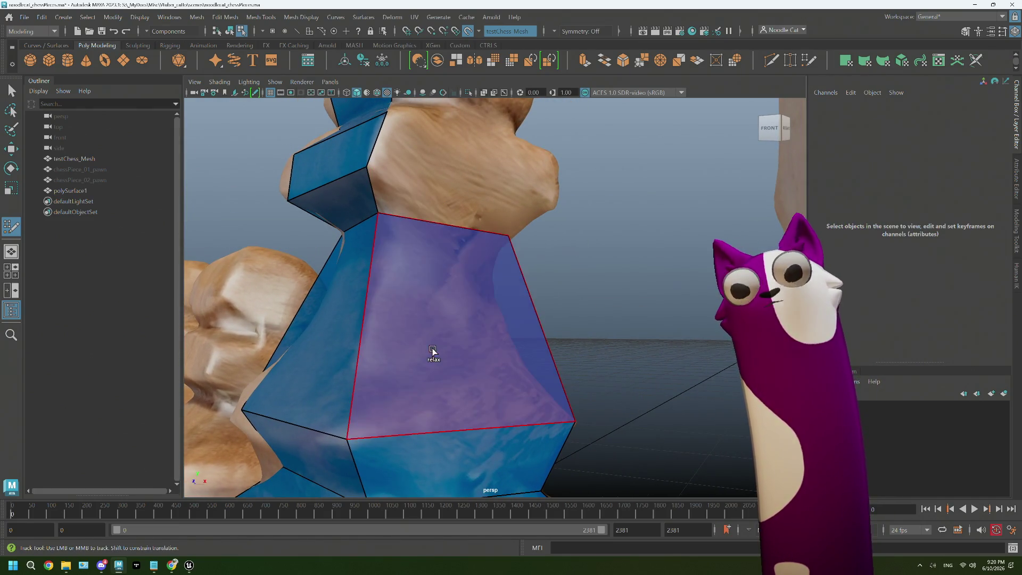
- Fill quads beneath the collar on the second side and snap a corner to the scan edge
shift+click(434, 349)
mouse_move(434, 349)
alt+right_down()
mouse_move(650, 263)
mouse_move(472, 304)
alt+right_up()
alt+middle_drag(472, 304, 450, 273)
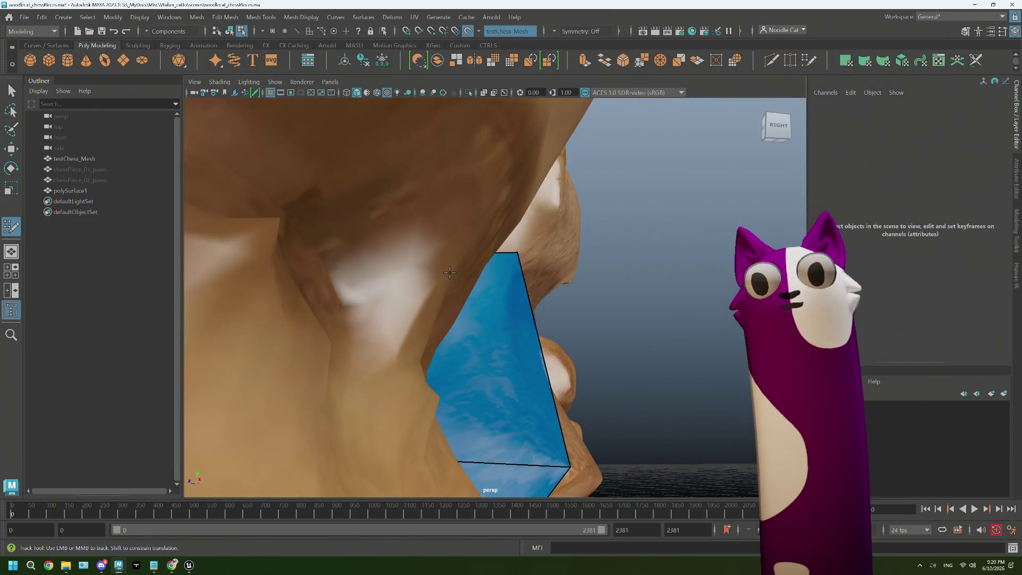
alt+right_drag(485, 266, 498, 240)
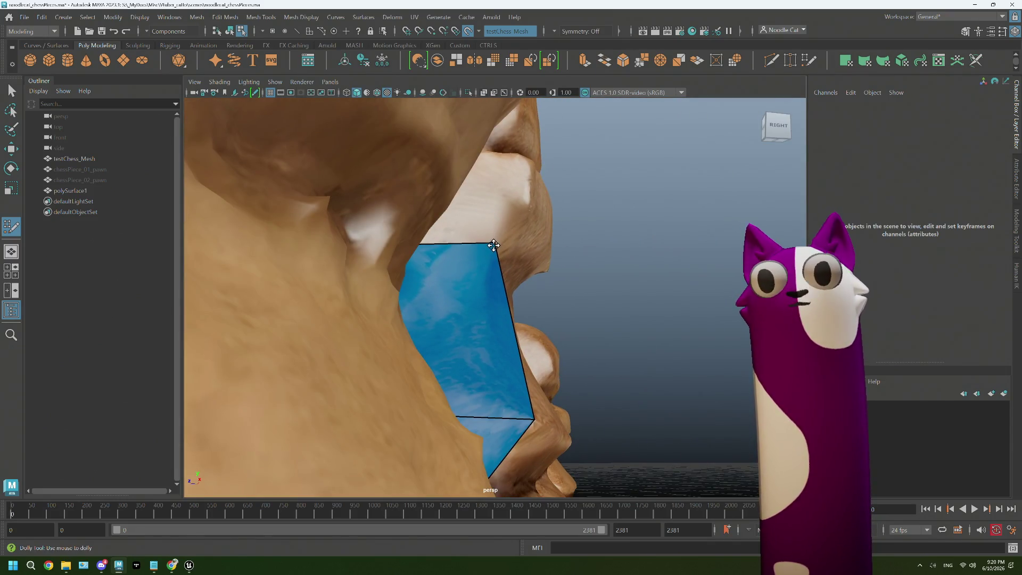
mouse_move(493, 245)
mouse_down()
mouse_move(321, 291)
mouse_move(482, 354)
mouse_up()
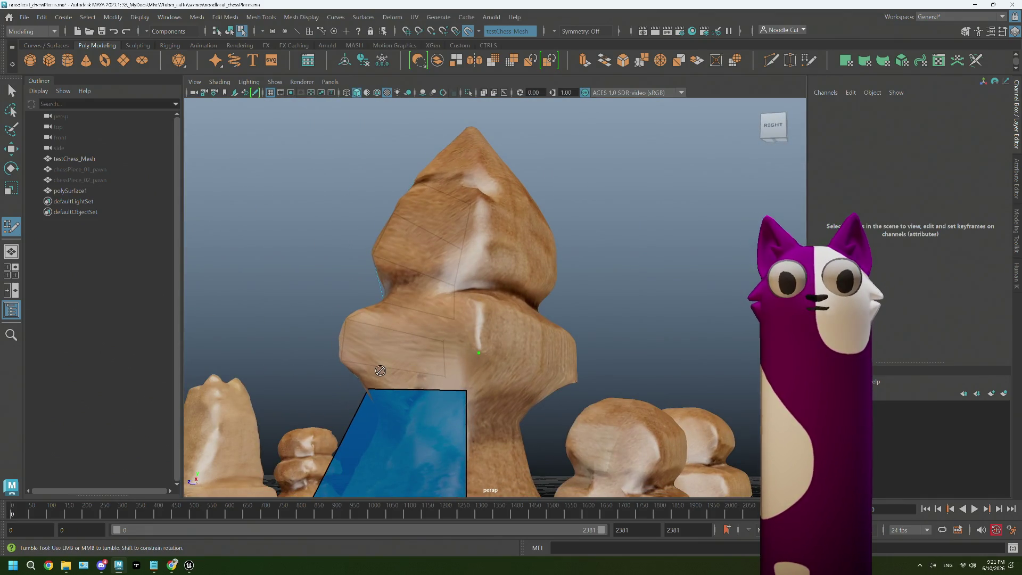
mouse_move(380, 371)
alt+middle_down()
mouse_move(448, 282)
mouse_move(414, 320)
alt+middle_up()
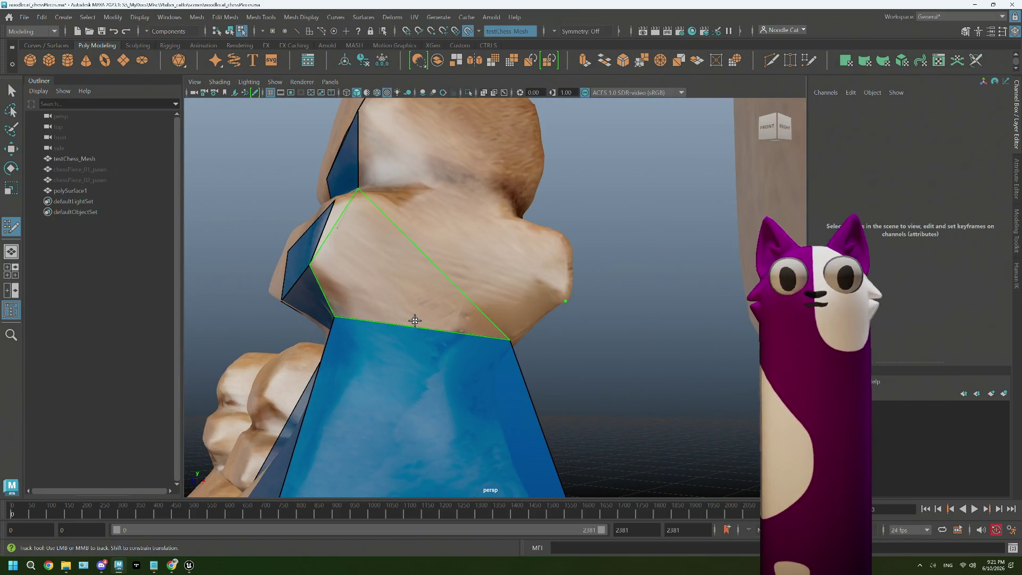
shift+click(448, 312)
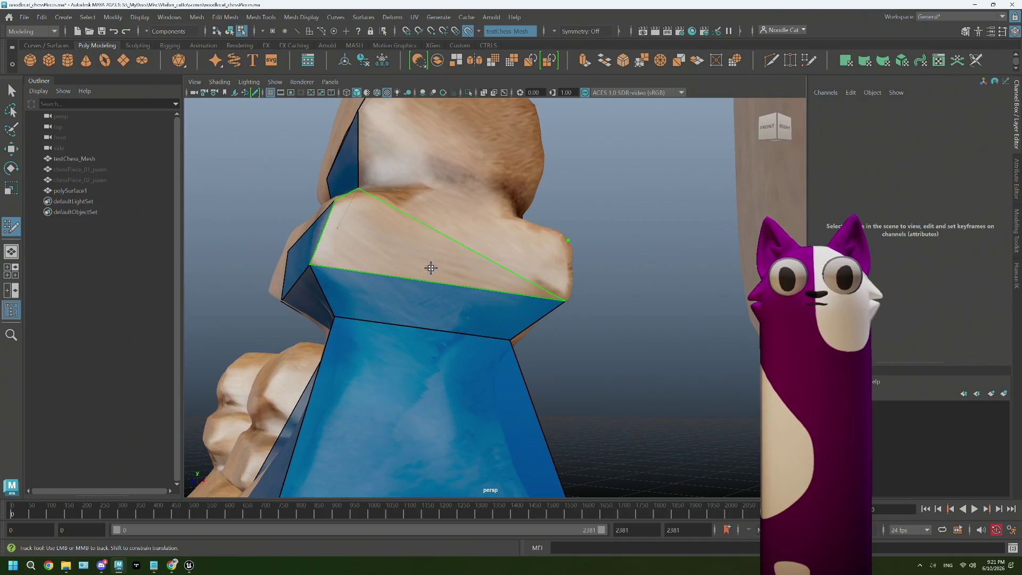
- Cover the top of the collar with a quad and pull its corners out to the silhouette
alt+drag(431, 268, 427, 229)
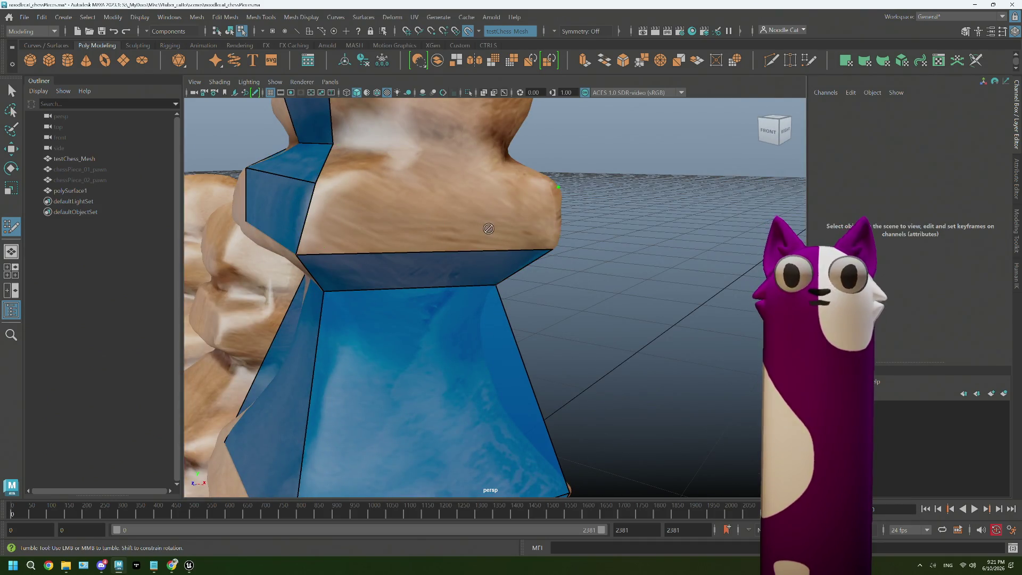
alt+middle_drag(488, 228, 436, 289)
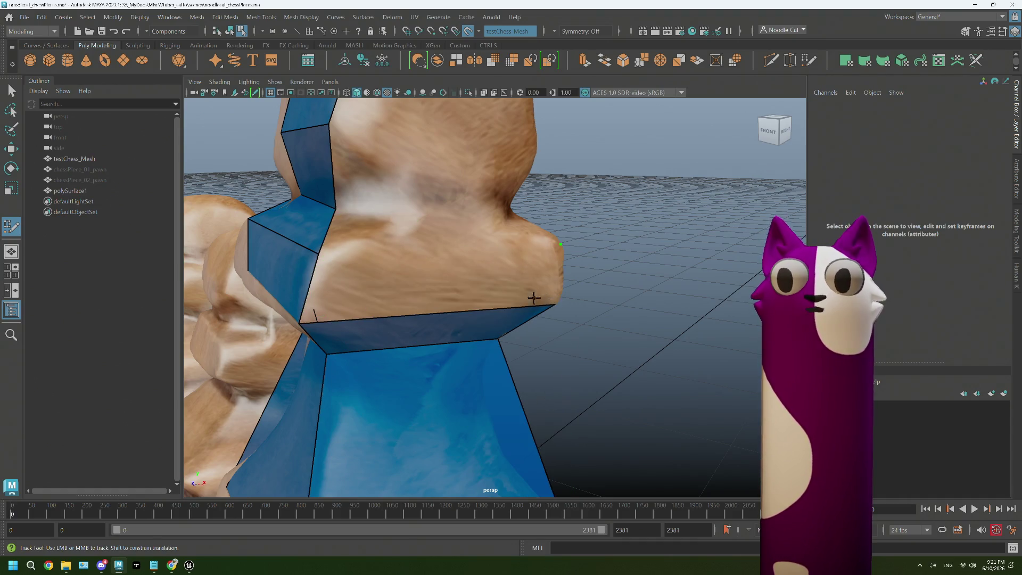
alt+drag(431, 309, 563, 272)
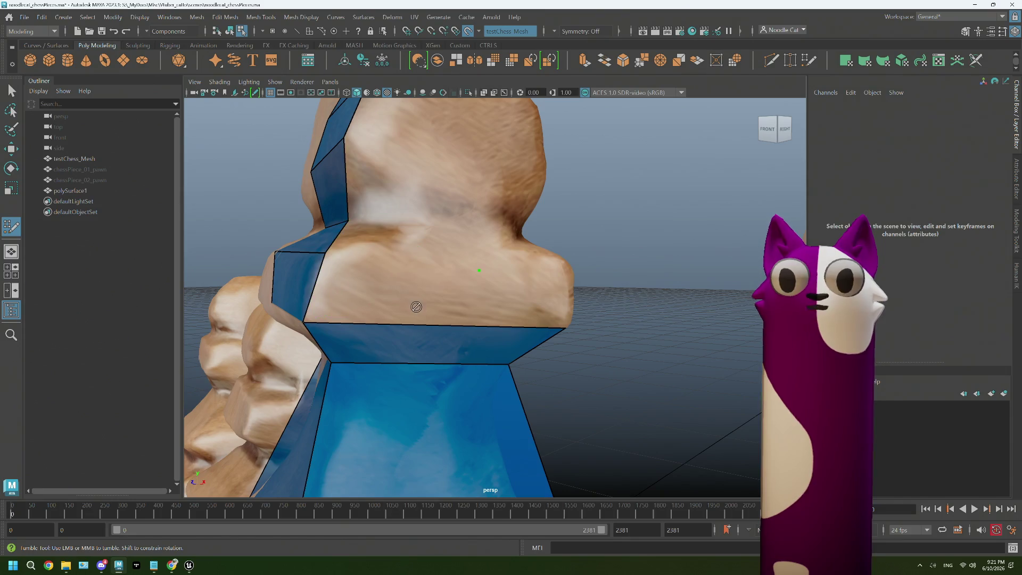
mouse_move(376, 316)
alt+mouse_down()
mouse_move(390, 299)
mouse_move(444, 290)
mouse_move(340, 283)
alt+mouse_up()
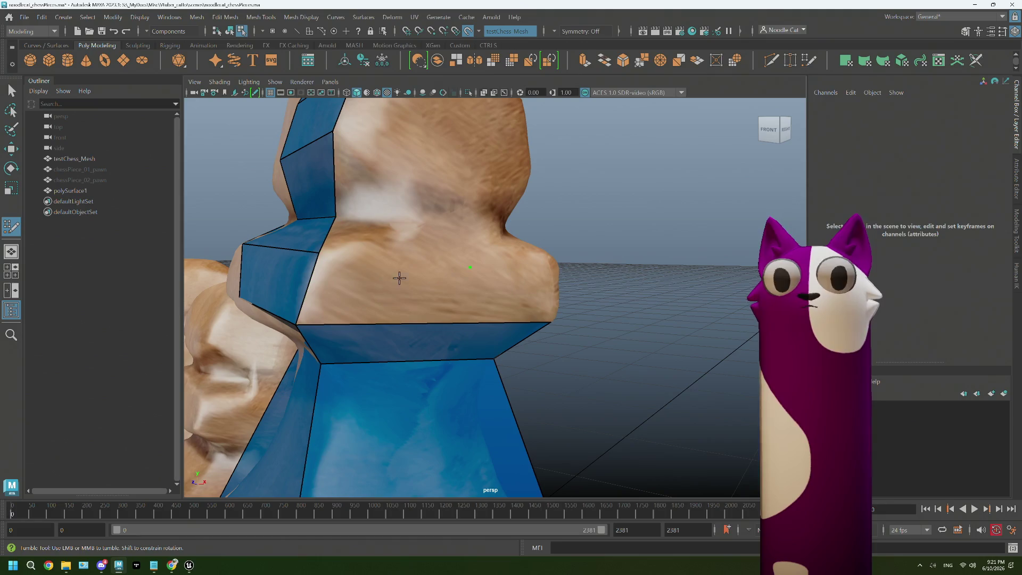
mouse_move(464, 311)
alt+mouse_down()
mouse_move(598, 310)
mouse_move(672, 341)
alt+mouse_up()
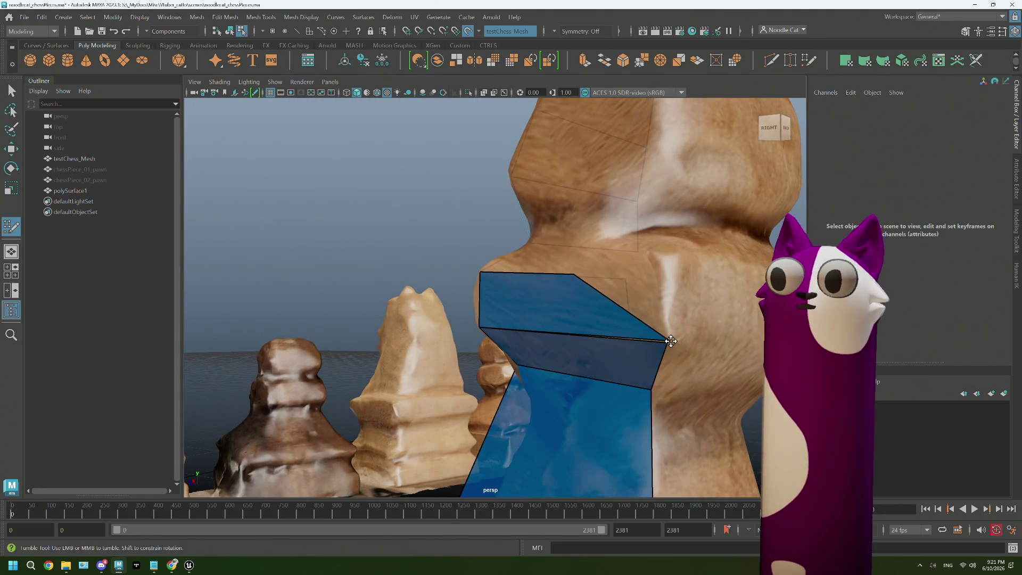
mouse_move(579, 273)
mouse_down()
mouse_move(663, 274)
mouse_move(666, 260)
mouse_move(628, 275)
mouse_up()
alt+middle_drag(628, 274, 537, 252)
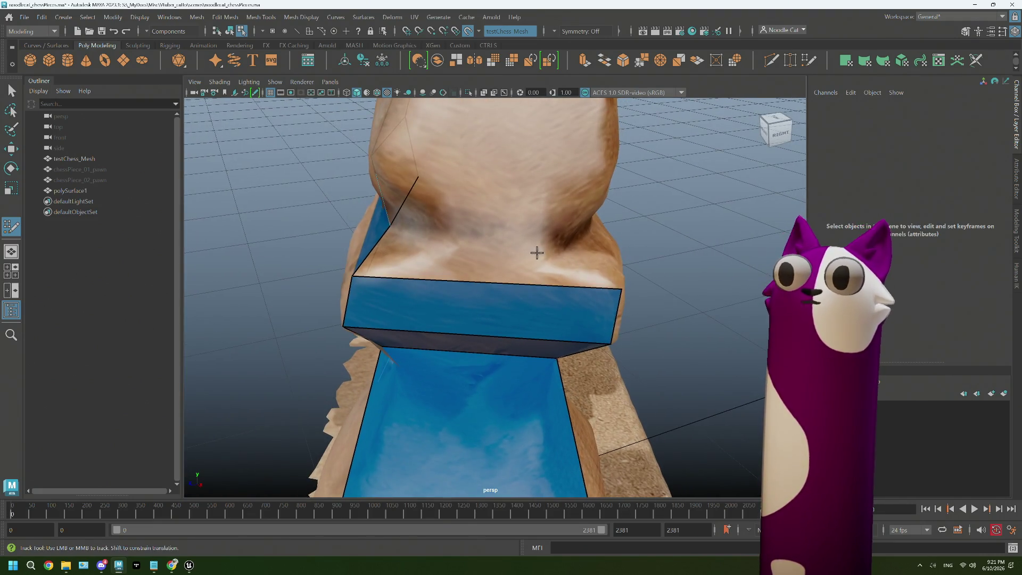
shift+click(440, 264)
mouse_move(512, 253)
mouse_down()
mouse_move(498, 242)
mouse_move(571, 235)
mouse_move(571, 244)
mouse_move(626, 251)
mouse_up()
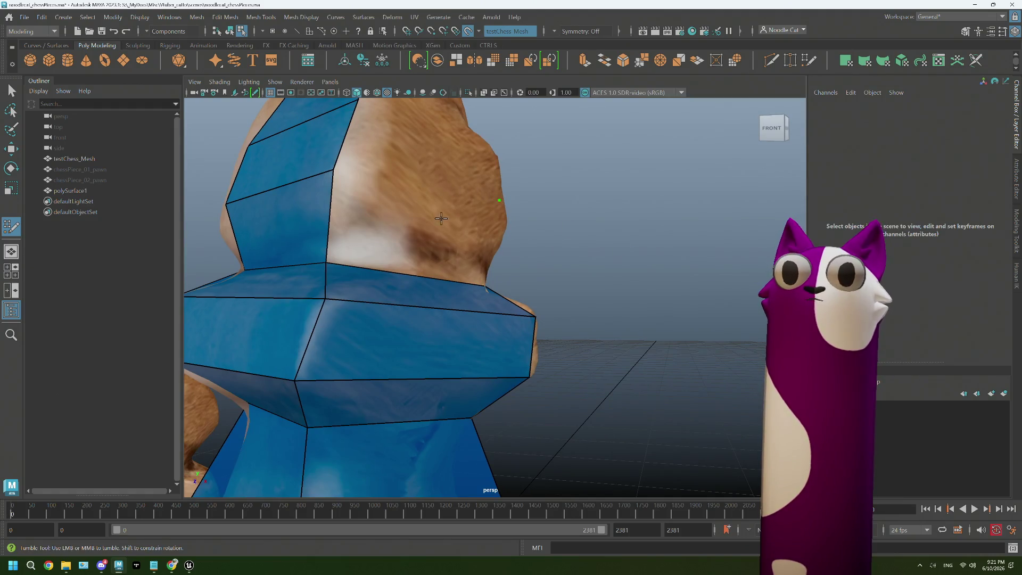
- Add quad faces up the upper body above the middle band
mouse_move(396, 260)
alt+mouse_down()
mouse_move(434, 247)
mouse_move(408, 230)
alt+mouse_up()
shift+click(408, 230)
mouse_move(408, 230)
alt+middle_down()
mouse_move(491, 183)
mouse_move(461, 266)
alt+middle_up()
shift+click(463, 160)
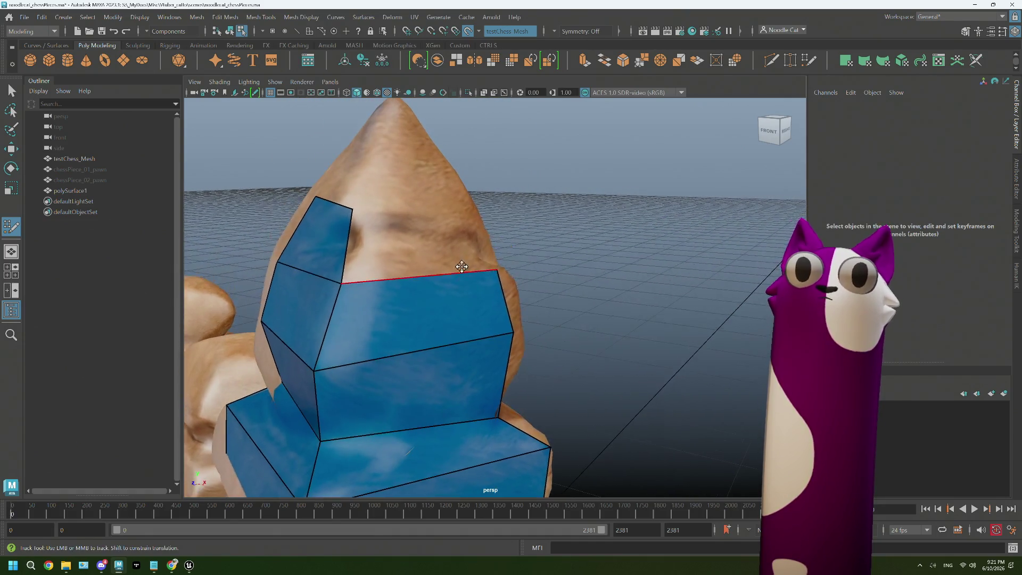
shift+click(427, 241)
- Push the right-edge vertices out to the scan outline and pull back to view the whole piece
mouse_move(501, 311)
alt+mouse_down()
mouse_move(525, 343)
mouse_move(436, 289)
alt+mouse_up()
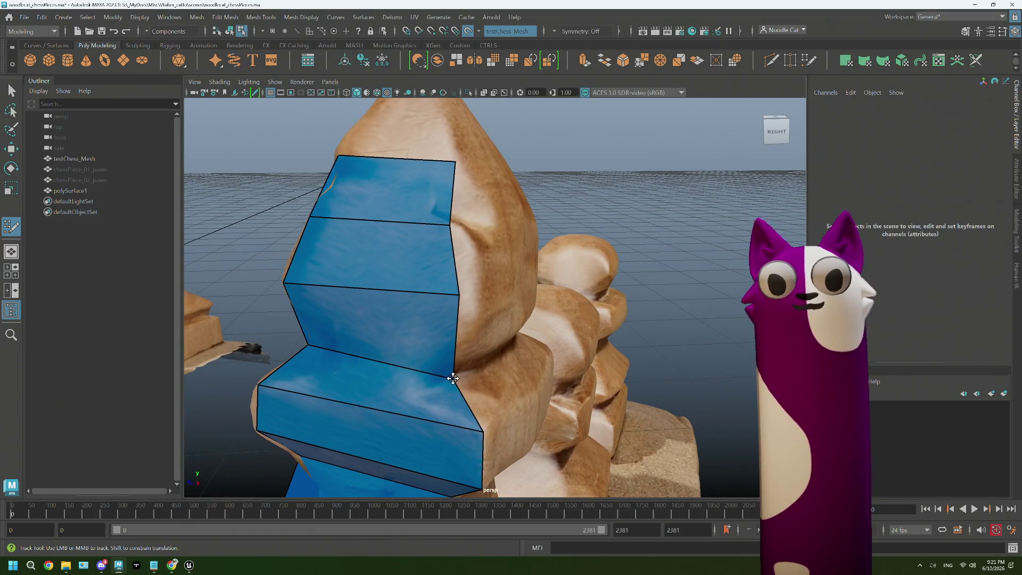
drag(452, 377, 457, 374)
drag(459, 296, 466, 302)
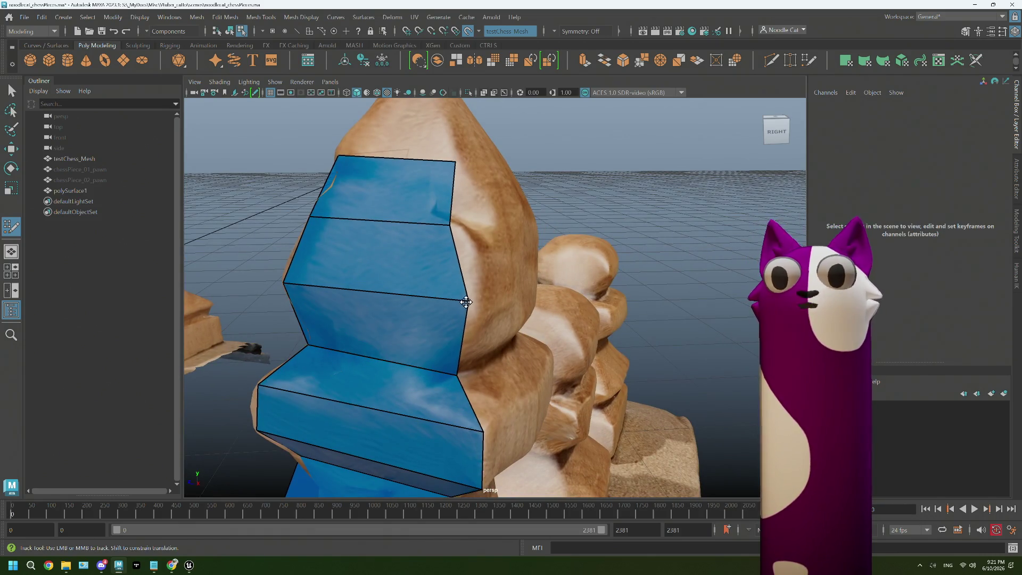
drag(453, 228, 468, 228)
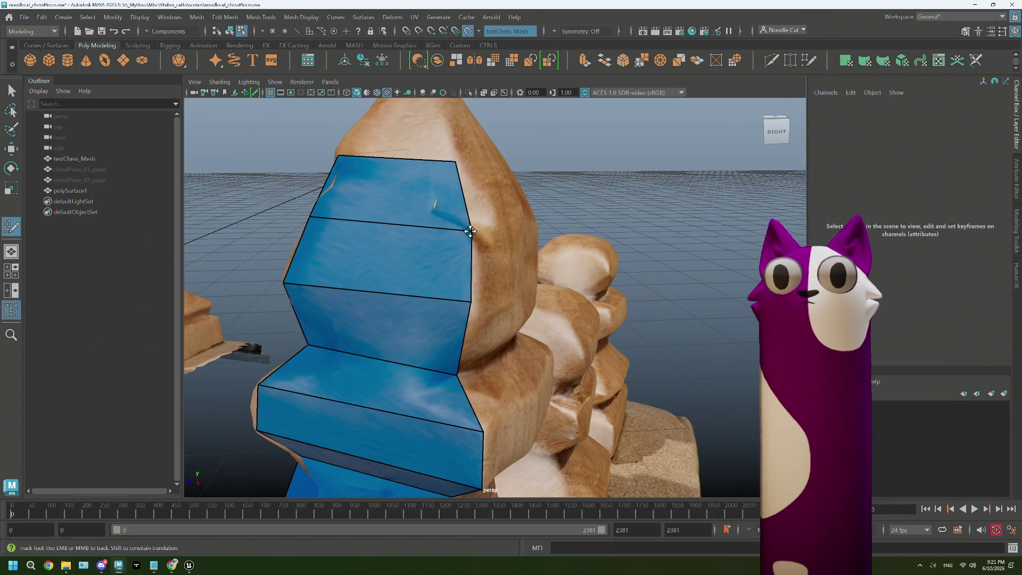
scroll(517, 330, down, 2)
alt+drag(517, 330, 327, 280)
alt+middle_drag(326, 280, 400, 290)
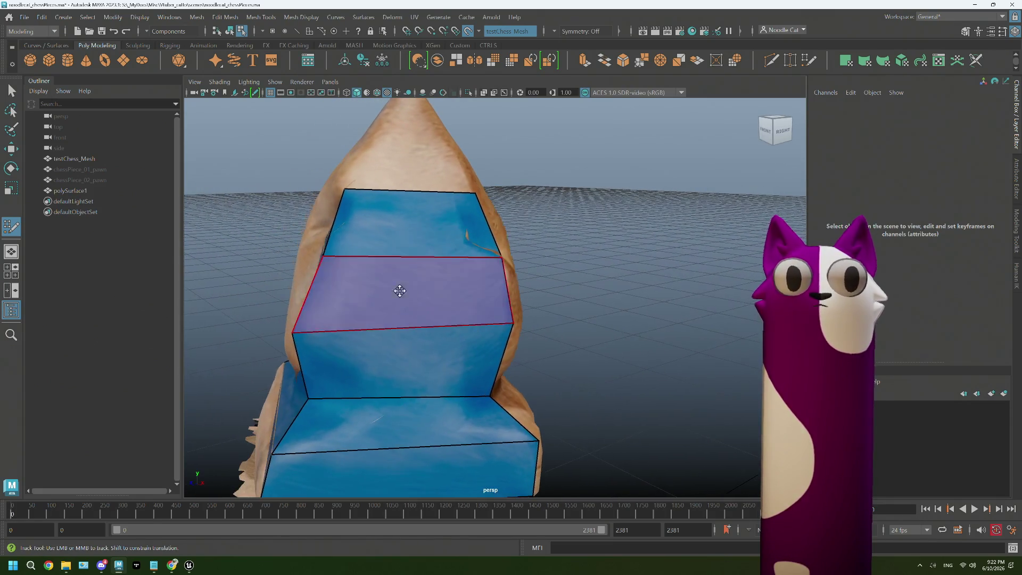
mouse_move(335, 264)
alt+mouse_down()
mouse_move(360, 296)
mouse_move(376, 285)
alt+mouse_up()
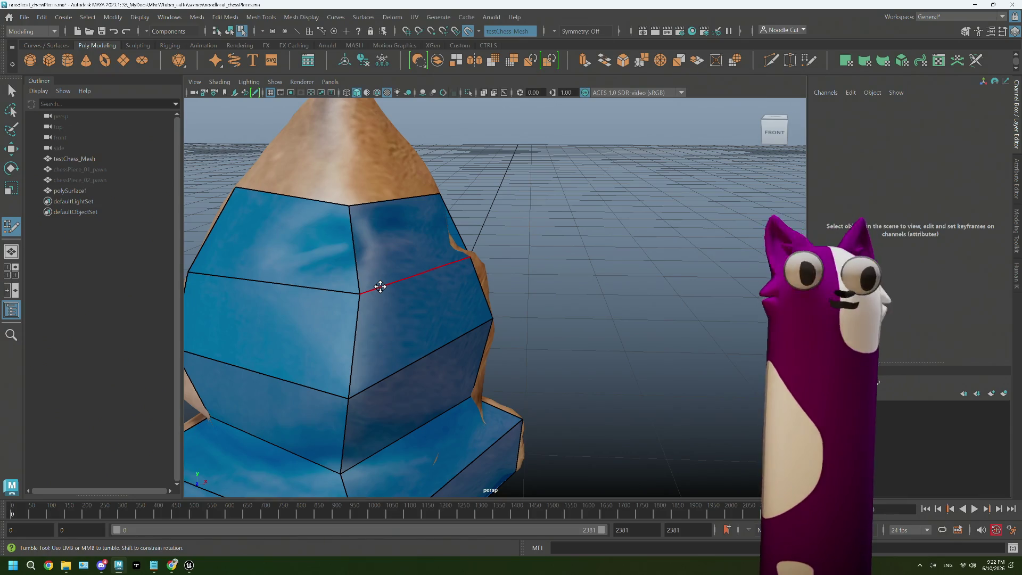
mouse_move(380, 285)
alt+right_down()
mouse_move(576, 387)
mouse_move(511, 343)
alt+right_up()
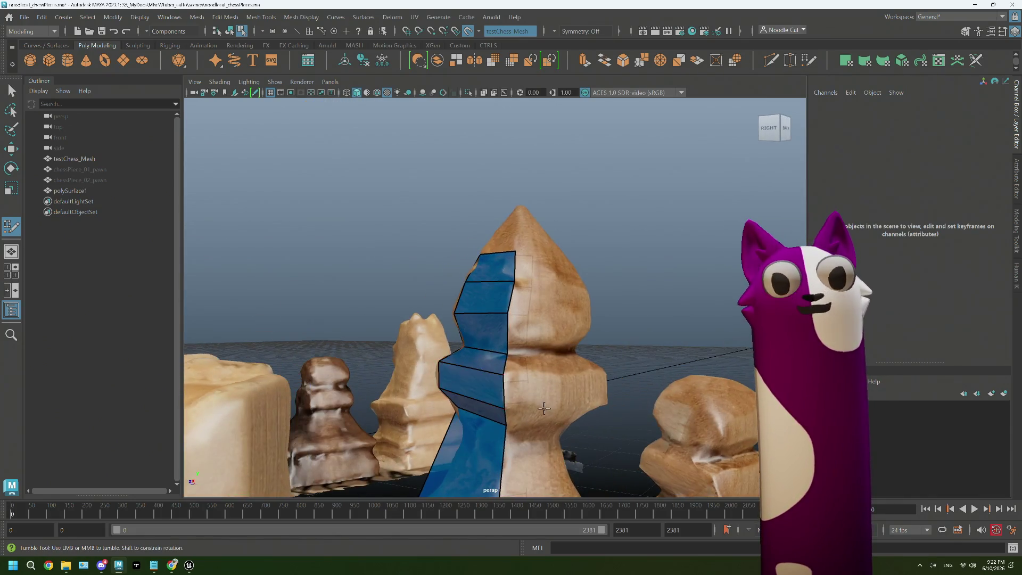
- Place and position corner vertices on the base block beside the blue strip
alt+middle_drag(511, 343, 429, 306)
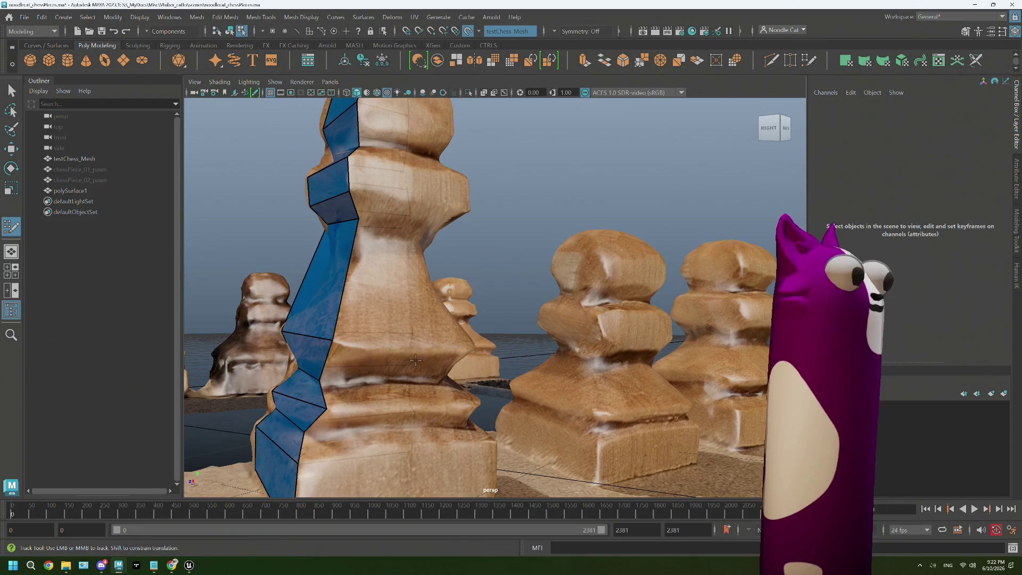
alt+drag(416, 361, 442, 327)
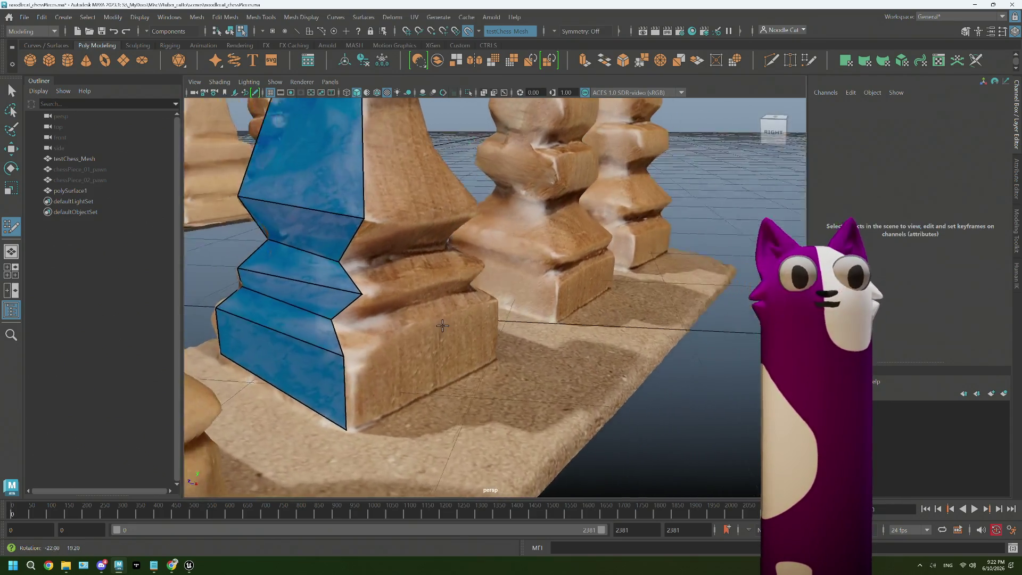
alt+right_drag(442, 327, 511, 270)
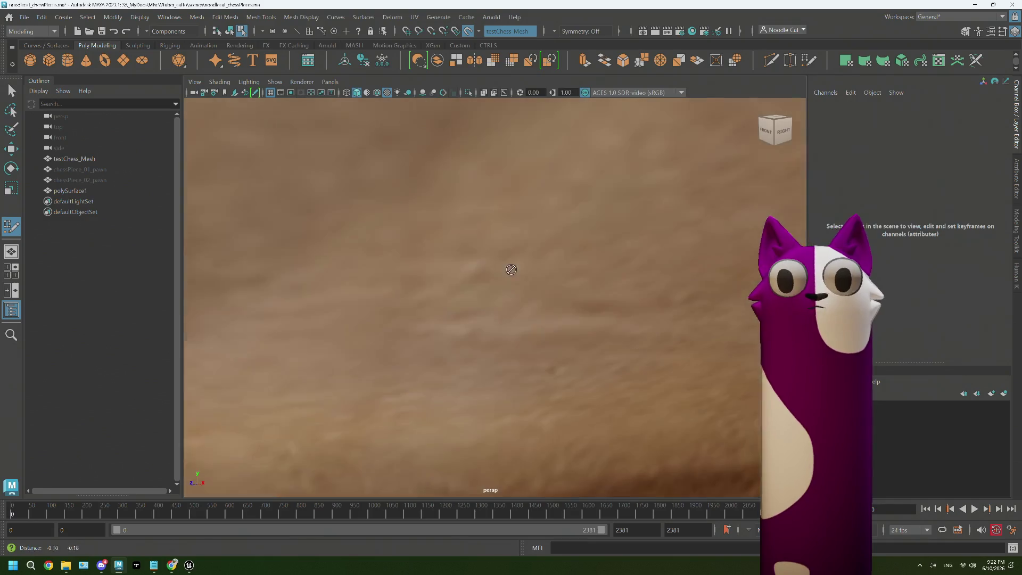
scroll(511, 269, down, 5)
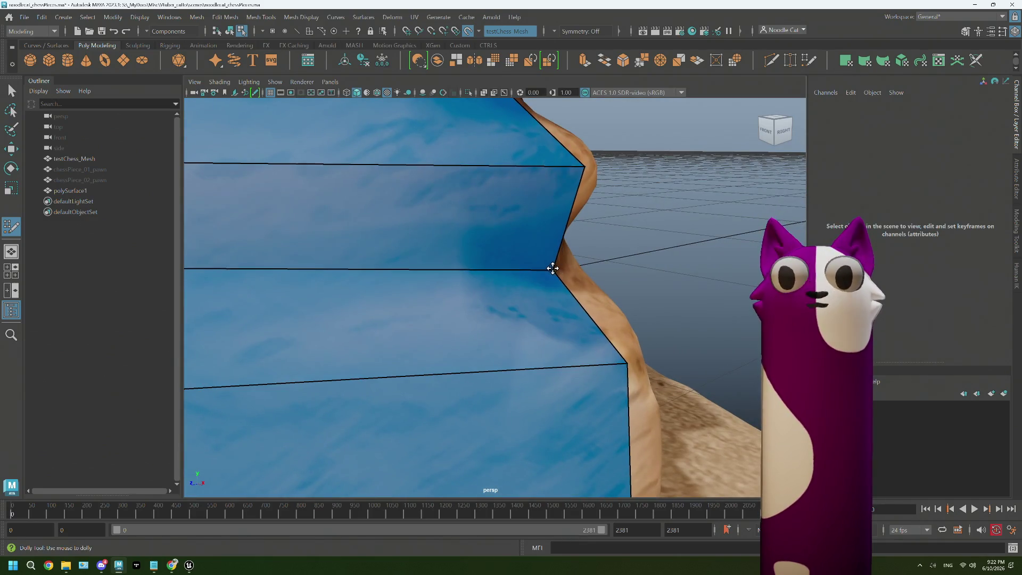
mouse_move(552, 269)
alt+mouse_down()
mouse_move(535, 303)
mouse_move(551, 269)
alt+mouse_up()
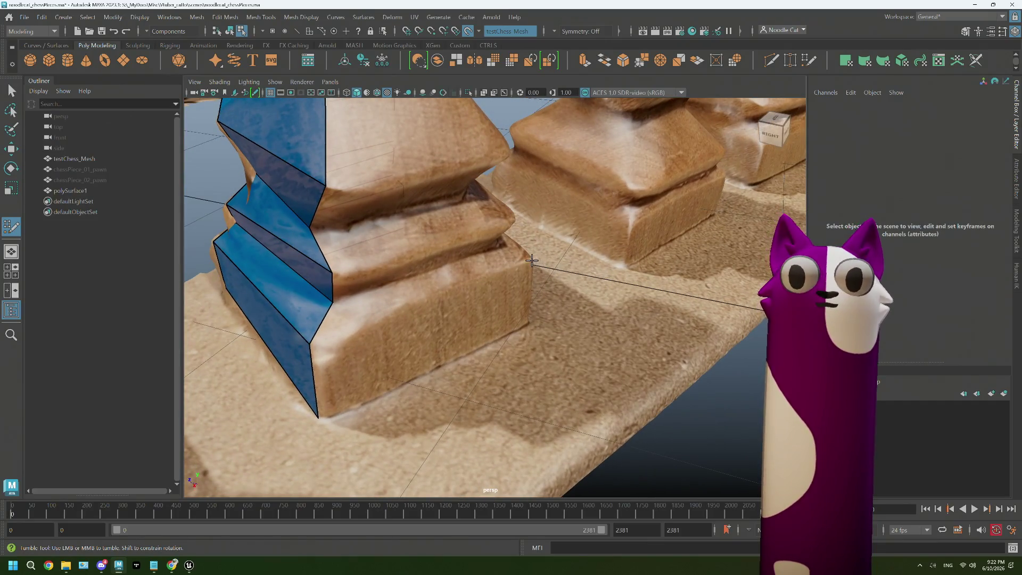
shift+click(527, 323)
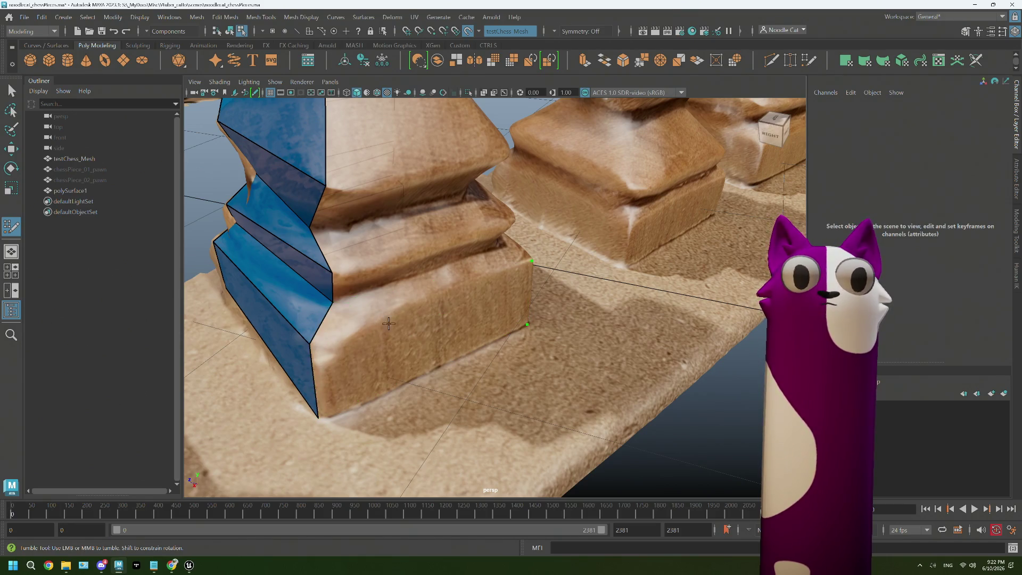
click(465, 281)
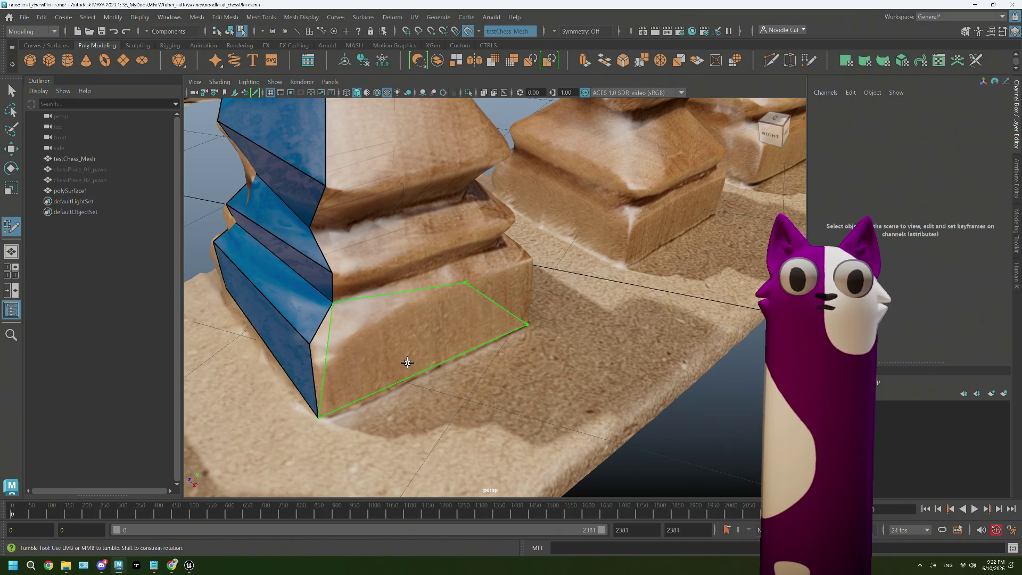
drag(526, 325, 410, 352)
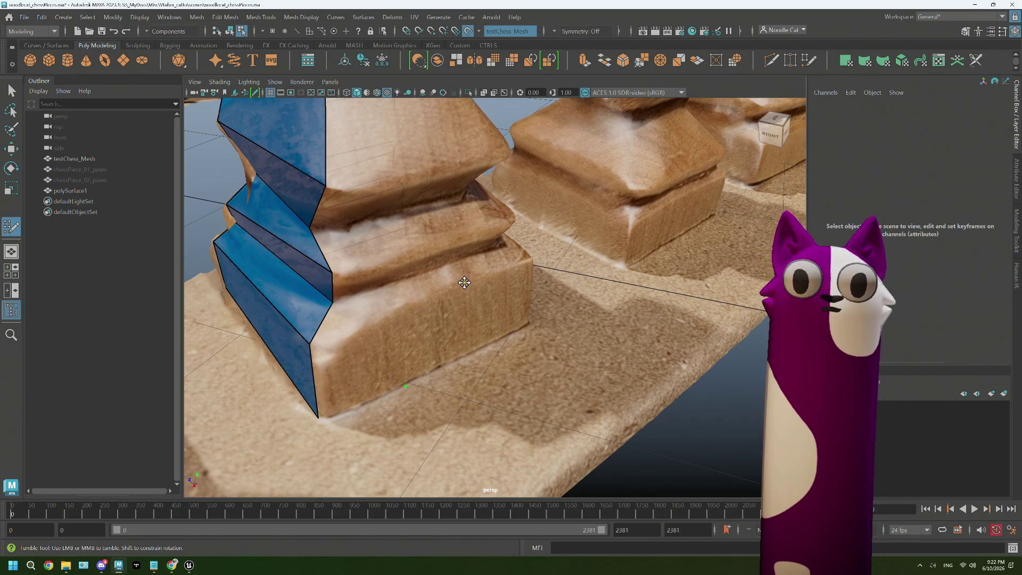
- Fill a quad across the lower base block and square its corners to the scan
shift+click(396, 337)
drag(396, 336, 532, 262)
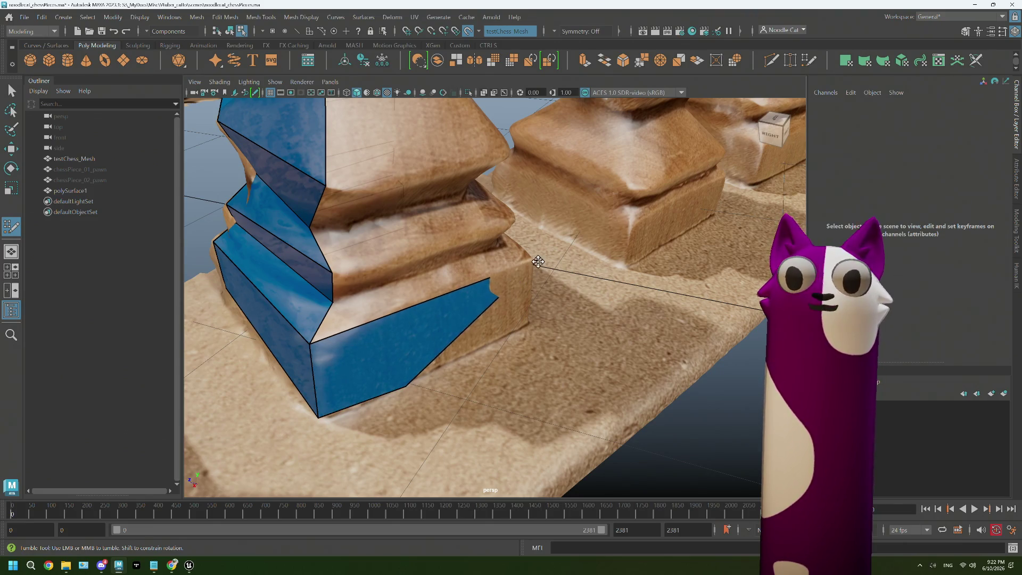
drag(405, 389, 526, 326)
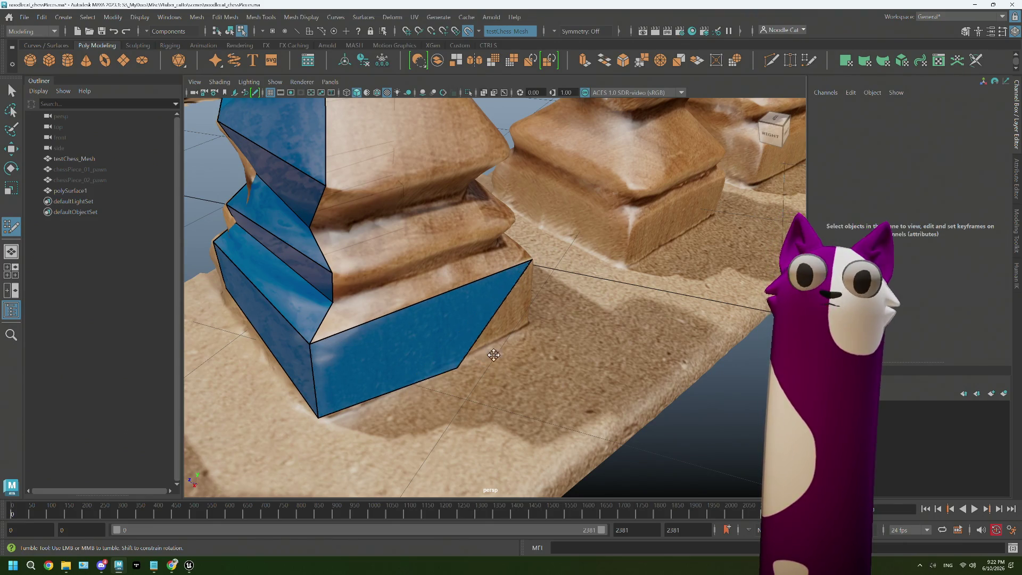
alt+drag(532, 290, 509, 248)
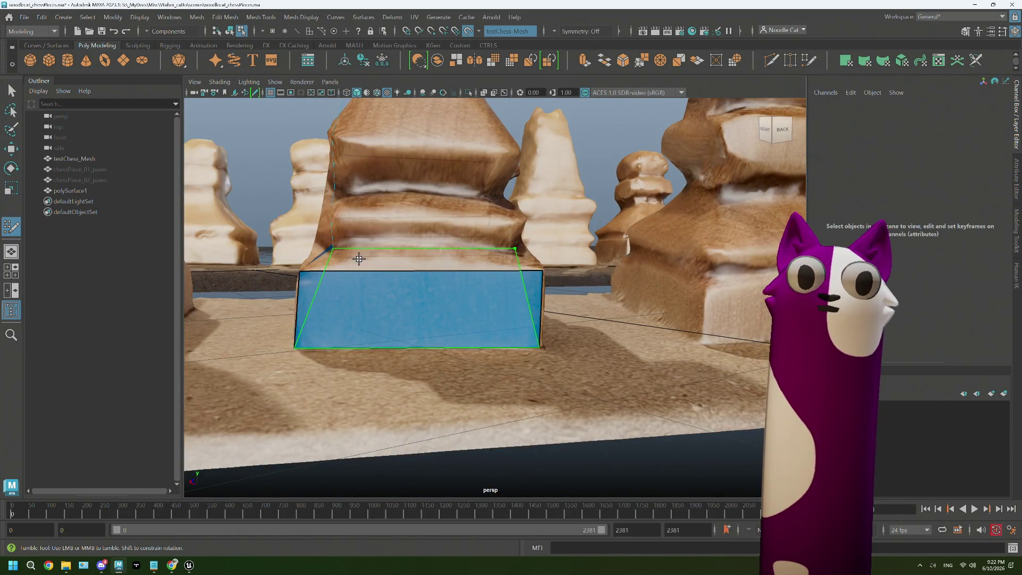
mouse_move(426, 258)
alt+mouse_down()
mouse_move(456, 264)
mouse_move(528, 224)
mouse_move(431, 232)
mouse_move(434, 216)
mouse_move(474, 196)
alt+mouse_up()
- Fill a quad on the upper tier and a face bridging the two blue tiers
key(shift)
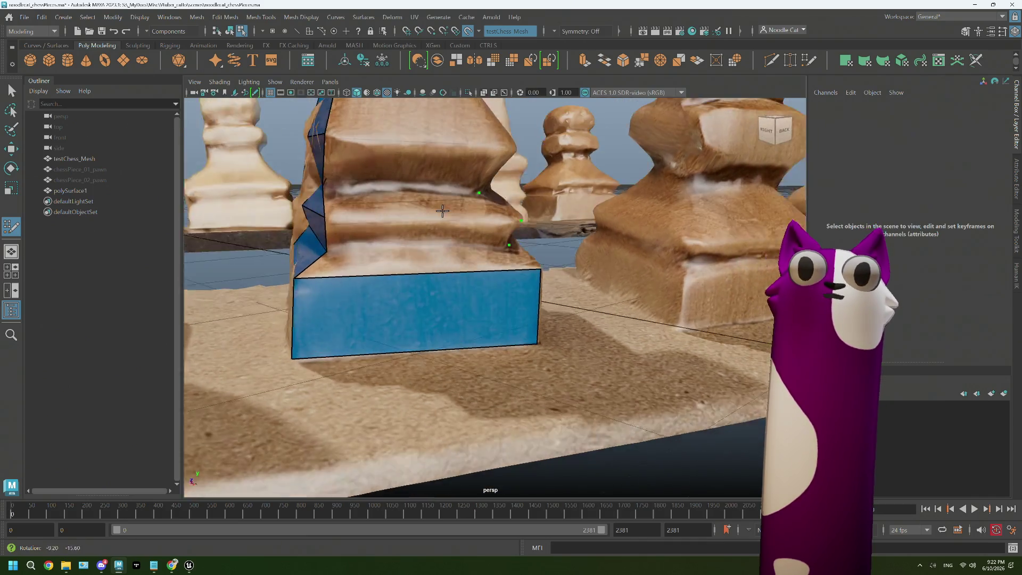
alt+drag(431, 193, 447, 240)
alt+right_drag(448, 240, 454, 273)
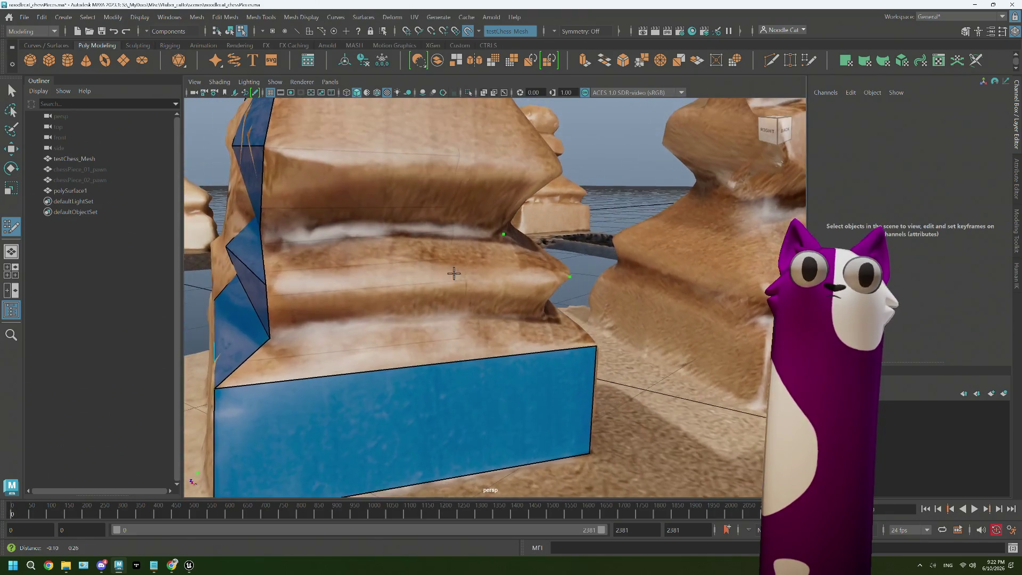
alt+drag(393, 231, 403, 245)
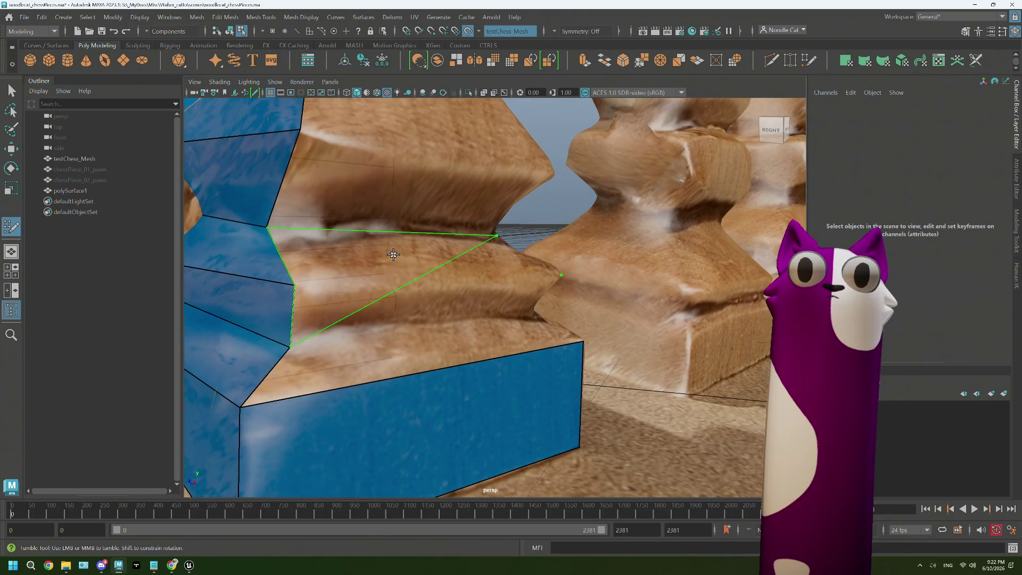
shift+click(421, 254)
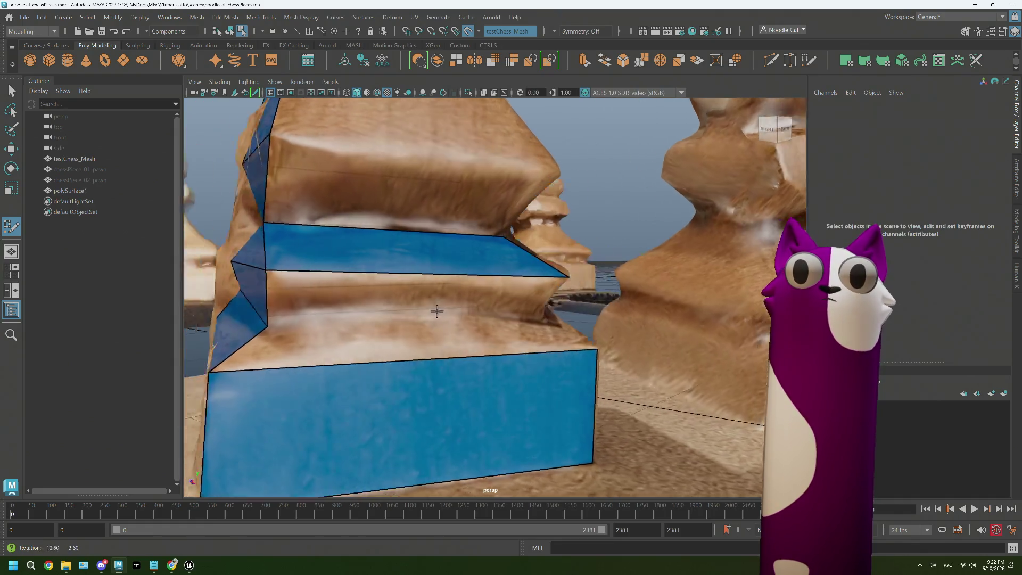
alt+drag(403, 296, 445, 308)
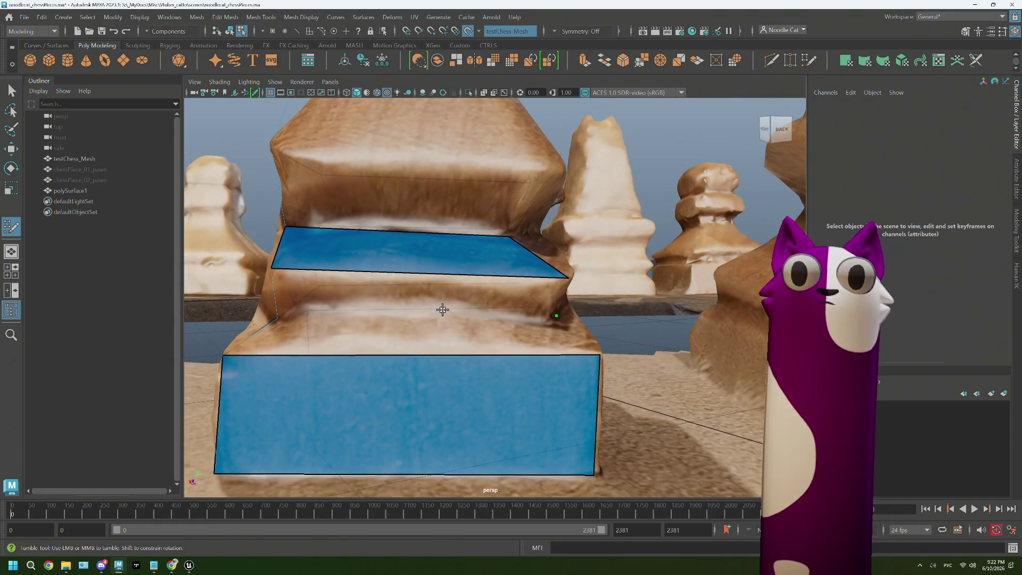
shift+click(423, 327)
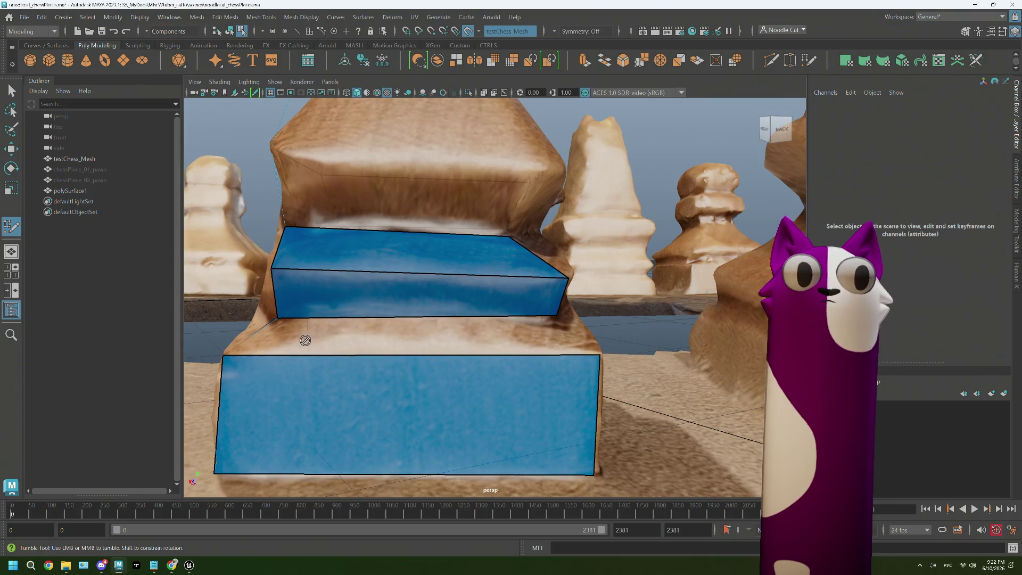
mouse_move(304, 340)
alt+mouse_down()
mouse_move(424, 329)
mouse_move(445, 338)
mouse_move(426, 331)
alt+mouse_up()
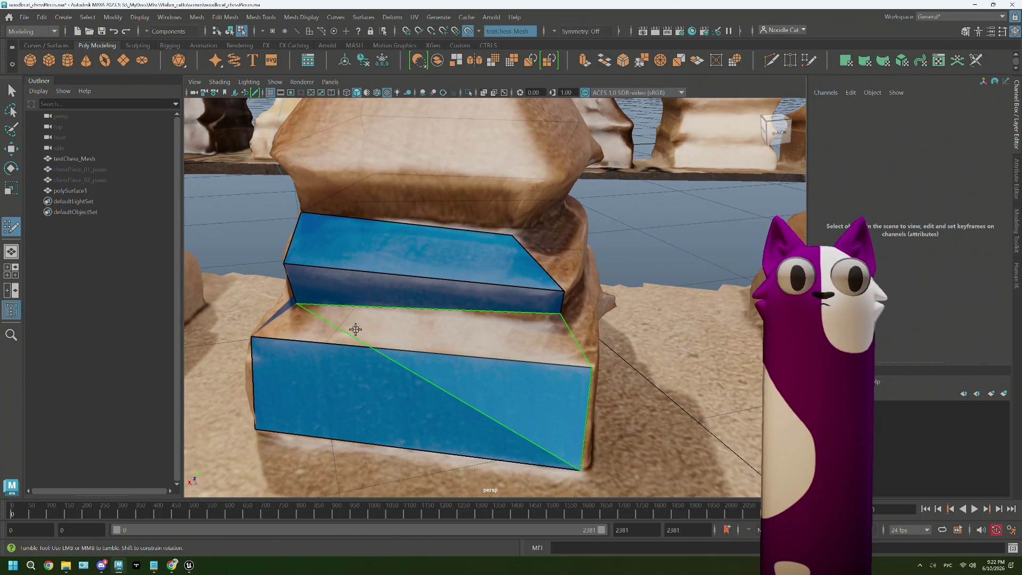
- Fill the strip above the lower block and drag vertices to close the gaps between faces
alt+drag(357, 317, 394, 343)
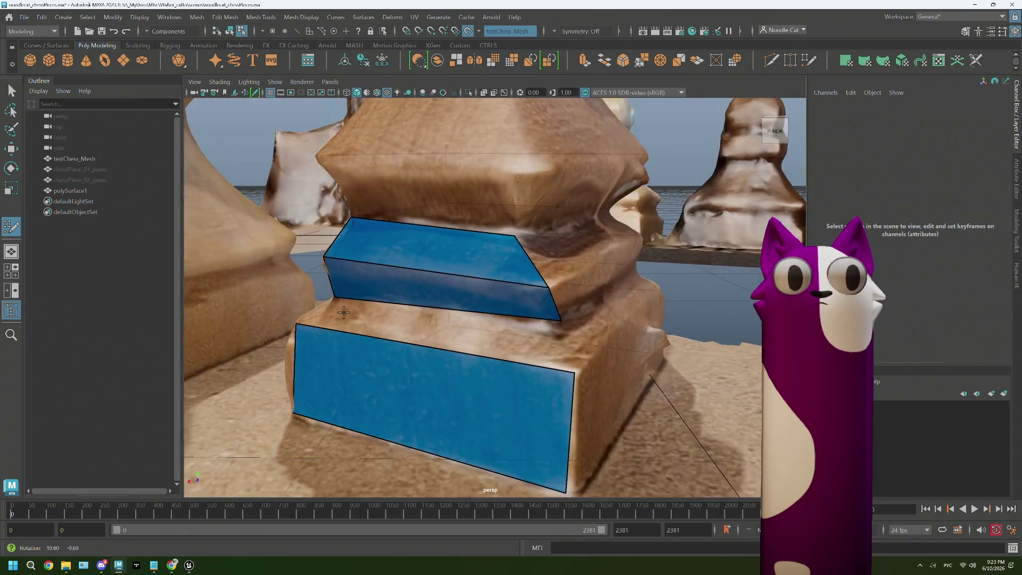
alt+middle_drag(394, 343, 467, 321)
alt+drag(467, 321, 476, 301)
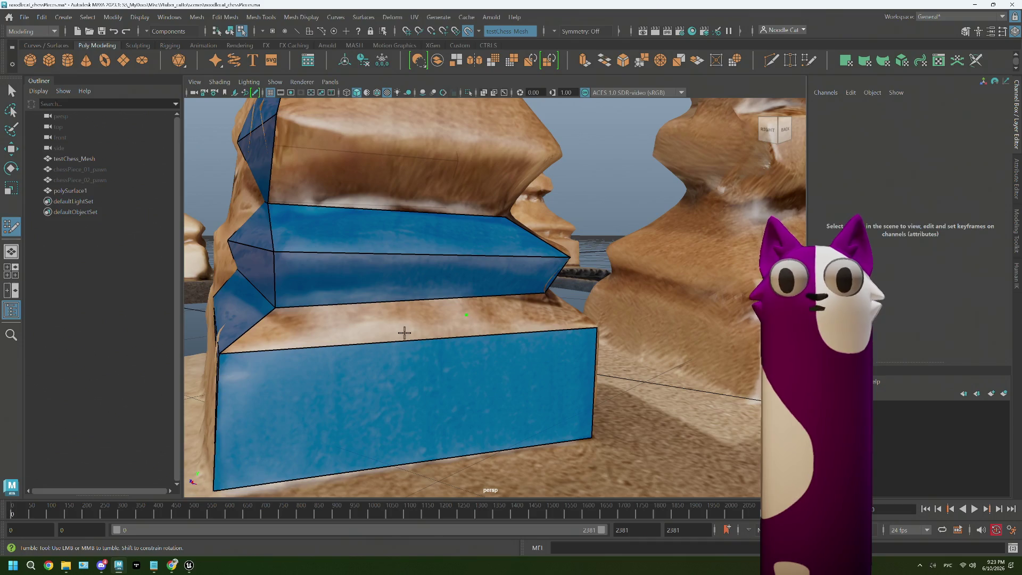
shift+click(379, 327)
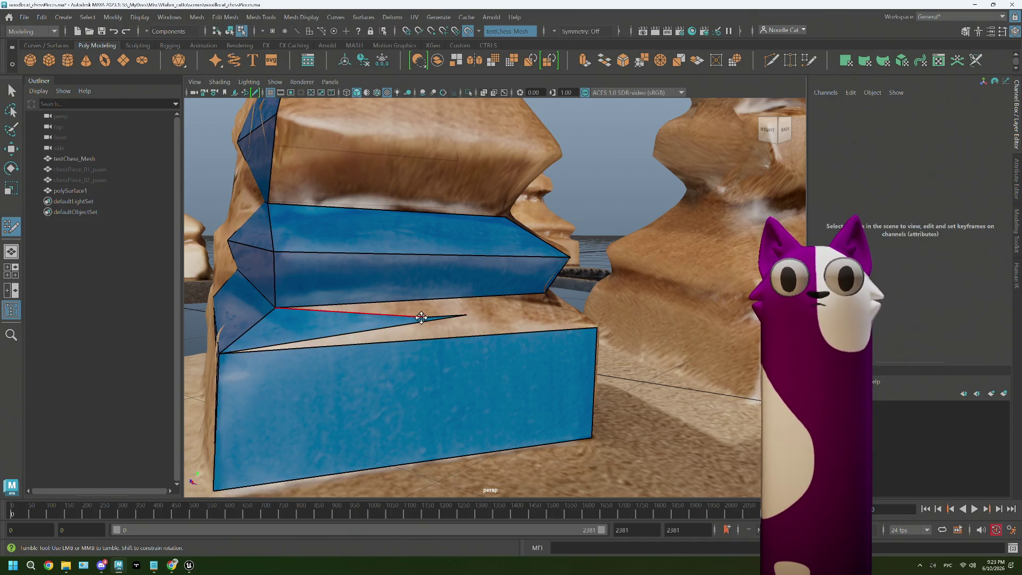
drag(457, 310, 528, 303)
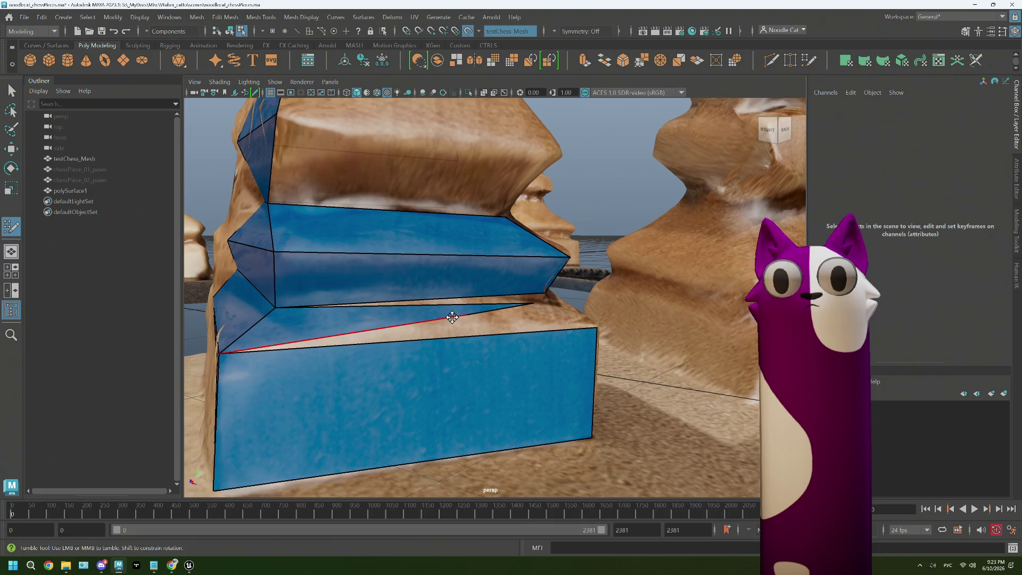
mouse_move(466, 317)
mouse_down()
mouse_move(535, 321)
mouse_move(577, 307)
mouse_up()
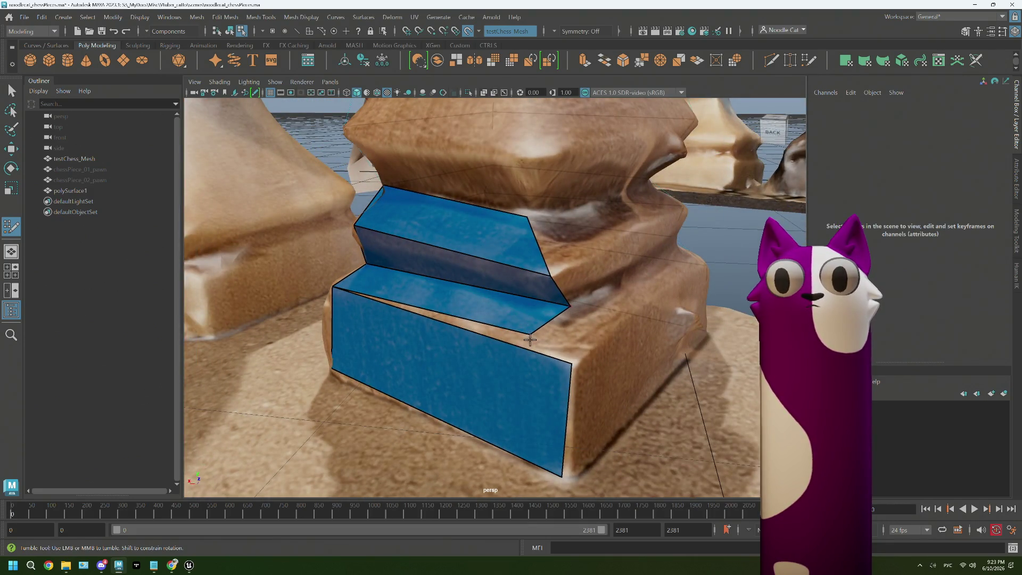
drag(530, 339, 544, 358)
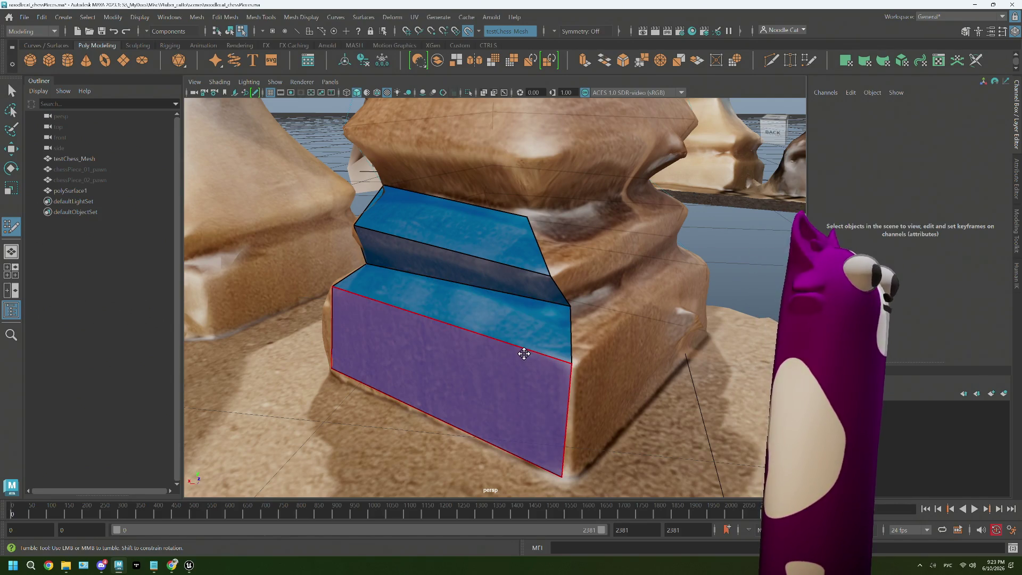
mouse_move(485, 365)
alt+mouse_down()
mouse_move(502, 357)
mouse_move(503, 279)
mouse_move(429, 320)
mouse_move(476, 317)
alt+mouse_up()
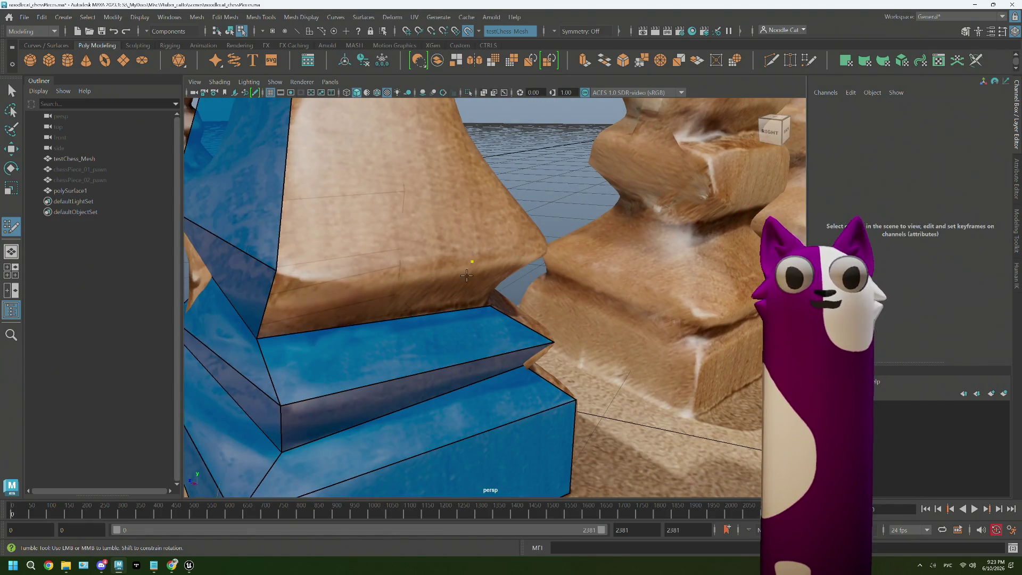
alt+drag(468, 275, 497, 296)
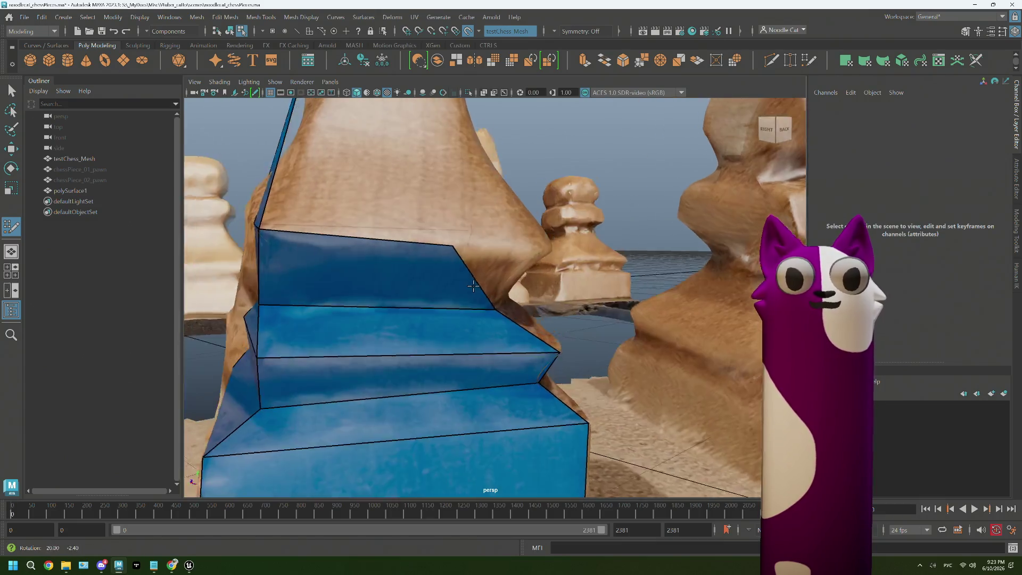
alt+drag(349, 293, 552, 247)
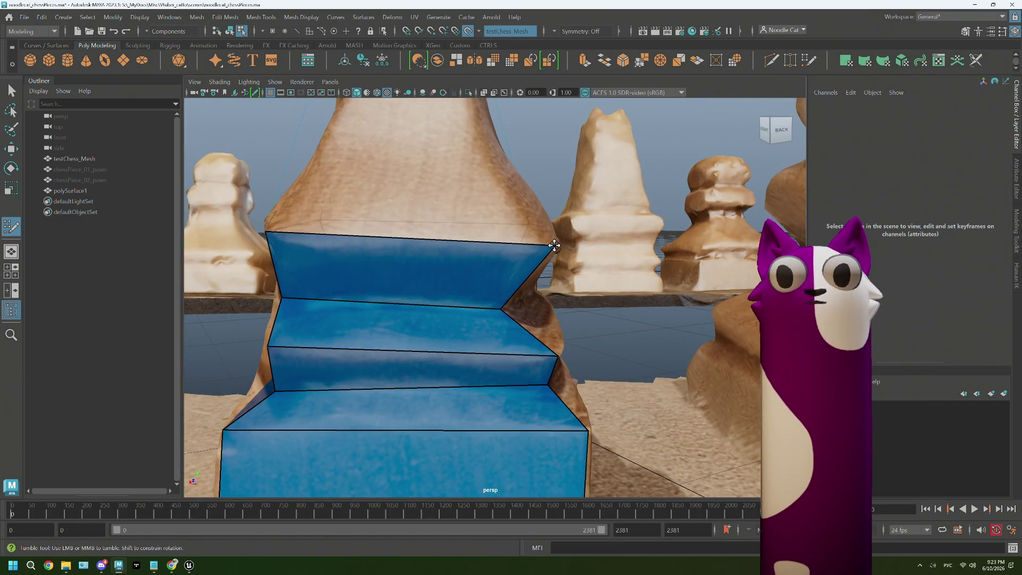
mouse_move(520, 325)
alt+mouse_down()
mouse_move(492, 327)
mouse_move(508, 310)
mouse_move(532, 391)
mouse_move(542, 355)
mouse_move(529, 365)
mouse_move(525, 354)
alt+mouse_up()
mouse_move(525, 354)
alt+right_down()
mouse_move(506, 359)
mouse_move(506, 312)
alt+right_up()
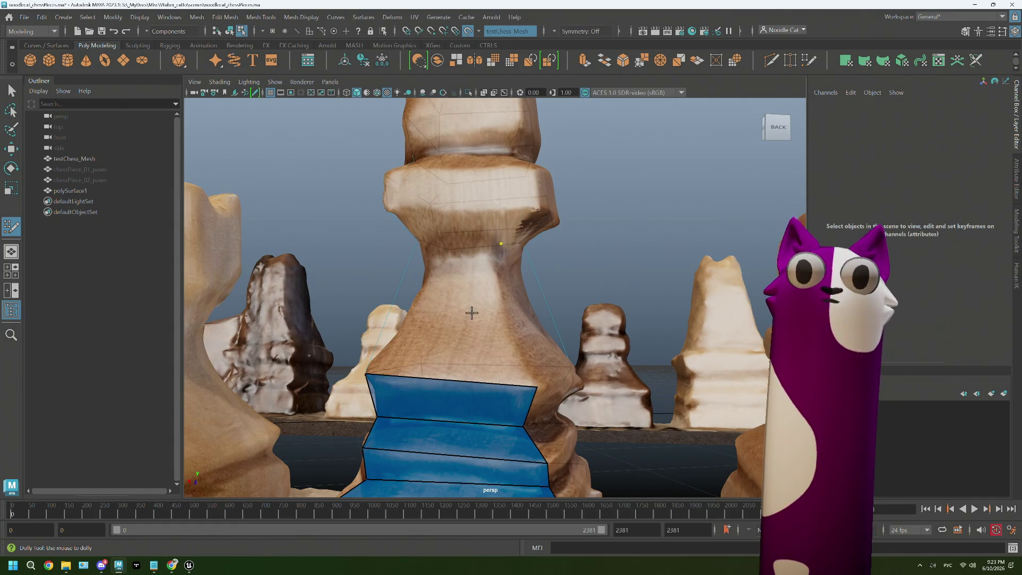
alt+drag(471, 313, 501, 244)
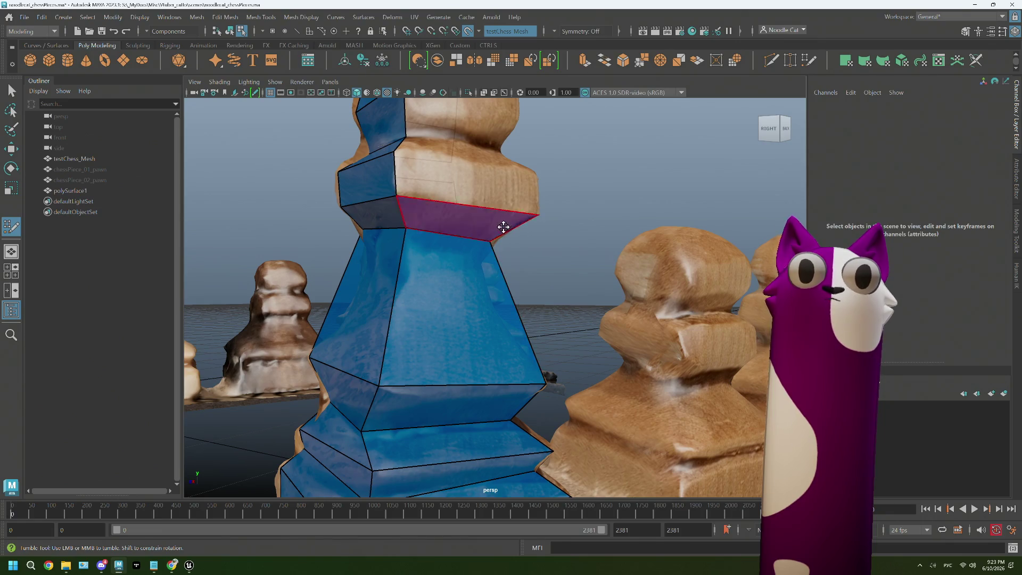
alt+drag(502, 229, 494, 249)
mouse_move(493, 251)
alt+right_down()
mouse_move(394, 279)
mouse_move(412, 267)
alt+right_up()
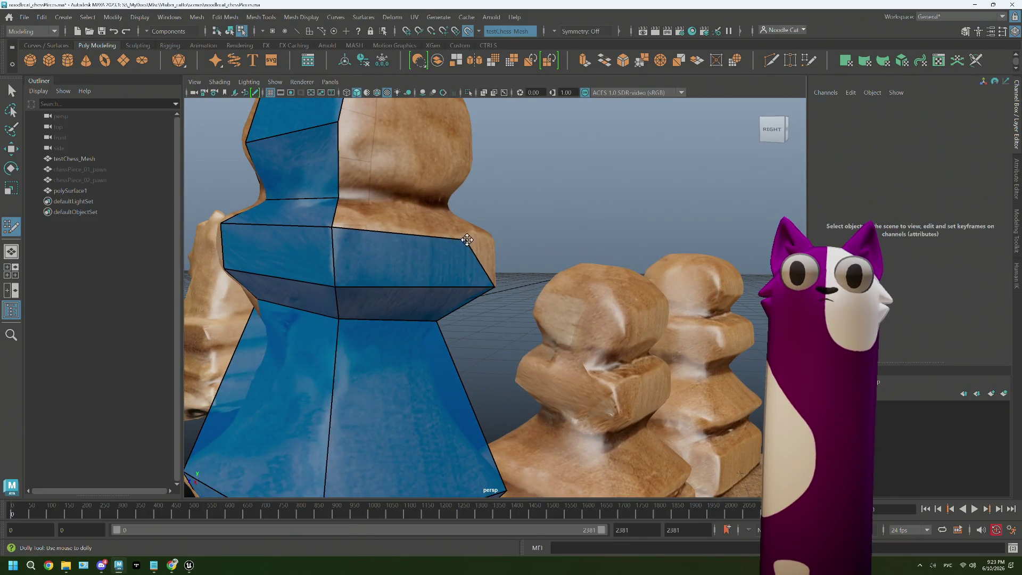
mouse_move(495, 238)
alt+mouse_down()
mouse_move(445, 263)
mouse_move(454, 220)
alt+mouse_up()
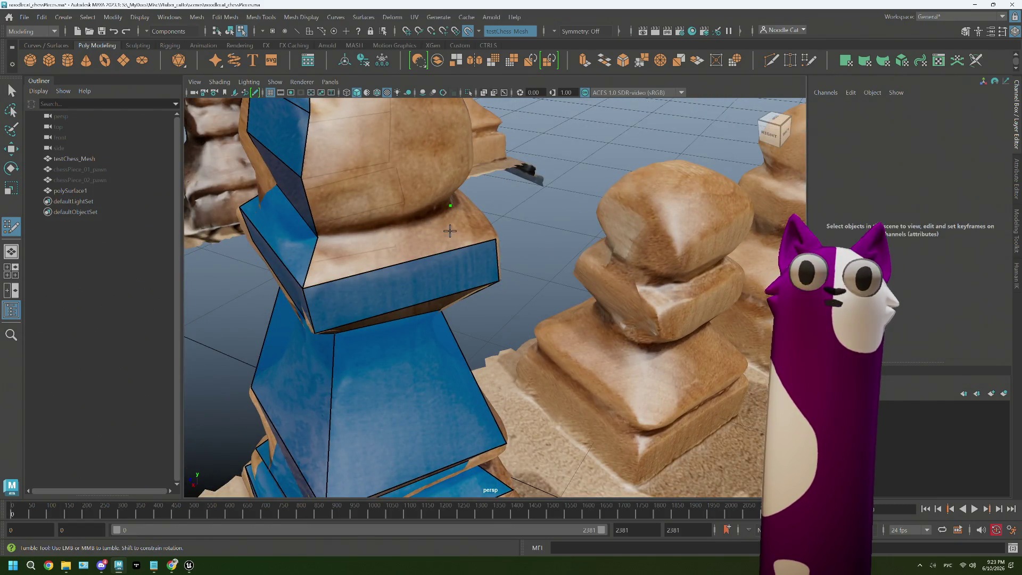
mouse_move(427, 227)
alt+mouse_down()
mouse_move(415, 274)
mouse_move(392, 265)
mouse_move(417, 219)
mouse_move(390, 216)
alt+mouse_up()
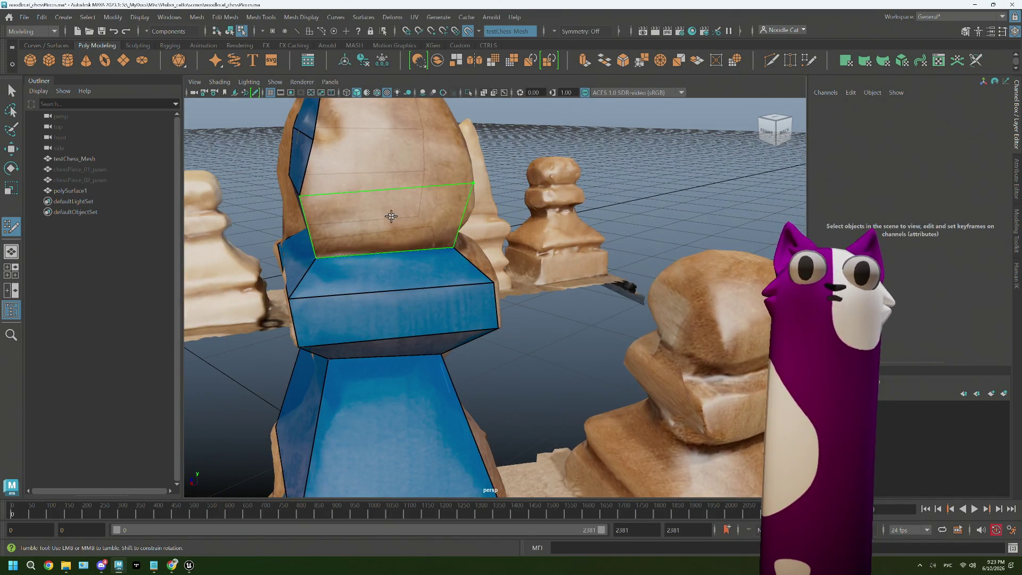
- Fill quads from just above the collar up toward the top of the head
click(391, 217)
alt+middle_drag(391, 216, 455, 191)
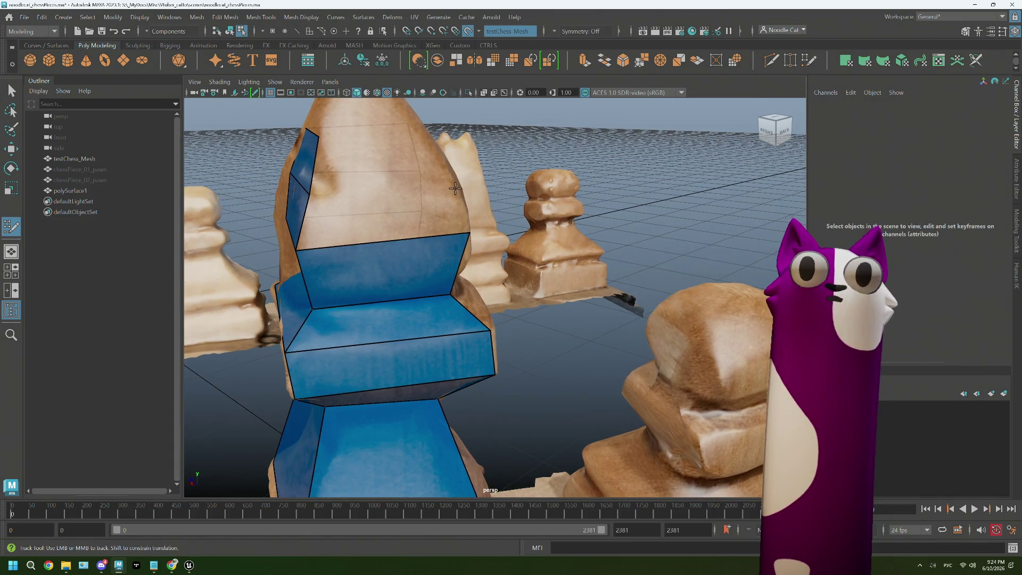
shift+click(395, 220)
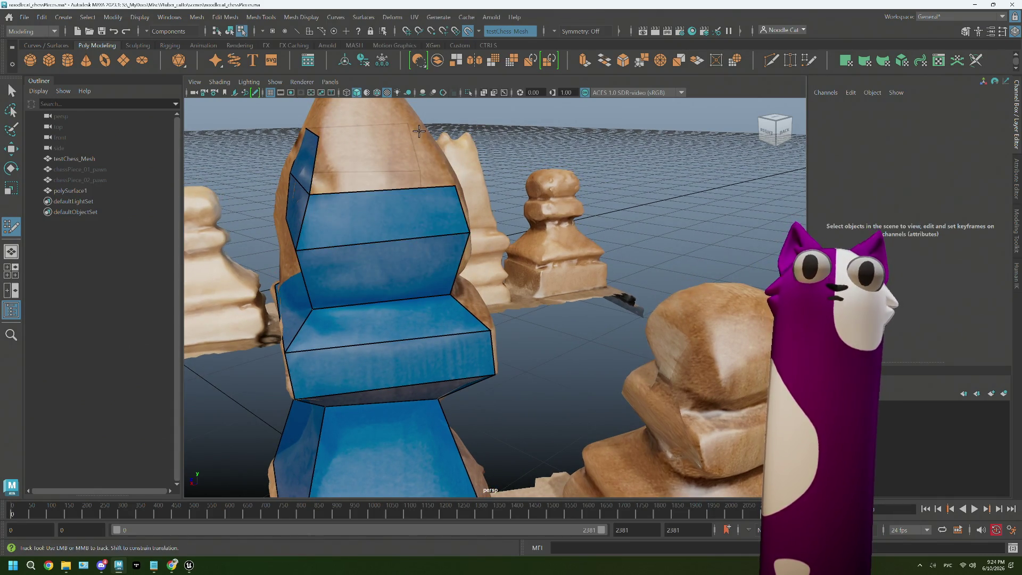
shift+click(371, 166)
- Add quads on the side and lower part of the head from new view angles
mouse_move(371, 166)
alt+mouse_down()
mouse_move(435, 337)
mouse_move(451, 240)
mouse_move(459, 295)
mouse_move(422, 275)
alt+mouse_up()
shift+click(427, 210)
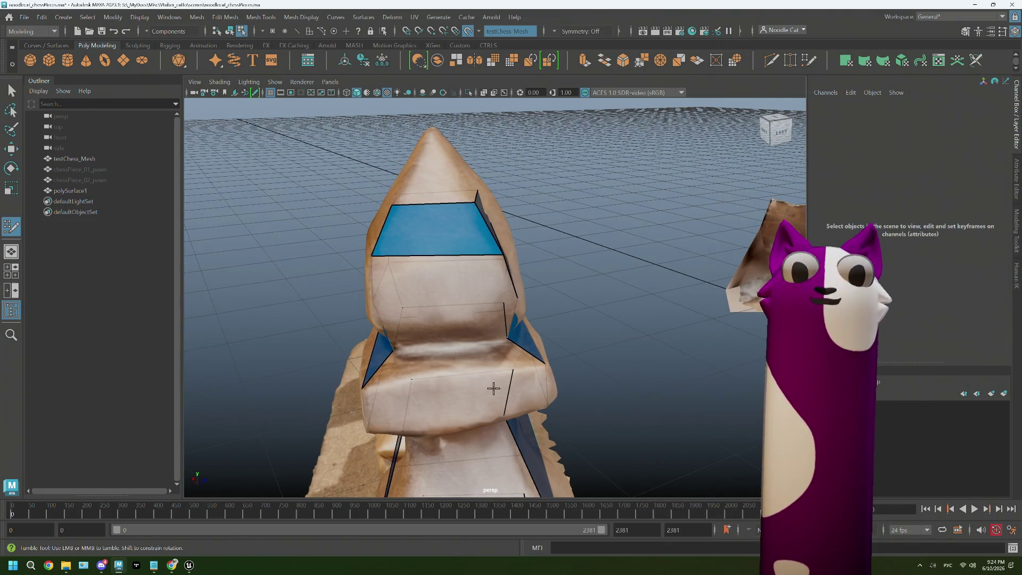
mouse_move(486, 384)
alt+mouse_down()
mouse_move(470, 374)
mouse_move(468, 347)
mouse_move(443, 336)
mouse_move(482, 350)
alt+mouse_up()
shift+click(468, 347)
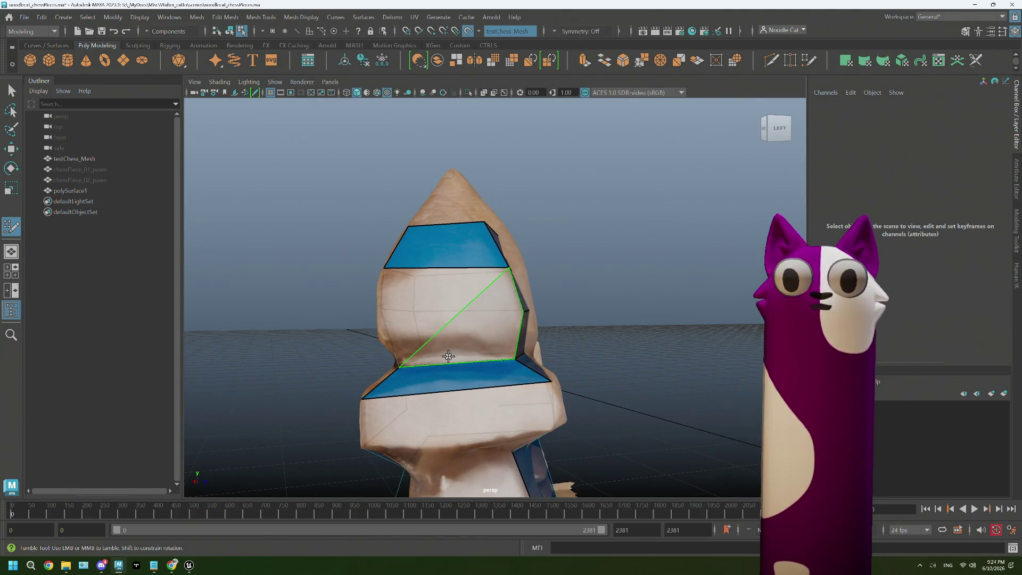
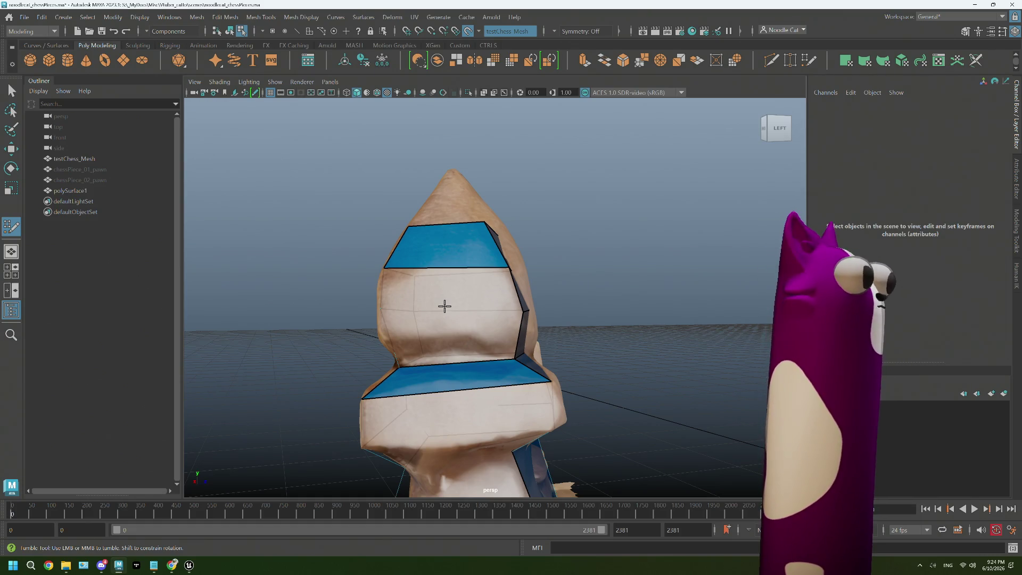
- Fill the notched gaps on the piece's head with three new Quad Draw faces
mouse_move(463, 307)
alt+mouse_down()
mouse_move(456, 302)
mouse_move(471, 284)
alt+mouse_up()
scroll(451, 297, up, 2)
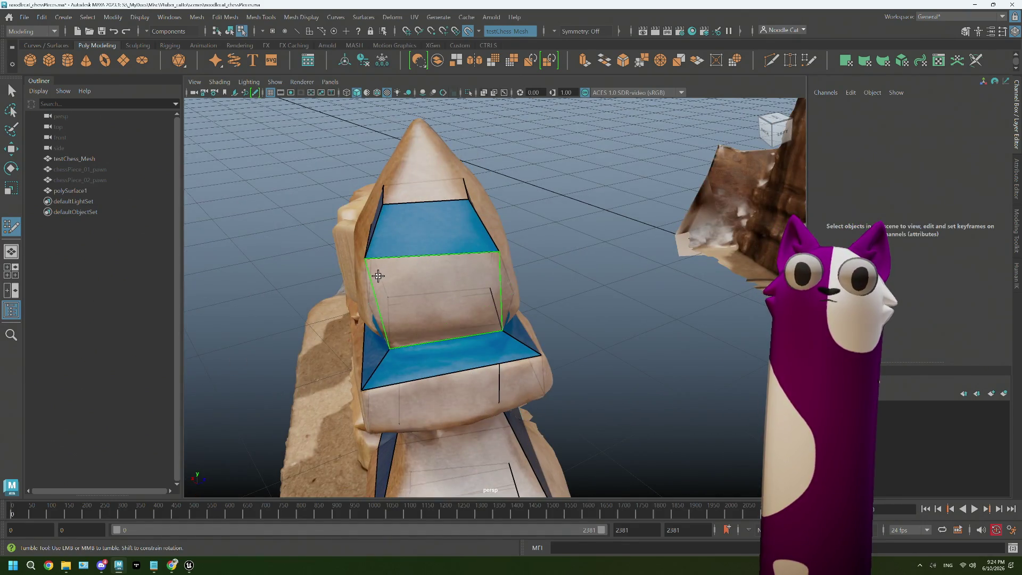
mouse_move(436, 313)
alt+mouse_down()
mouse_move(432, 304)
mouse_move(475, 281)
mouse_move(444, 268)
alt+mouse_up()
shift+click(394, 296)
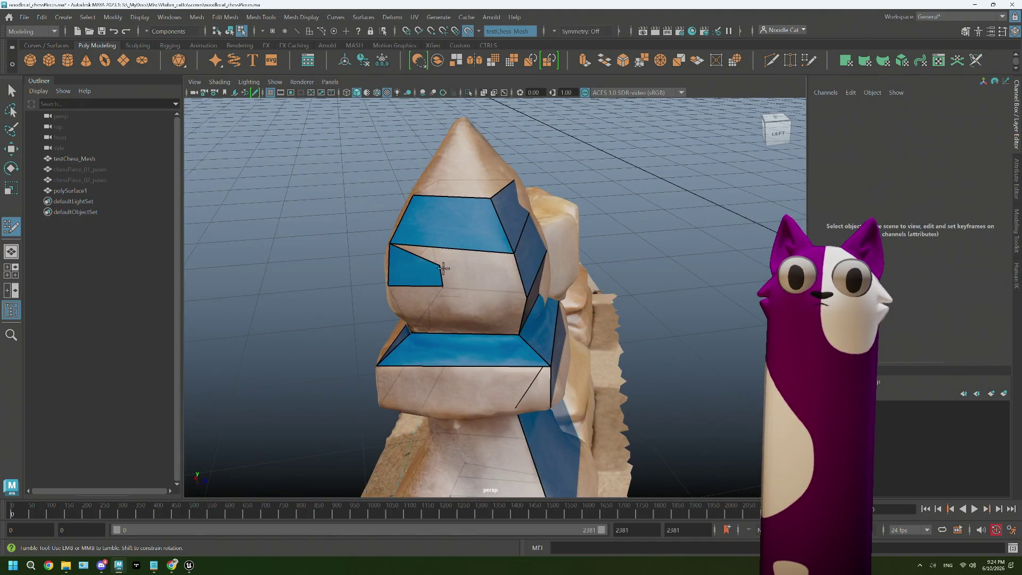
shift+click(452, 263)
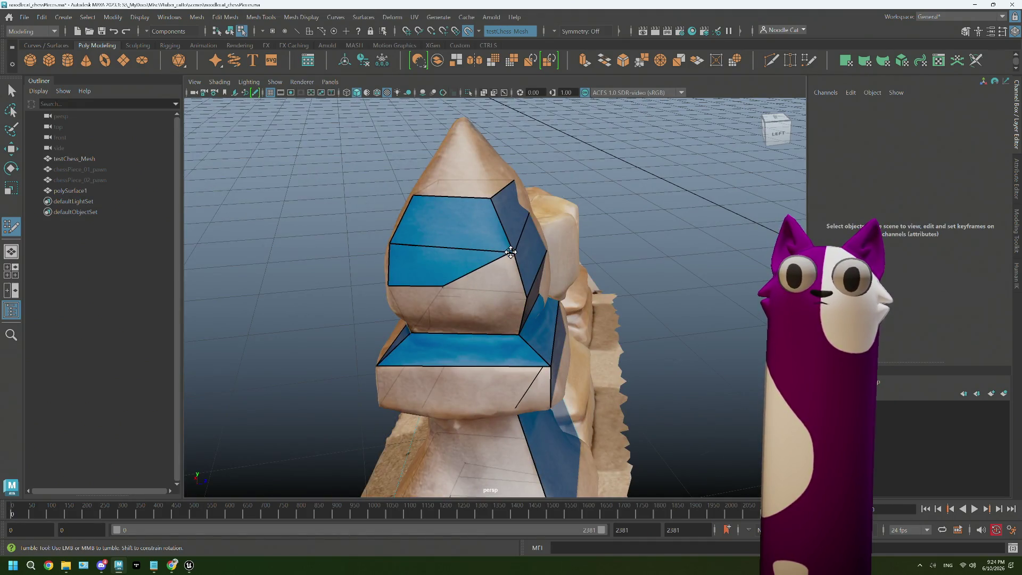
shift+click(442, 286)
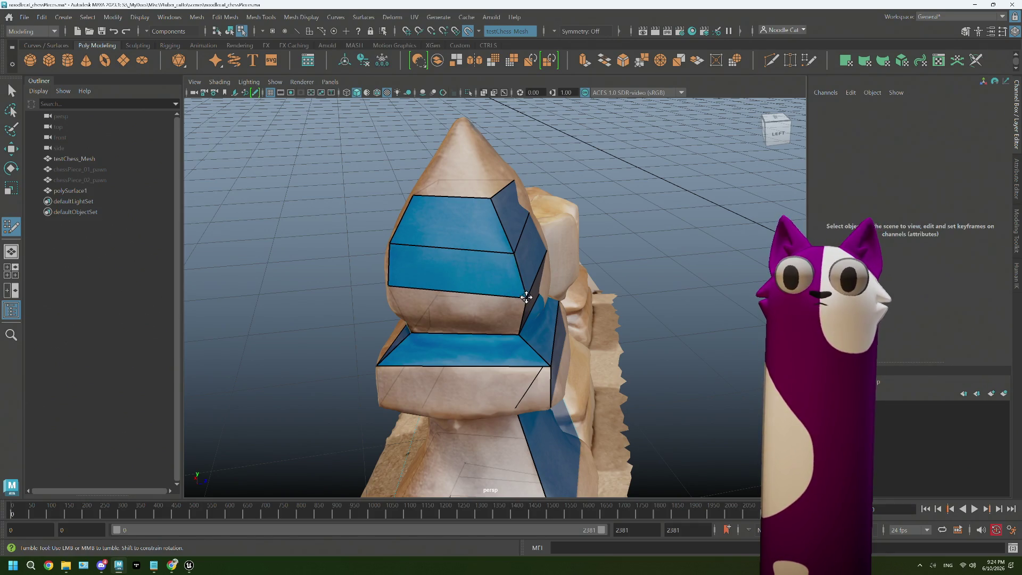
- Inspect the blue mesh from all sides and start a new face on the collar
alt+drag(526, 297, 450, 337)
scroll(449, 338, up, 2)
alt+middle_drag(450, 338, 368, 344)
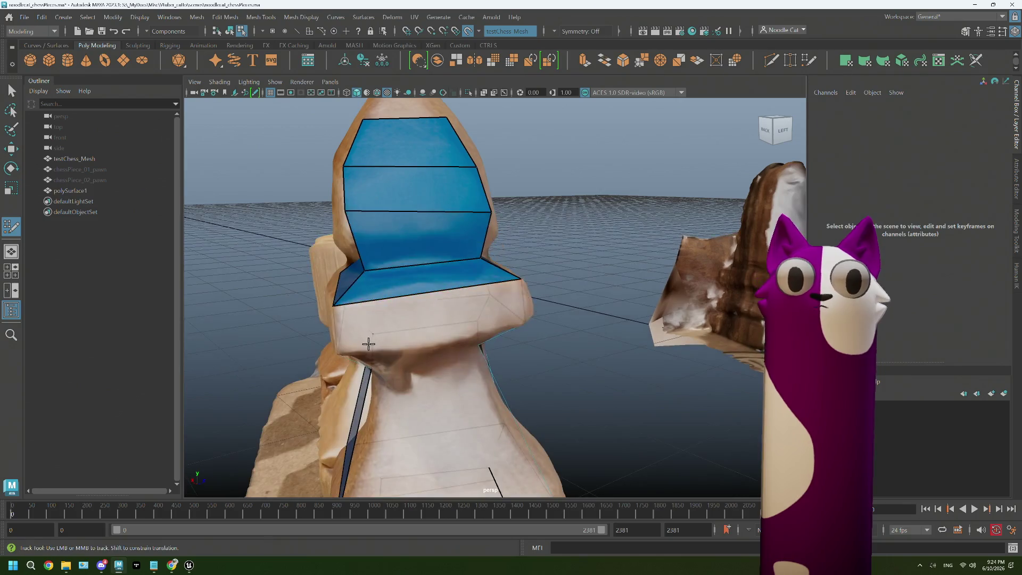
alt+drag(368, 344, 392, 344)
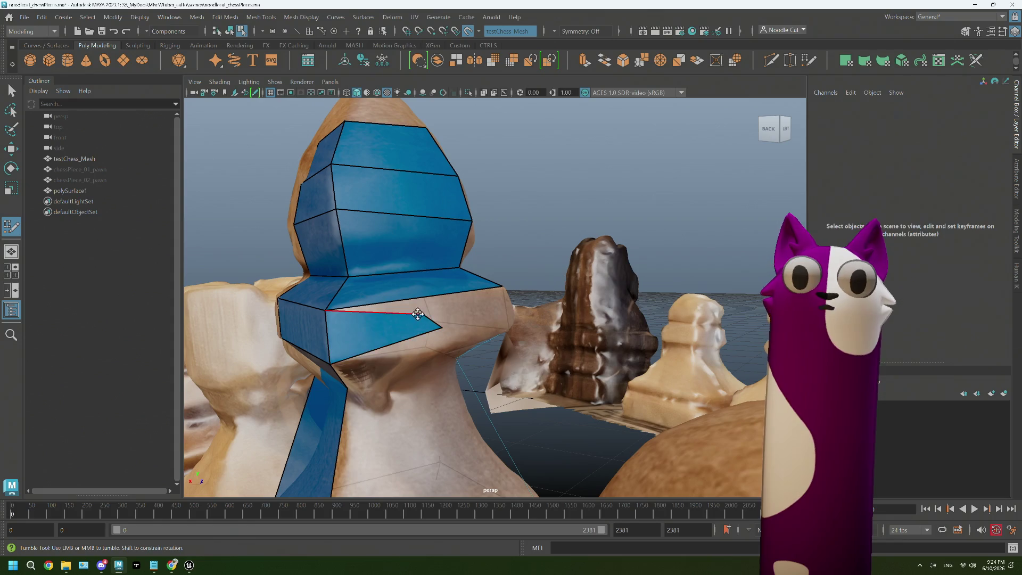
alt+drag(397, 322, 446, 292)
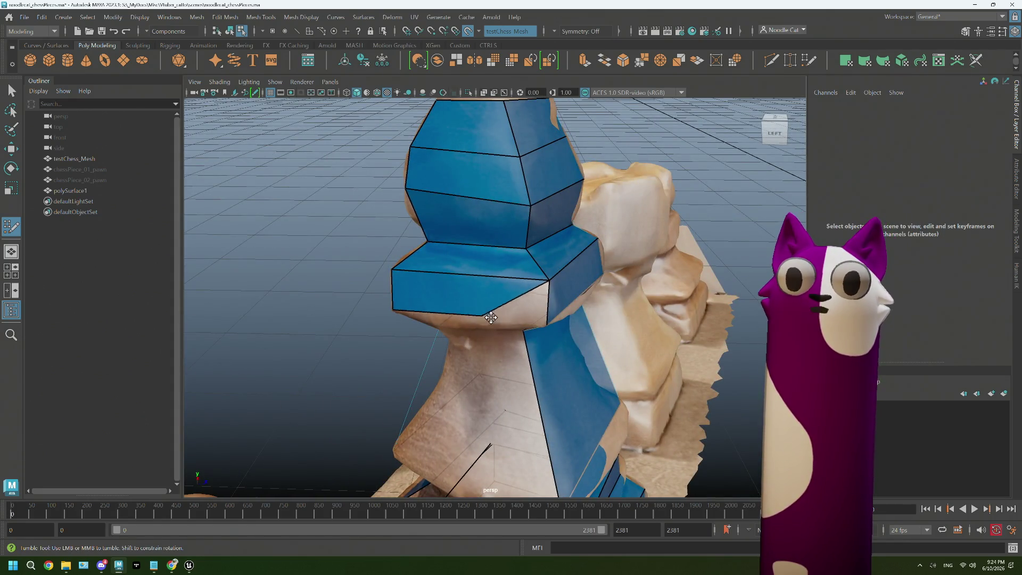
alt+drag(547, 325, 564, 330)
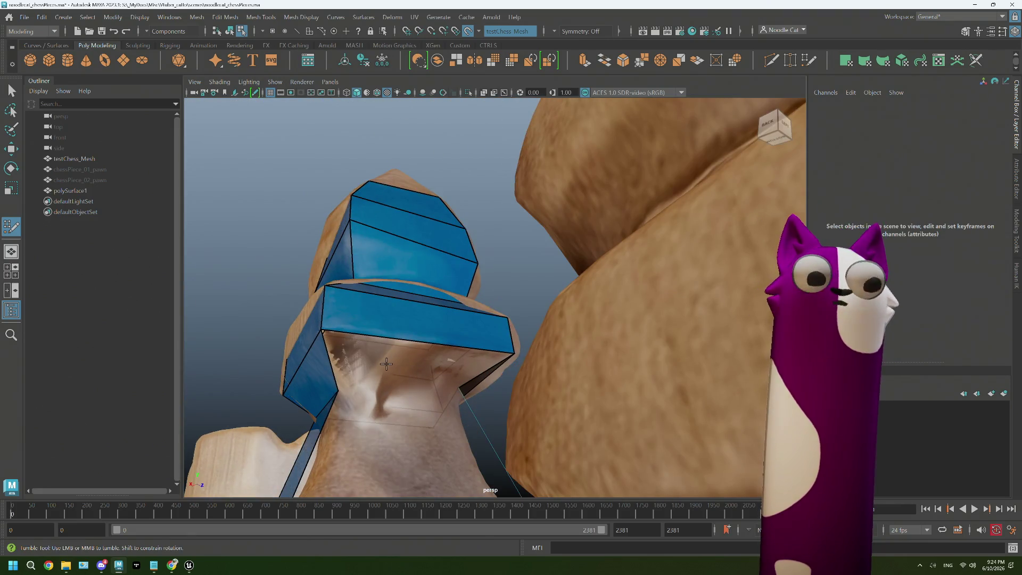
alt+middle_drag(564, 329, 535, 326)
alt+right_drag(536, 325, 417, 294)
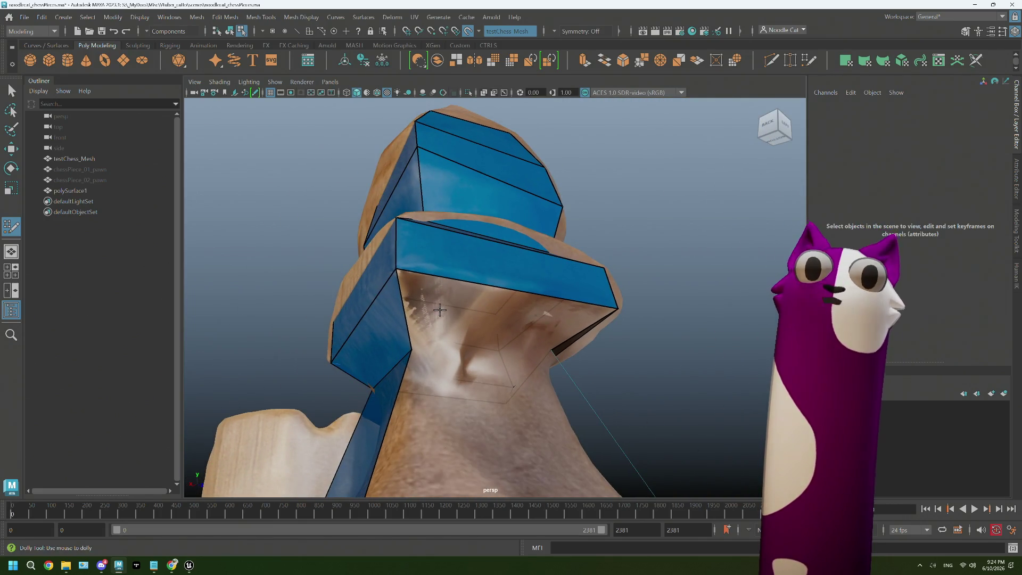
alt+drag(440, 311, 595, 347)
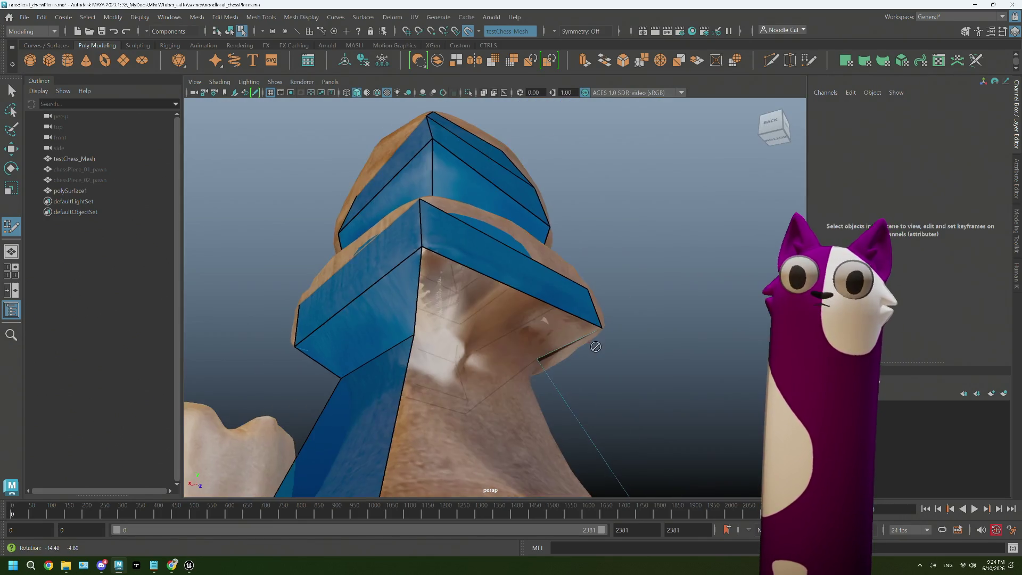
alt+drag(456, 343, 451, 285)
alt+right_drag(451, 285, 558, 352)
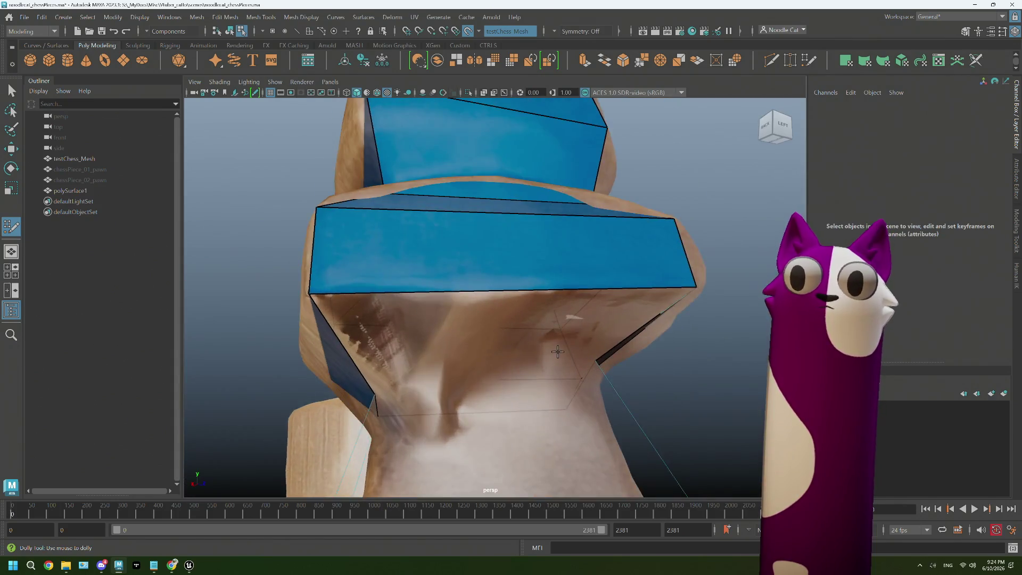
alt+drag(557, 351, 551, 345)
click(483, 327)
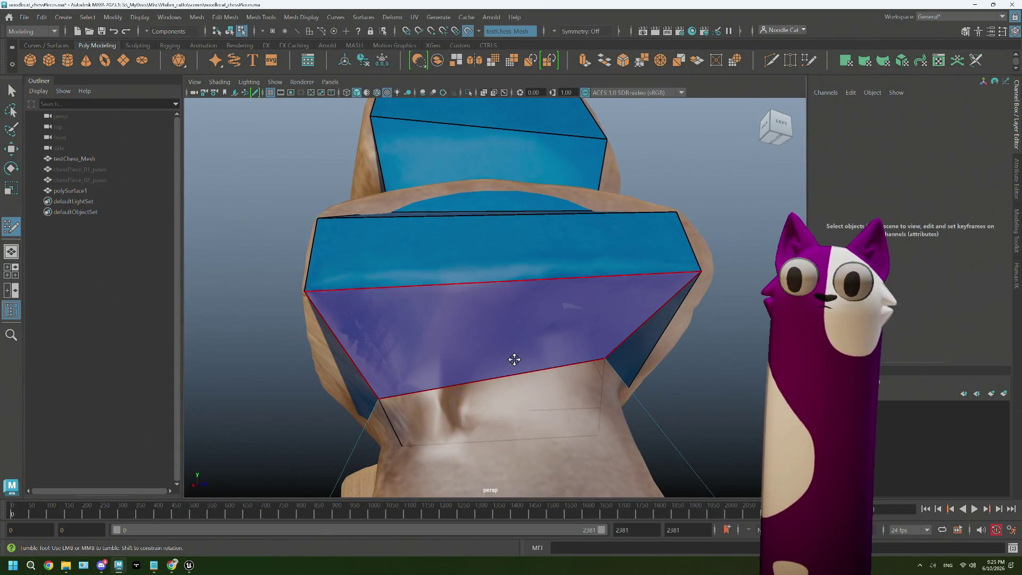
- Frame the piece and bring the faces near its base into view
key(f)
alt+middle_drag(513, 358, 474, 336)
scroll(473, 336, down, 5)
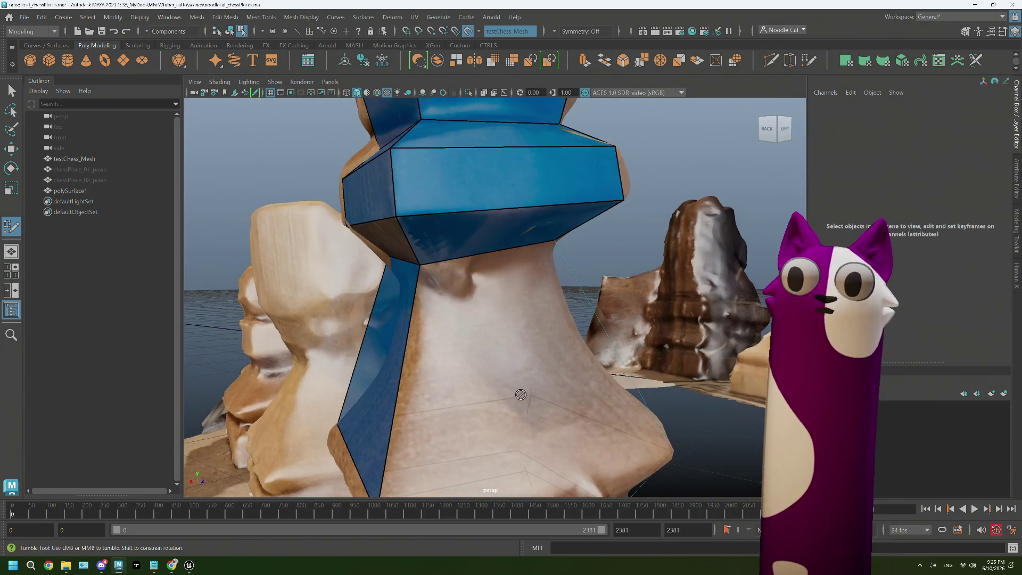
scroll(484, 328, up, 2)
scroll(483, 328, up, 2)
alt+drag(483, 327, 479, 318)
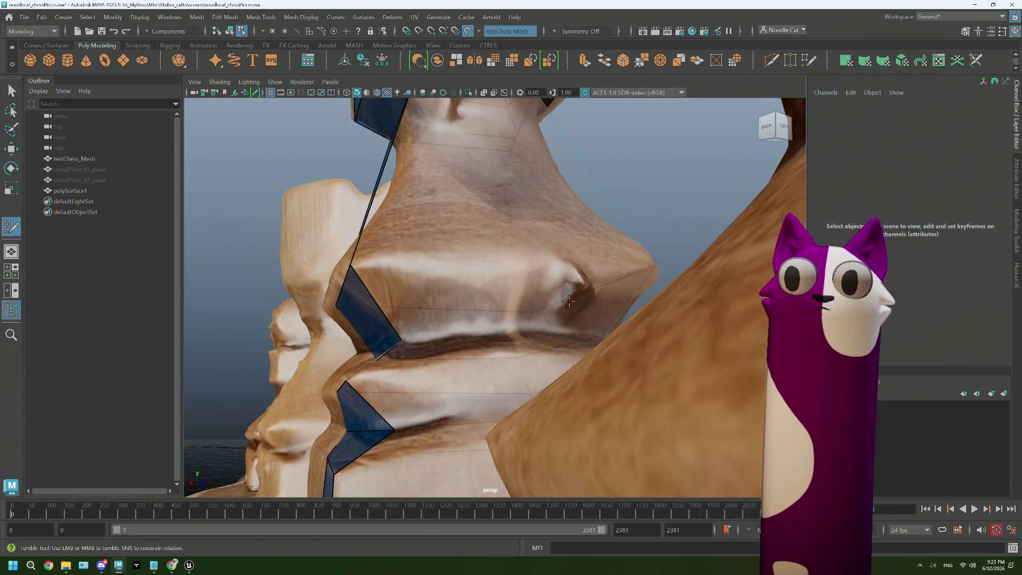
mouse_move(570, 301)
alt+mouse_down()
mouse_move(586, 301)
mouse_move(480, 311)
mouse_move(626, 310)
alt+mouse_up()
scroll(457, 309, up, 3)
scroll(457, 308, down, 3)
scroll(626, 311, up, 5)
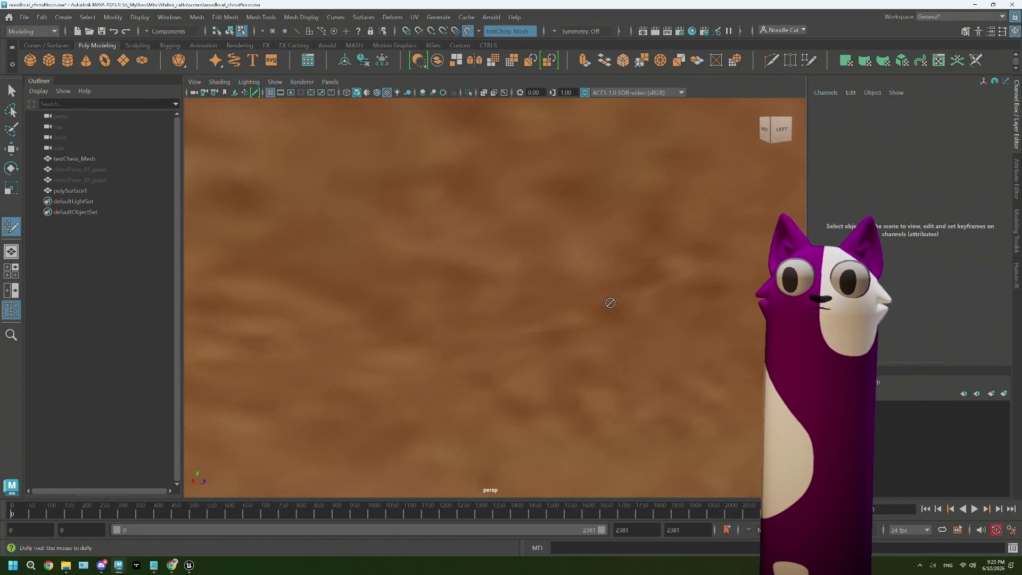
scroll(612, 304, down, 3)
alt+middle_drag(581, 319, 556, 323)
scroll(557, 323, down, 3)
mouse_move(561, 304)
alt+mouse_down()
mouse_move(477, 319)
mouse_move(502, 319)
mouse_move(538, 255)
alt+mouse_up()
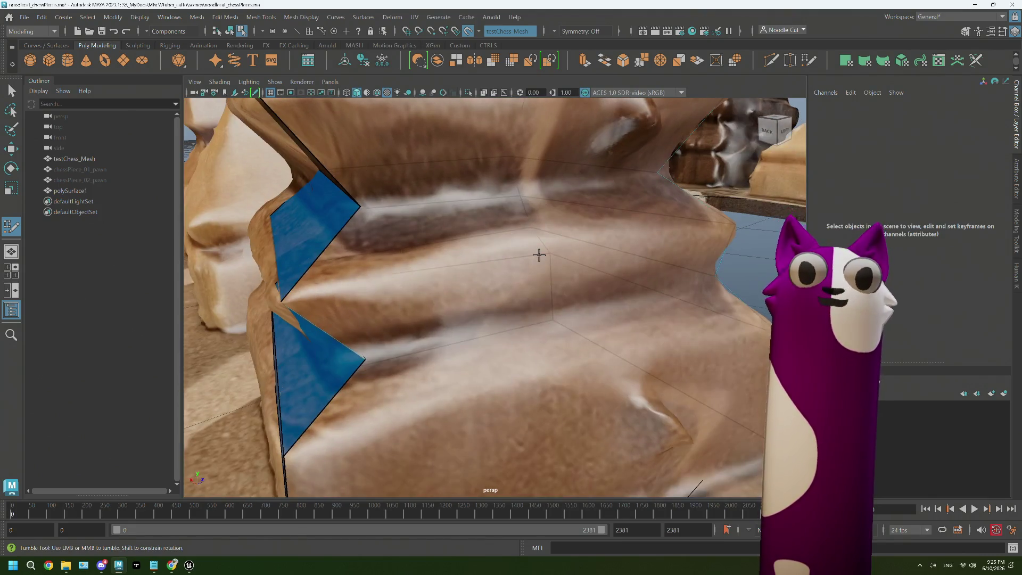
scroll(519, 296, up, 4)
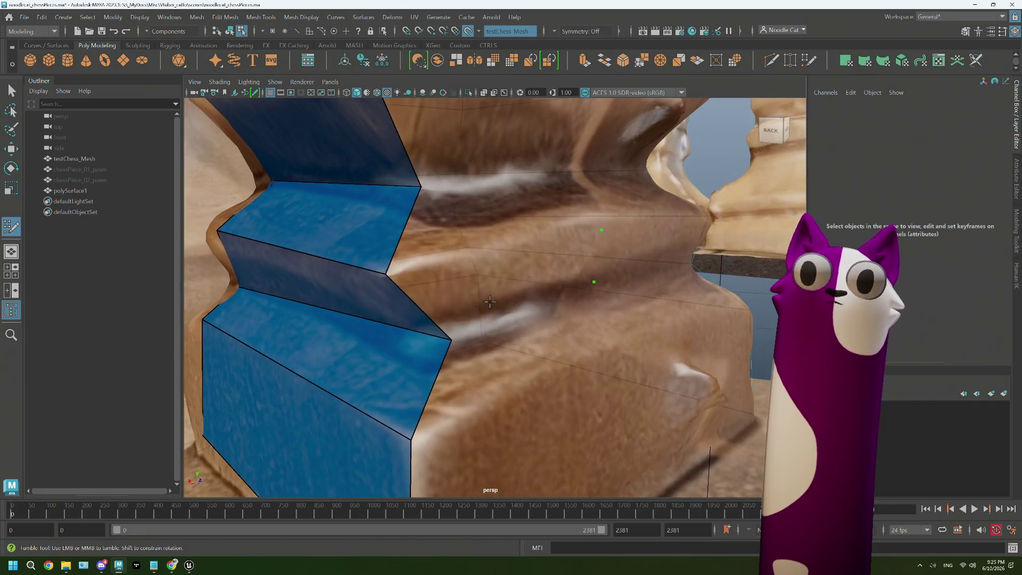
scroll(517, 288, down, 3)
alt+drag(517, 289, 583, 277)
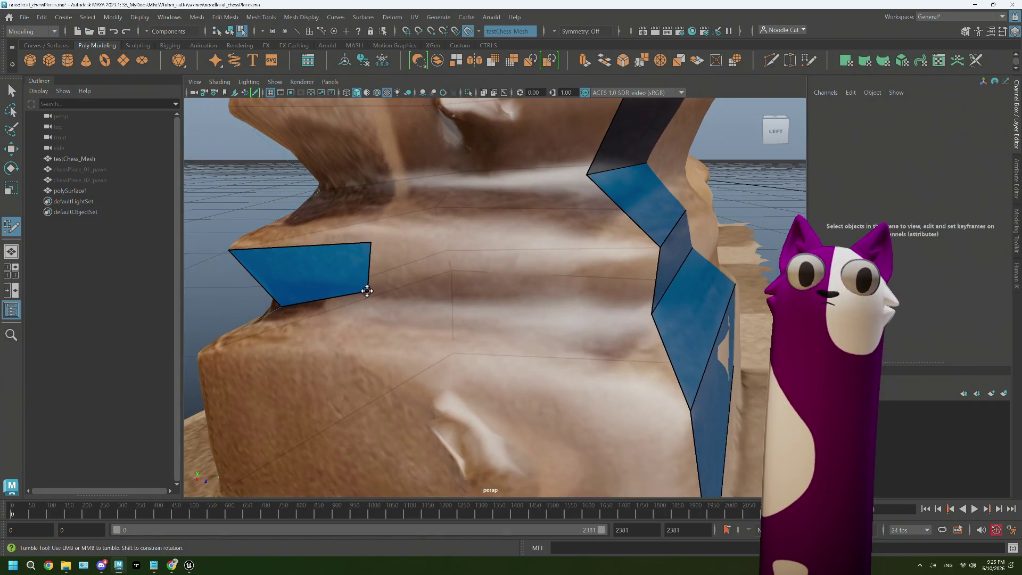
- Stretch the blue face across the ridge and straighten its top edge to meet the neighbours
drag(366, 293, 653, 314)
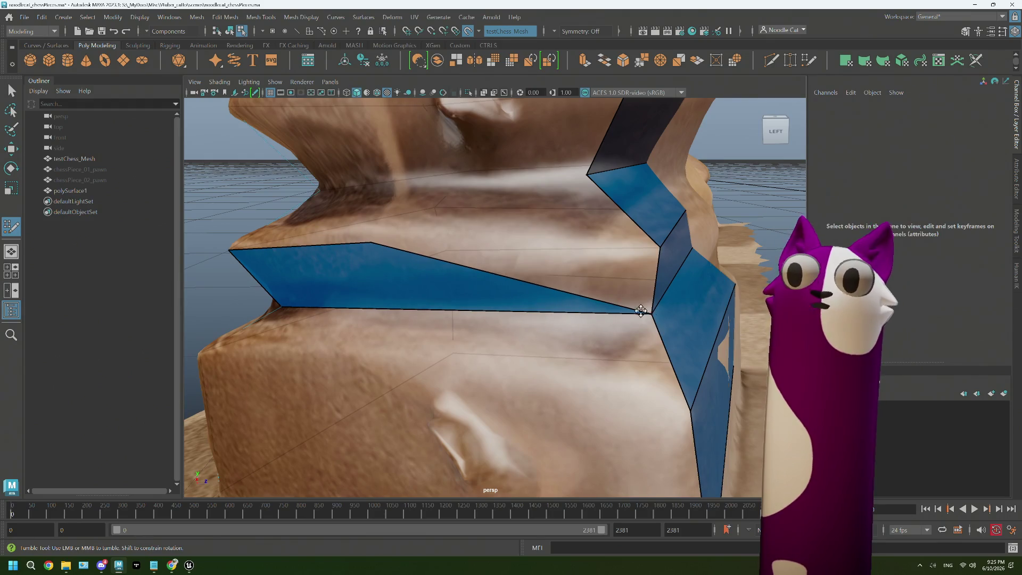
drag(371, 240, 660, 248)
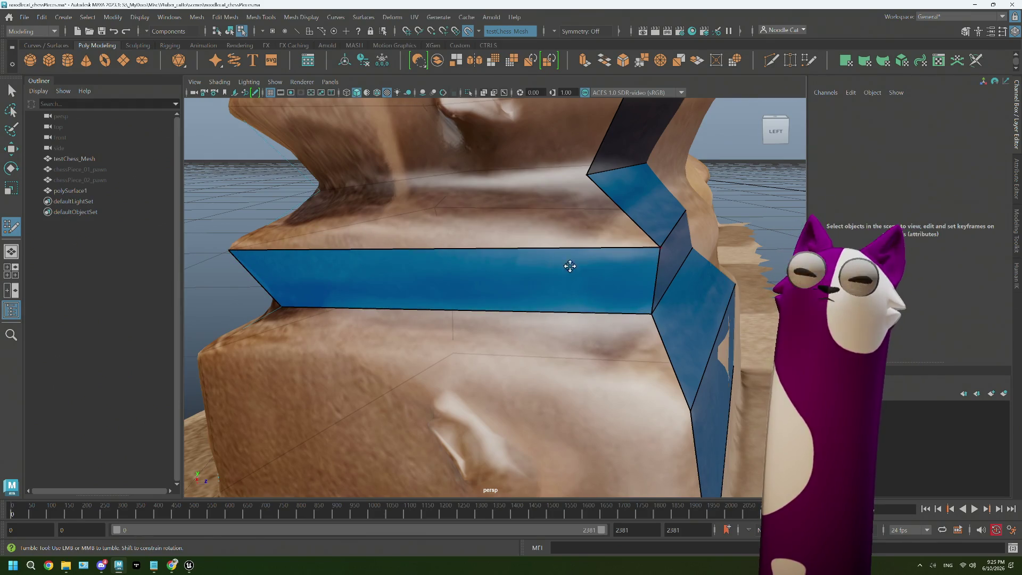
mouse_move(523, 341)
alt+mouse_down()
mouse_move(470, 338)
mouse_move(529, 372)
mouse_move(472, 386)
alt+mouse_up()
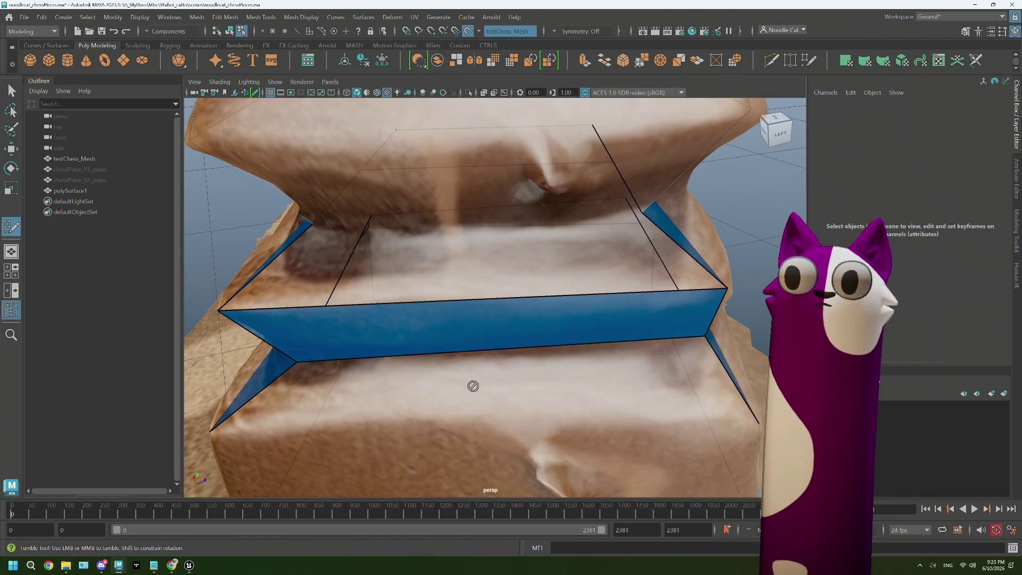
alt+drag(351, 385, 457, 379)
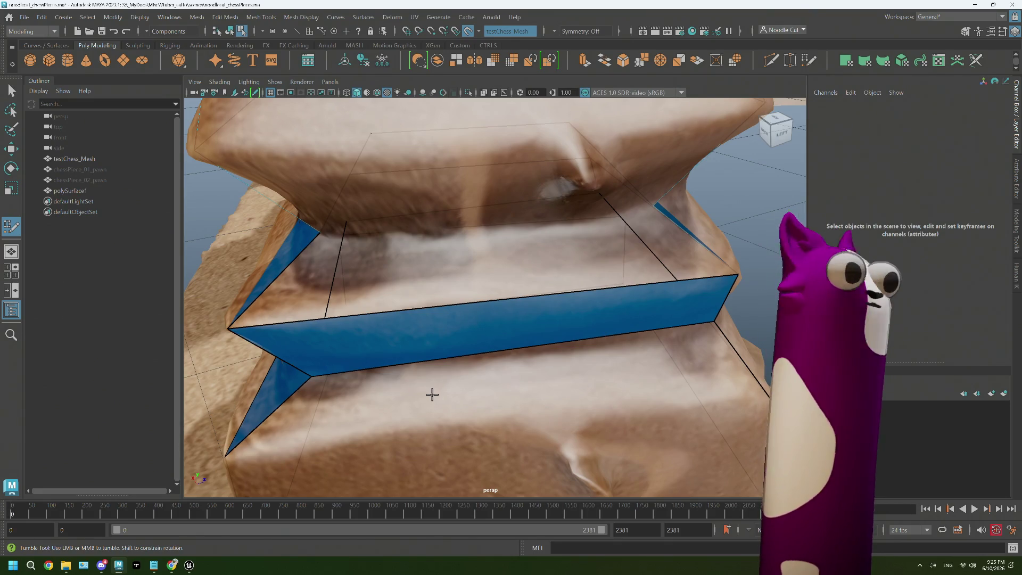
mouse_move(432, 394)
alt+mouse_down()
mouse_move(509, 349)
mouse_move(498, 358)
alt+mouse_up()
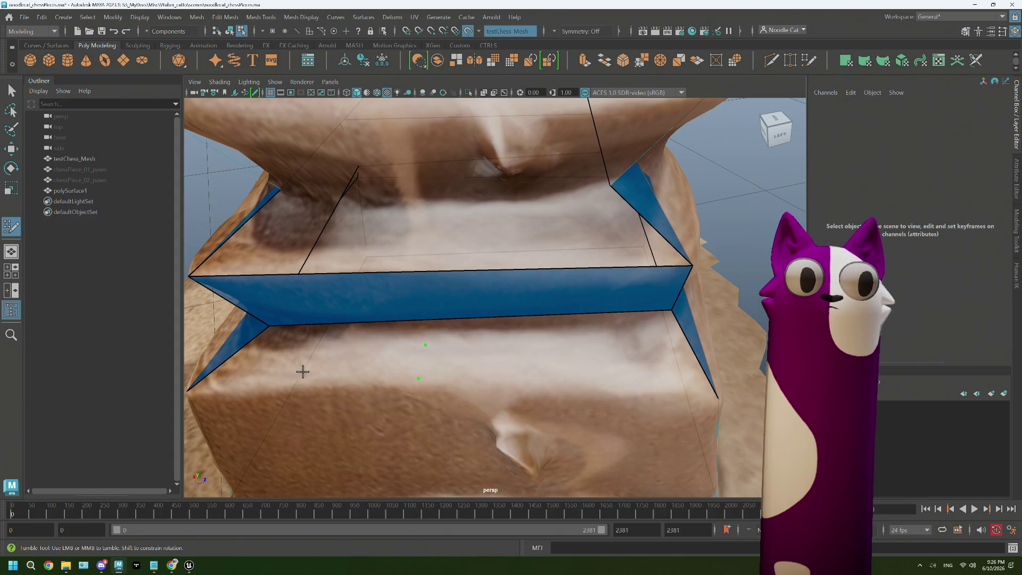
- Pull the face down to the base corner and add a new quad on the base side
mouse_move(302, 370)
alt+mouse_down()
mouse_move(496, 406)
mouse_move(568, 347)
mouse_move(411, 316)
mouse_move(609, 325)
alt+mouse_up()
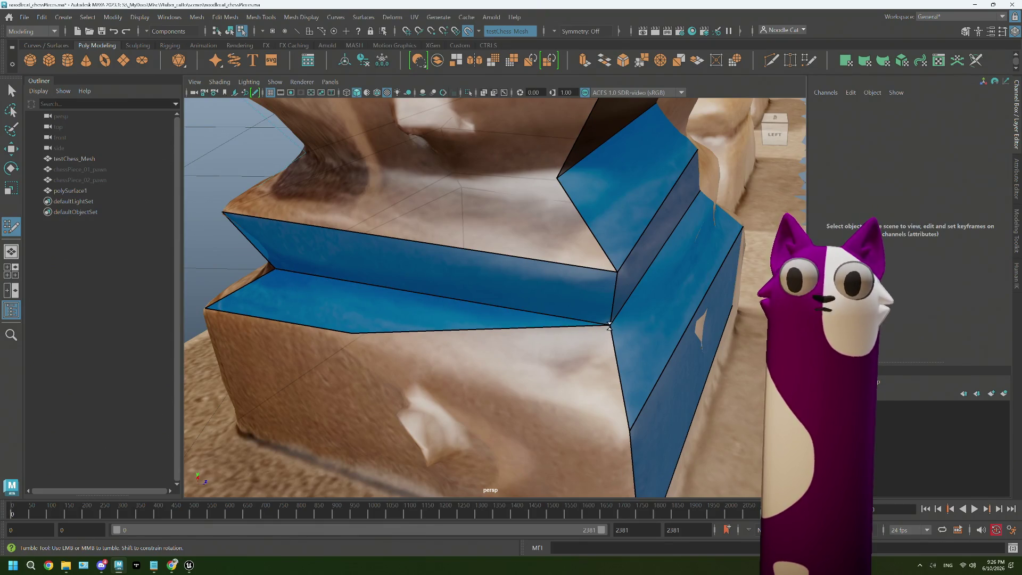
drag(350, 333, 629, 432)
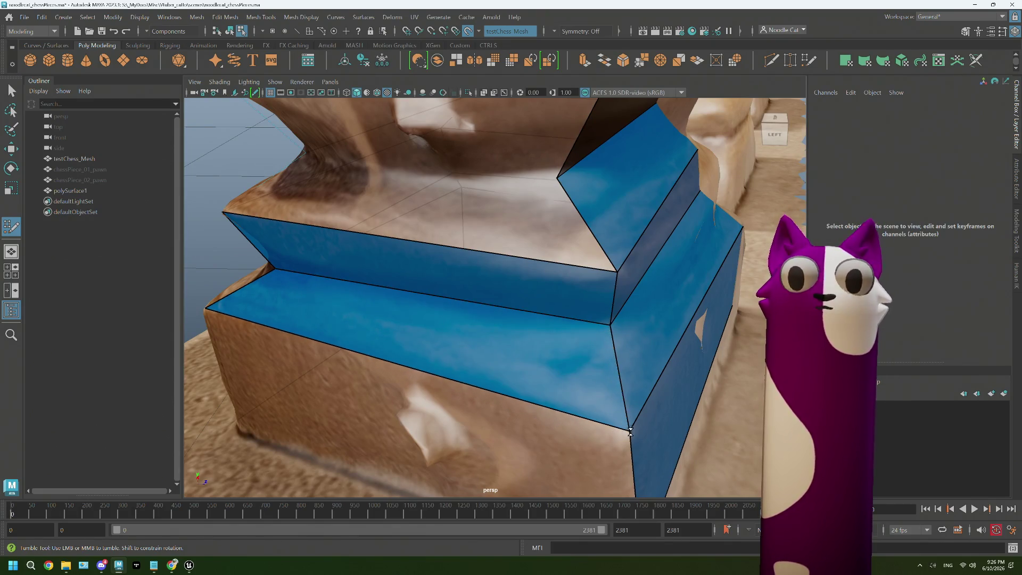
mouse_move(434, 448)
alt+mouse_down()
mouse_move(503, 445)
mouse_move(497, 412)
mouse_move(359, 368)
mouse_move(360, 376)
mouse_move(495, 352)
alt+mouse_up()
click(364, 422)
shift+click(486, 382)
- Snap the floating quad's corners onto the box corners, down to the base's bottom corner
alt+middle_drag(495, 351, 619, 332)
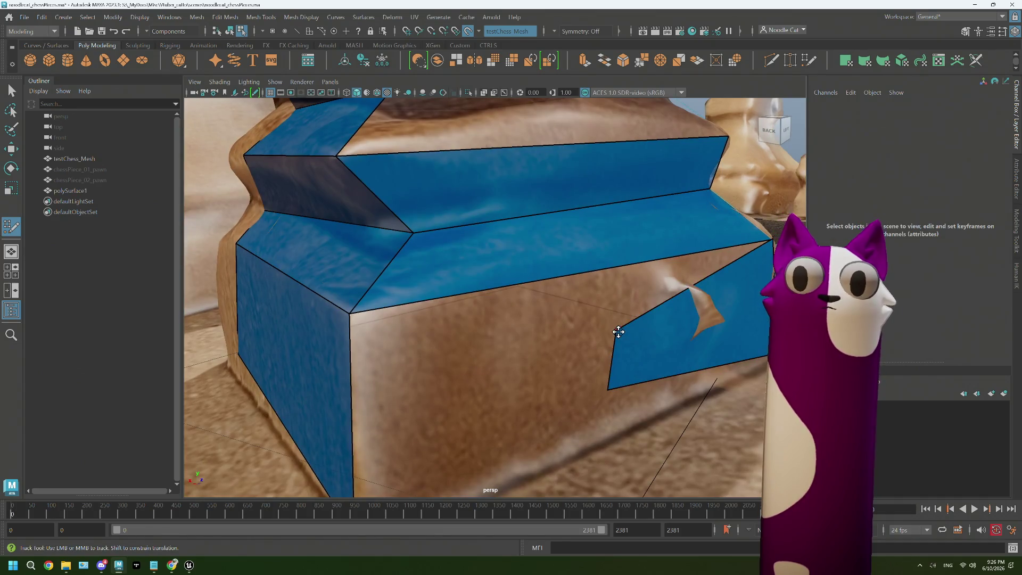
drag(618, 331, 350, 313)
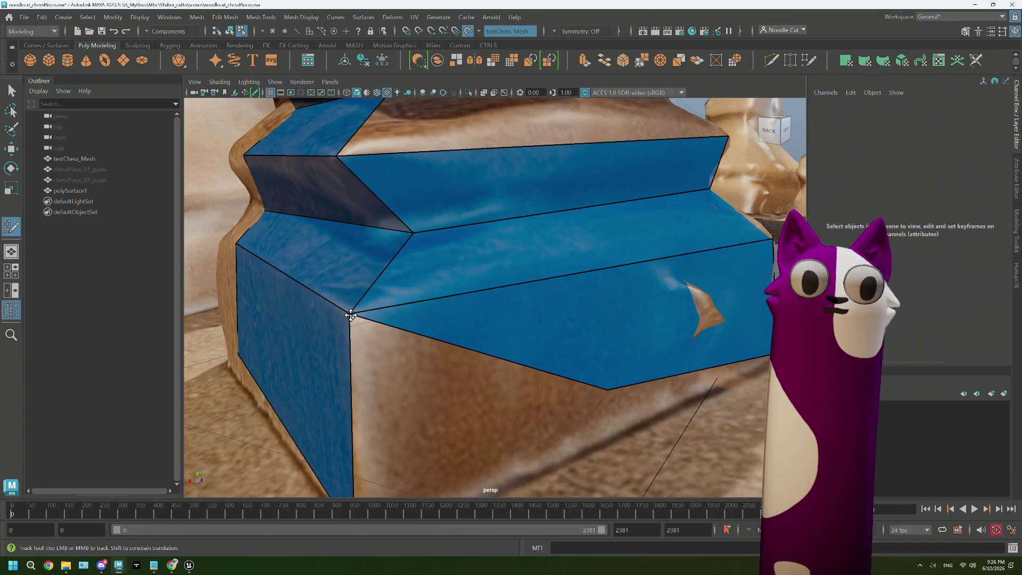
alt+middle_drag(352, 315, 483, 350)
mouse_move(609, 342)
mouse_down()
mouse_move(355, 477)
mouse_move(484, 429)
mouse_move(543, 383)
mouse_move(490, 484)
mouse_move(544, 404)
mouse_move(522, 410)
mouse_up()
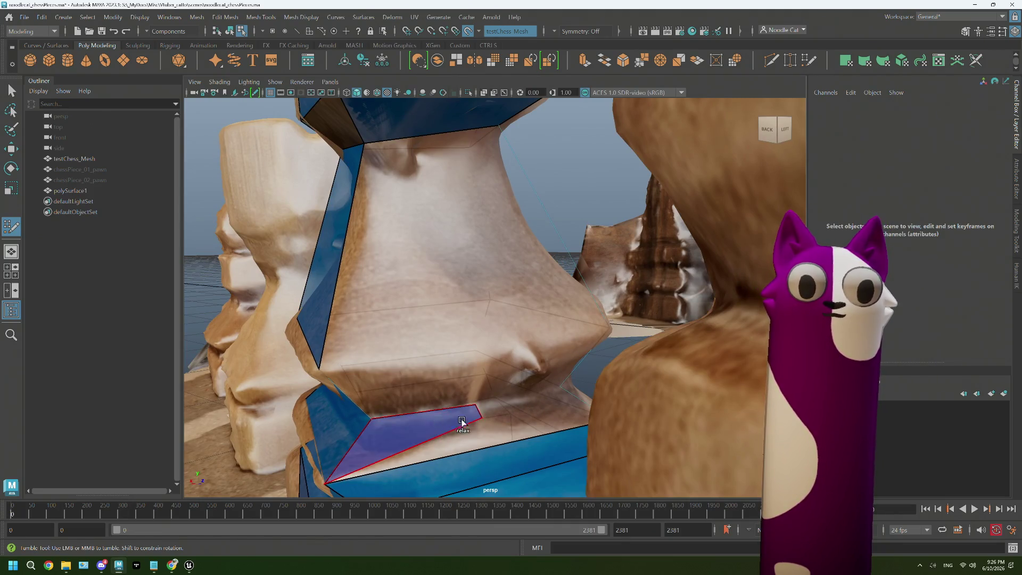
- Fill the two gaps down the stem with quads and widen them by moving their vertices
shift+click(474, 406)
alt+drag(481, 416, 485, 417)
scroll(485, 417, up, 1)
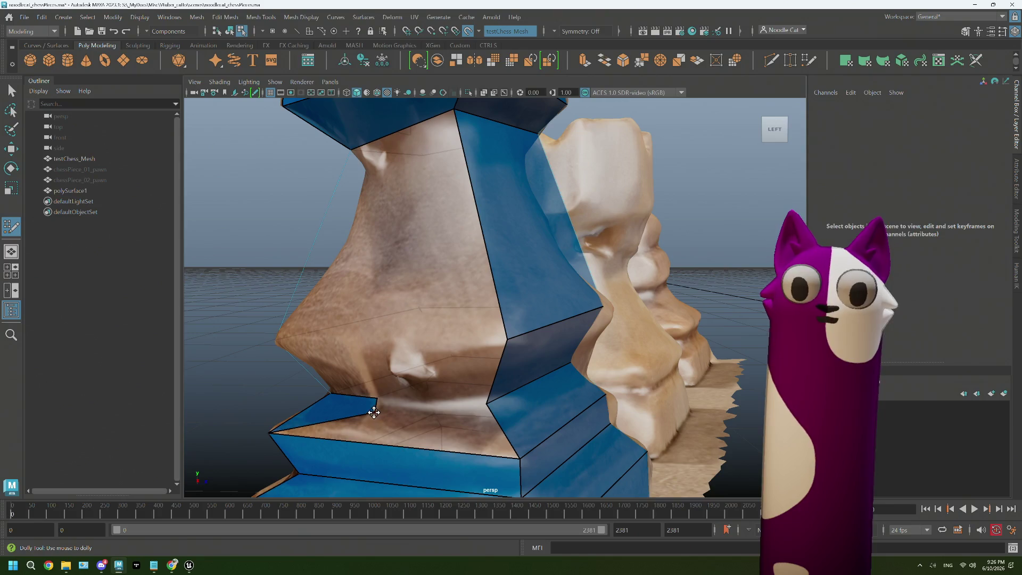
mouse_move(374, 411)
mouse_down()
mouse_move(511, 460)
mouse_move(487, 403)
mouse_up()
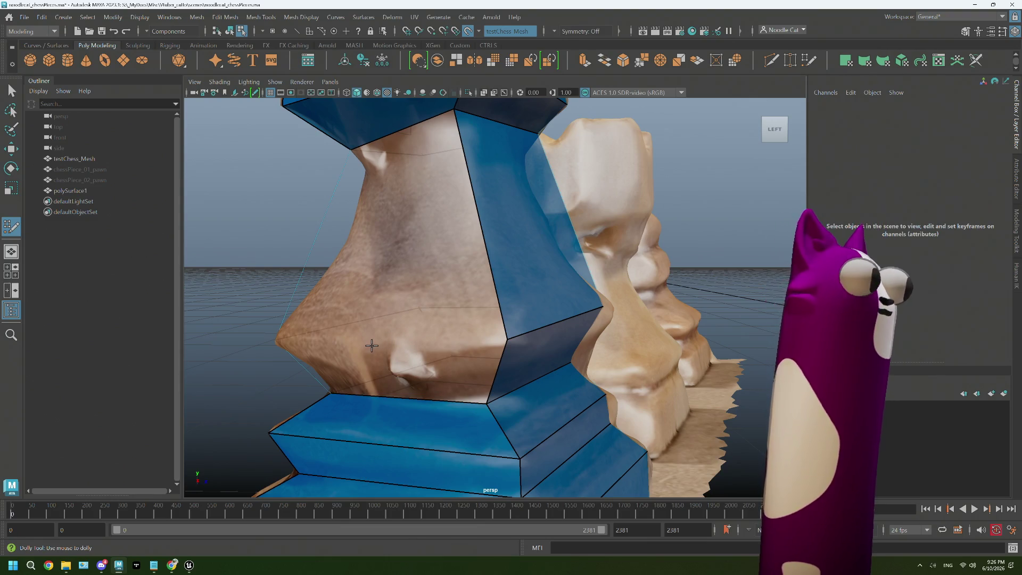
shift+click(386, 386)
mouse_move(385, 386)
alt+mouse_down()
mouse_move(495, 385)
mouse_move(370, 413)
alt+mouse_up()
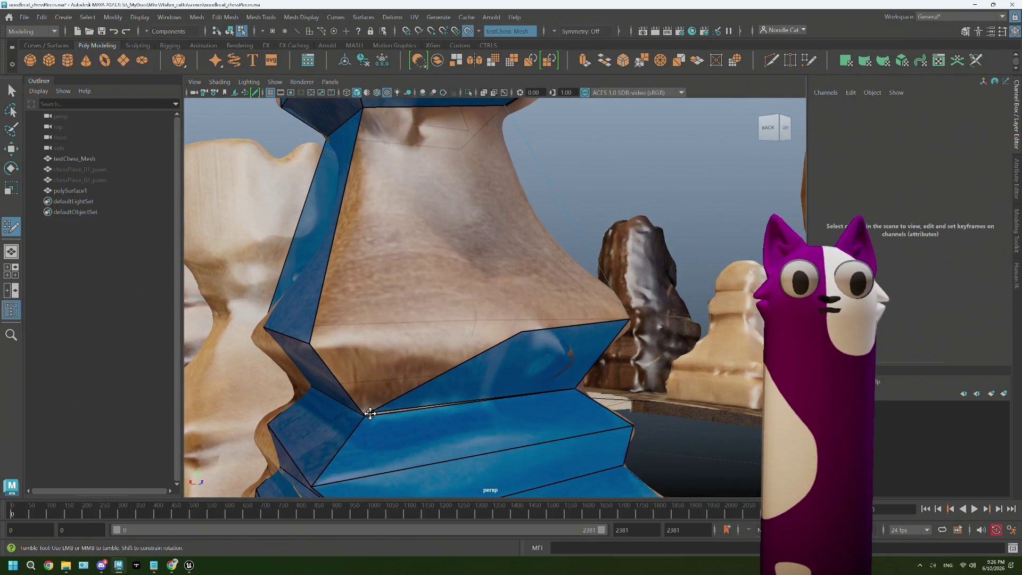
drag(521, 330, 311, 341)
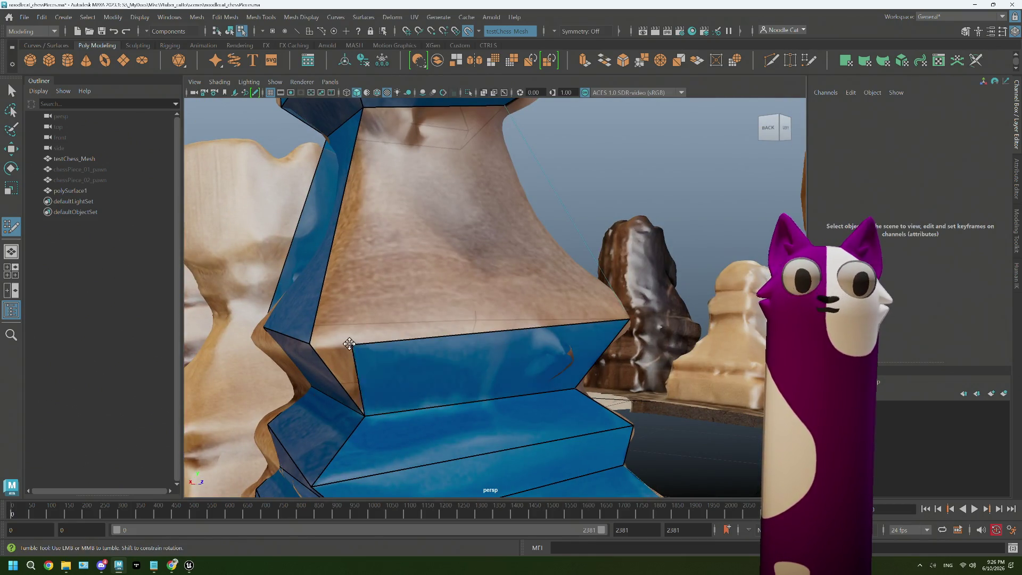
- Insert an edge loop around the bishop's neck after checking it from all sides
alt+middle_drag(457, 309, 462, 332)
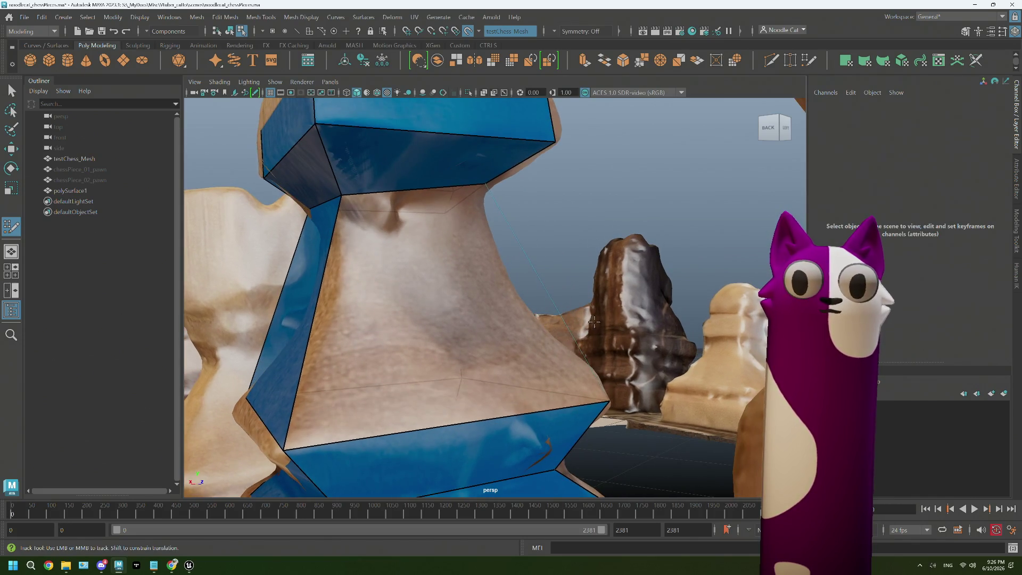
alt+drag(594, 321, 584, 330)
alt+drag(537, 280, 542, 280)
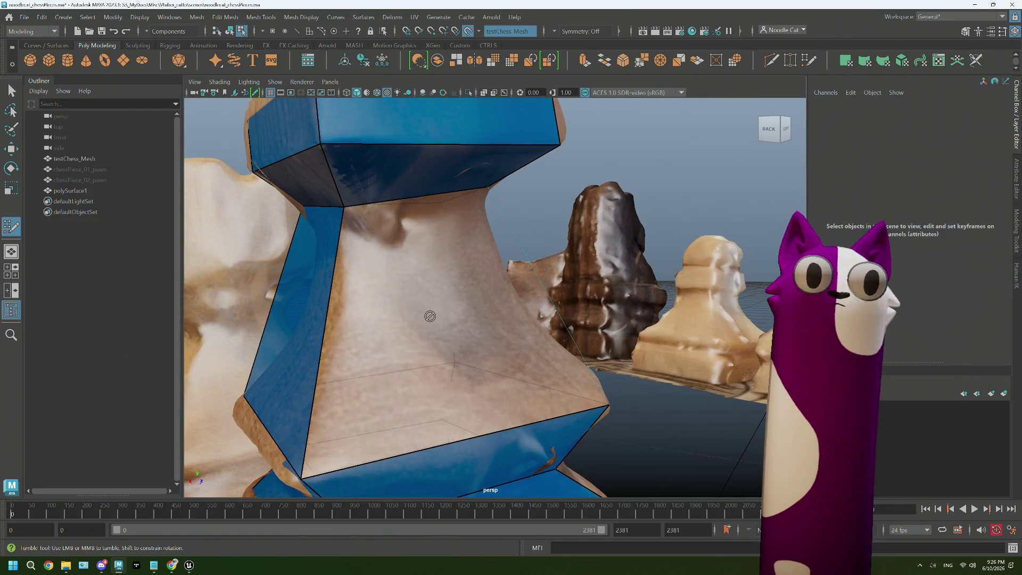
alt+drag(501, 323, 430, 334)
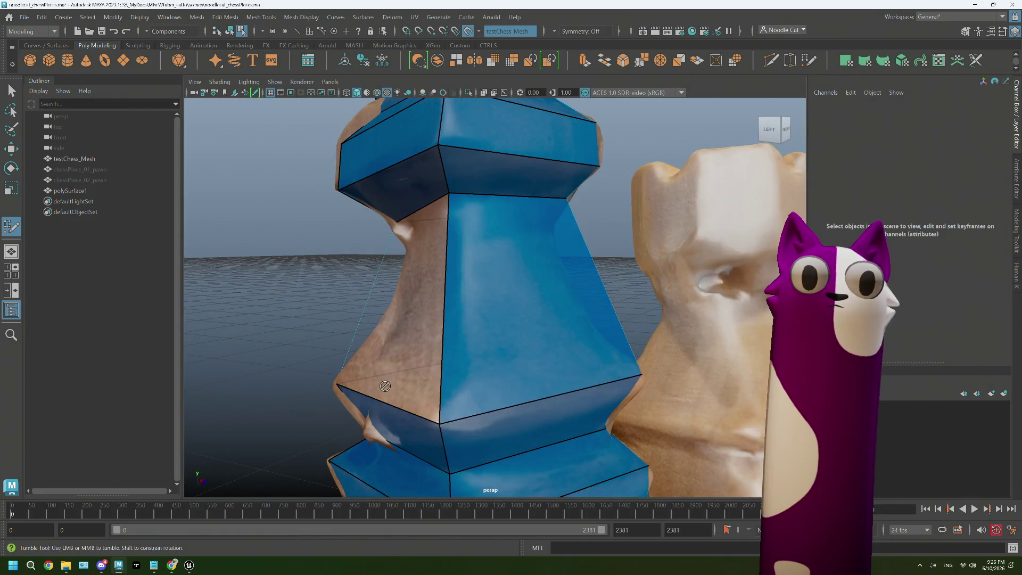
mouse_move(387, 383)
alt+mouse_down()
mouse_move(394, 336)
mouse_move(452, 334)
mouse_move(430, 352)
alt+mouse_up()
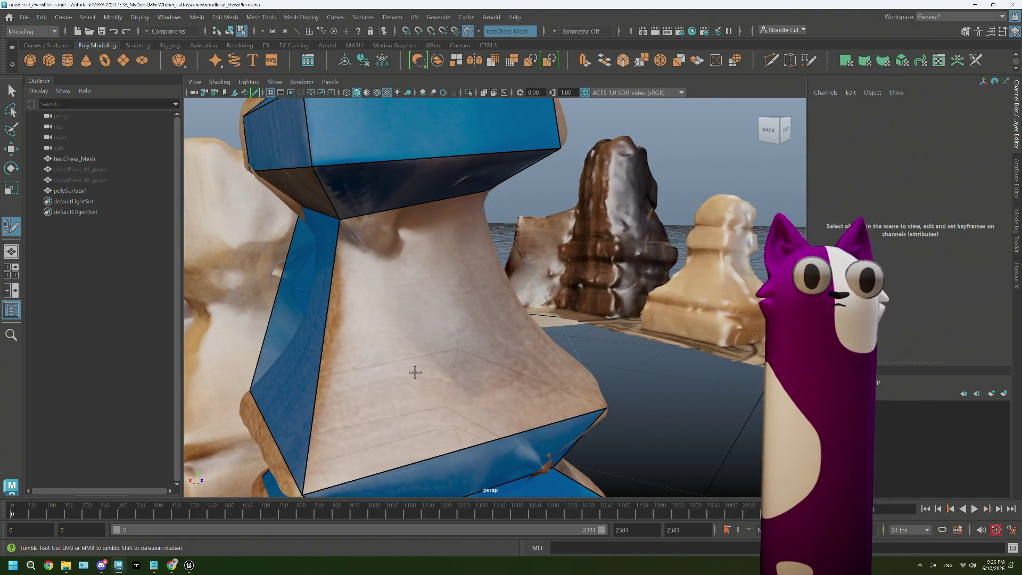
alt+drag(409, 368, 407, 354)
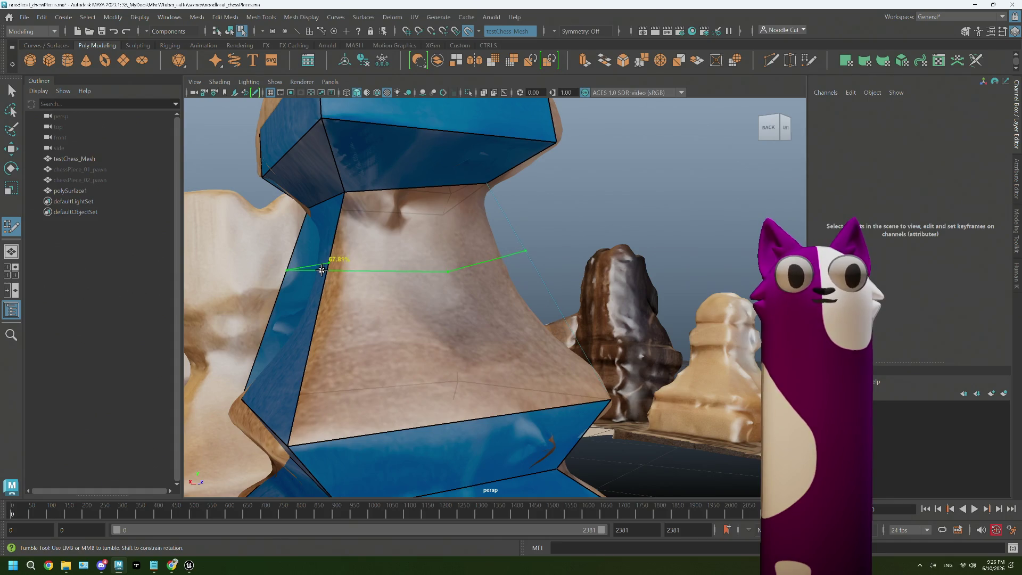
ctrl+click(321, 272)
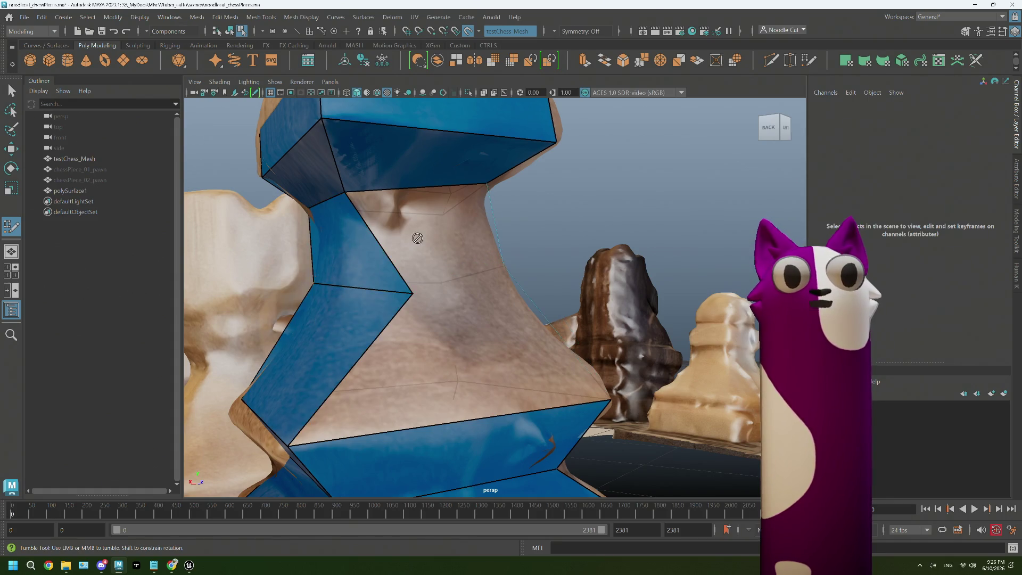
mouse_move(489, 287)
alt+mouse_down()
mouse_move(455, 293)
mouse_move(463, 325)
mouse_move(395, 322)
alt+mouse_up()
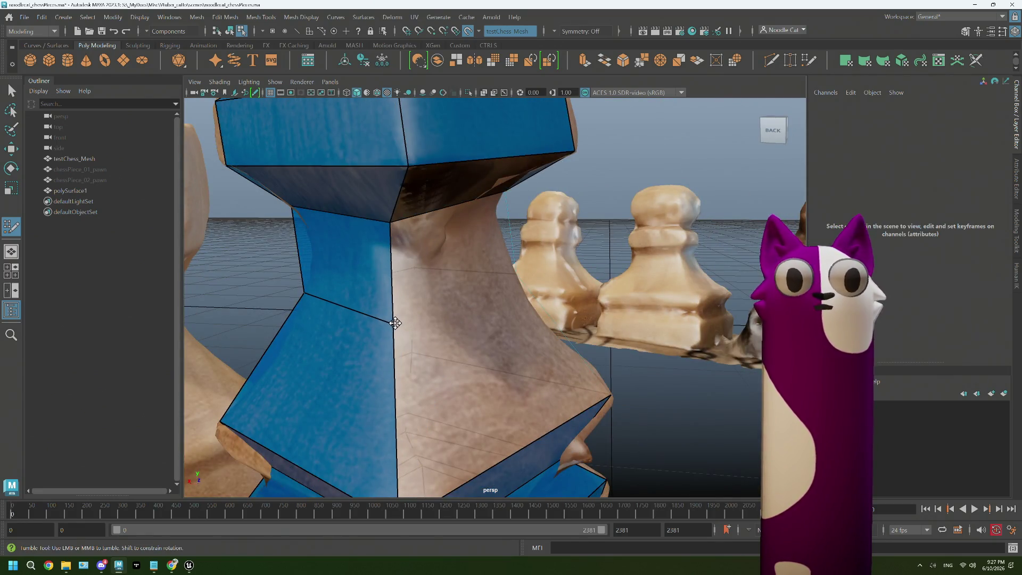
- Pull out and square the neck vertices to form a new face hugging the scan
alt+drag(505, 281, 399, 284)
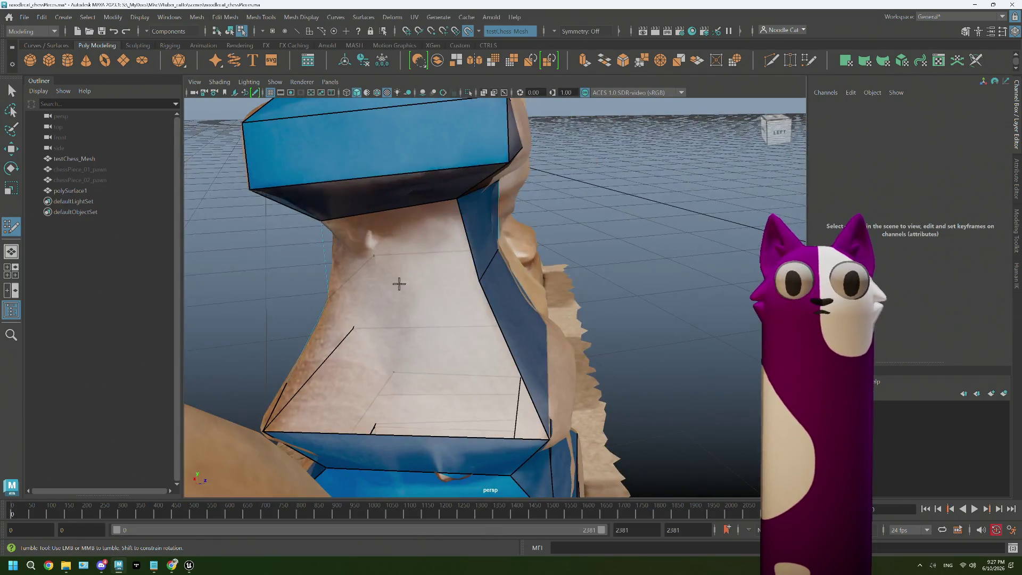
mouse_move(390, 249)
alt+mouse_down()
mouse_move(411, 290)
mouse_move(342, 273)
mouse_move(450, 279)
mouse_move(401, 243)
mouse_move(450, 200)
alt+mouse_up()
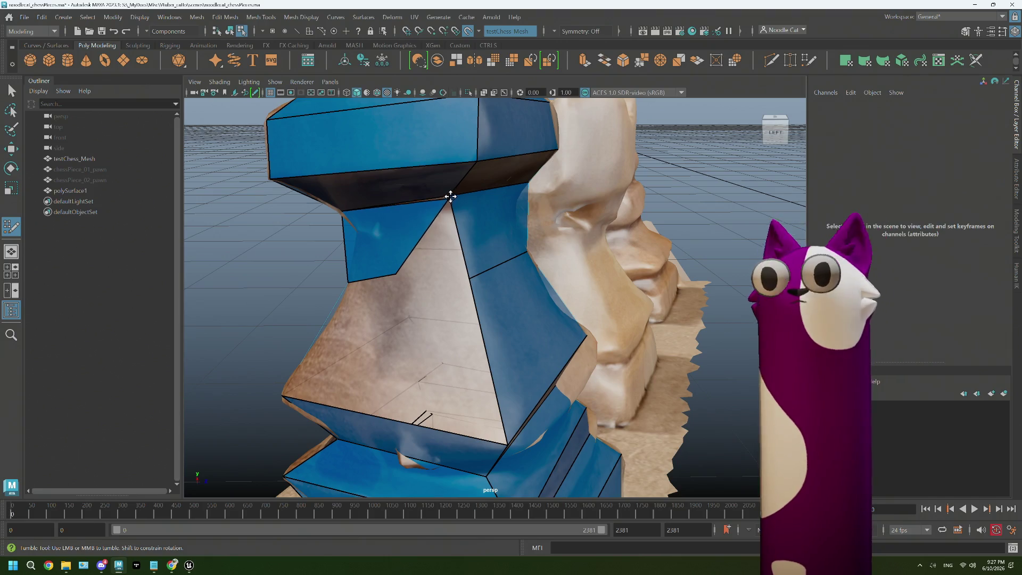
drag(393, 273, 467, 281)
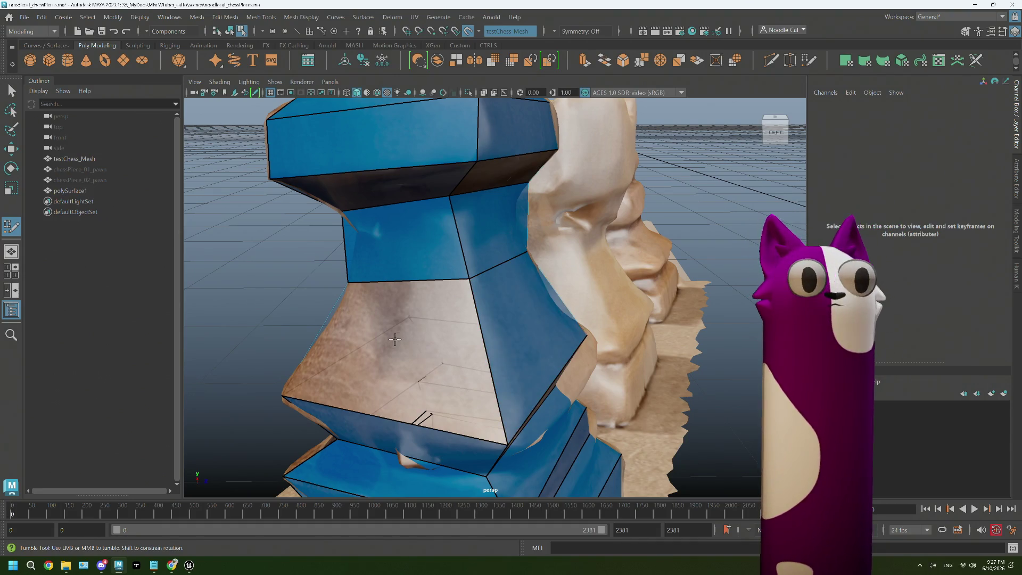
alt+drag(393, 338, 446, 379)
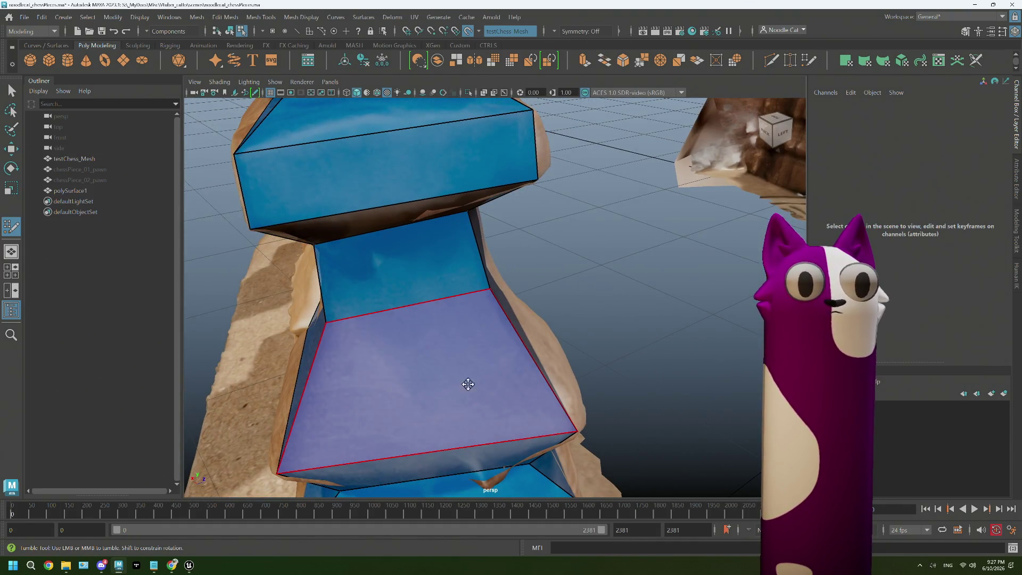
- Insert a horizontal edge loop across the bishop's front face and check it from the front
ctrl+click(544, 375)
mouse_move(578, 379)
alt+mouse_down()
mouse_move(519, 388)
mouse_move(570, 329)
mouse_move(709, 317)
mouse_move(621, 333)
alt+mouse_up()
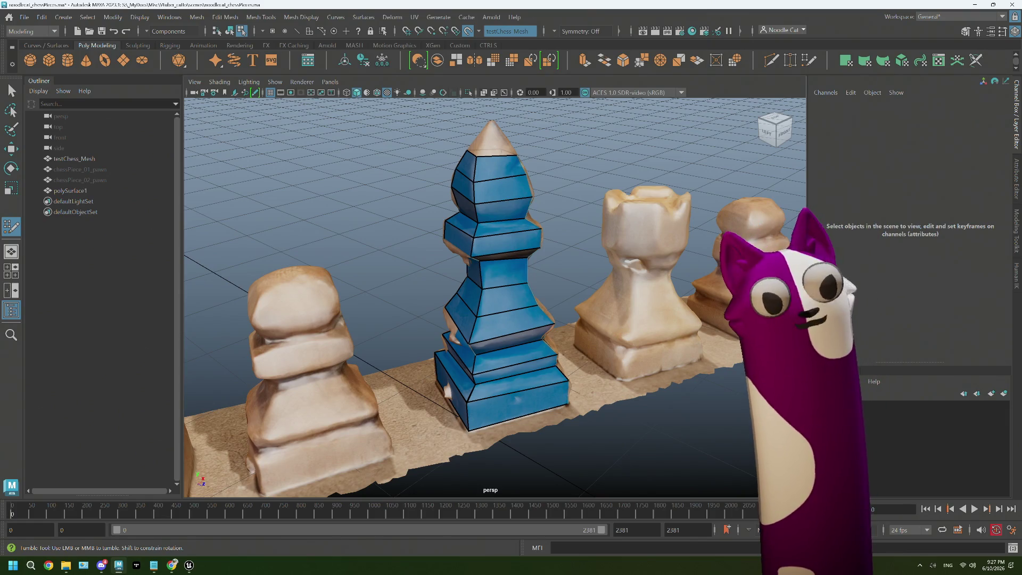
drag(495, 336, 527, 371)
scroll(527, 372, up, 5)
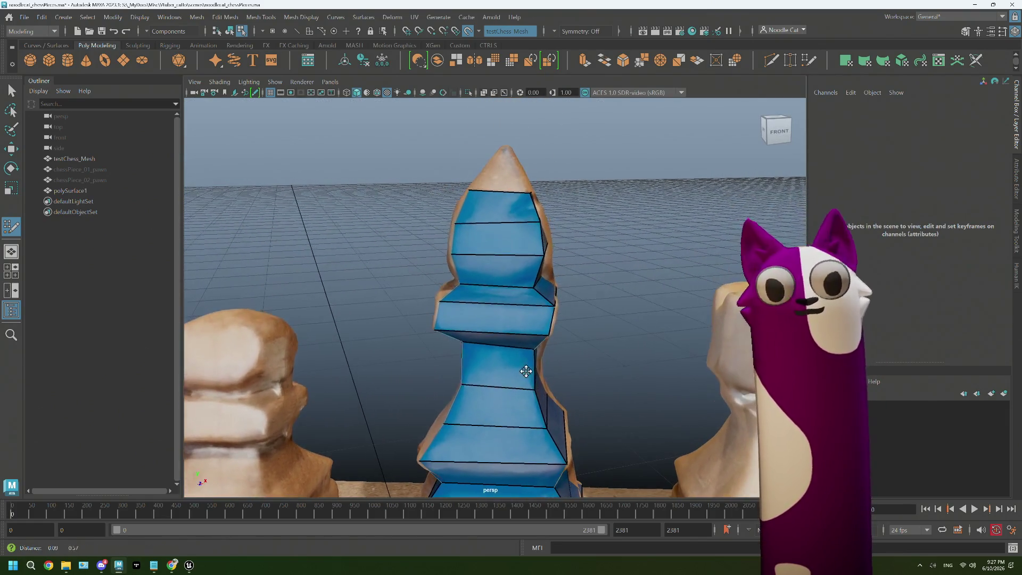
scroll(520, 336, up, 5)
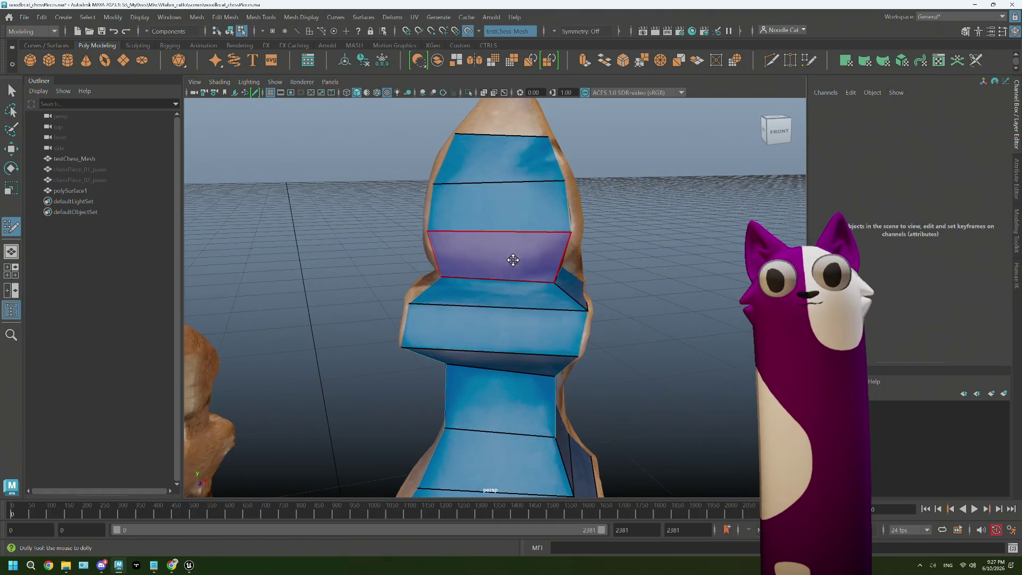
- Hide the low-poly bishop briefly to compare with the scan and return to object mode
alt+middle_drag(514, 259, 521, 352)
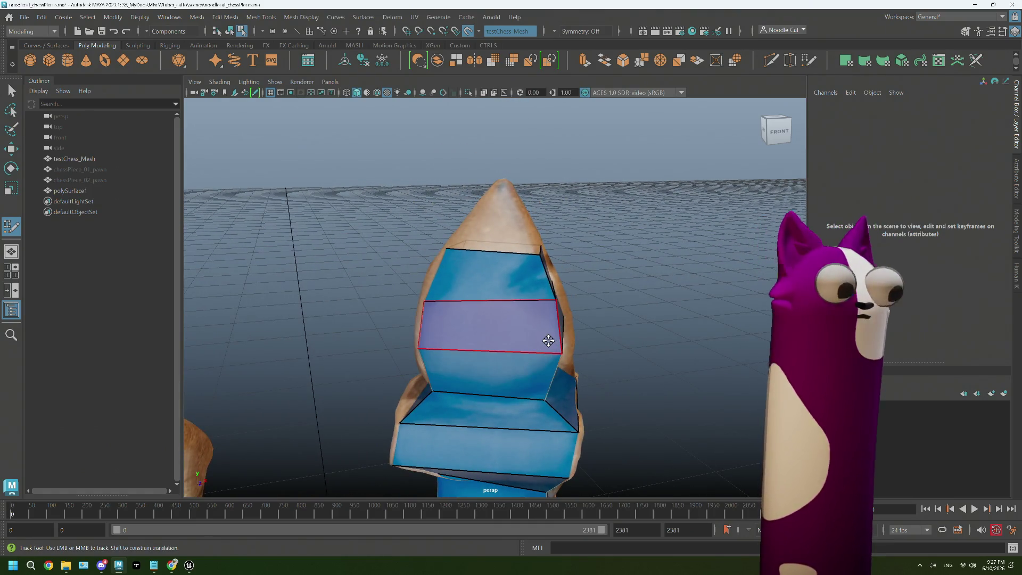
key(ctrl+h)
key(q)
alt+drag(527, 231, 518, 259)
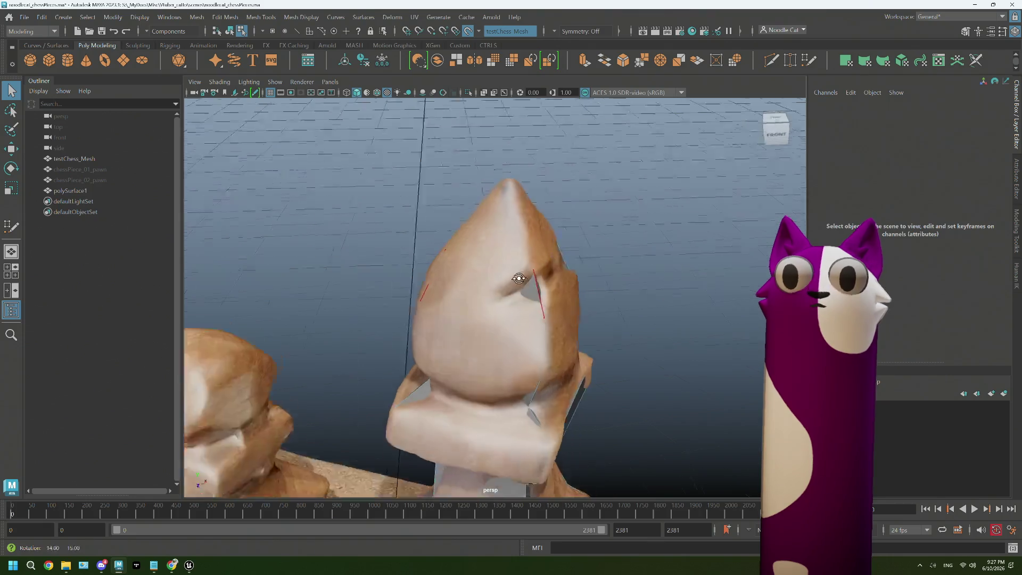
right_click(517, 257)
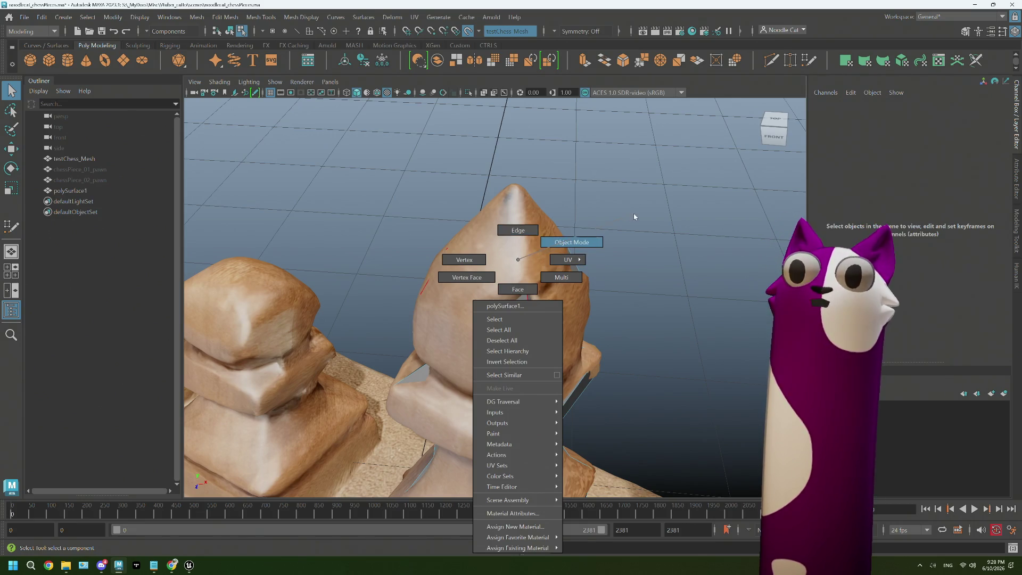
click(589, 242)
alt+drag(530, 265, 537, 253)
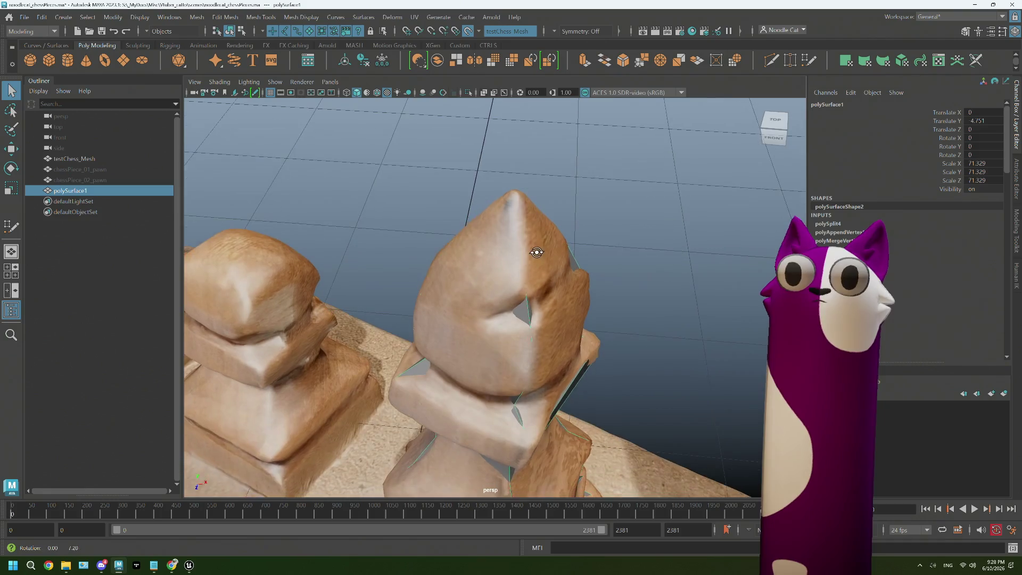
- Hide testChess_Mesh and select the low-poly polySurface1 bishop in object mode
click(78, 159)
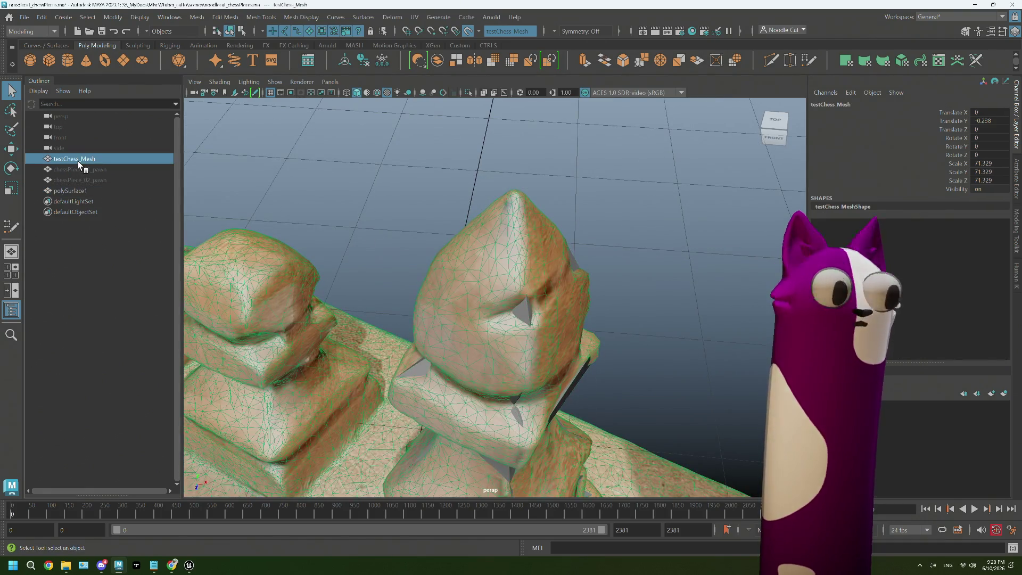
key(h)
right_click(556, 217)
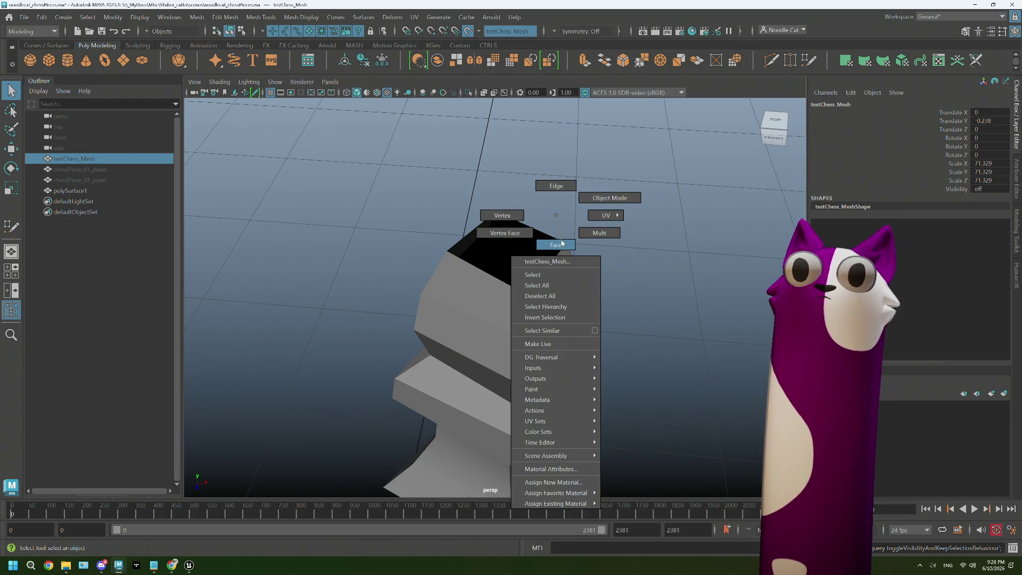
click(549, 185)
click(543, 240)
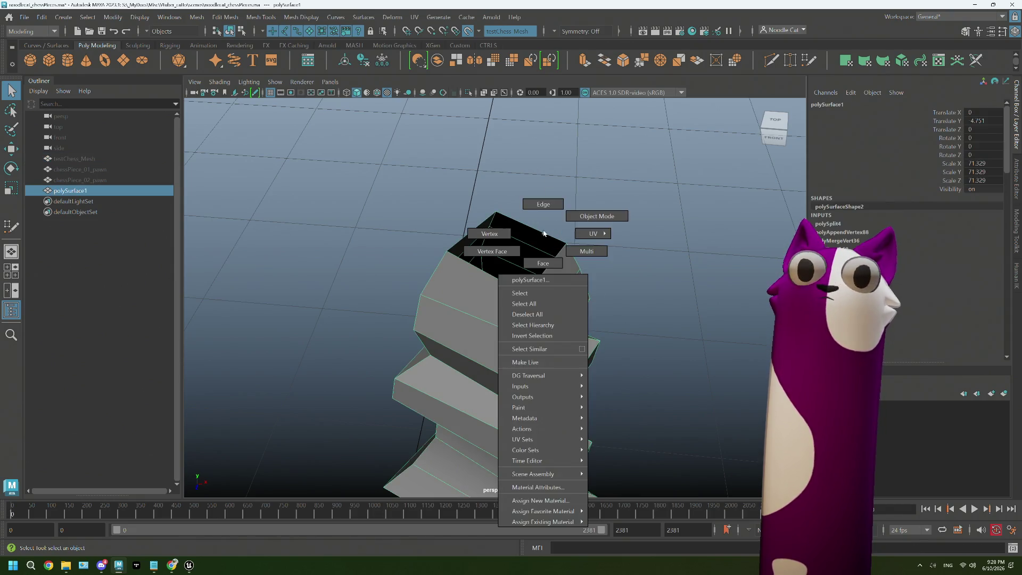
right_drag(543, 241, 543, 204)
click(535, 239)
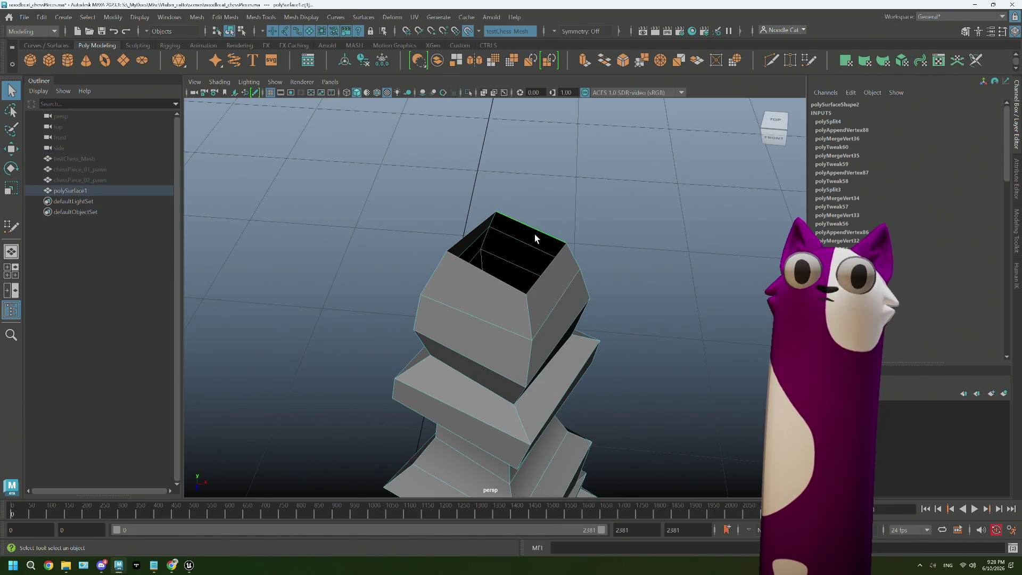
- Try Reduce and undo it, then Fill Hole to close the bishop's open bottom
click(197, 17)
click(215, 108)
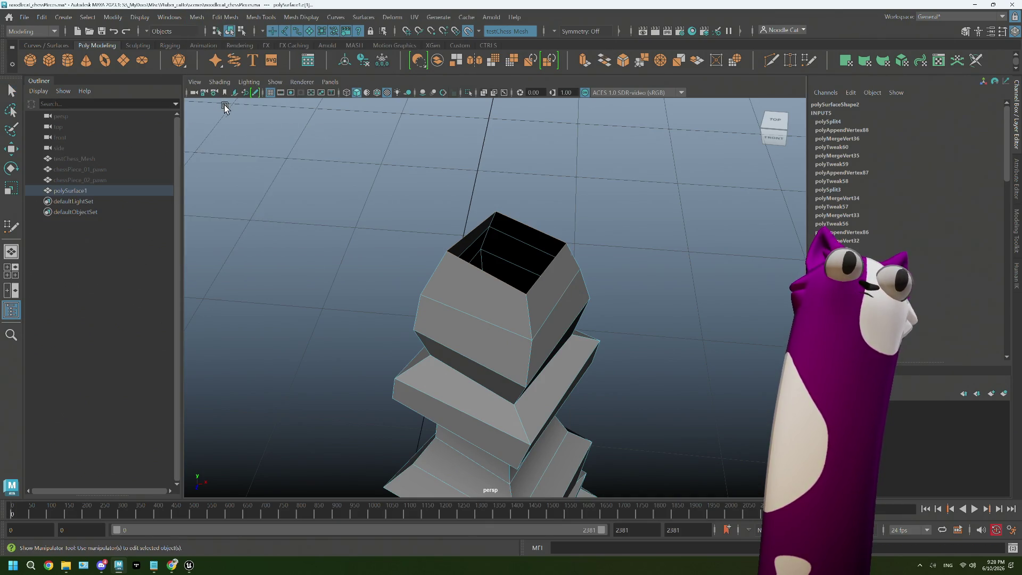
key(ctrl+z)
click(198, 16)
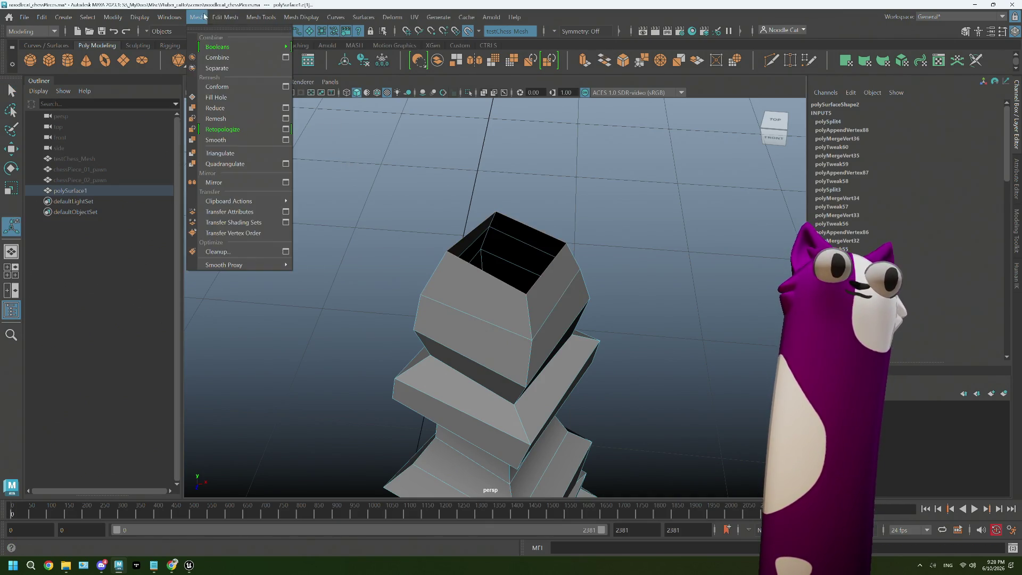
click(217, 98)
mouse_move(534, 355)
alt+mouse_down()
mouse_move(539, 326)
mouse_move(516, 216)
mouse_move(456, 392)
alt+mouse_up()
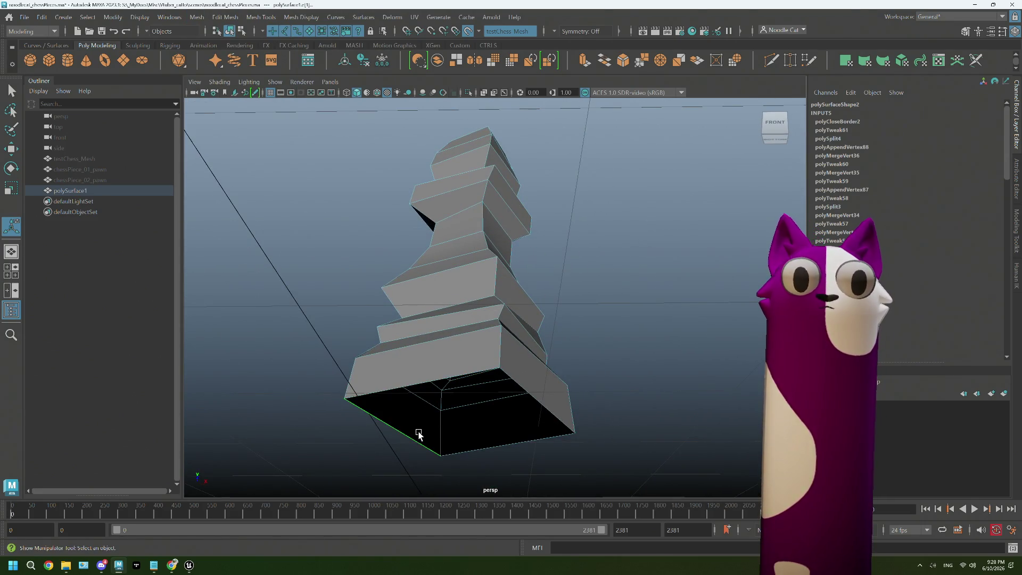
mouse_move(419, 434)
alt+mouse_down()
mouse_move(490, 187)
mouse_move(475, 288)
mouse_move(463, 270)
alt+mouse_up()
scroll(452, 243, up, 2)
scroll(477, 232, up, 2)
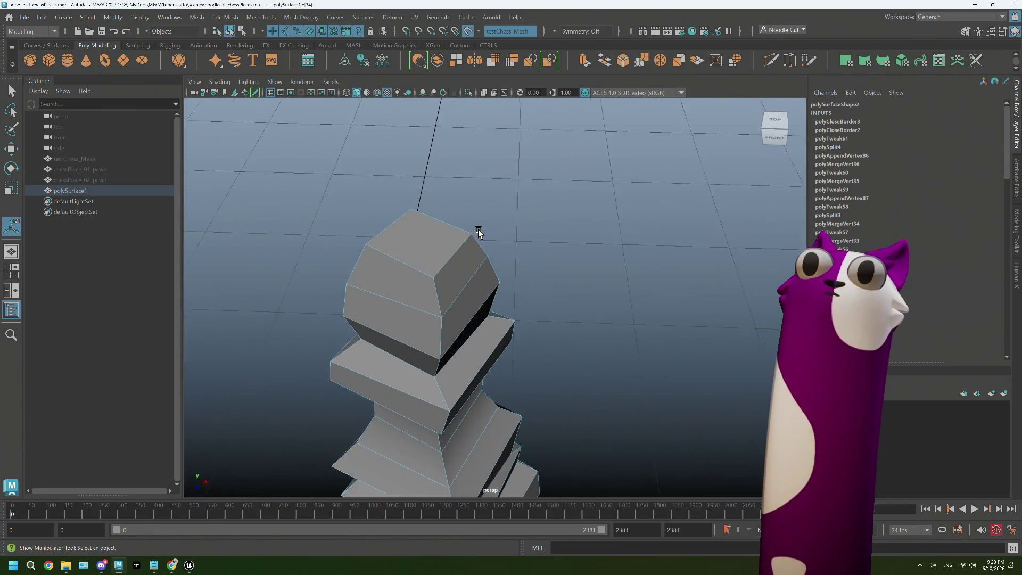
scroll(477, 232, up, 2)
- Cut an edge from the top vertex, undo it, and leave Multi-Cut to review the shape
shift+right_drag(573, 283, 478, 316)
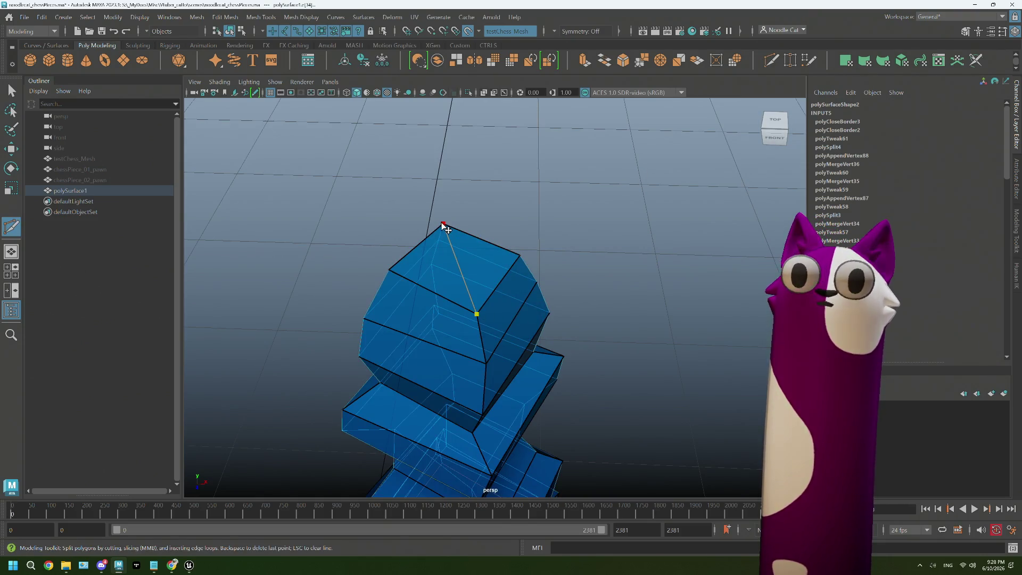
key(Return)
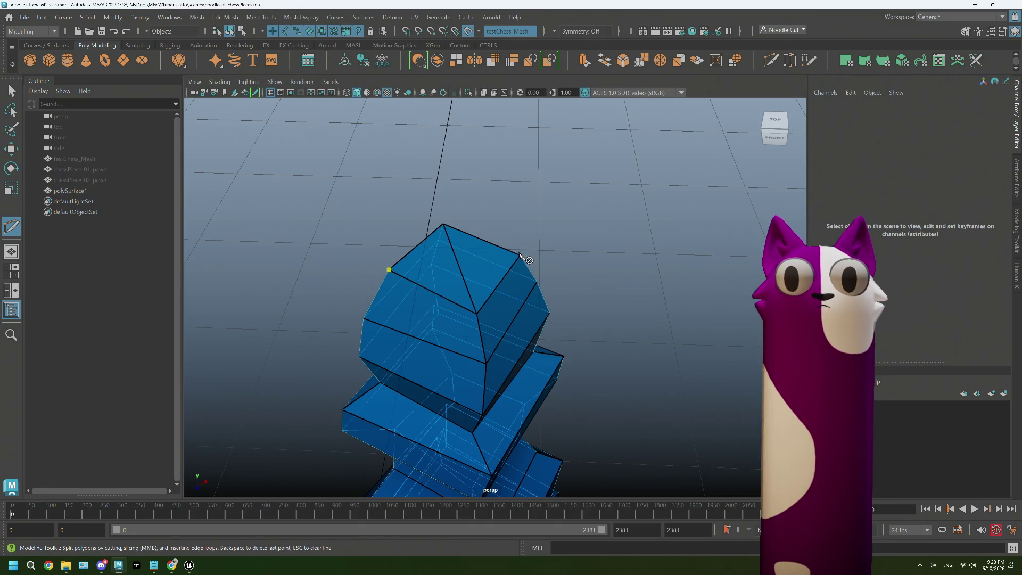
key(ctrl+z)
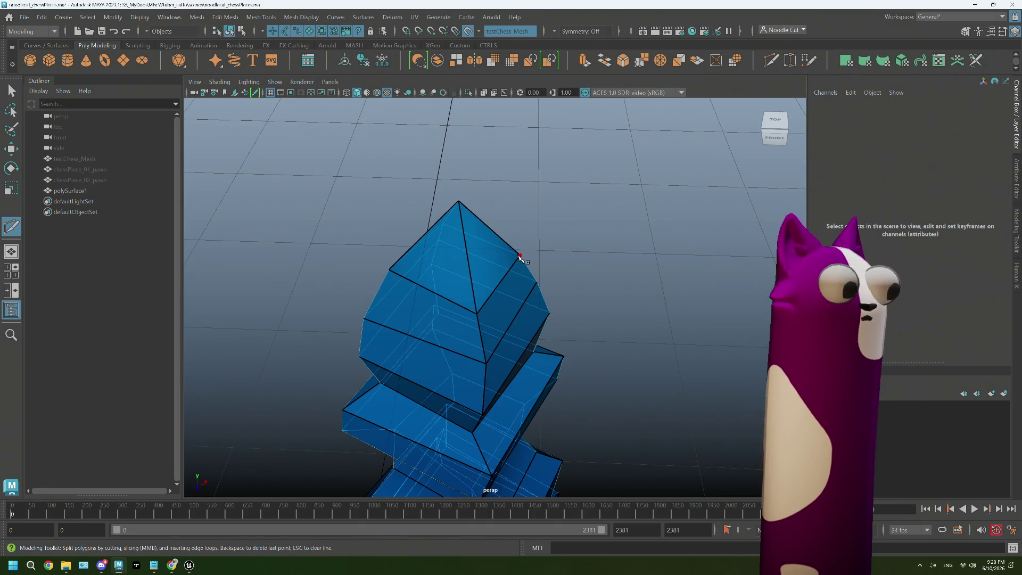
key(q)
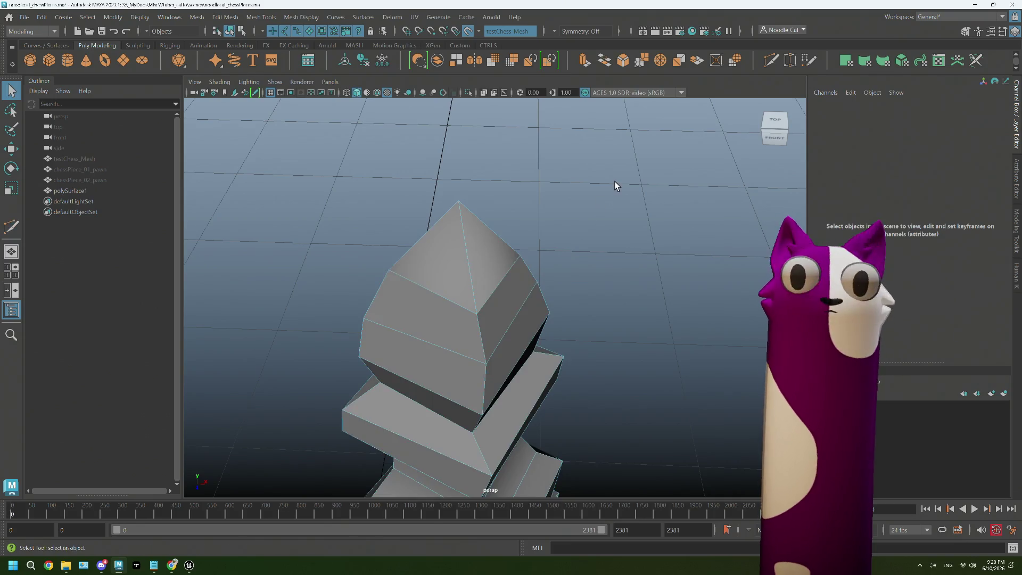
mouse_move(615, 187)
alt+mouse_down()
mouse_move(574, 329)
mouse_move(587, 326)
mouse_move(537, 326)
alt+mouse_up()
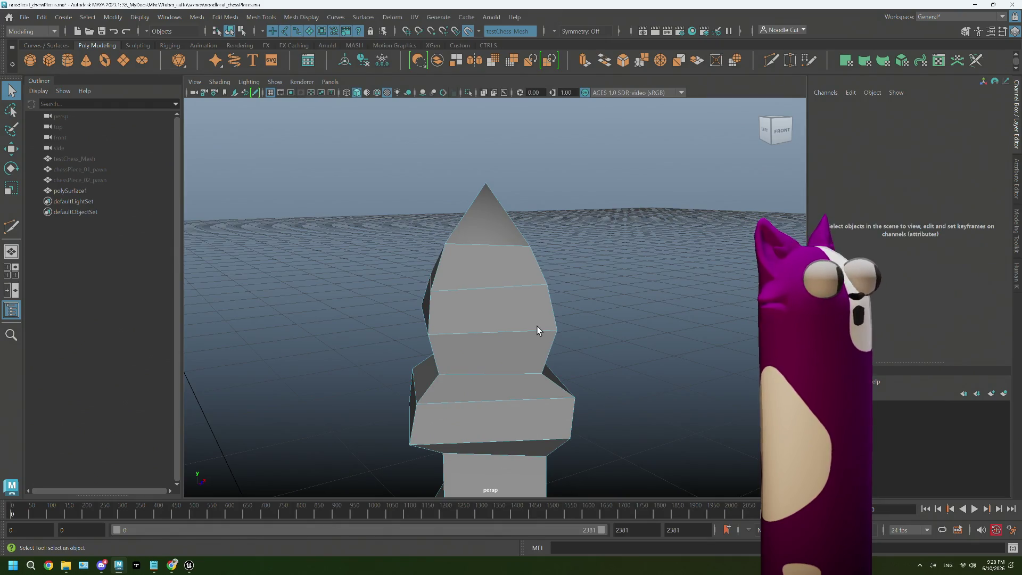
scroll(550, 327, down, 3)
scroll(557, 326, down, 3)
- Turn off Make Live, unhide testChess_Mesh in the four-view layout and start Multi-Cut on polySurface1
mouse_move(558, 326)
alt+mouse_down()
mouse_move(551, 356)
mouse_move(570, 358)
alt+mouse_up()
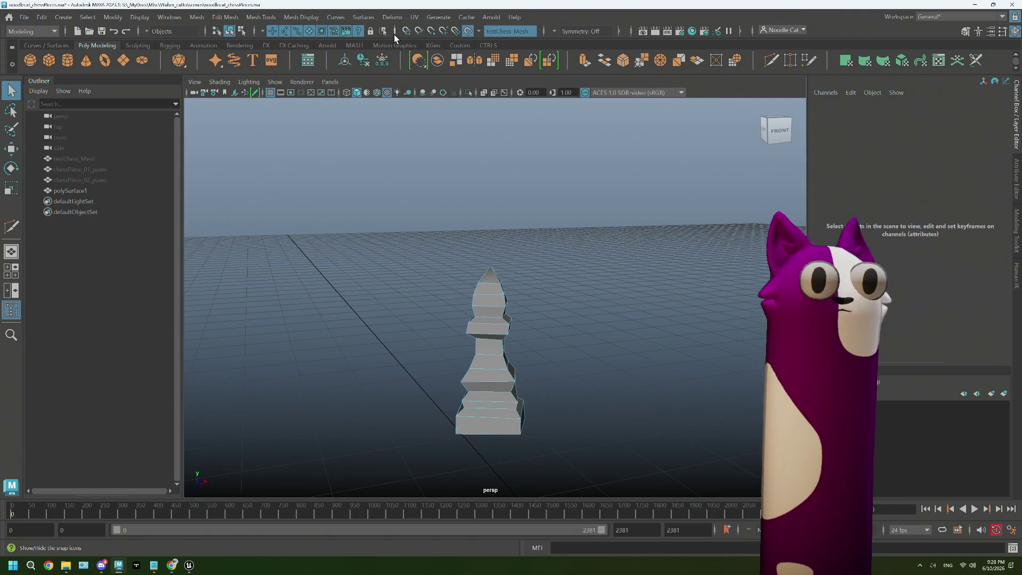
click(471, 30)
scroll(534, 299, up, 2)
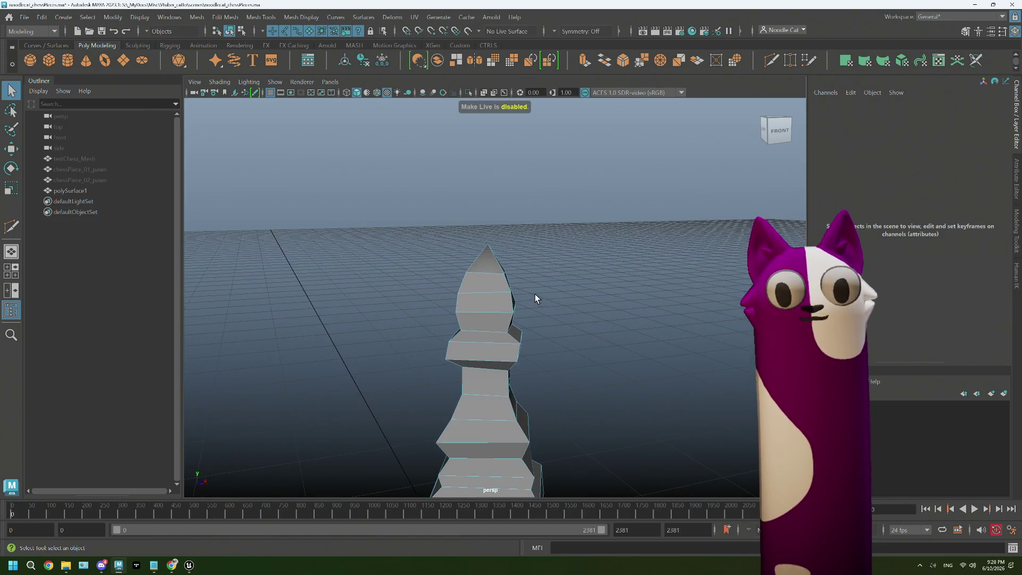
key(space)
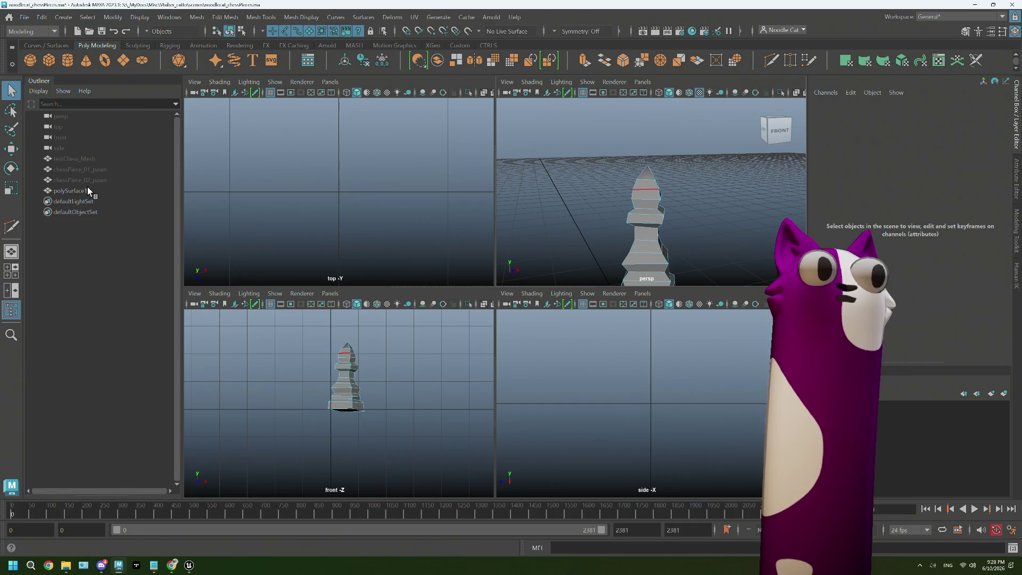
click(98, 161)
key(h)
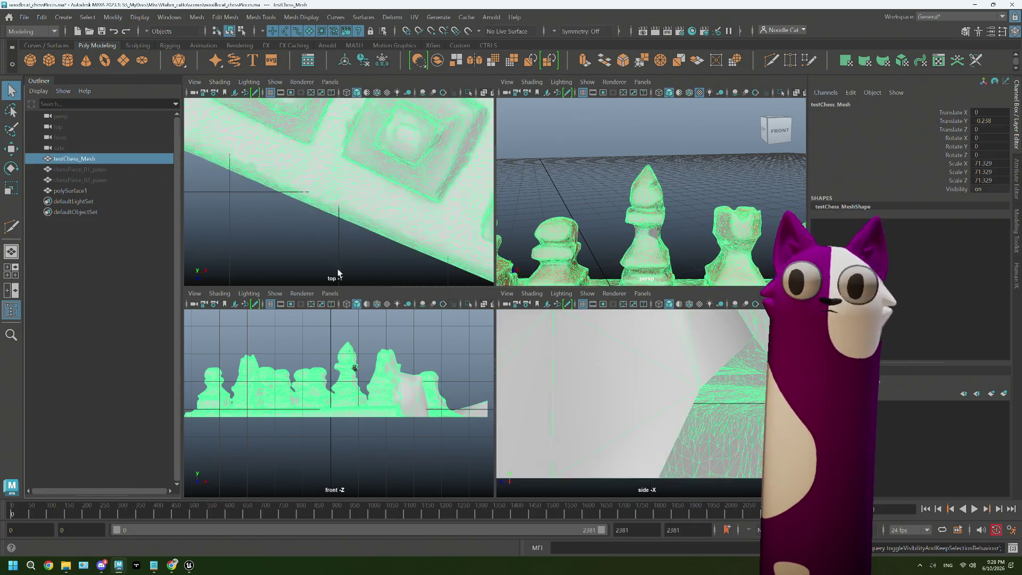
scroll(618, 246, up, 3)
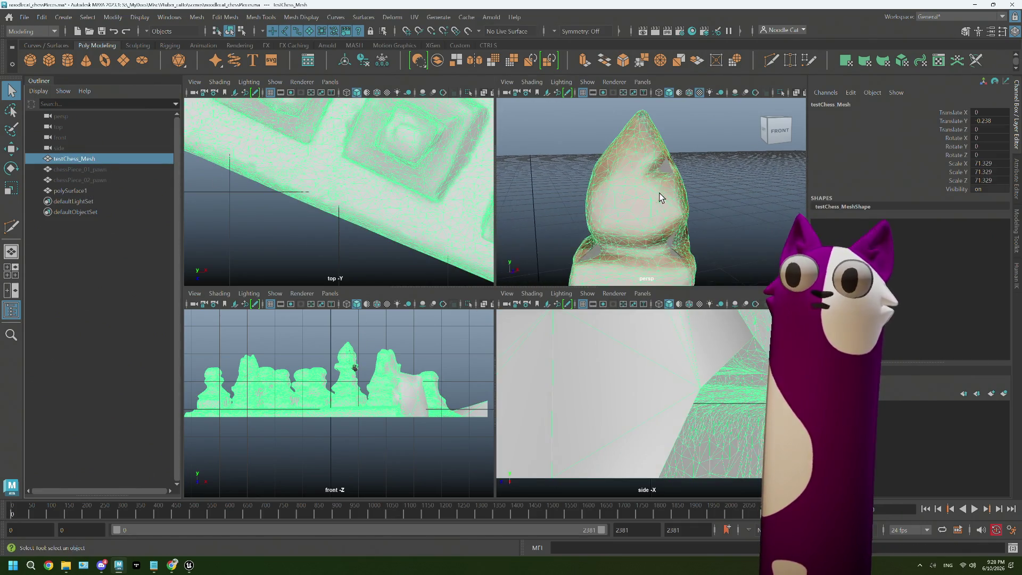
click(668, 165)
click(772, 62)
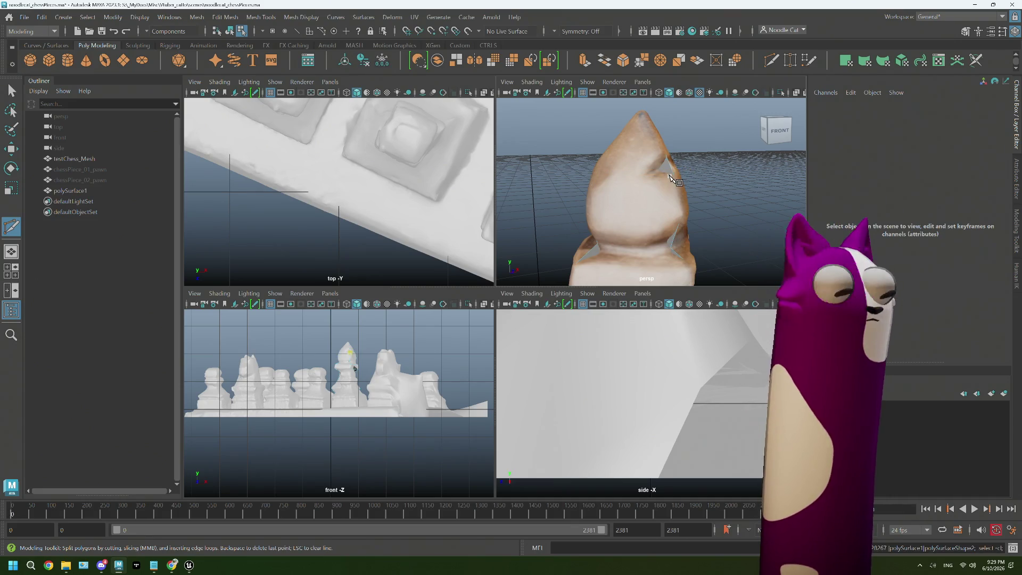
- Make testChess_Mesh the live surface again and show it around the bishop
click(669, 176)
key(ctrl+h)
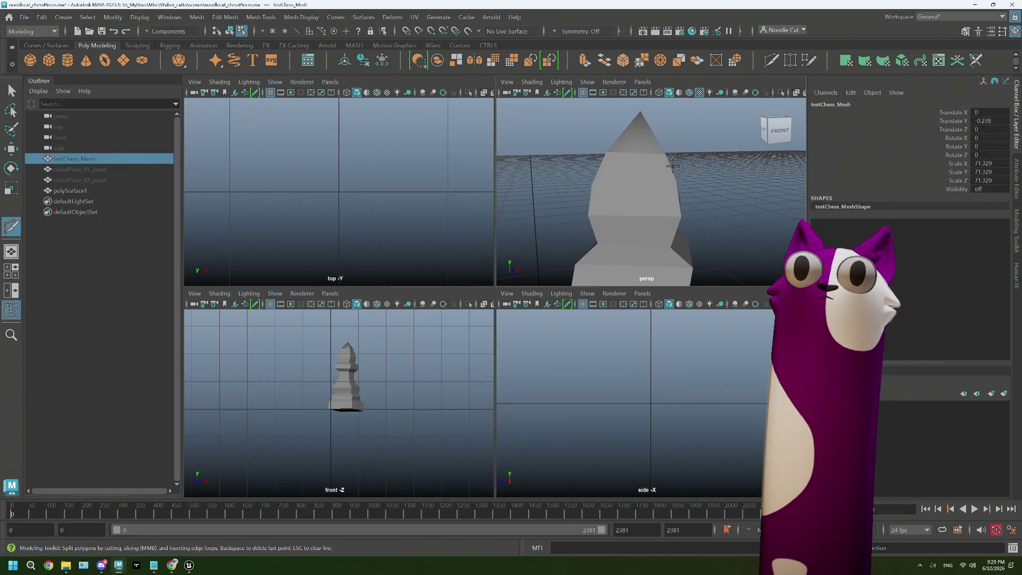
key(alt+l)
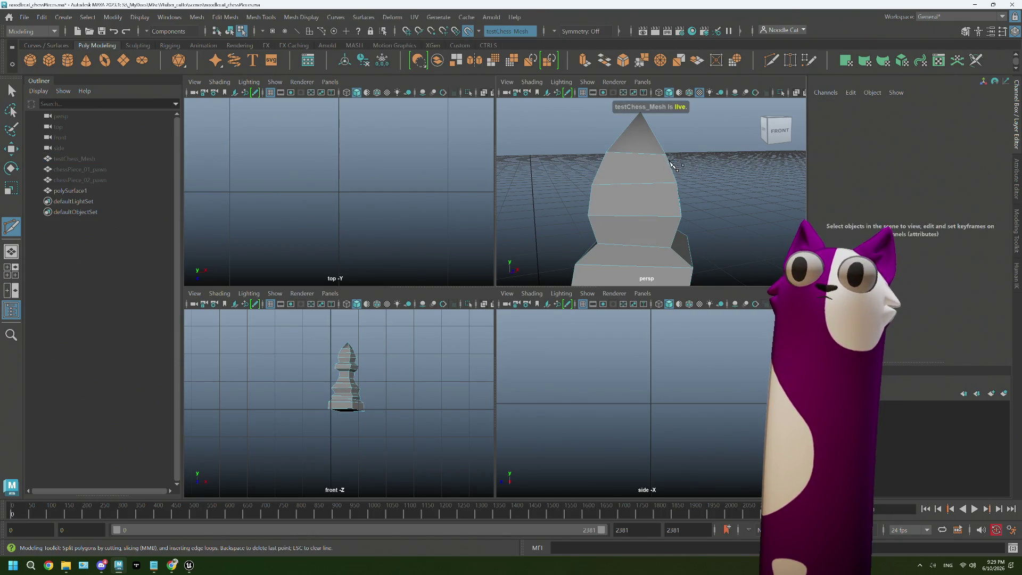
click(75, 159)
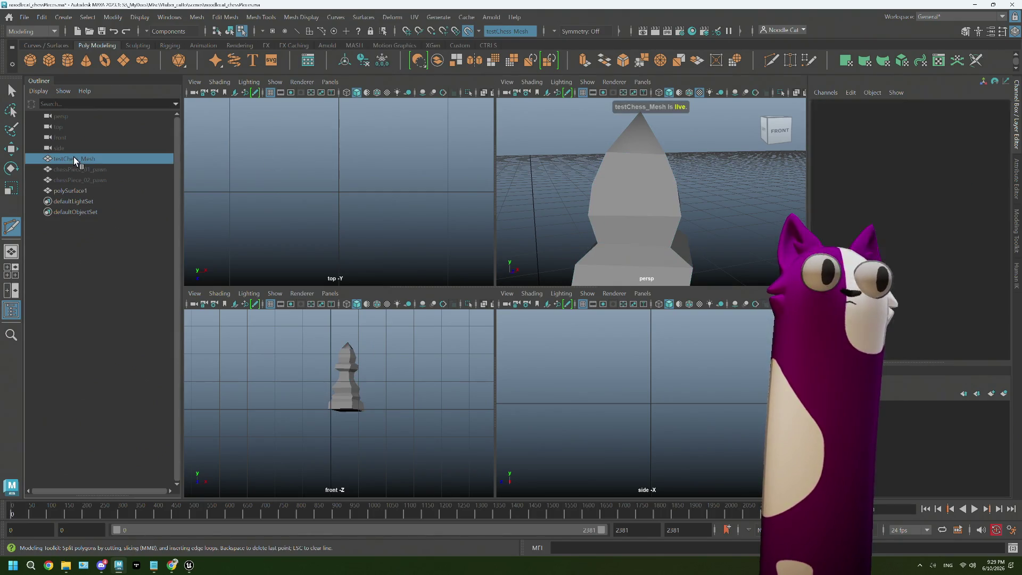
key(h)
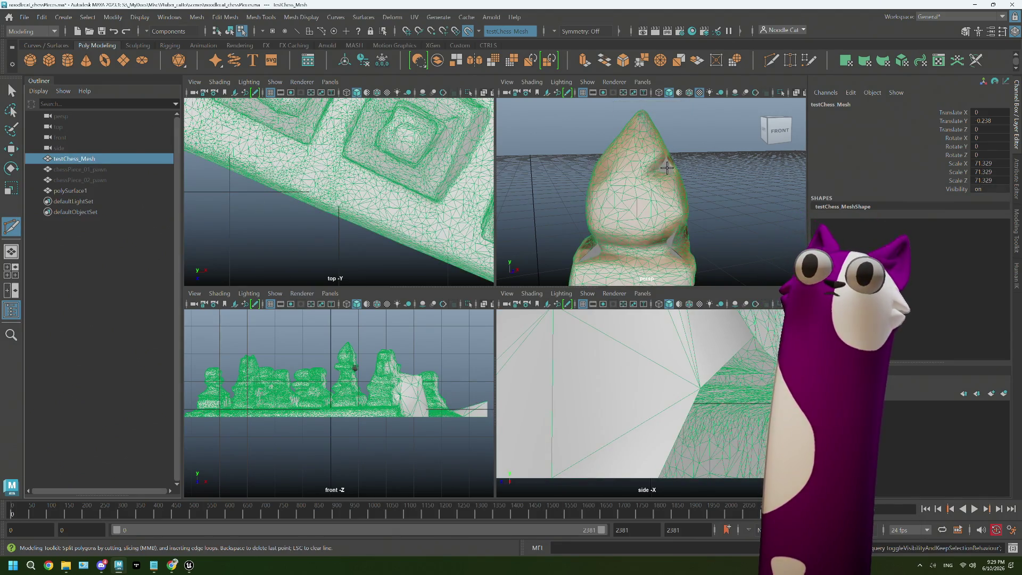
key(q)
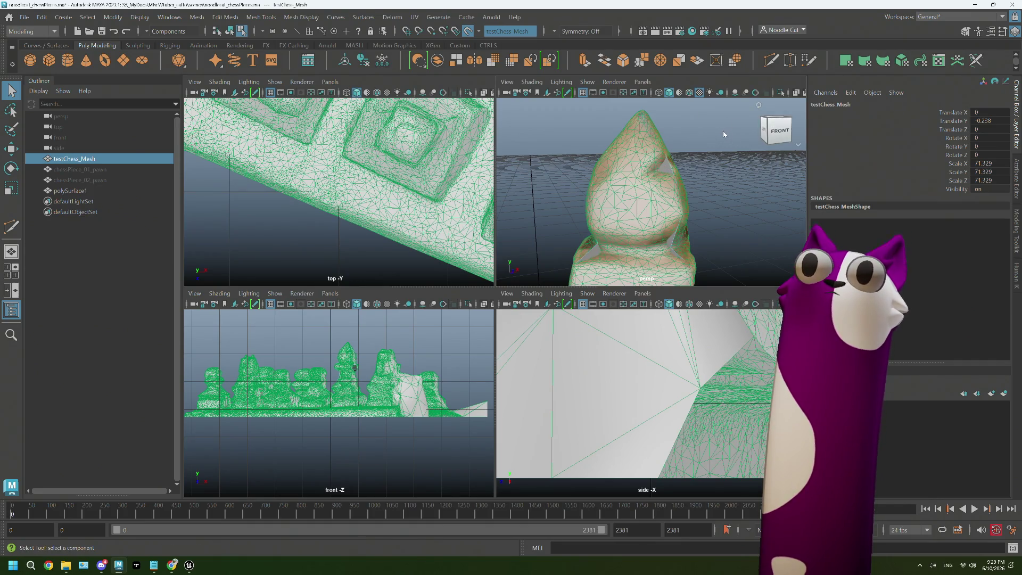
- Cut more edges into the bishop's head, then turn off Make Live and hide testChess_Mesh
right_drag(671, 163, 670, 163)
click(667, 166)
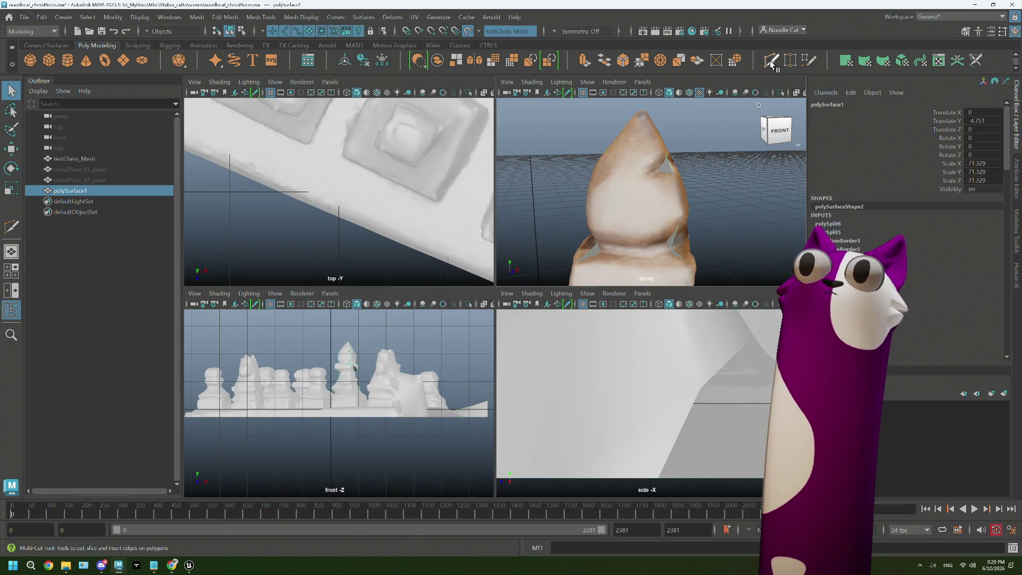
key(y)
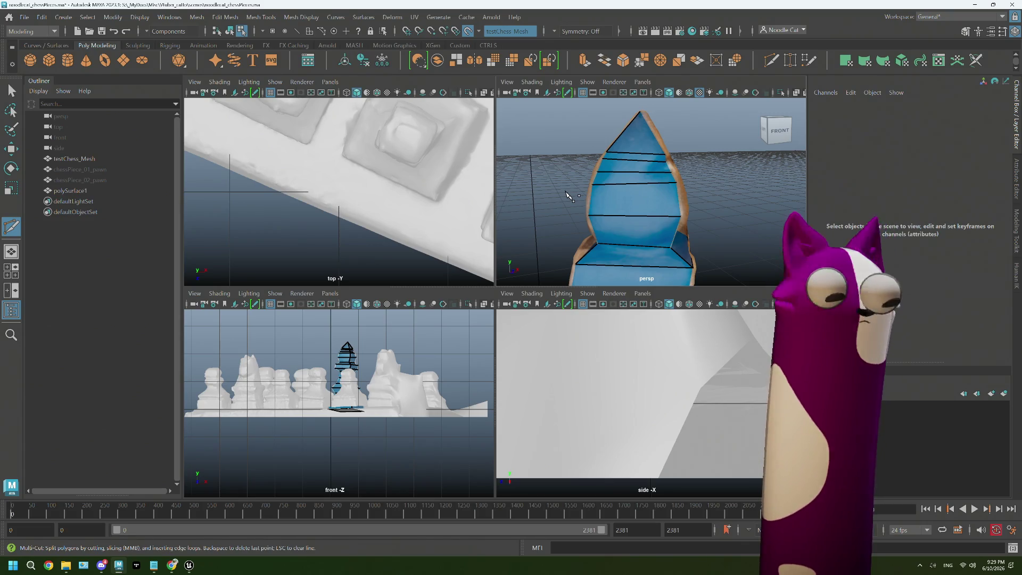
click(467, 32)
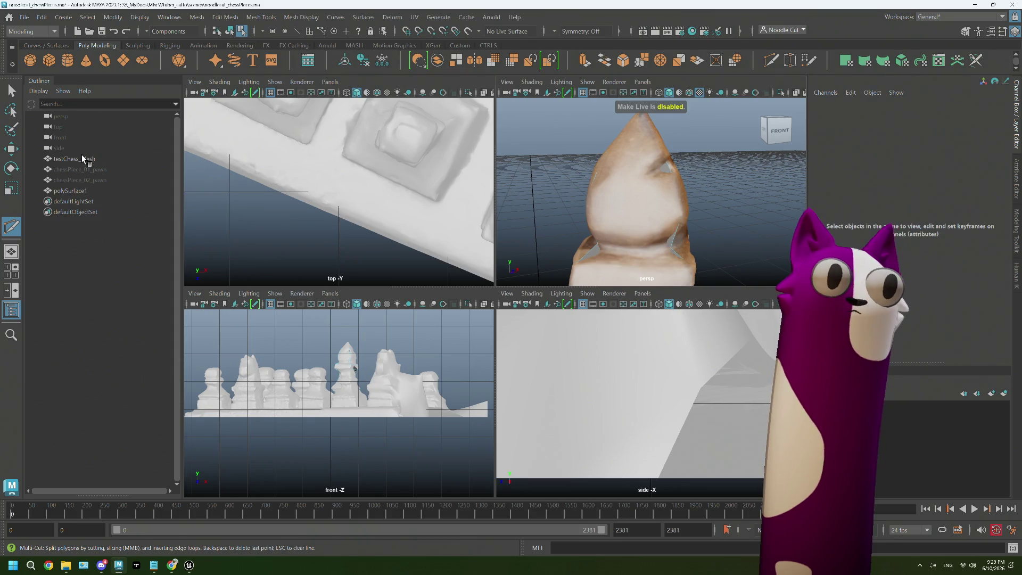
click(81, 157)
key(h)
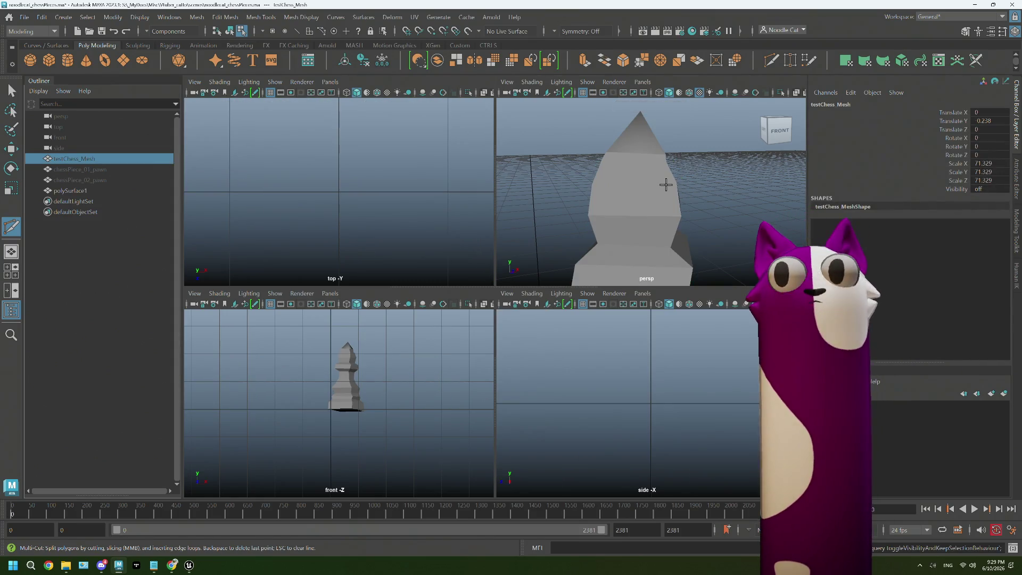
key(q)
right_drag(638, 170, 608, 170)
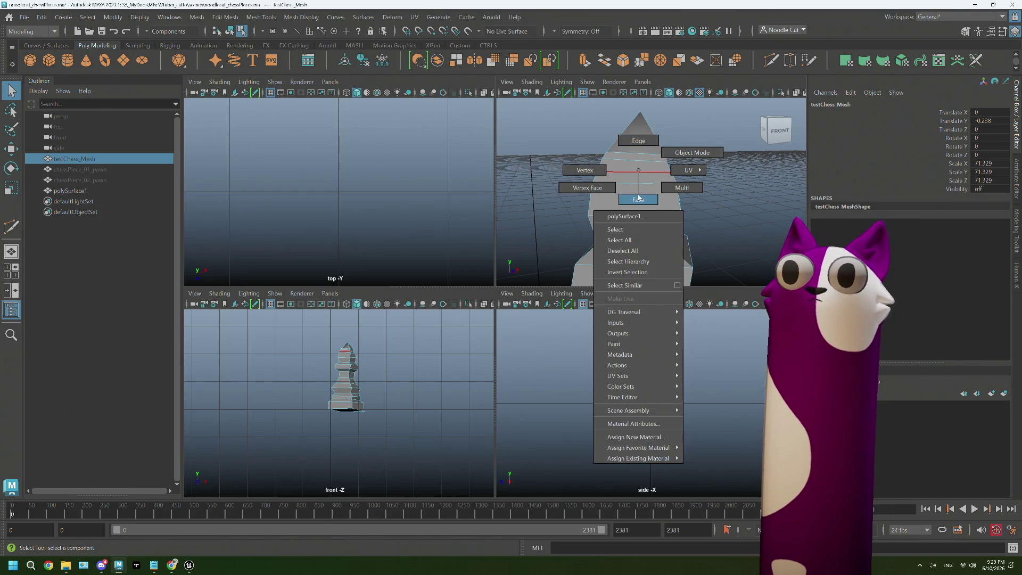
mouse_move(641, 171)
alt+mouse_down()
mouse_move(650, 189)
mouse_move(680, 126)
alt+mouse_up()
click(657, 171)
key(w)
middle_drag(680, 125, 671, 132)
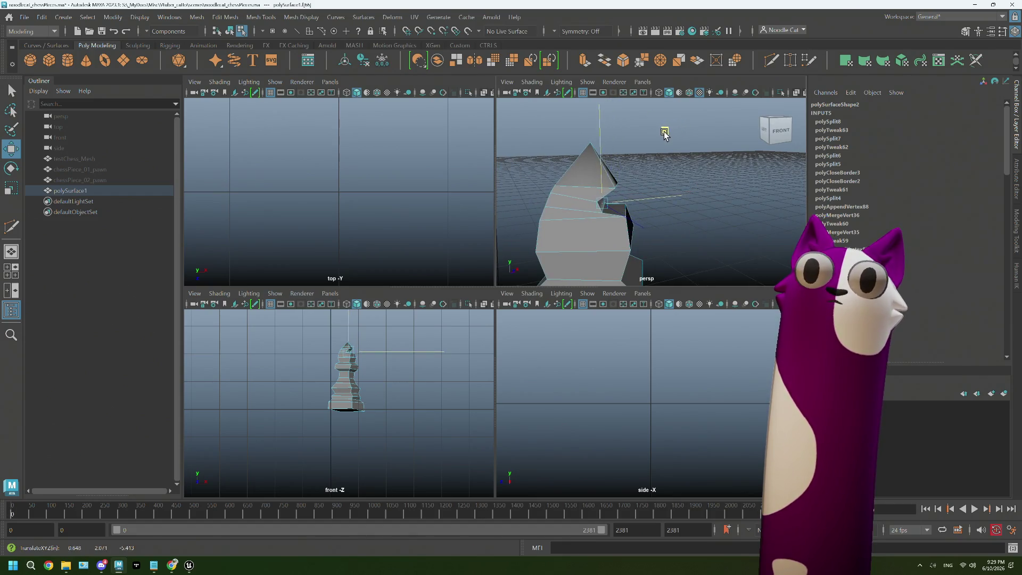
alt+drag(661, 137, 622, 210)
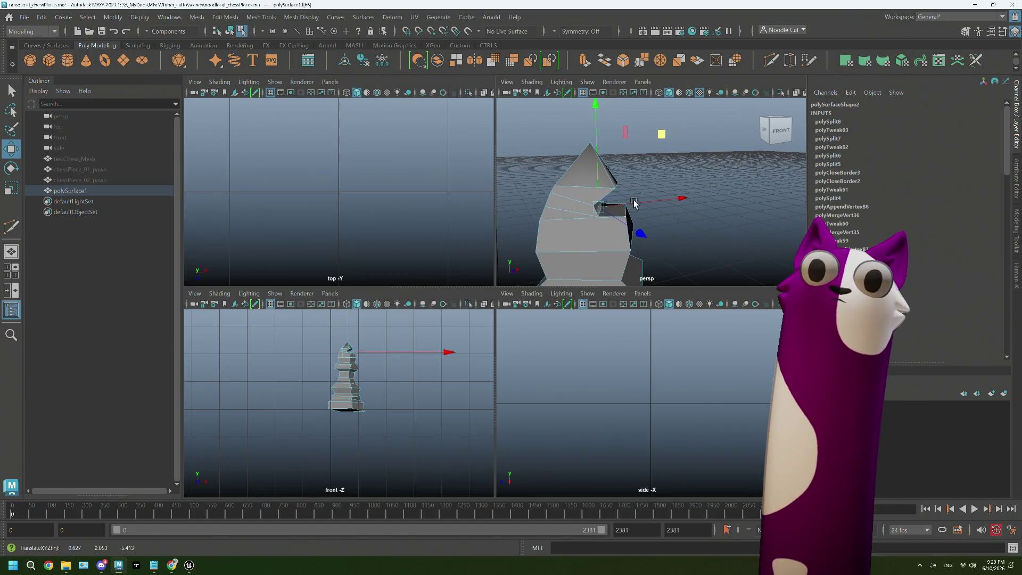
scroll(622, 211, up, 2)
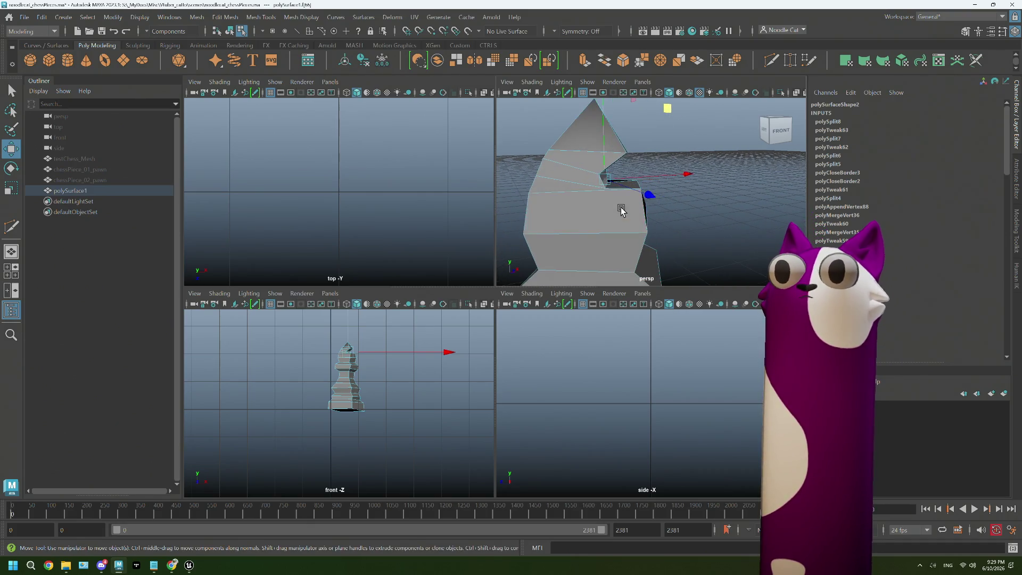
alt+drag(609, 206, 592, 182)
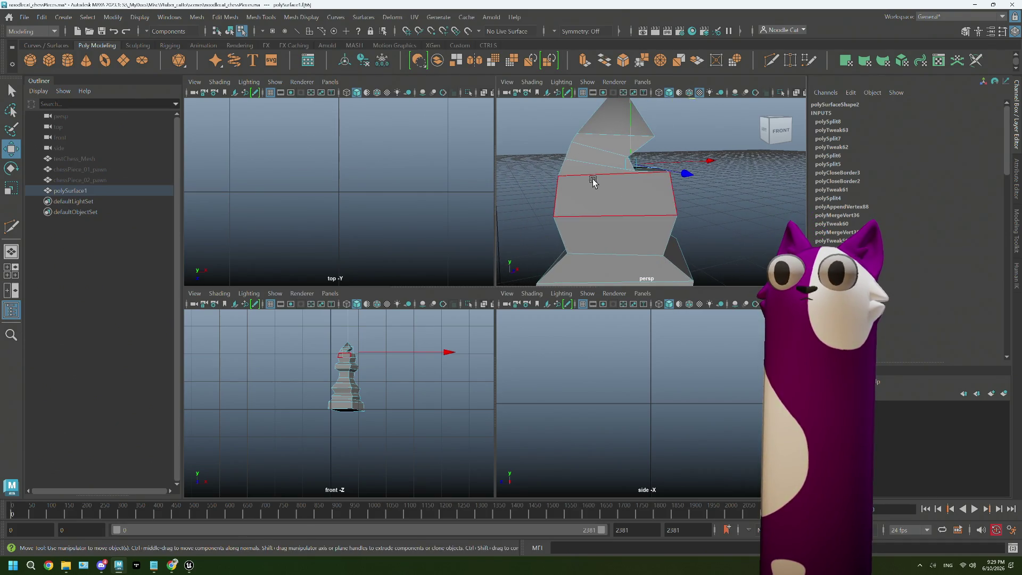
click(620, 176)
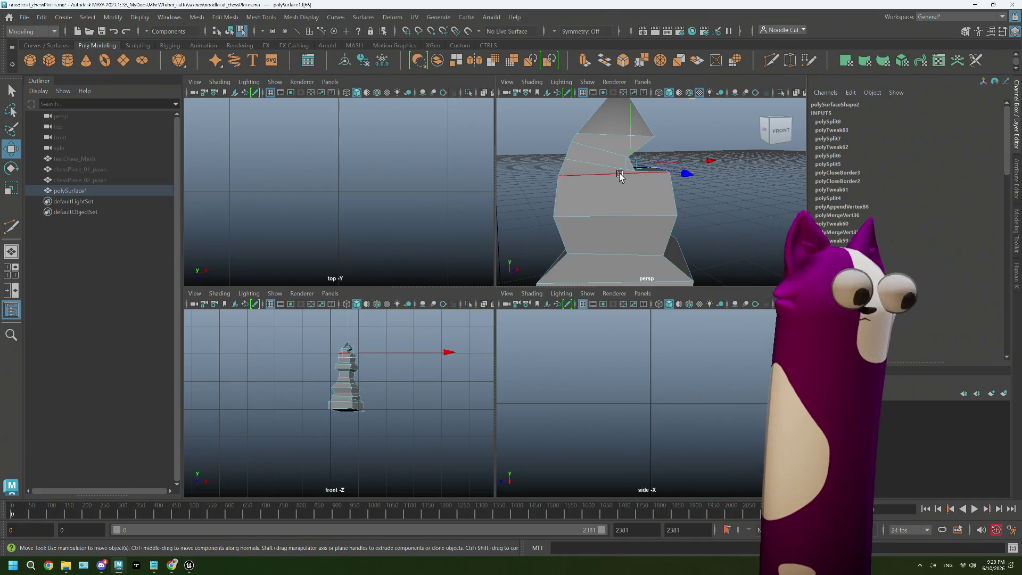
key(r)
alt+drag(634, 164, 646, 171)
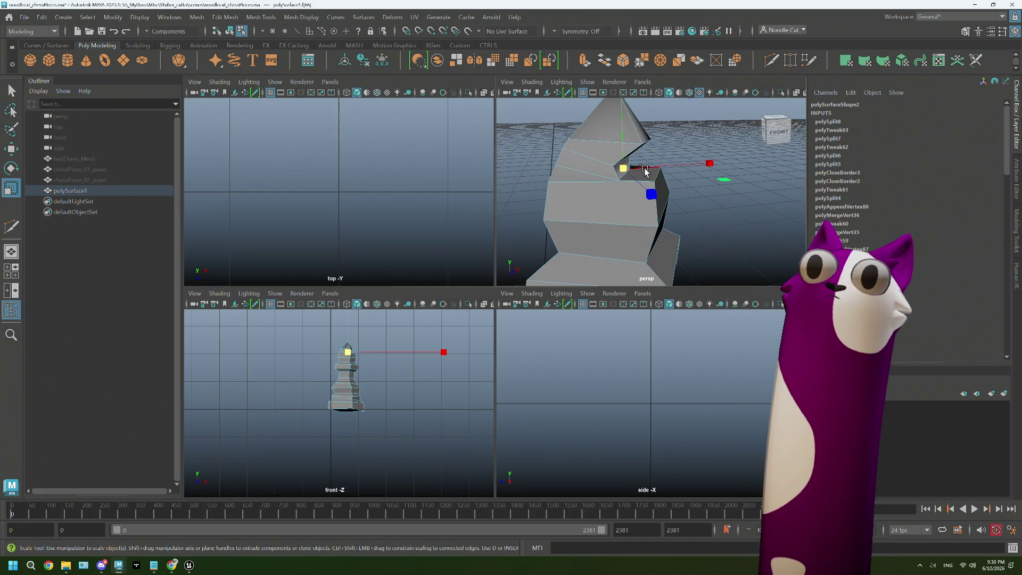
middle_drag(622, 118, 619, 131)
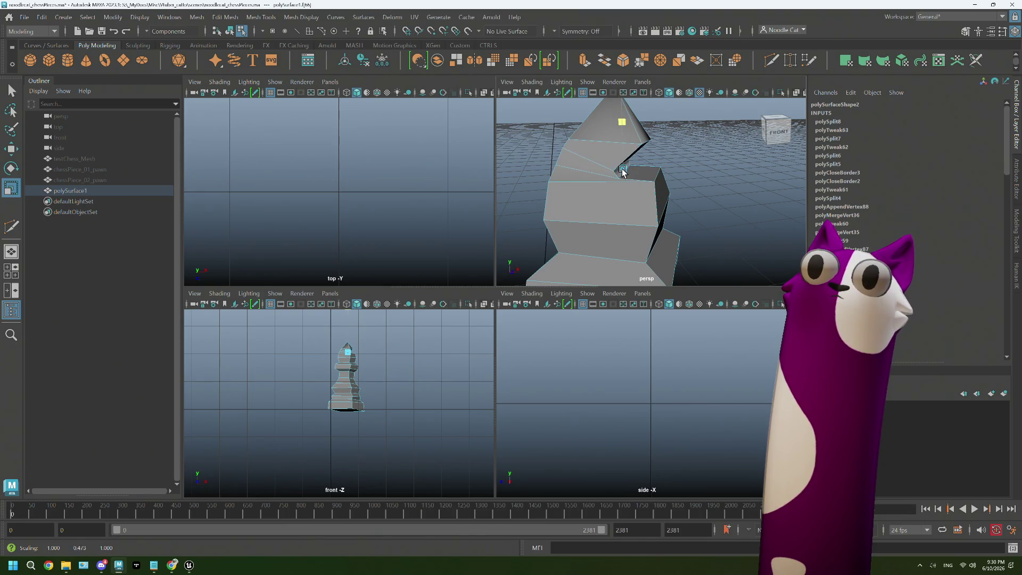
mouse_move(623, 178)
alt+mouse_down()
mouse_move(647, 170)
mouse_move(664, 184)
mouse_move(661, 171)
mouse_move(644, 175)
alt+mouse_up()
scroll(665, 184, down, 2)
scroll(664, 185, up, 3)
scroll(662, 189, up, 3)
scroll(663, 191, up, 3)
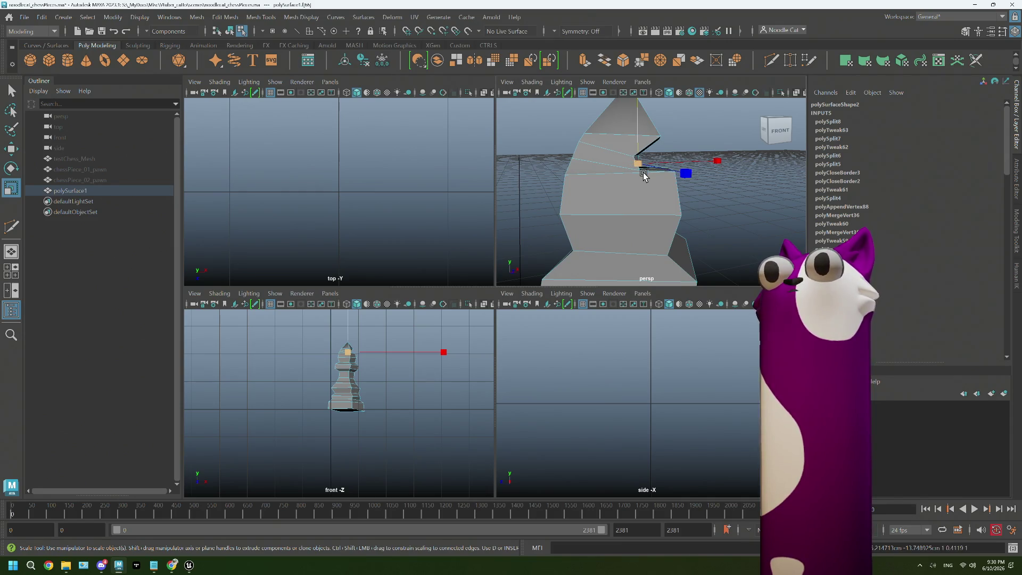
drag(636, 127, 637, 175)
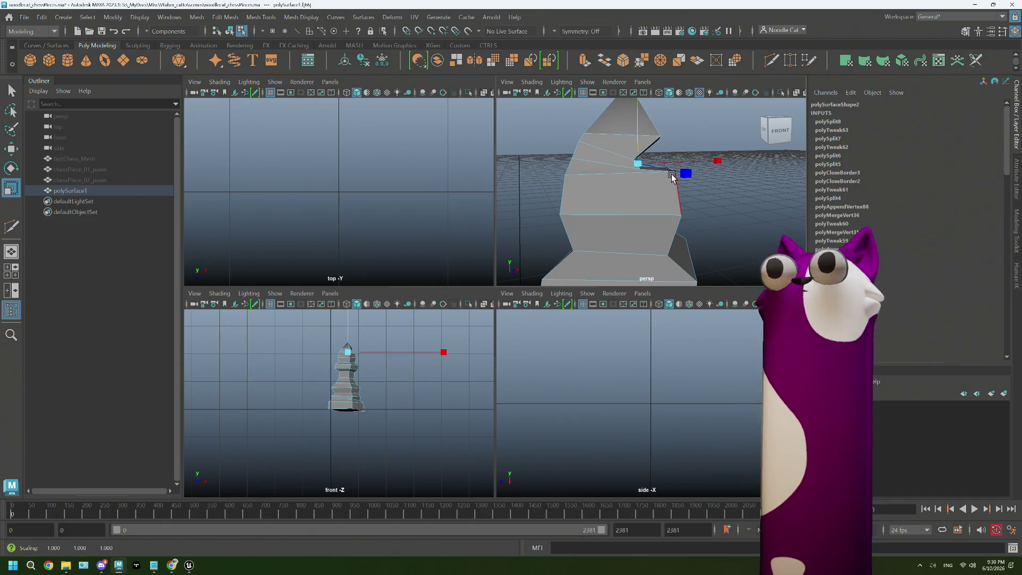
key(ctrl+z)
key(F10)
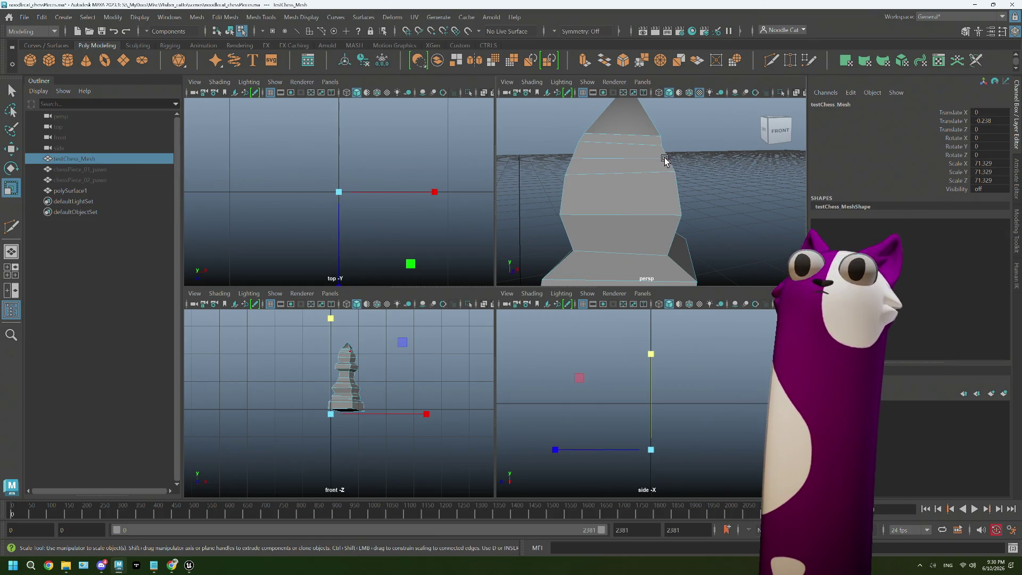
- Unhide and re-hide testChess_Mesh, then switch to edge selection on the bishop
key(shift+h)
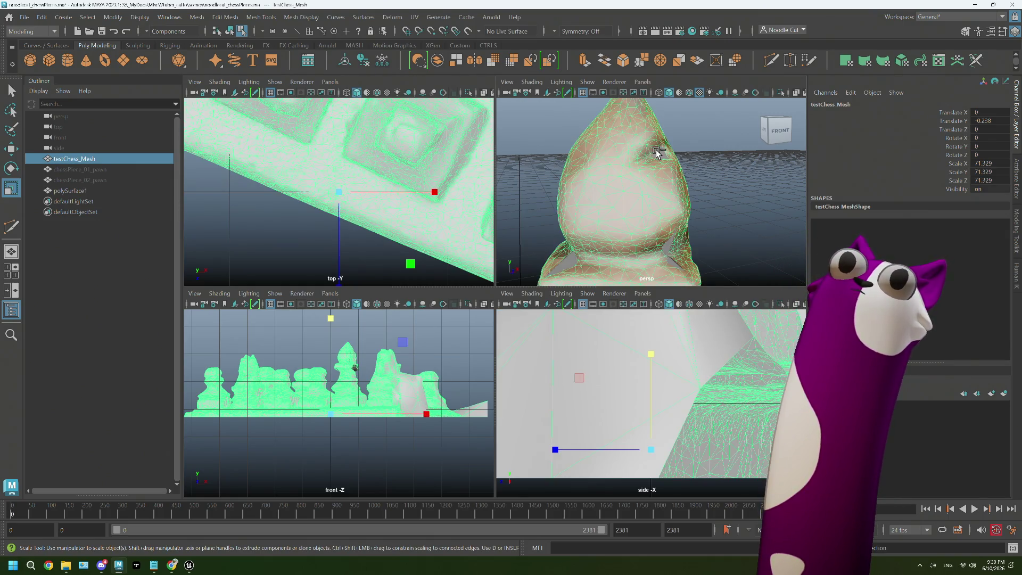
click(92, 157)
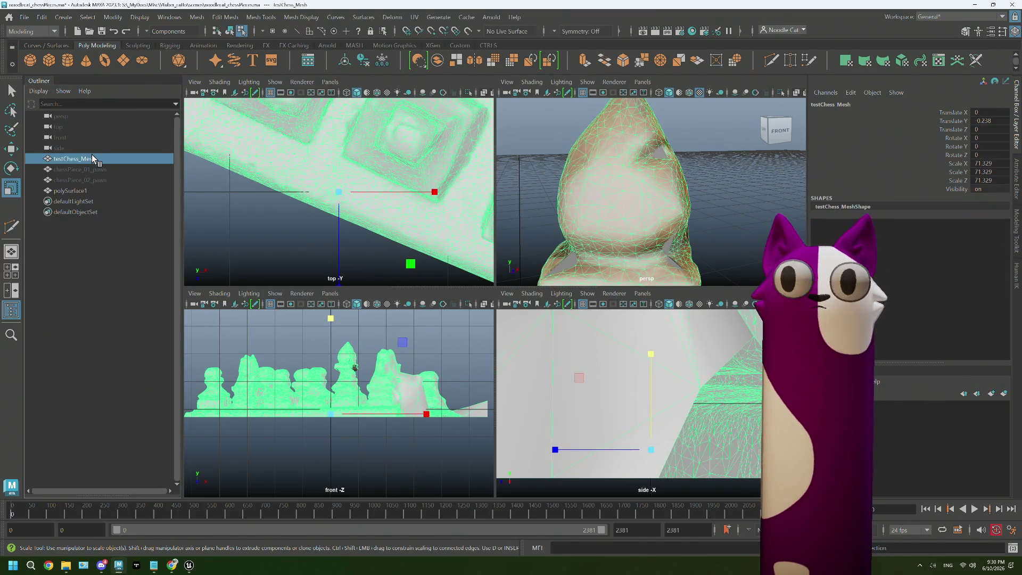
key(h)
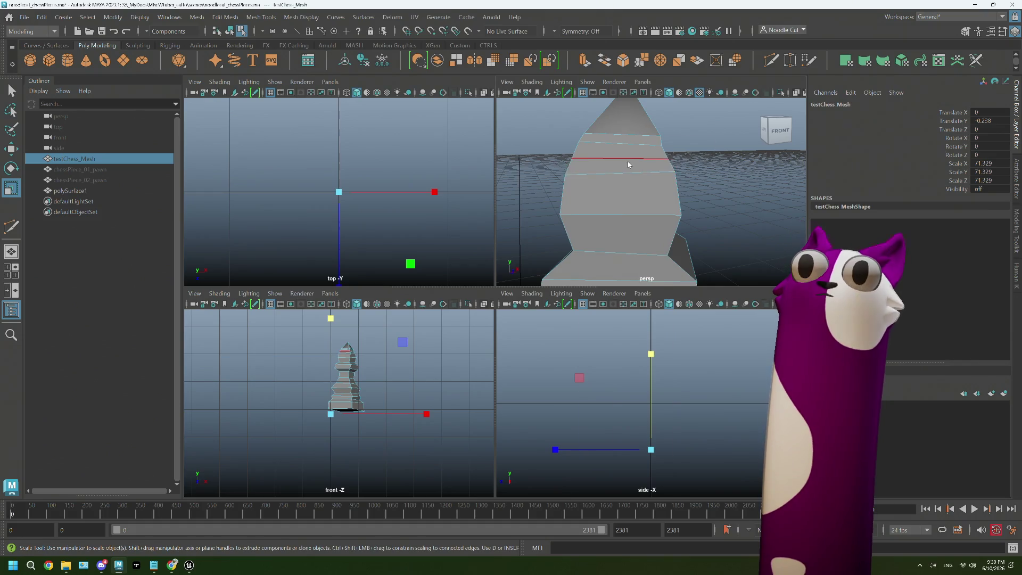
right_drag(627, 161, 621, 134)
- Delete the stray edge on the bishop's upper body and switch to Multi-Cut
click(631, 144)
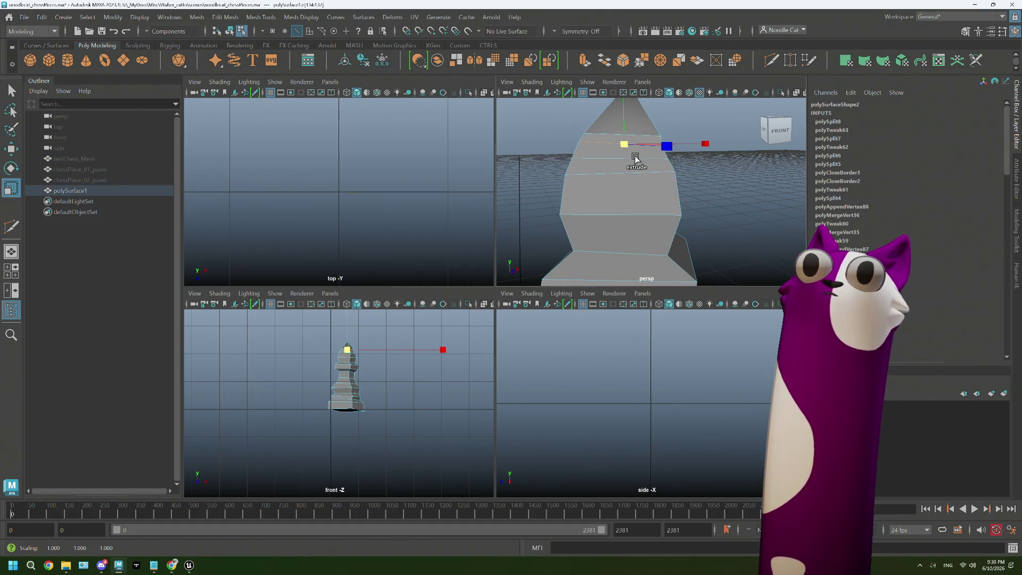
click(636, 161)
key(Delete)
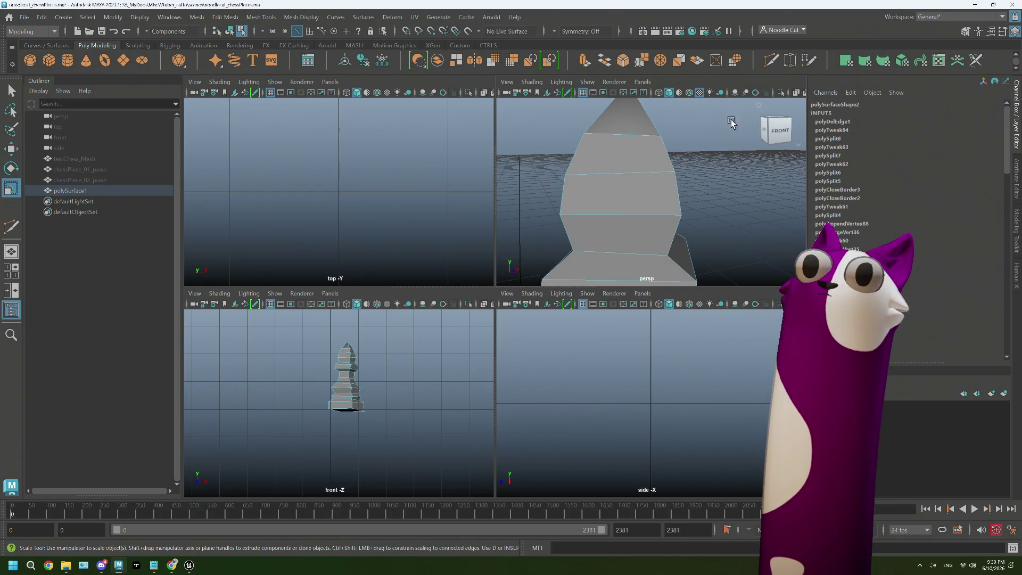
shift+right_drag(731, 122, 662, 159)
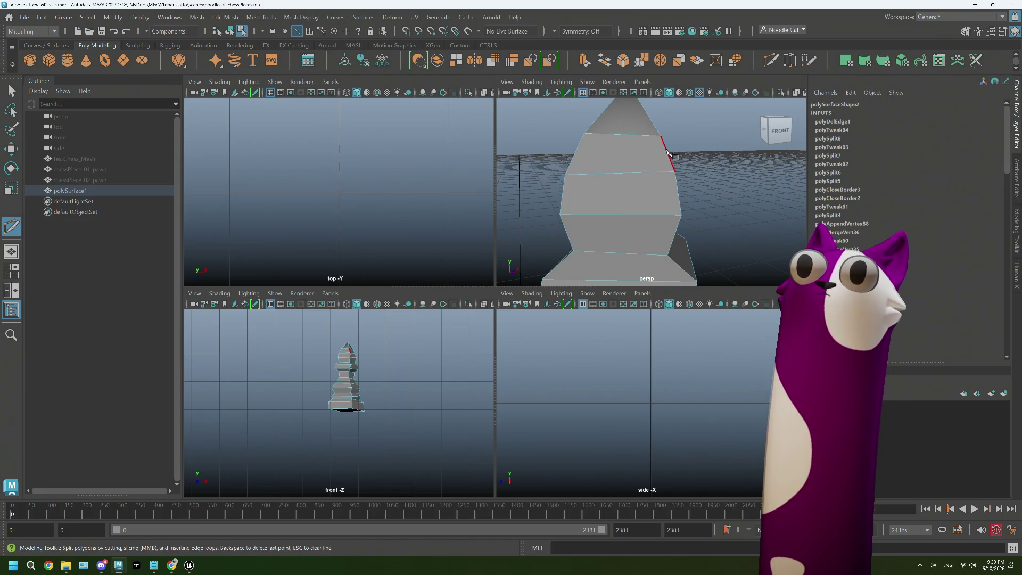
- Trace Multi-Cut points edge by edge around the bishop's upper body and close the loop at its start
click(668, 153)
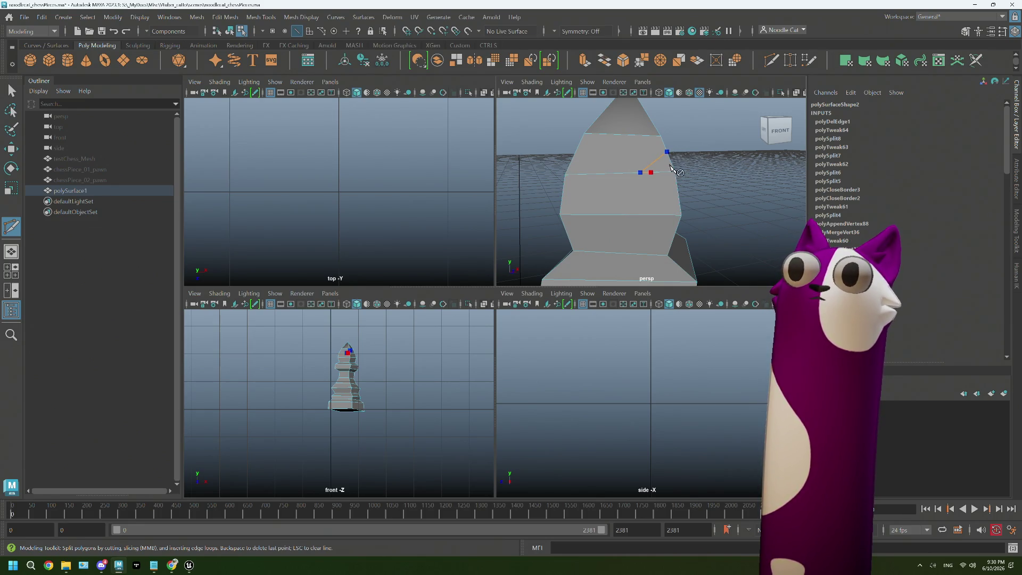
mouse_move(682, 192)
alt+mouse_down()
mouse_move(661, 191)
mouse_move(670, 168)
mouse_move(653, 176)
alt+mouse_up()
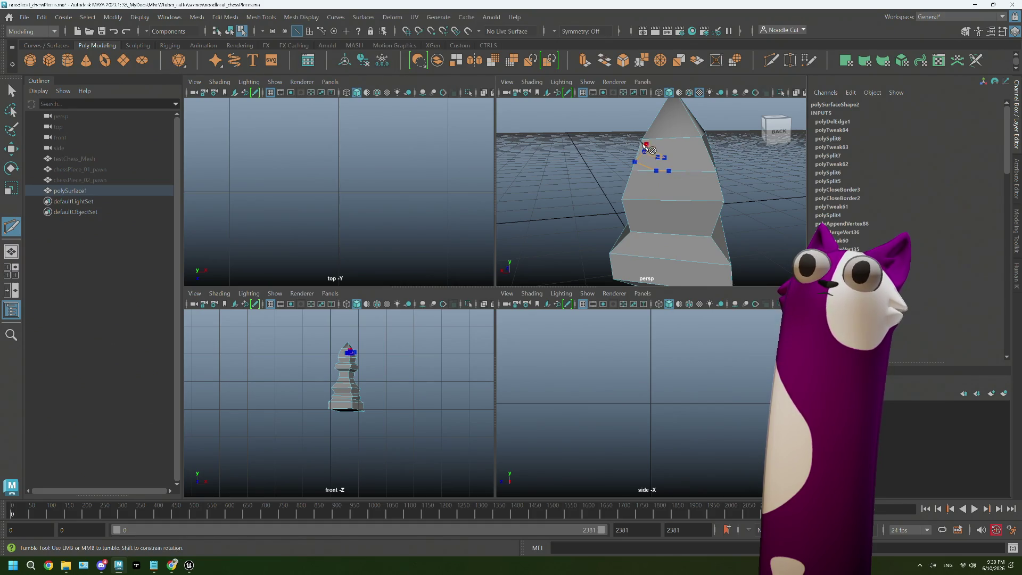
alt+drag(652, 165, 729, 167)
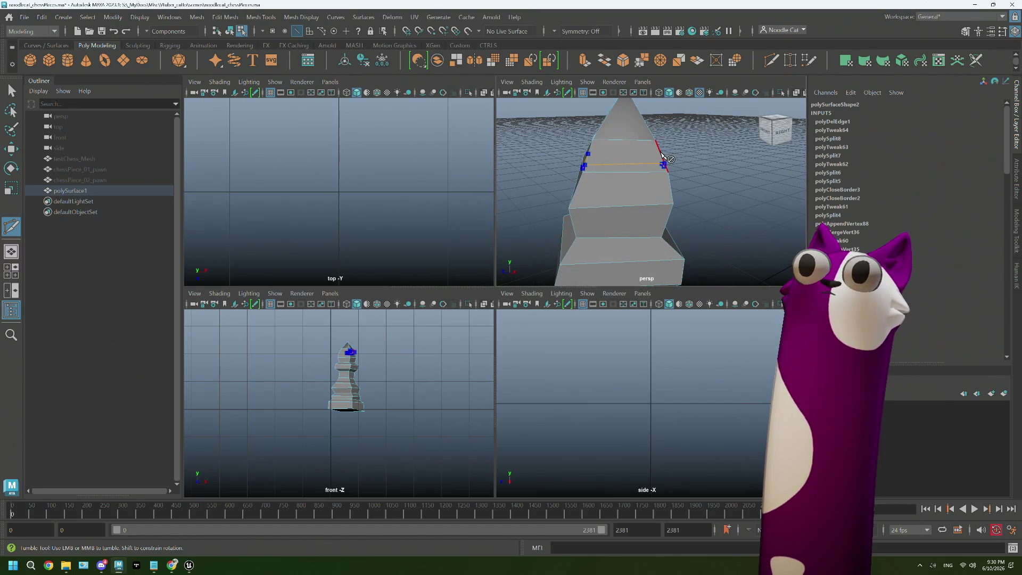
alt+drag(661, 156, 649, 162)
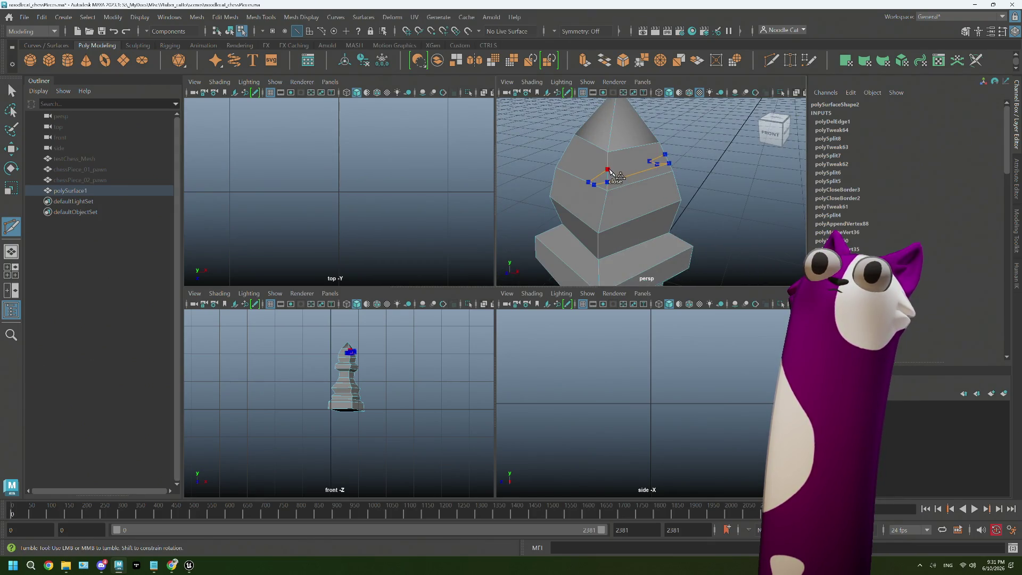
click(610, 173)
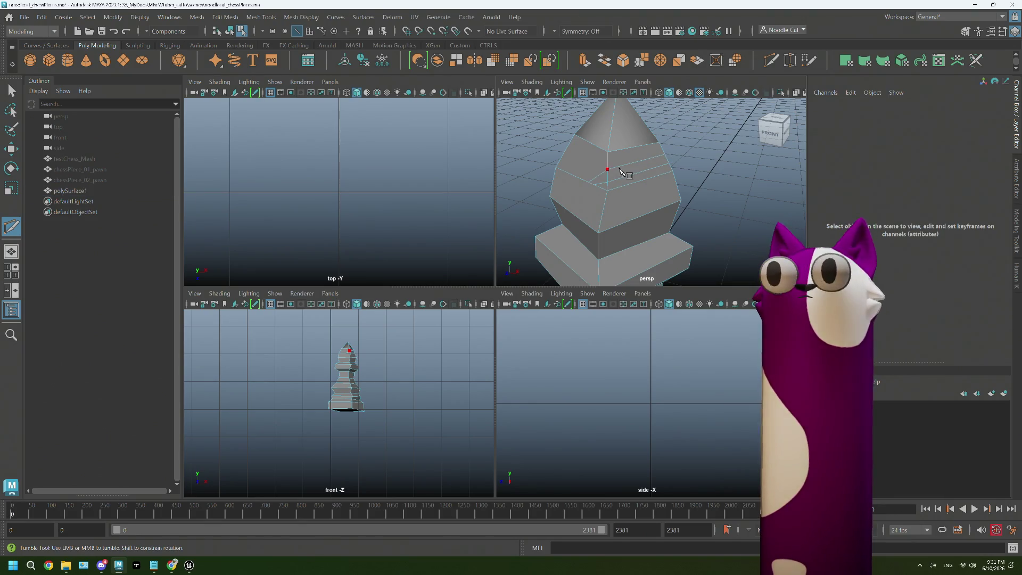
scroll(620, 172, up, 3)
- Delete one thin face in the new loop to open a slot in the bishop's head
right_drag(620, 172, 616, 183)
key(q)
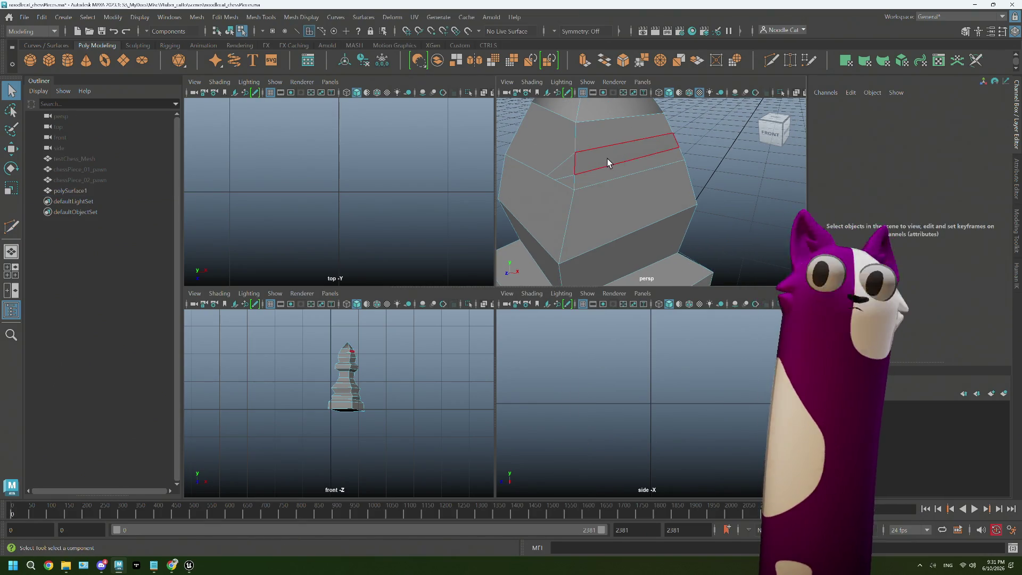
alt+drag(567, 166, 717, 145)
click(658, 153)
key(Delete)
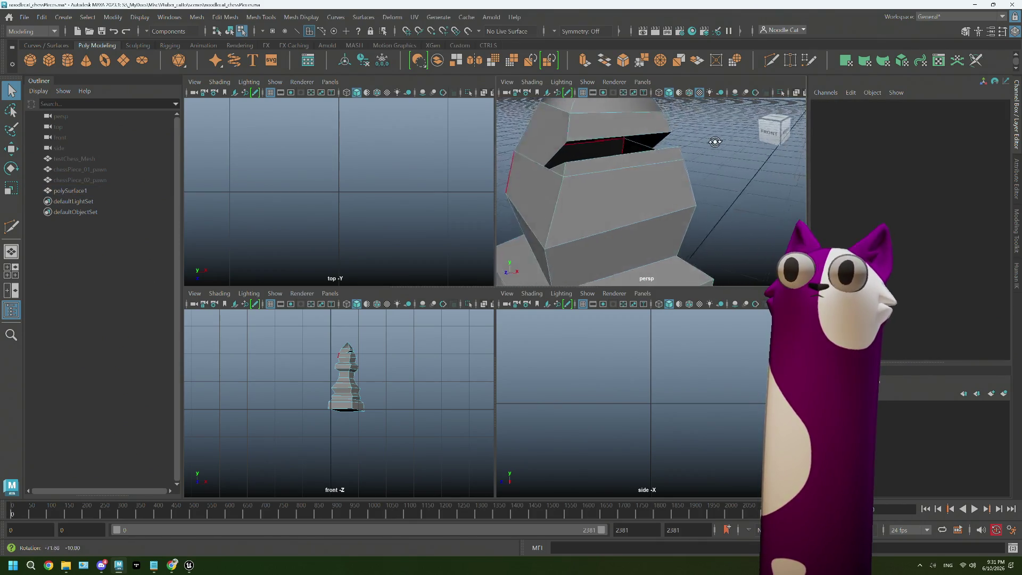
- Bridge the slot's opposite border edges twice so the opening gets inner walls
right_drag(550, 187, 551, 187)
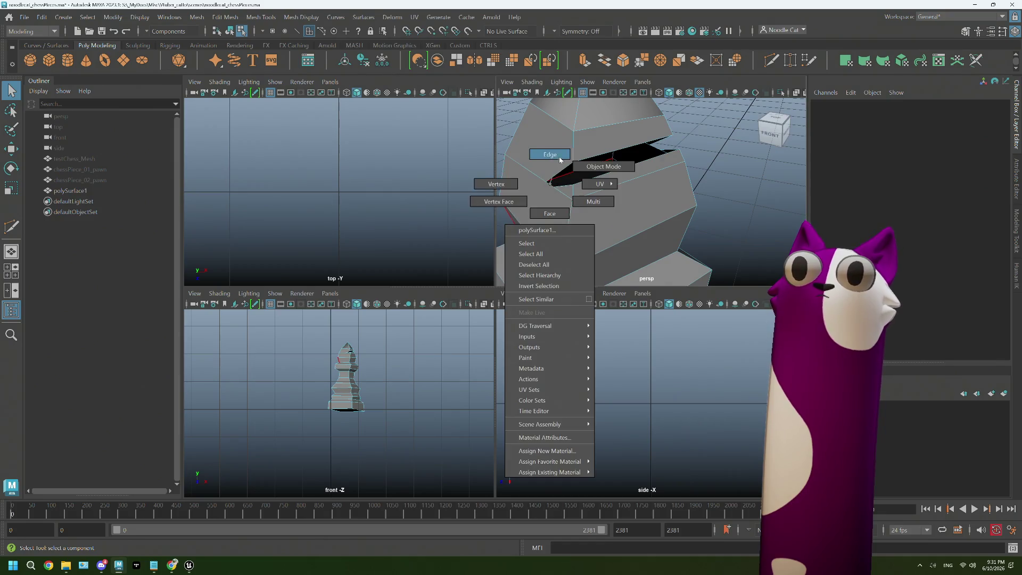
click(550, 187)
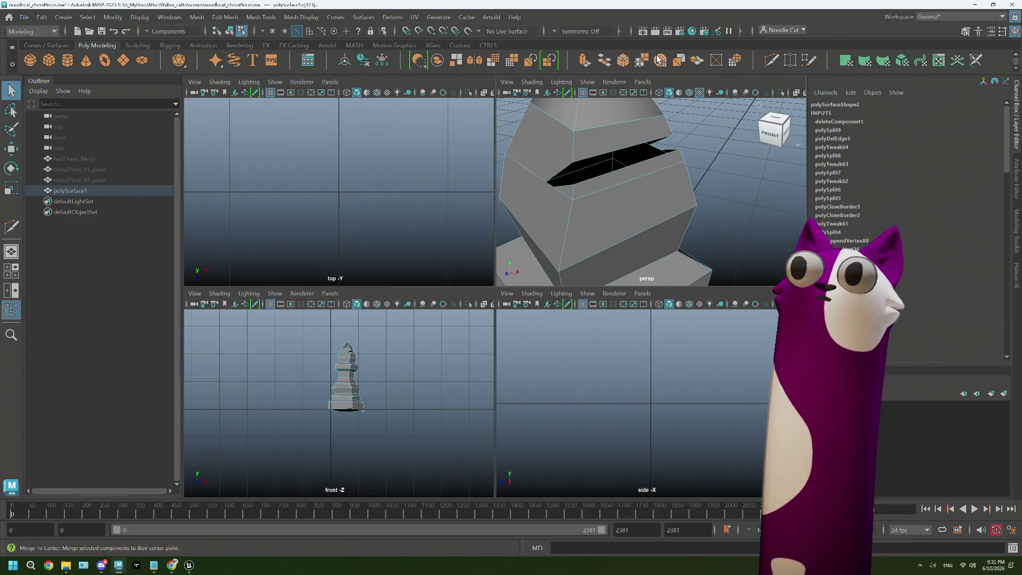
click(615, 64)
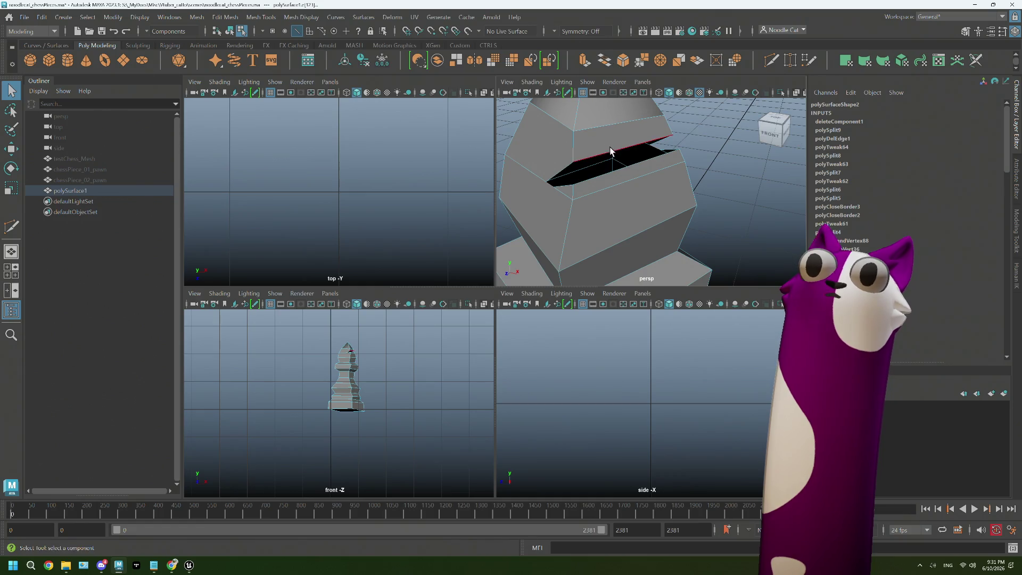
alt+drag(623, 159, 666, 148)
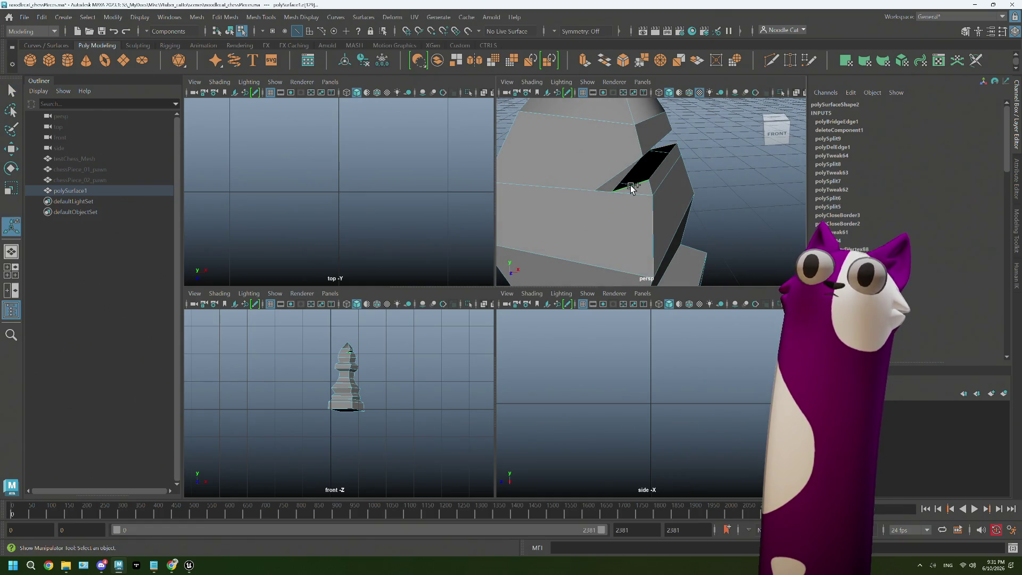
key(g)
mouse_move(624, 185)
alt+mouse_down()
mouse_move(660, 141)
mouse_move(664, 179)
alt+mouse_up()
key(g)
scroll(664, 179, up, 3)
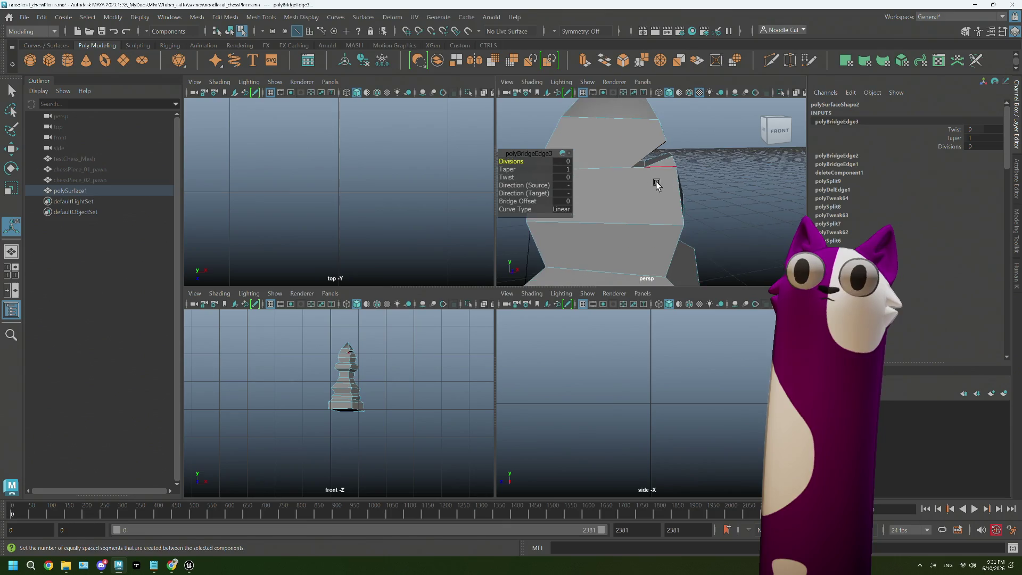
- Inspect the bridged slot from around the bishop and switch to vertex editing
alt+middle_drag(663, 179, 680, 174)
scroll(680, 176, down, 5)
mouse_move(677, 176)
alt+mouse_down()
mouse_move(637, 199)
mouse_move(655, 185)
alt+mouse_up()
scroll(661, 183, up, 3)
scroll(661, 183, up, 2)
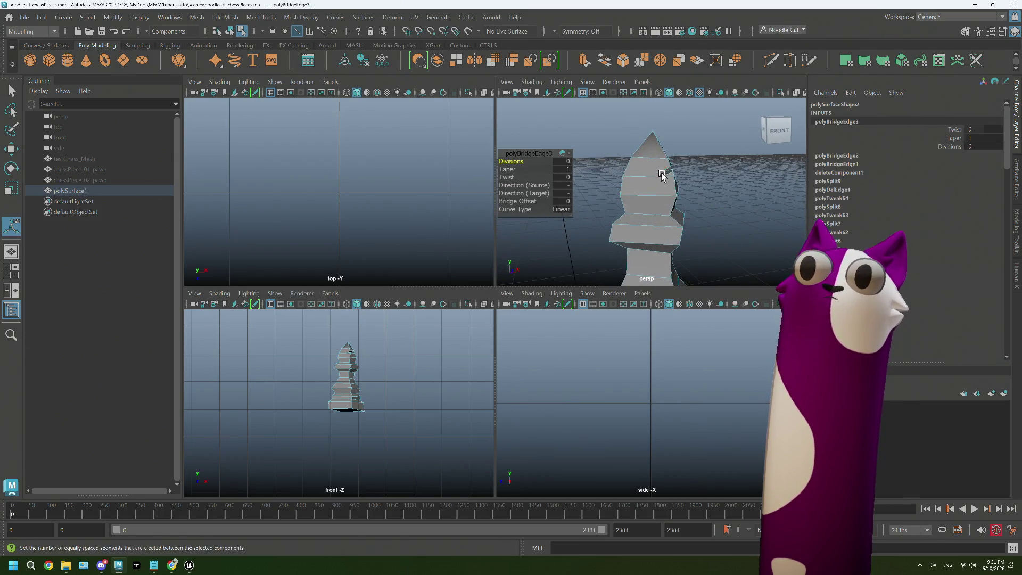
scroll(662, 176, up, 5)
right_drag(661, 172, 690, 157)
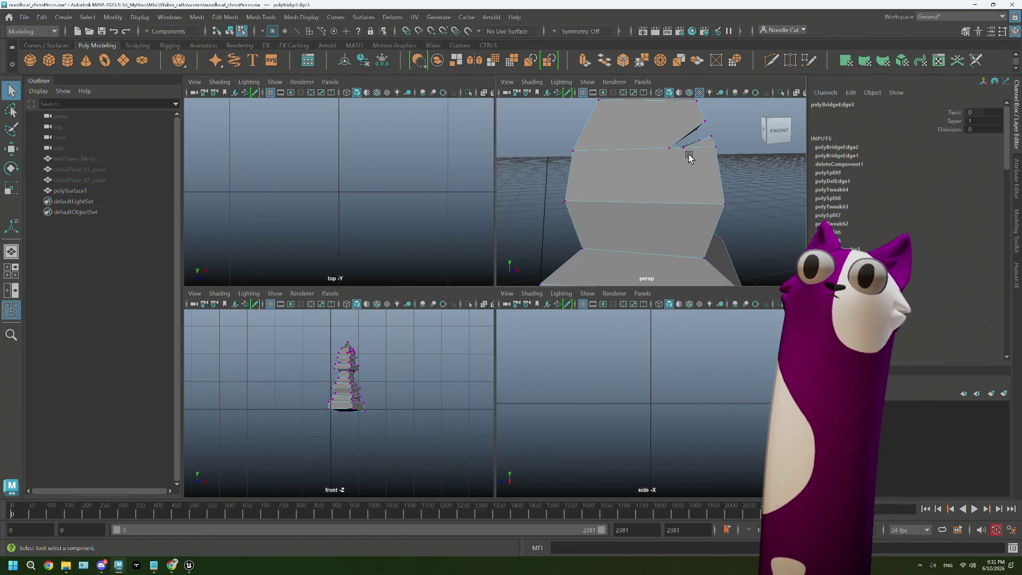
- Nudge the slot's corner vertex slightly down and left with the Move tool
key(w)
click(683, 148)
alt+drag(707, 150, 727, 110)
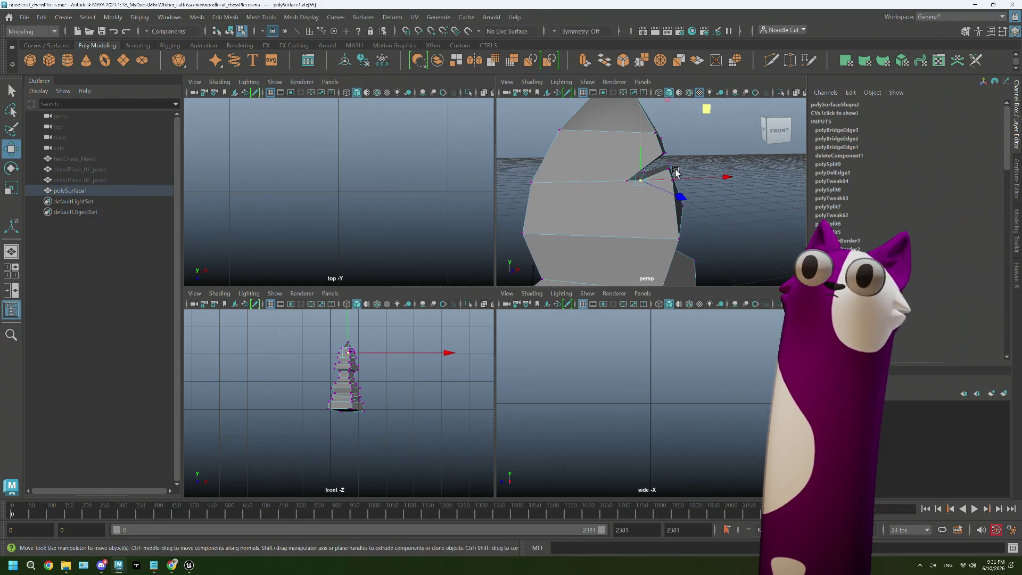
middle_drag(711, 111, 658, 174)
key(q)
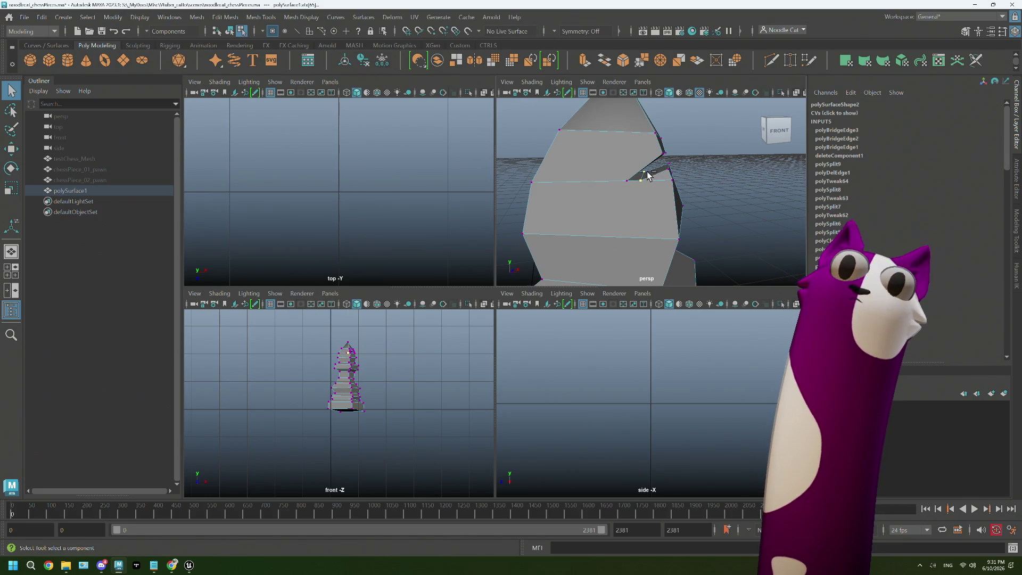
alt+drag(650, 175, 687, 173)
scroll(712, 170, up, 3)
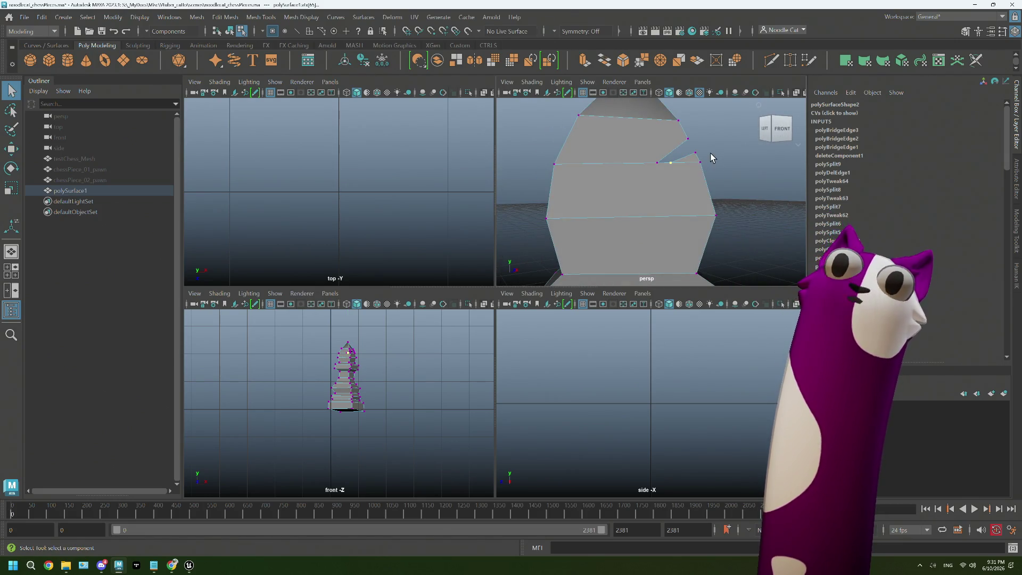
- Check the slot's shape from several sides, then delete the leftover edge in Edge mode
key(w)
scroll(706, 165, down, 2)
alt+drag(705, 164, 694, 132)
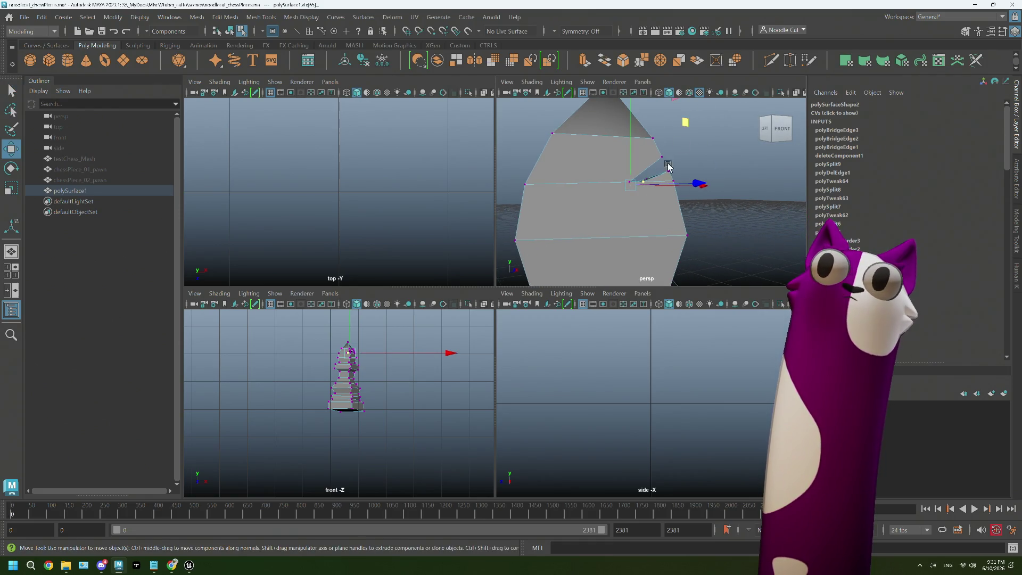
alt+drag(629, 188, 690, 157)
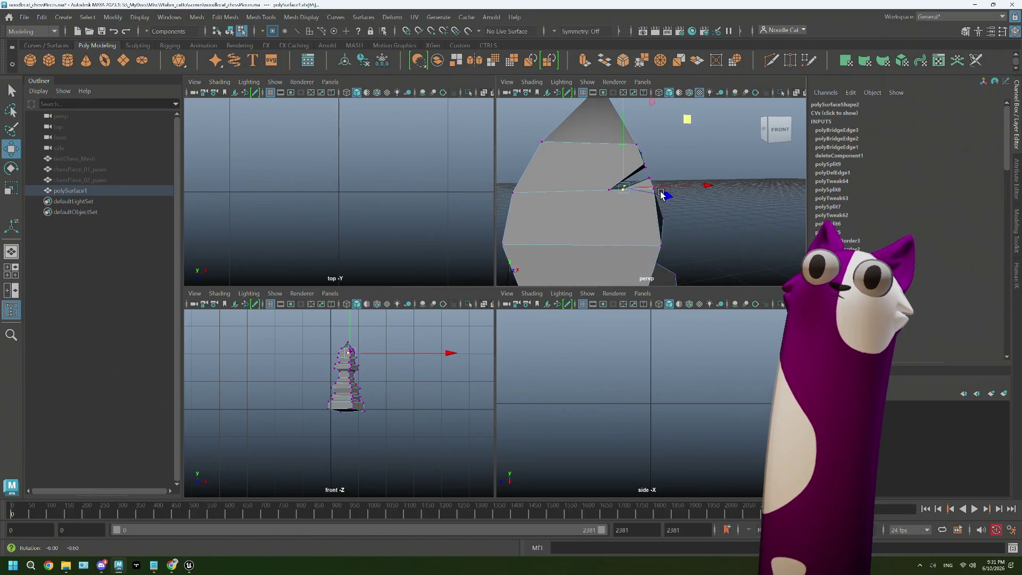
mouse_move(690, 158)
alt+mouse_down()
mouse_move(659, 195)
mouse_move(623, 196)
alt+mouse_up()
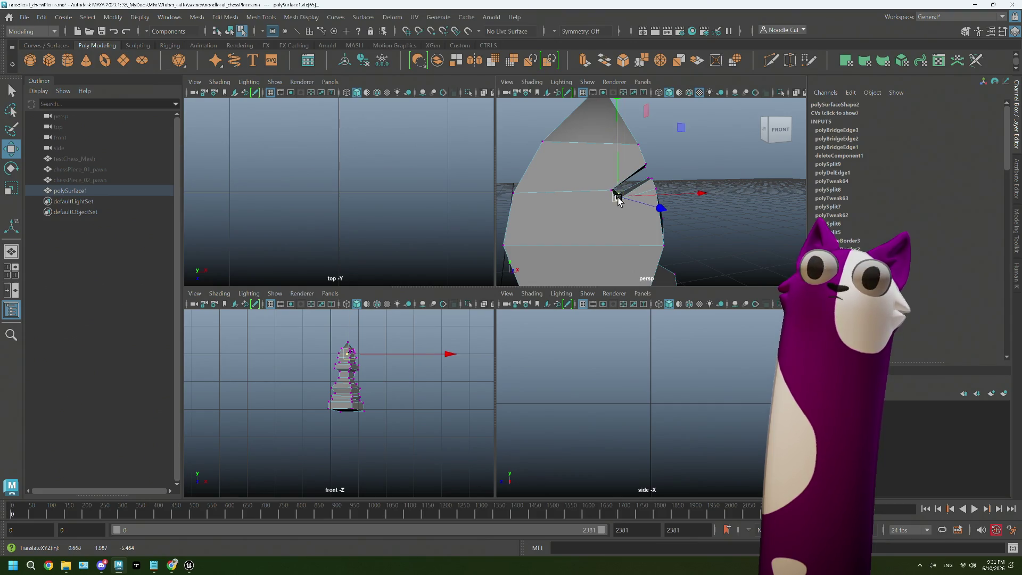
alt+drag(647, 212, 641, 211)
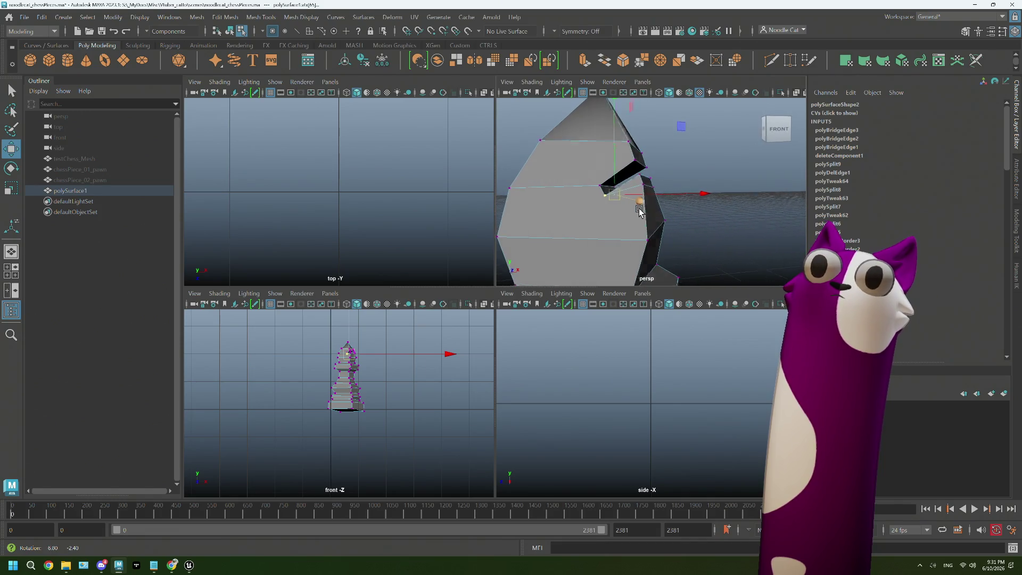
right_click(649, 186)
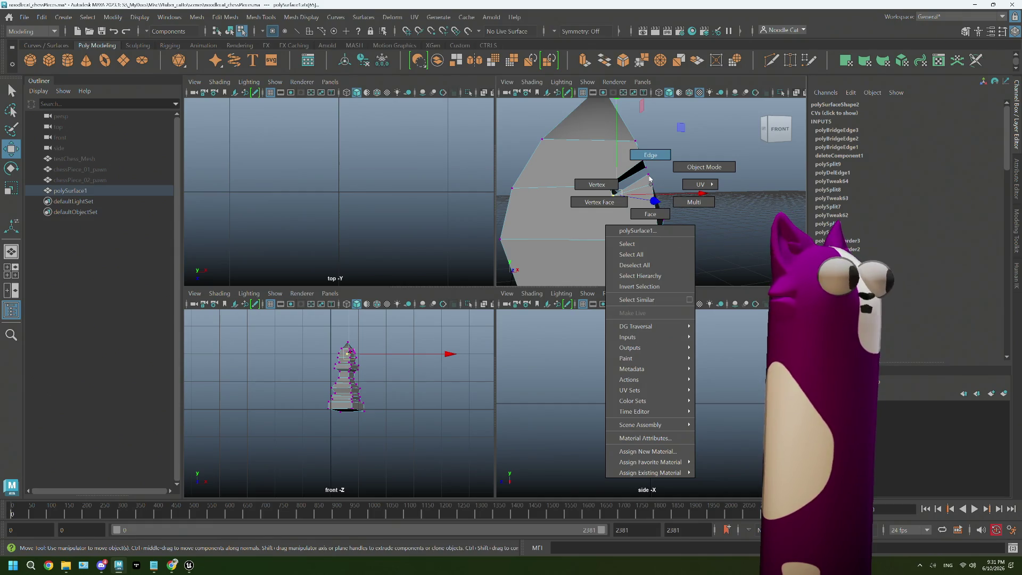
alt+drag(649, 178, 650, 203)
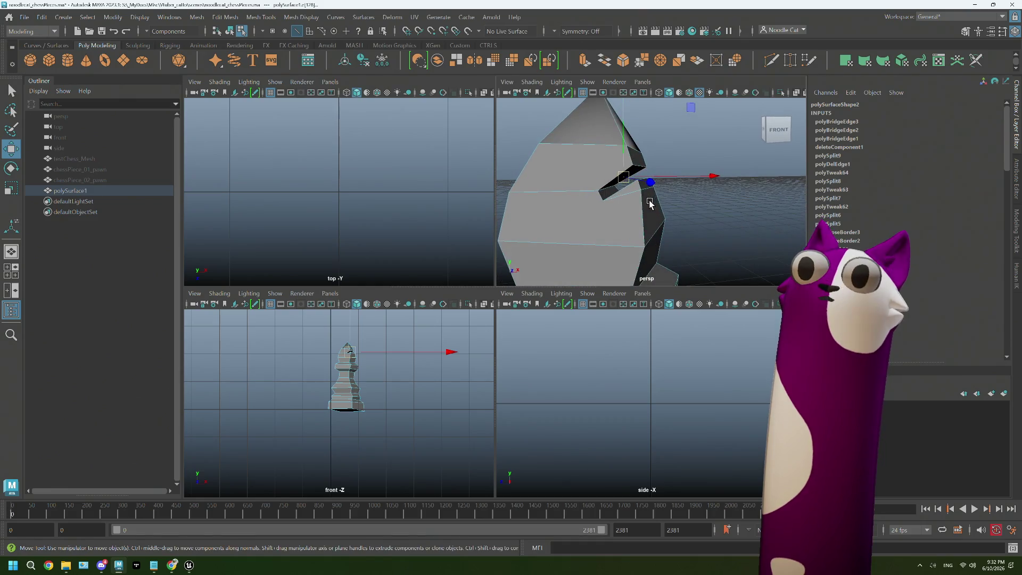
alt+drag(632, 206, 595, 212)
key(Delete)
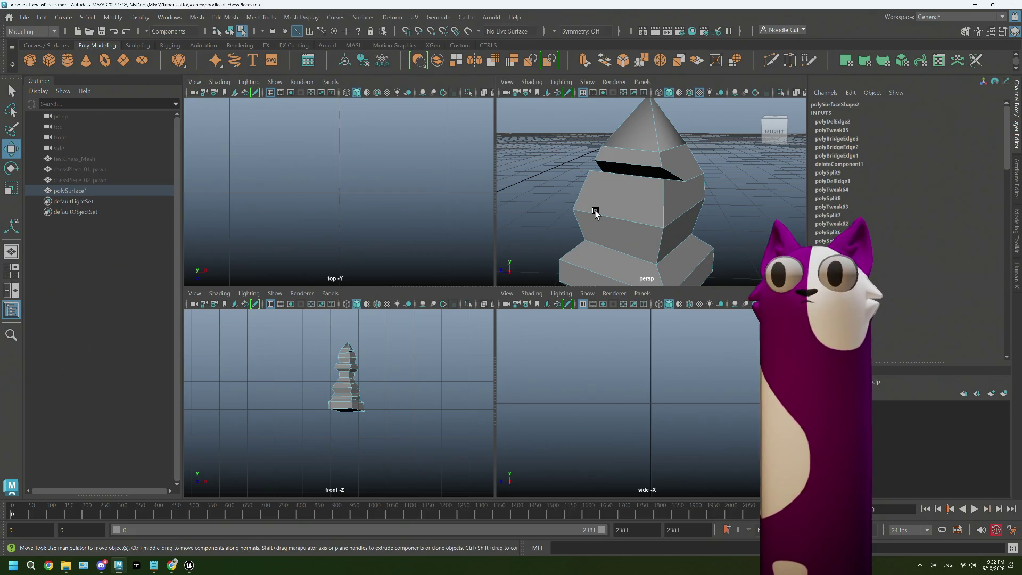
- Redo the edge removal with Ctrl+Backspace so it deletes cleanly, then clear the selection
key(ctrl+z)
mouse_move(595, 212)
alt+mouse_down()
mouse_move(643, 218)
mouse_move(602, 200)
alt+mouse_up()
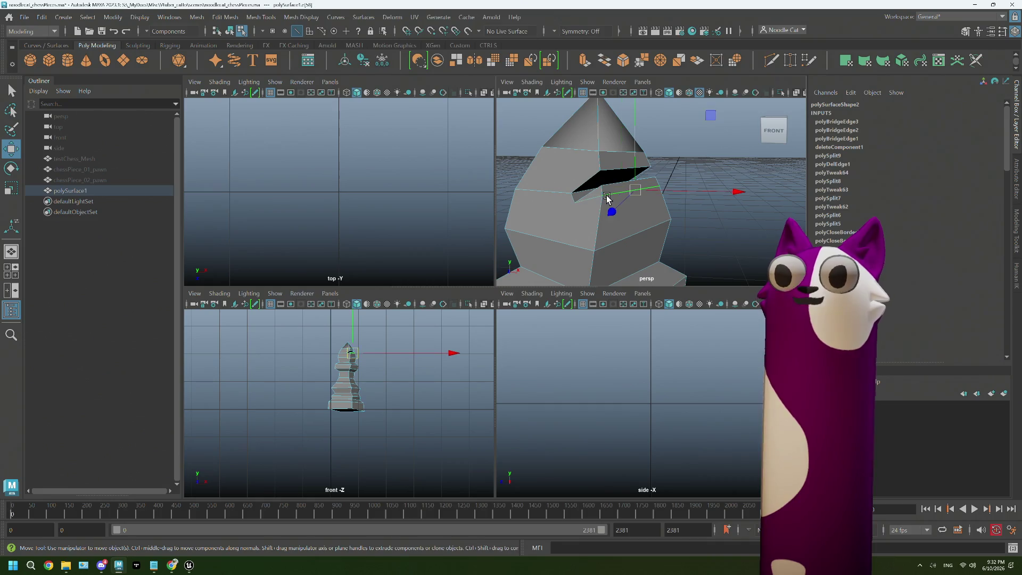
key(ctrl+BackSpace)
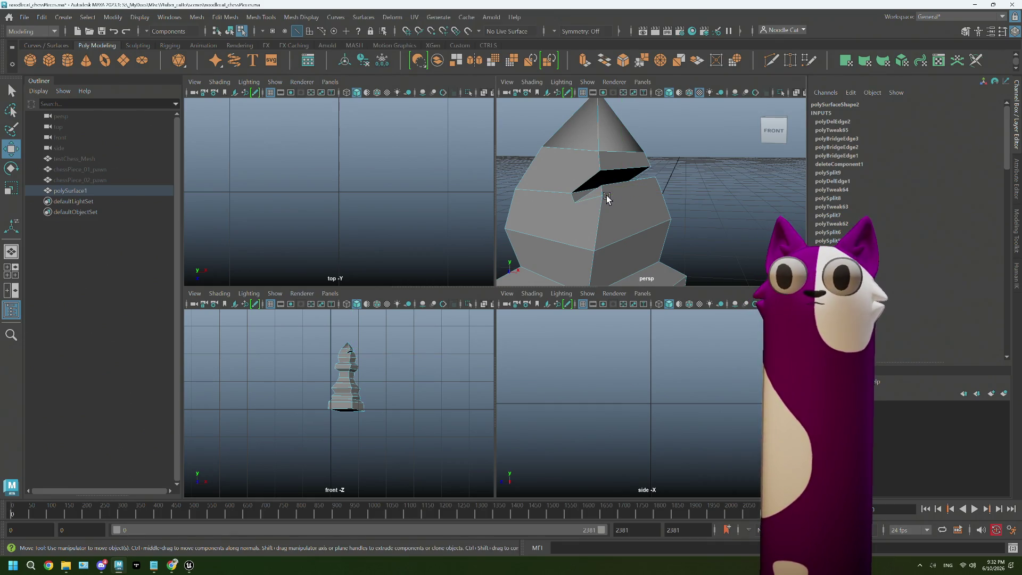
mouse_move(608, 198)
alt+mouse_down()
mouse_move(648, 208)
mouse_move(600, 218)
alt+mouse_up()
click(677, 195)
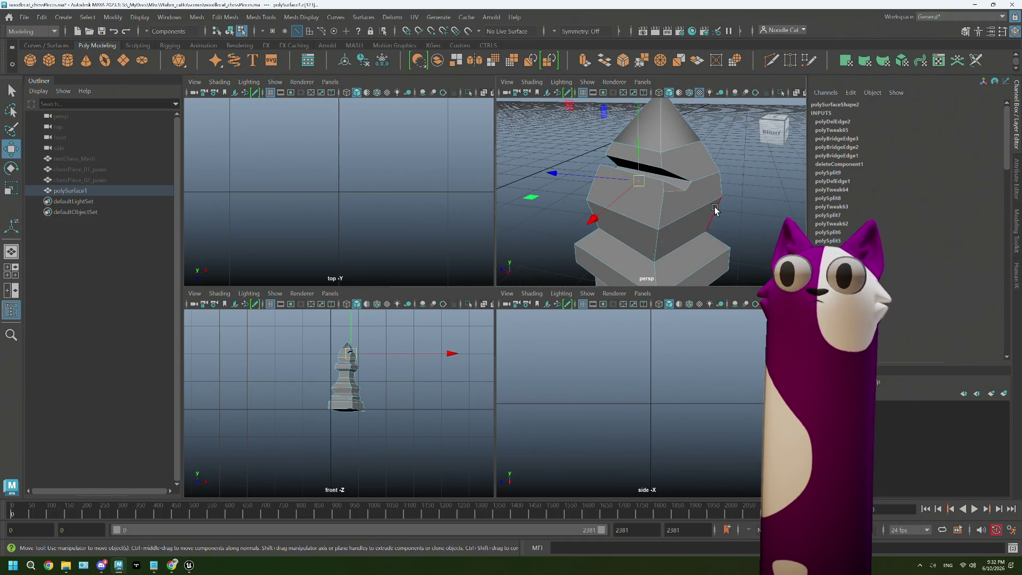
click(715, 210)
scroll(686, 207, up, 3)
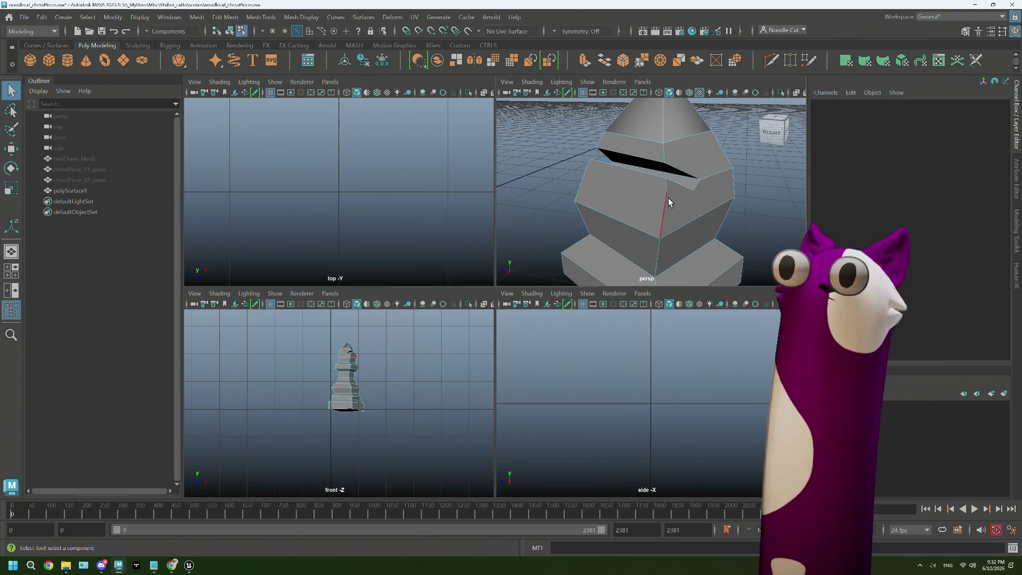
- Switch to vertices and cut a new edge across the bishop's head with Multi-Cut
right_drag(663, 194, 615, 194)
key(q)
click(668, 193)
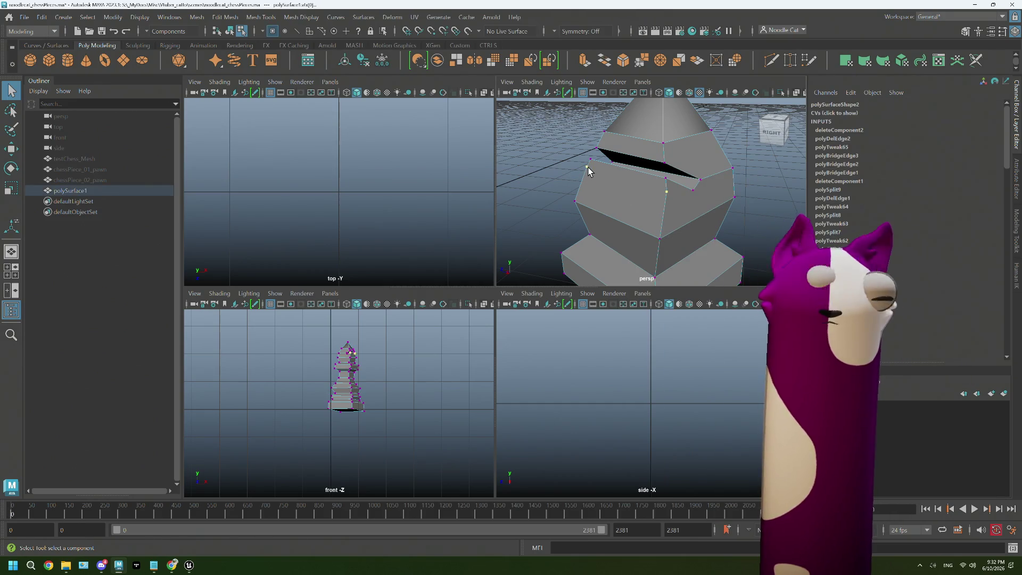
click(588, 166)
mouse_move(623, 205)
alt+mouse_down()
mouse_move(696, 213)
mouse_move(747, 98)
alt+mouse_up()
shift+right_drag(615, 180, 616, 200)
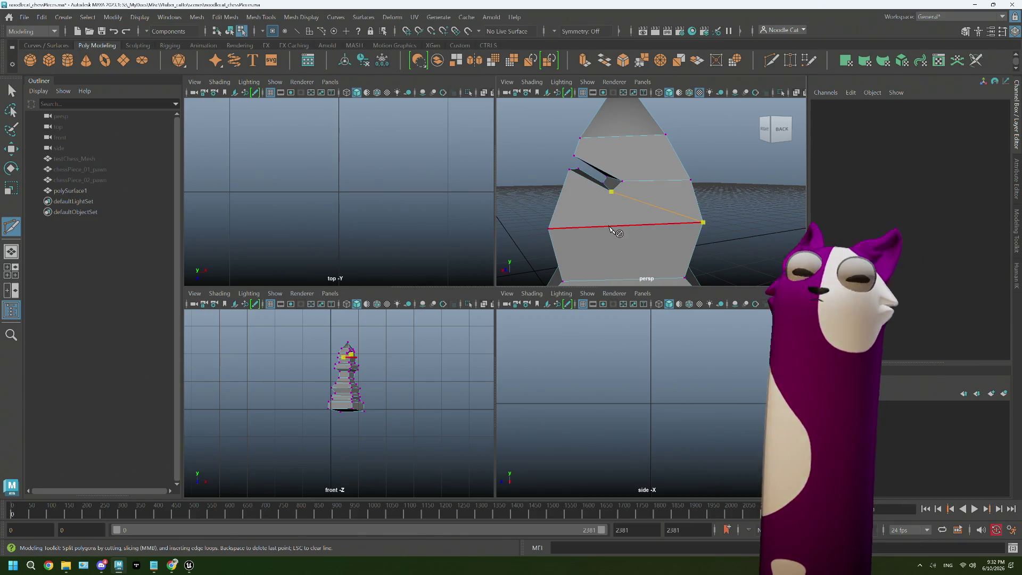
click(613, 228)
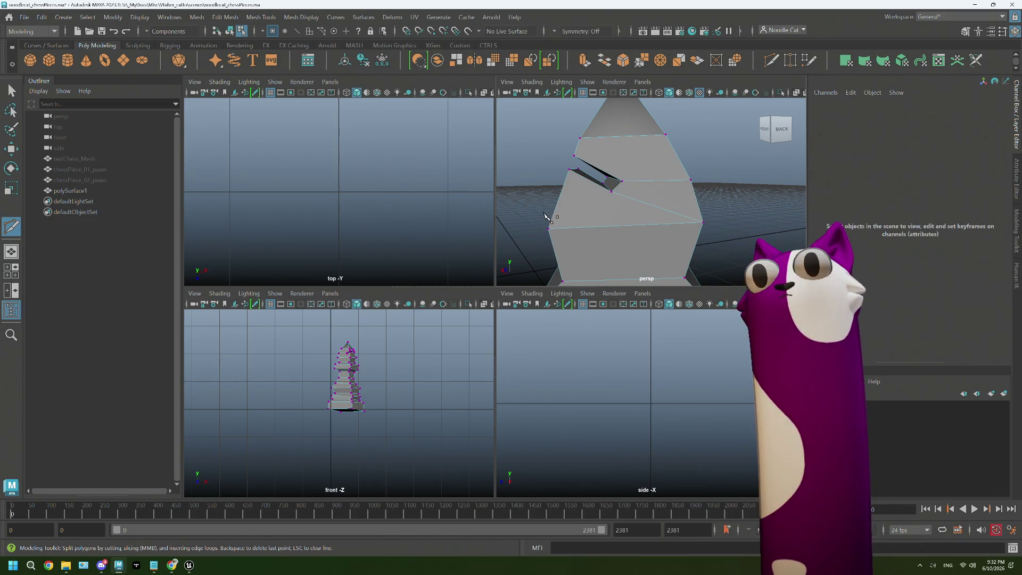
- Cut a diagonal edge from the slit's lower corner down to the lower edge and maximize the perspective view
alt+drag(548, 217, 647, 216)
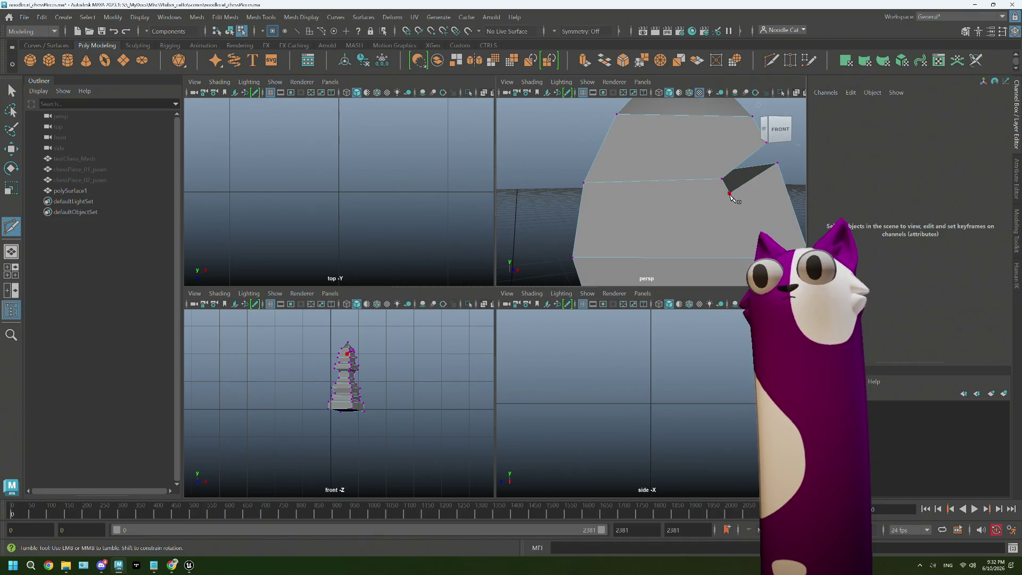
click(730, 197)
click(574, 260)
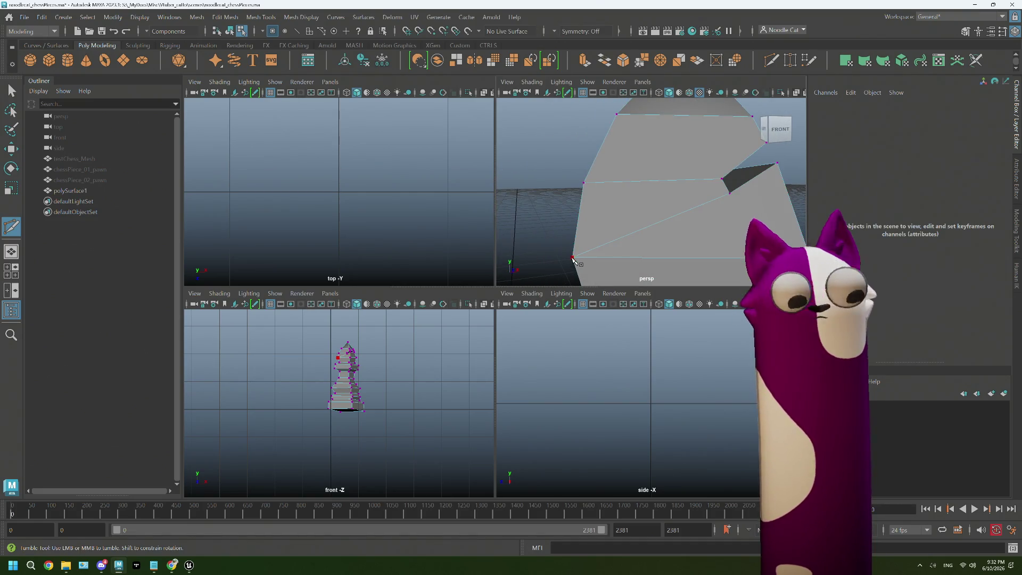
scroll(574, 259, down, 5)
mouse_move(574, 259)
alt+mouse_down()
mouse_move(719, 219)
mouse_move(690, 209)
alt+mouse_up()
key(q)
key(space)
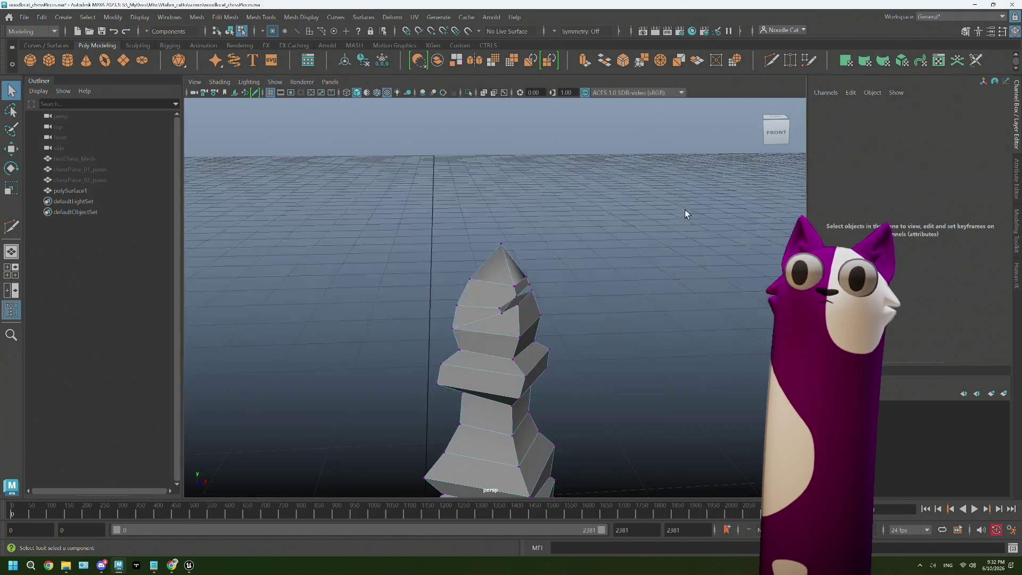
- Return to object mode and select the whole bishop mesh
key(F8)
click(689, 214)
scroll(618, 302, down, 3)
mouse_move(619, 301)
alt+mouse_down()
mouse_move(576, 303)
mouse_move(591, 287)
mouse_move(472, 354)
mouse_move(508, 293)
alt+mouse_up()
right_drag(531, 260, 568, 246)
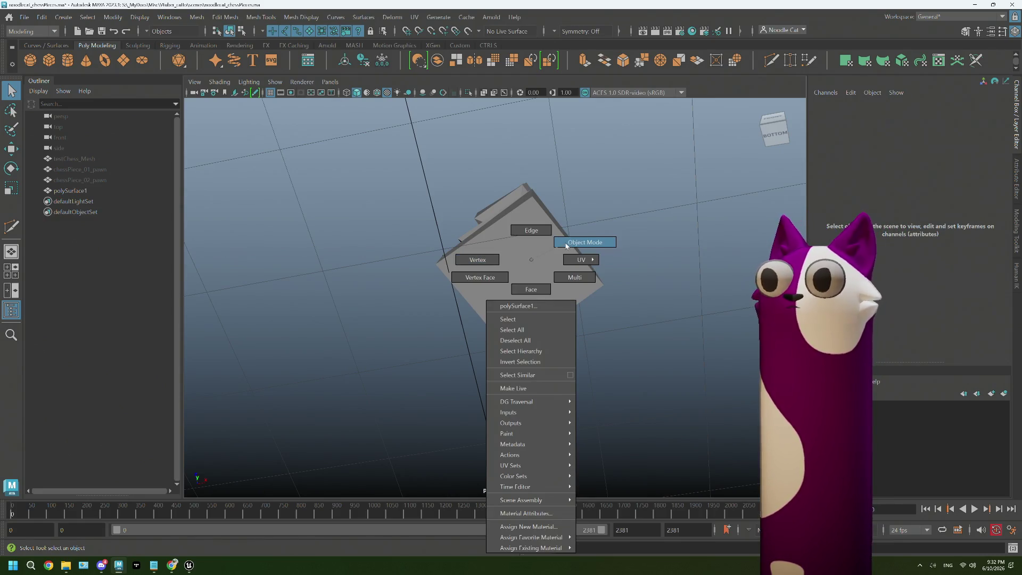
click(567, 242)
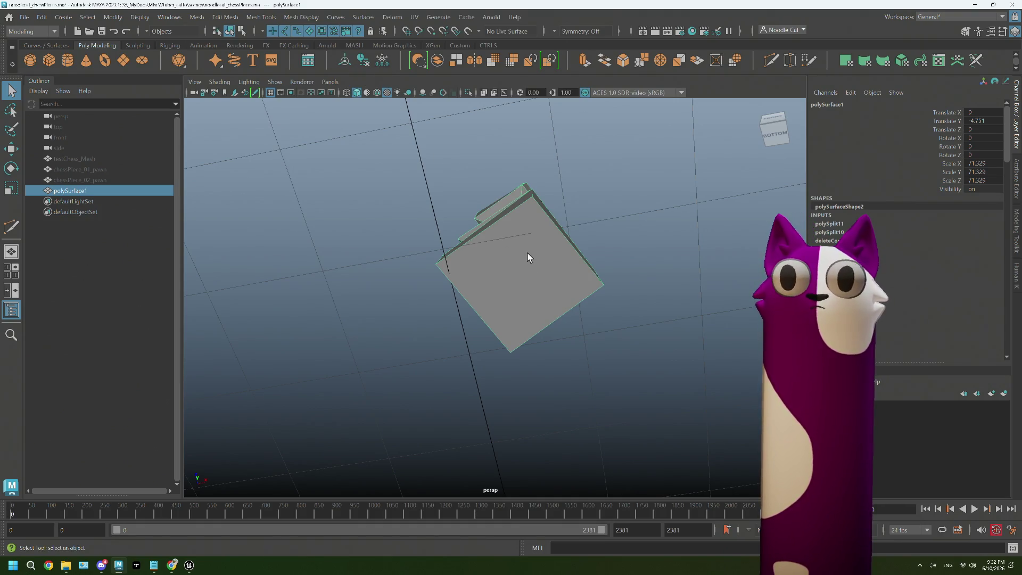
- Move the mesh's pivot down to the bishop's base with D pivot editing
key(w)
key(d)
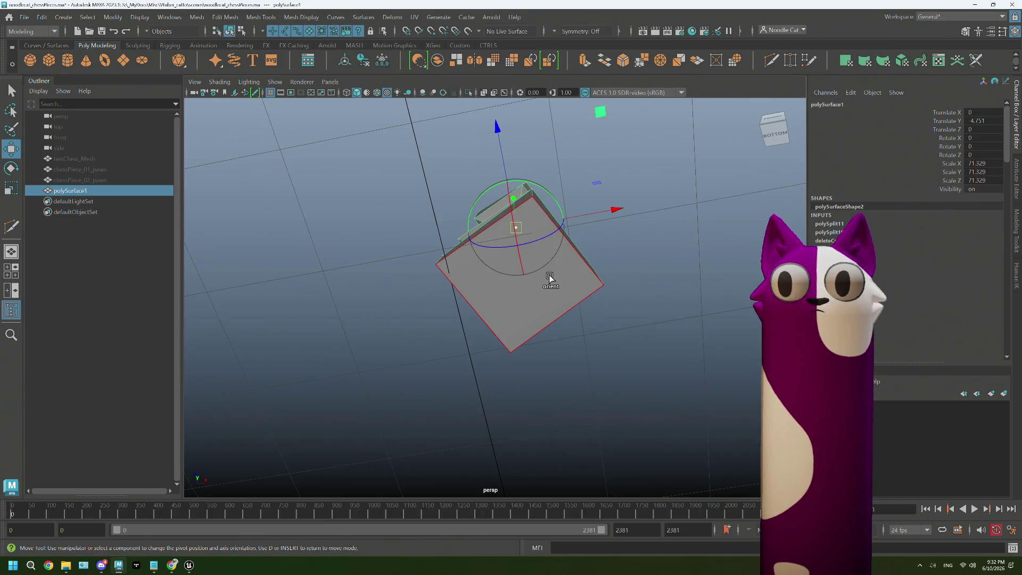
mouse_move(572, 292)
alt+mouse_down()
mouse_move(589, 289)
mouse_move(569, 324)
alt+mouse_up()
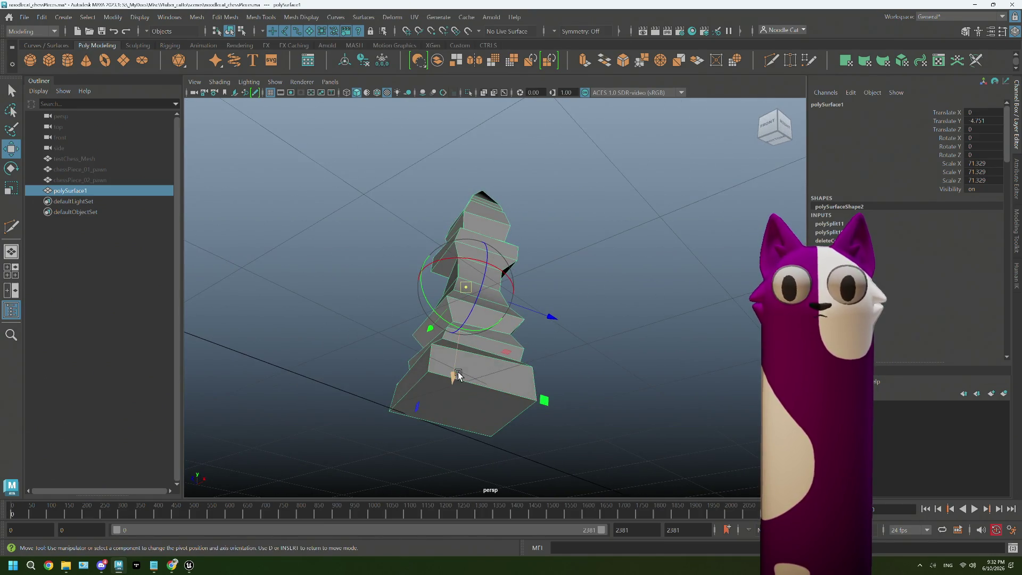
mouse_move(455, 375)
mouse_down()
mouse_move(446, 365)
mouse_move(445, 443)
mouse_up()
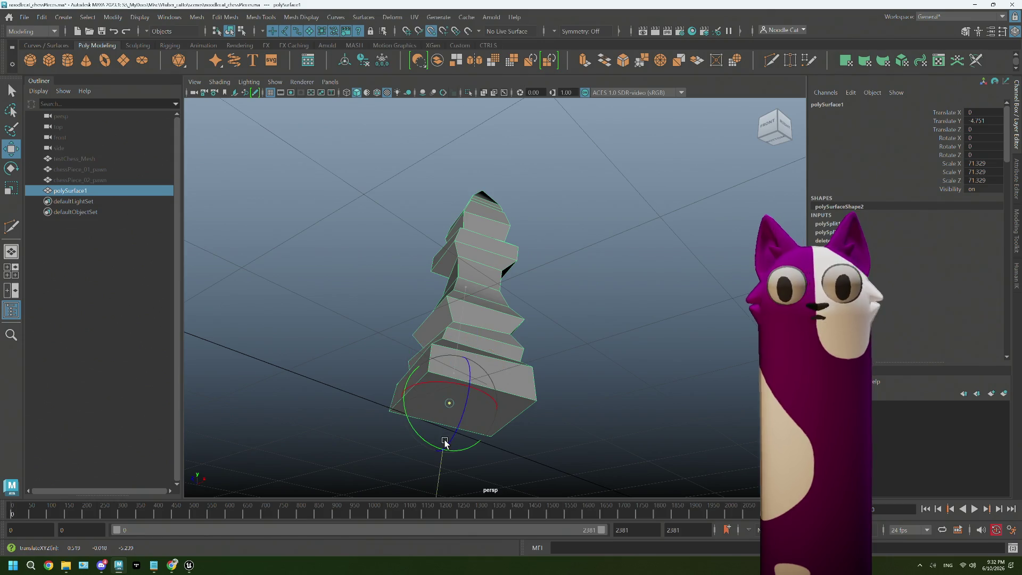
scroll(471, 421, down, 5)
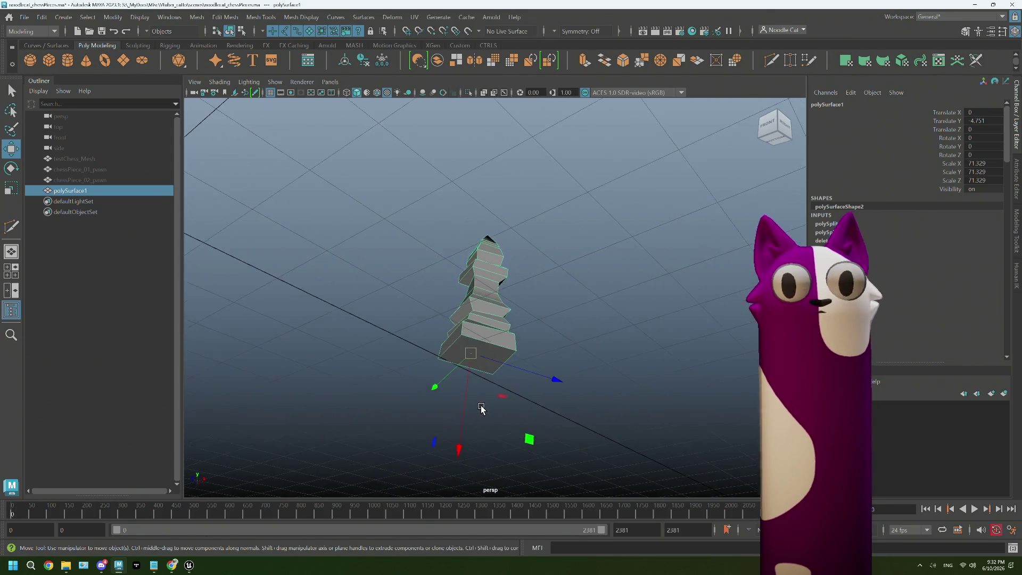
mouse_move(506, 392)
alt+mouse_down()
mouse_move(511, 359)
mouse_move(517, 393)
mouse_move(503, 413)
mouse_move(550, 334)
alt+mouse_up()
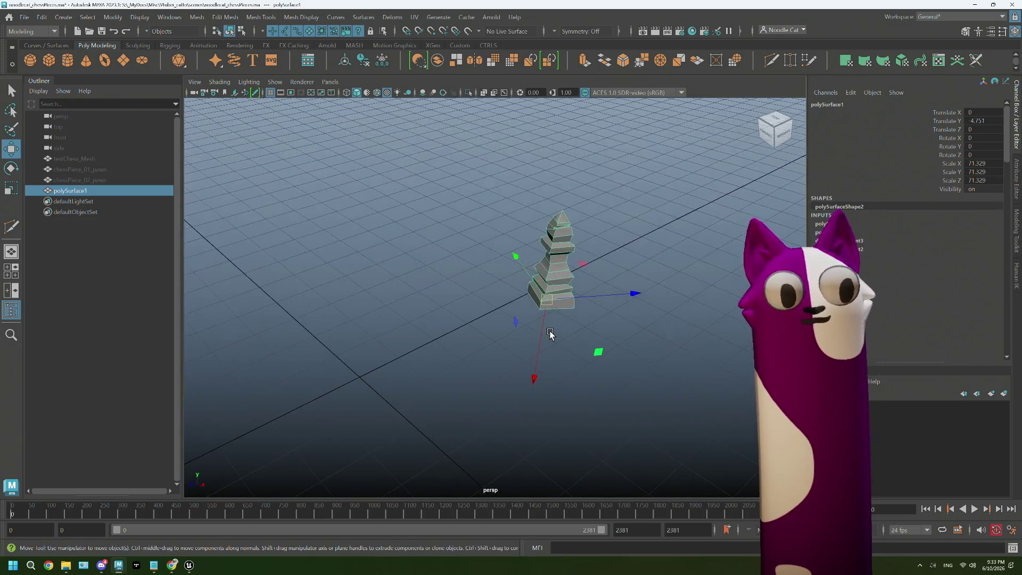
- Rename polySurface1 to chessPiece_03_bishop in the Outliner
double_click(72, 191)
text(chessPiece_03_Bishop)
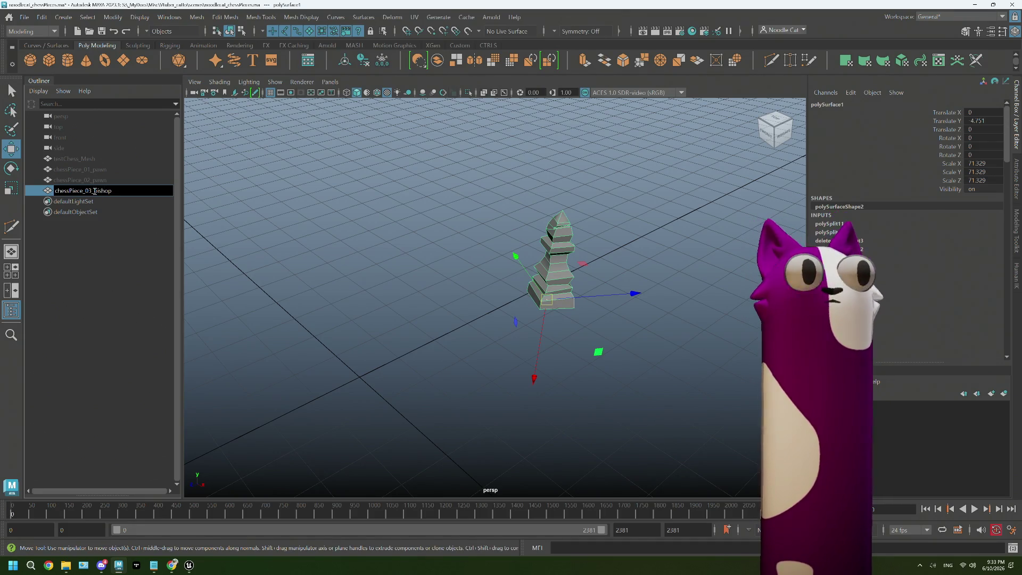
click(105, 265)
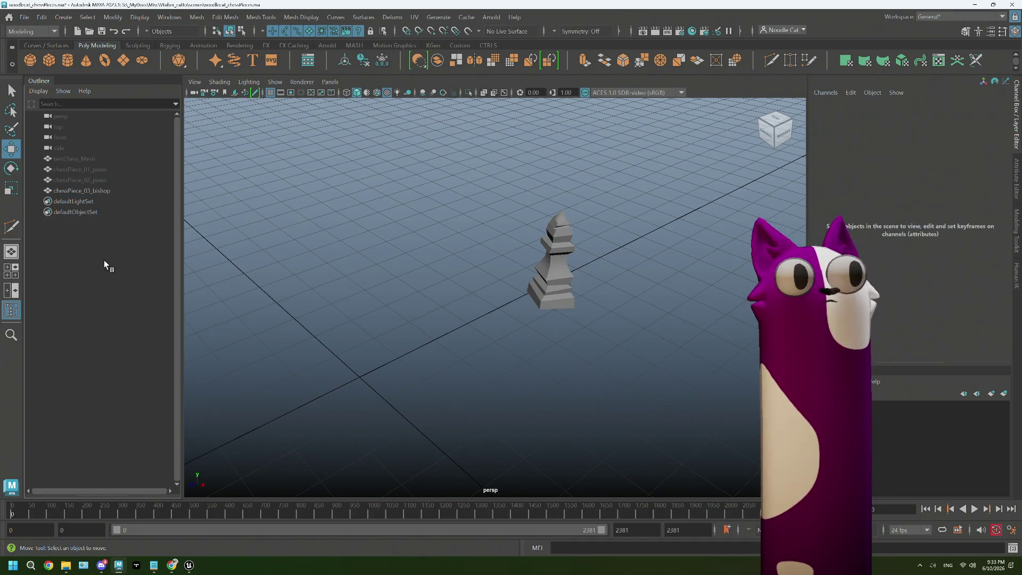
- Set the Move tool's Axis Orientation to World for the bishop's pivot
click(99, 192)
key(d)
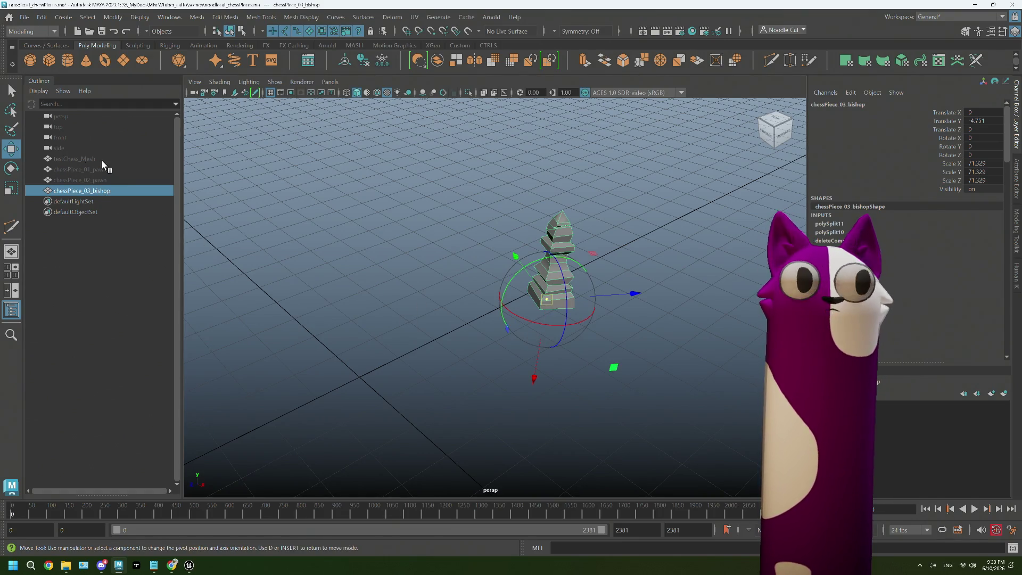
double_click(10, 149)
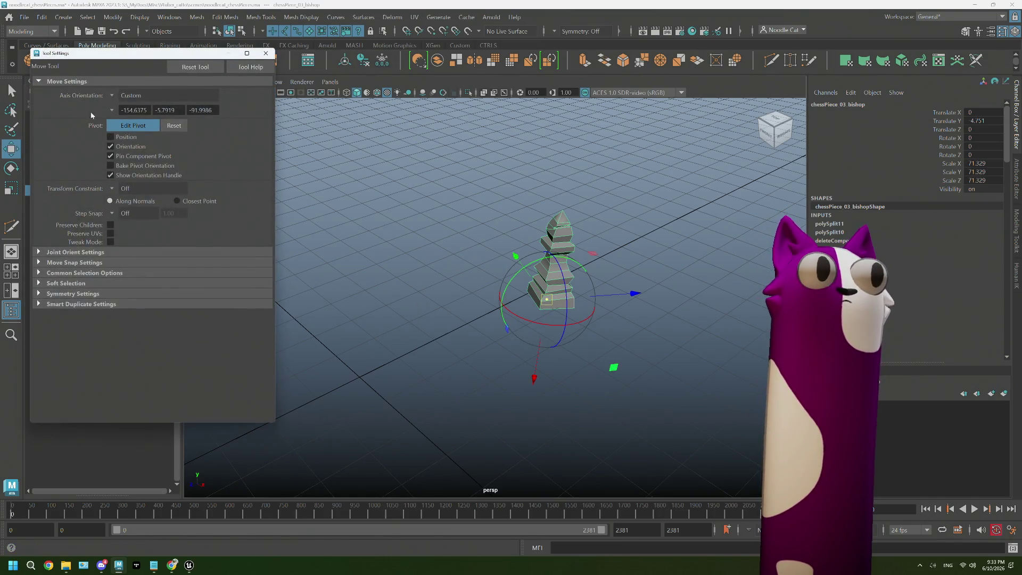
click(115, 97)
click(131, 113)
click(266, 53)
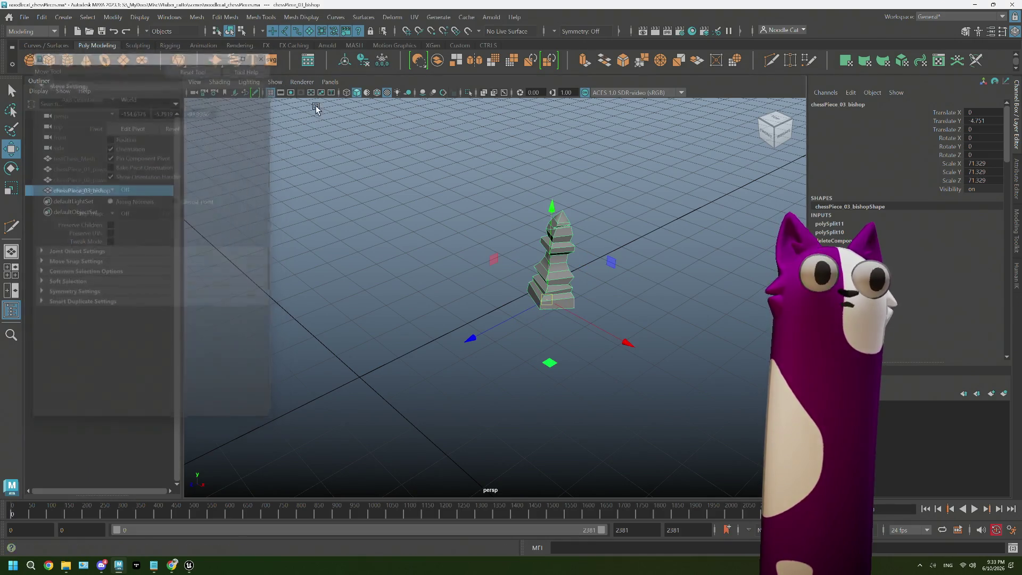
- Drag the bishop along X and up, undoing one move, and snap it onto a grid point
mouse_move(625, 345)
mouse_down()
mouse_move(399, 394)
mouse_move(359, 382)
mouse_up()
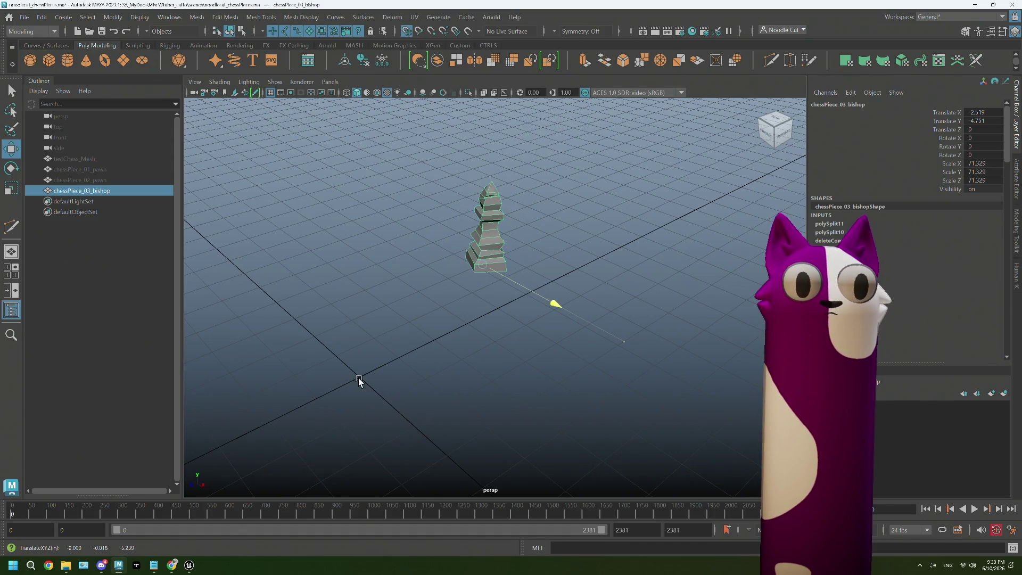
drag(458, 160, 358, 372)
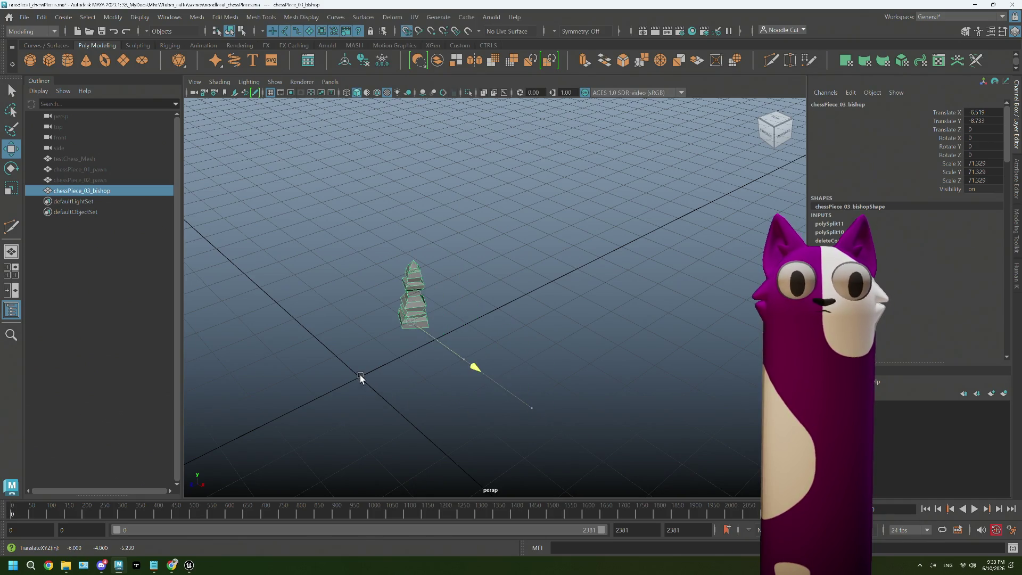
mouse_move(536, 409)
mouse_down()
mouse_move(407, 395)
mouse_move(470, 408)
mouse_move(459, 396)
mouse_up()
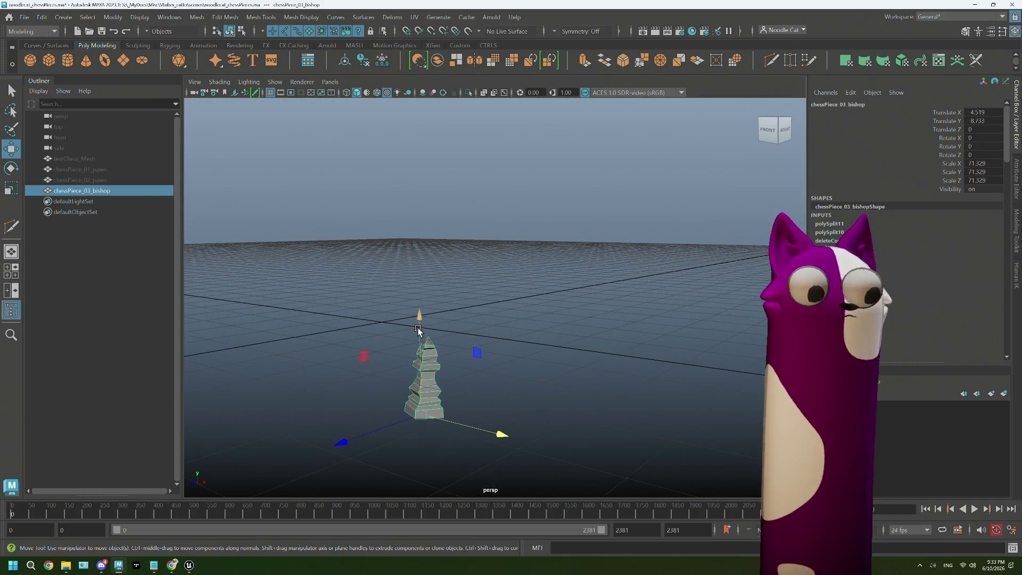
key(ctrl+z)
key(ctrl+z)
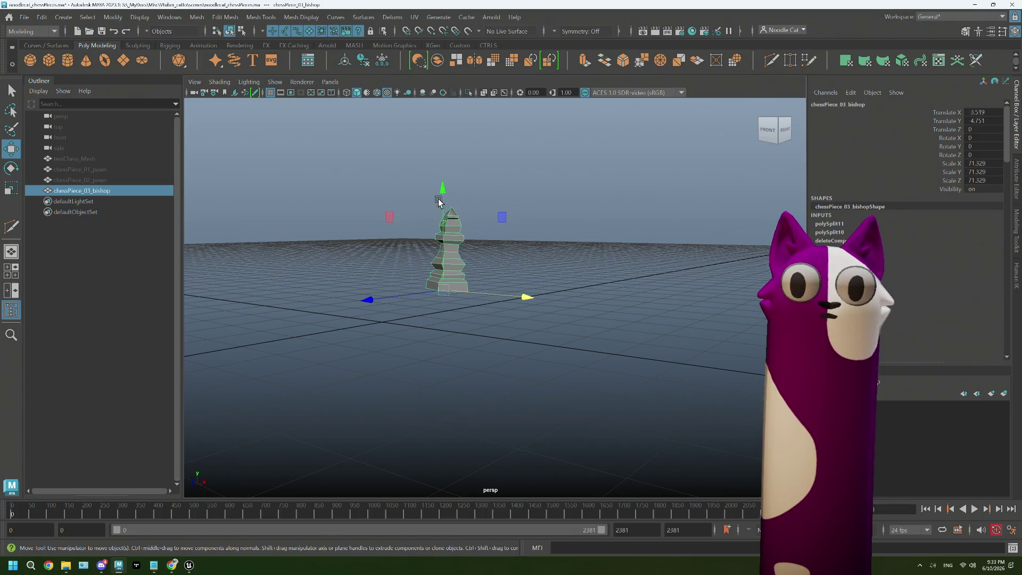
drag(437, 201, 384, 321)
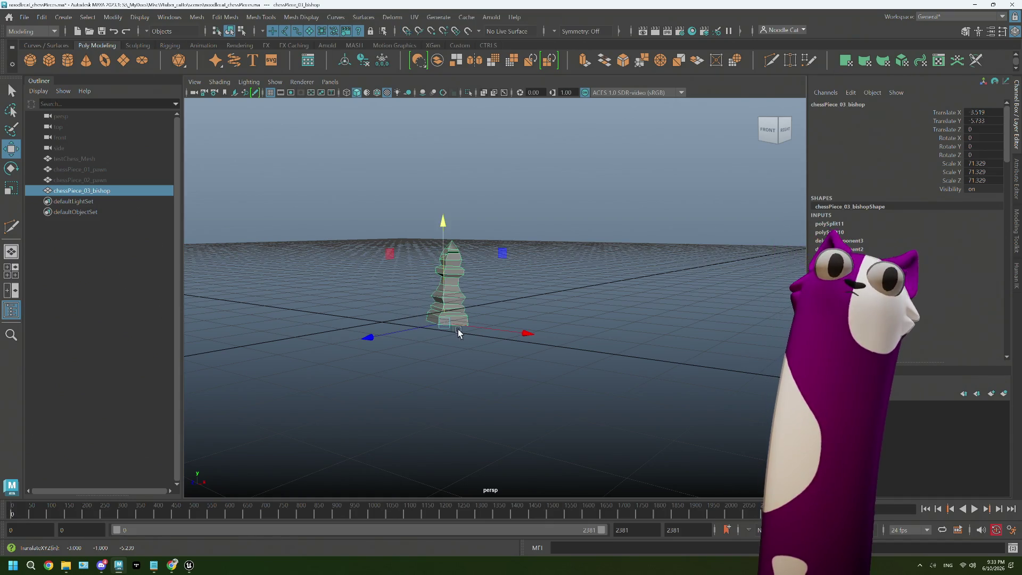
mouse_move(456, 333)
alt+mouse_down()
mouse_move(498, 358)
mouse_move(467, 320)
alt+mouse_up()
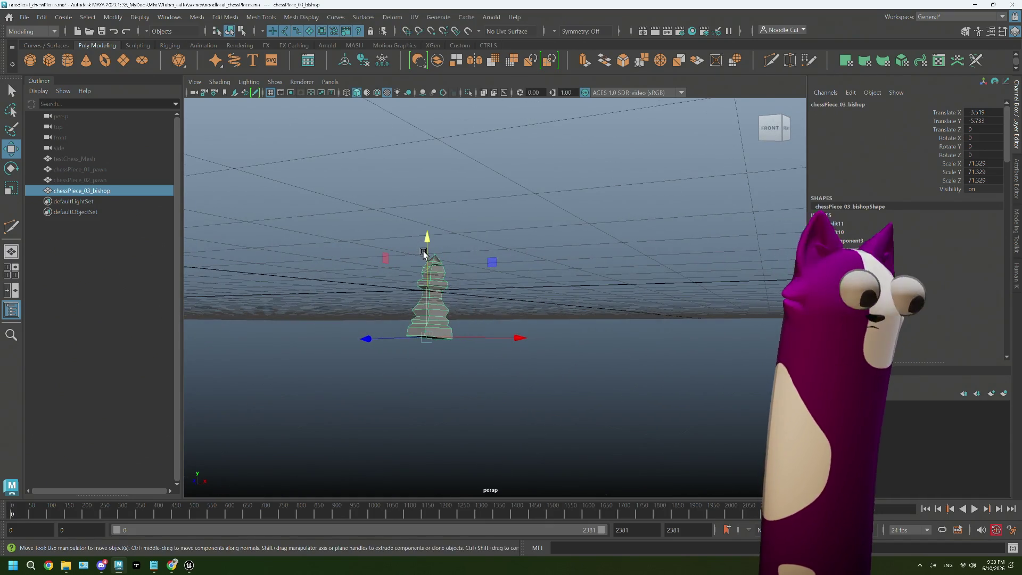
middle_drag(421, 253, 421, 256)
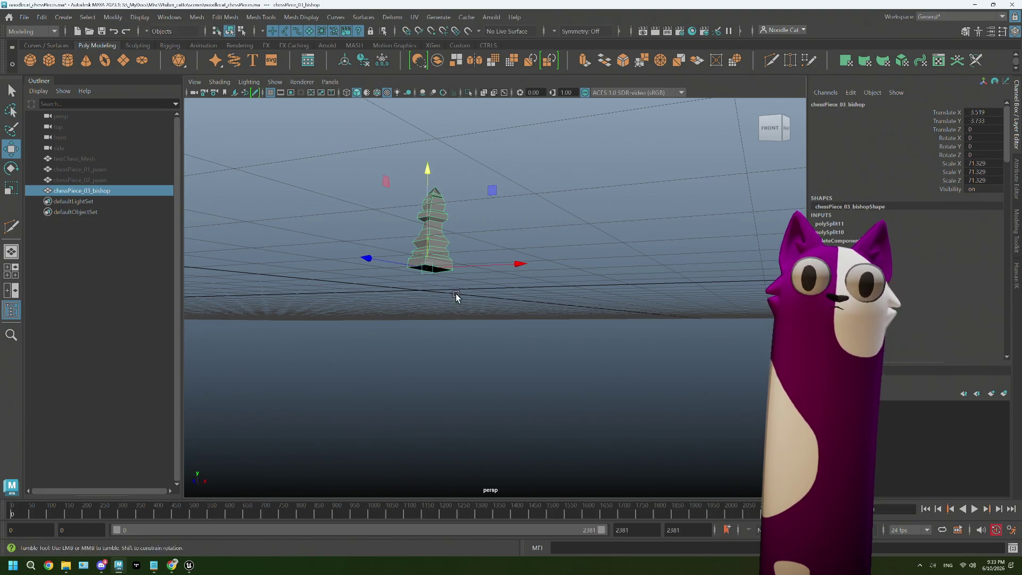
- Lower the bishop onto the grid at X 0.519, Z 5.239 and show all four views
alt+drag(456, 298, 463, 300)
mouse_move(423, 200)
alt+mouse_down()
mouse_move(422, 274)
mouse_move(455, 313)
mouse_move(452, 303)
alt+mouse_up()
drag(449, 227, 379, 384)
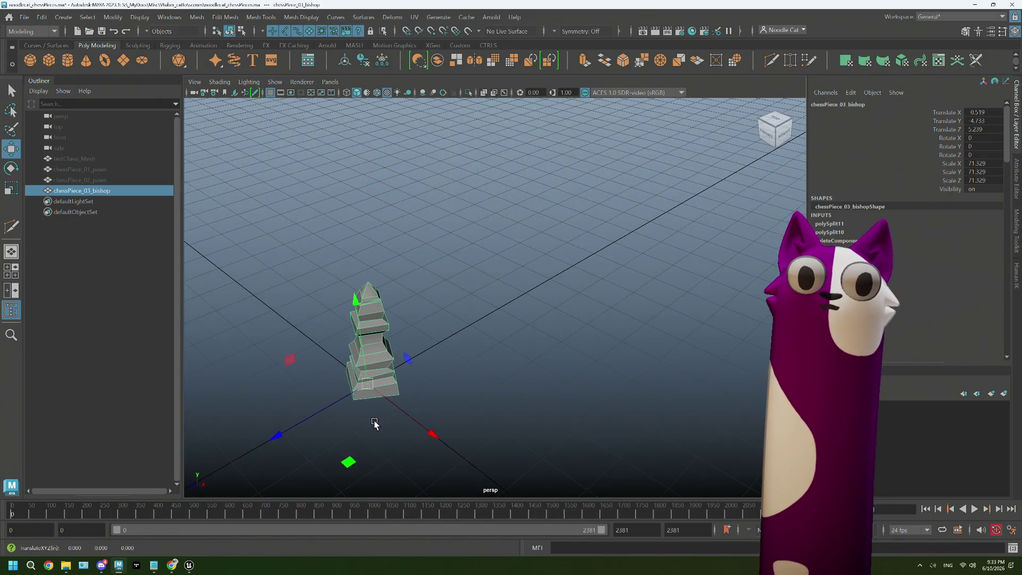
mouse_move(373, 423)
alt+mouse_down()
mouse_move(376, 360)
mouse_move(377, 440)
alt+mouse_up()
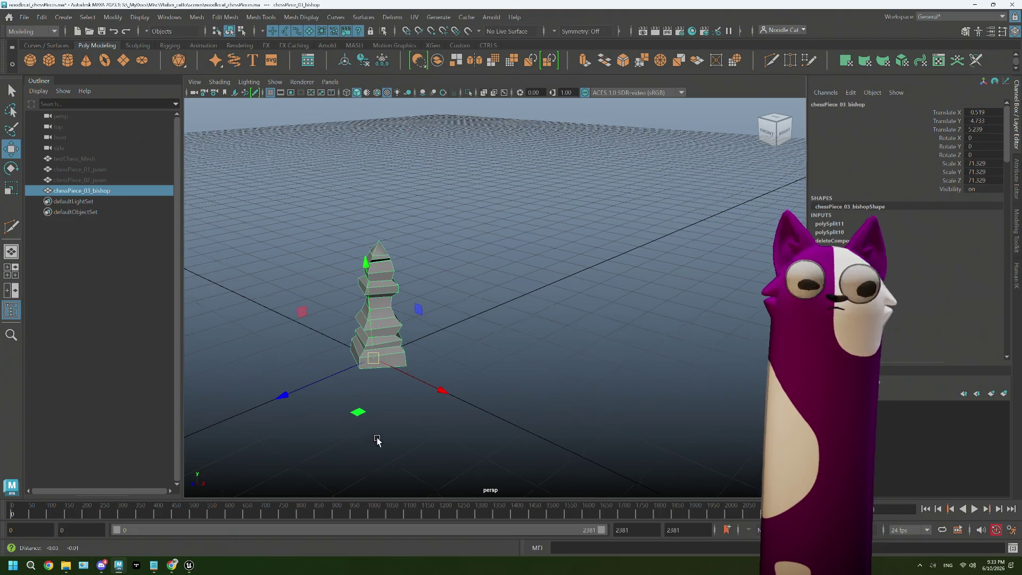
mouse_move(377, 440)
alt+middle_down()
mouse_move(441, 383)
mouse_move(481, 375)
alt+middle_up()
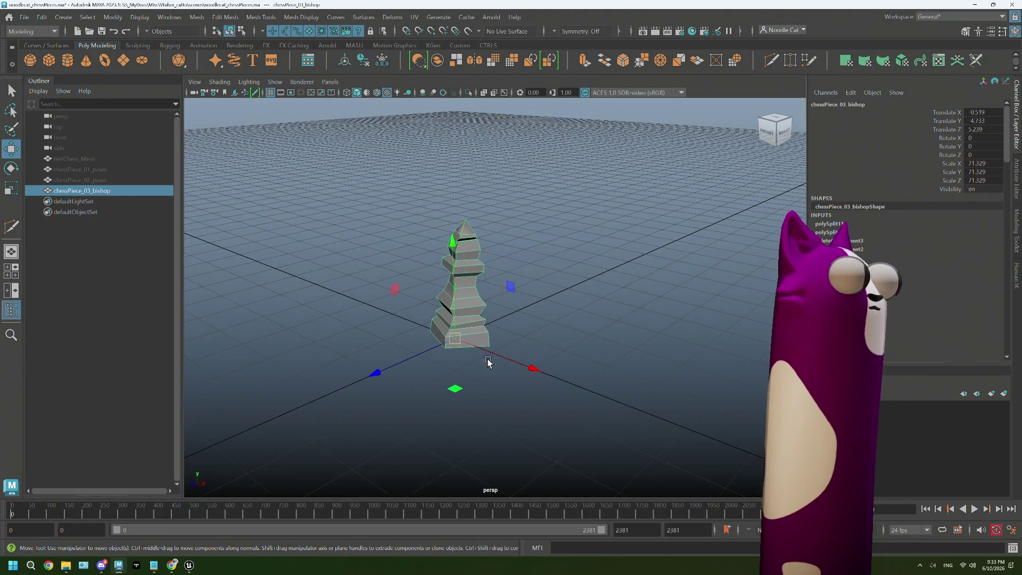
alt+drag(488, 362, 447, 363)
key(space)
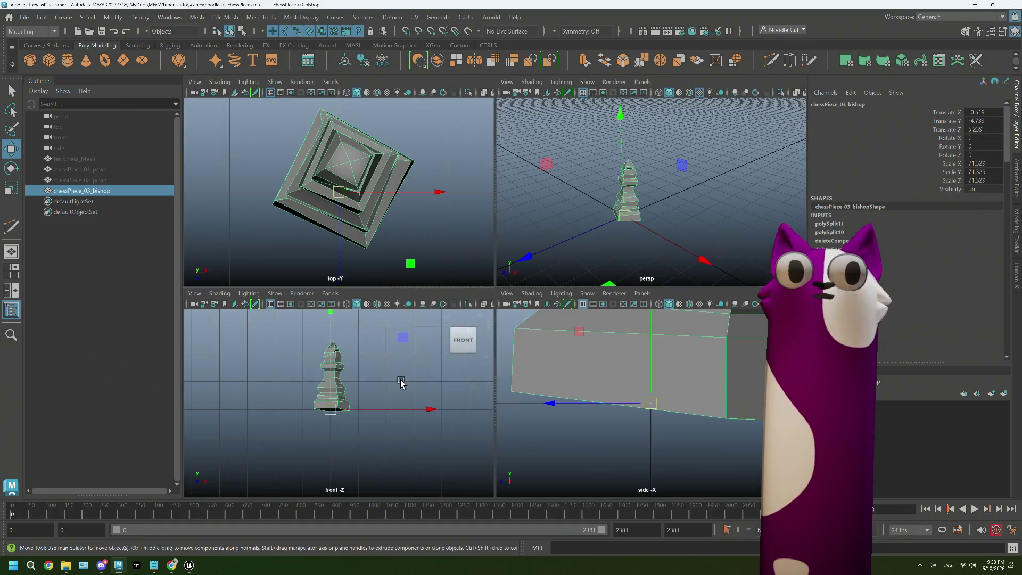
- Rotate the bishop about 27 degrees around Y from the top view, with a slight X tilt
key(space)
key(e)
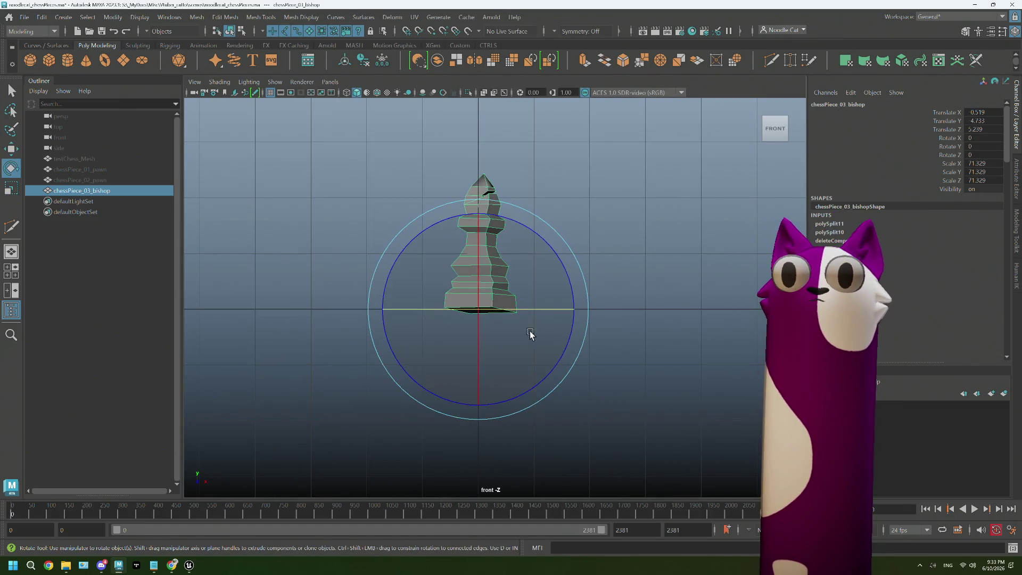
scroll(529, 334, up, 1)
scroll(506, 334, up, 2)
drag(467, 335, 460, 336)
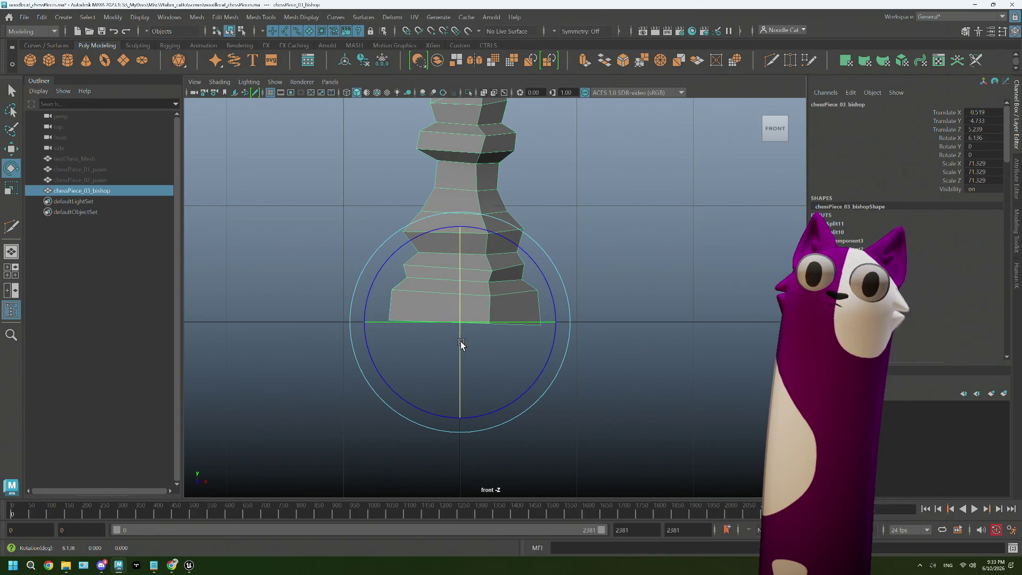
drag(556, 310, 557, 310)
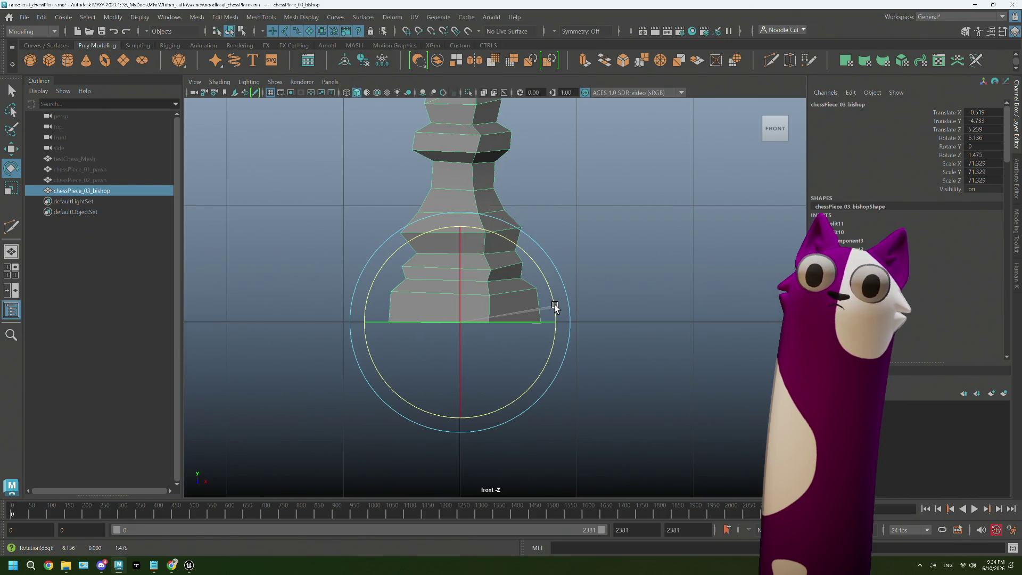
key(space)
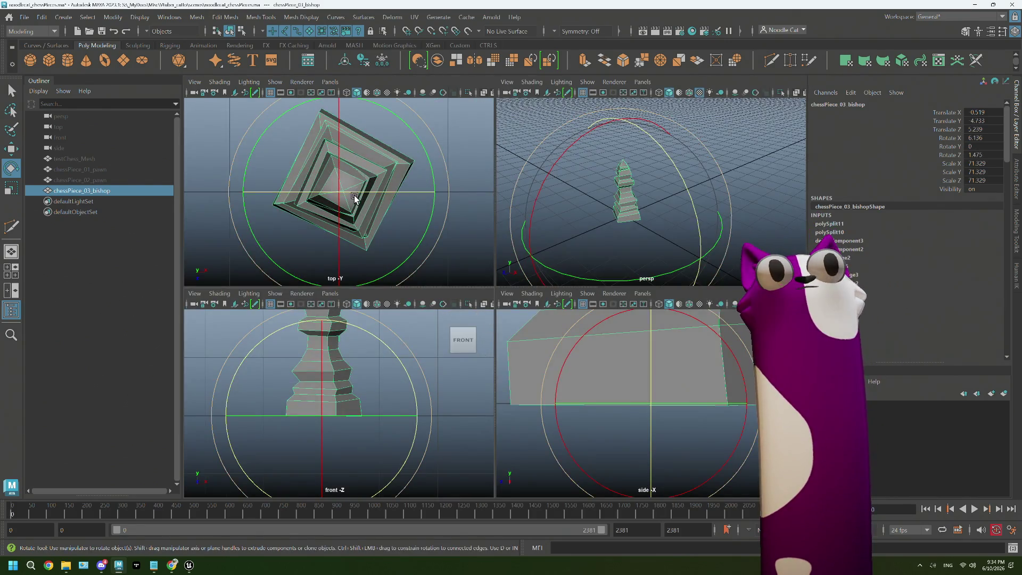
key(space)
scroll(479, 304, down, 5)
drag(586, 335, 604, 282)
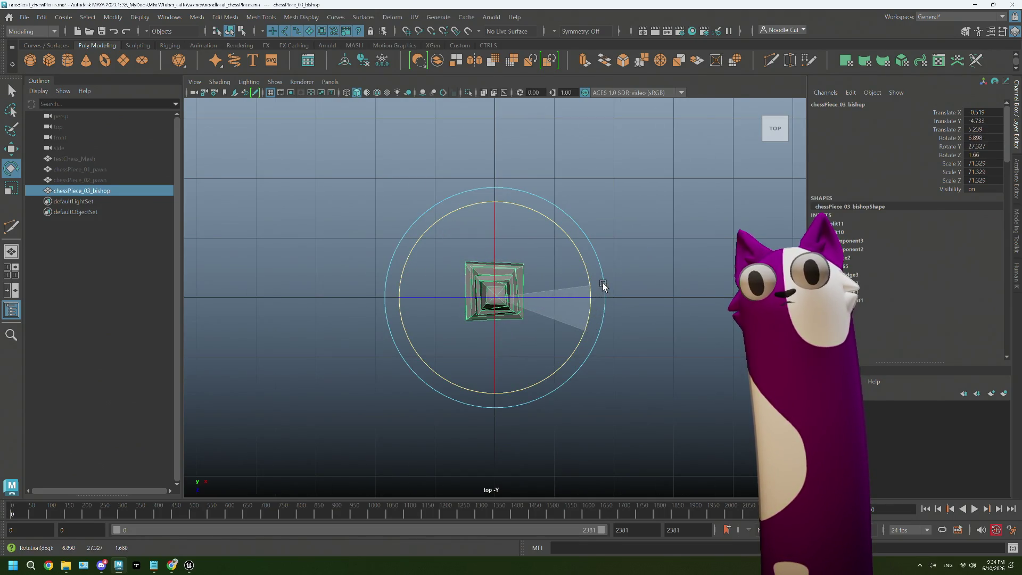
key(space)
key(space)
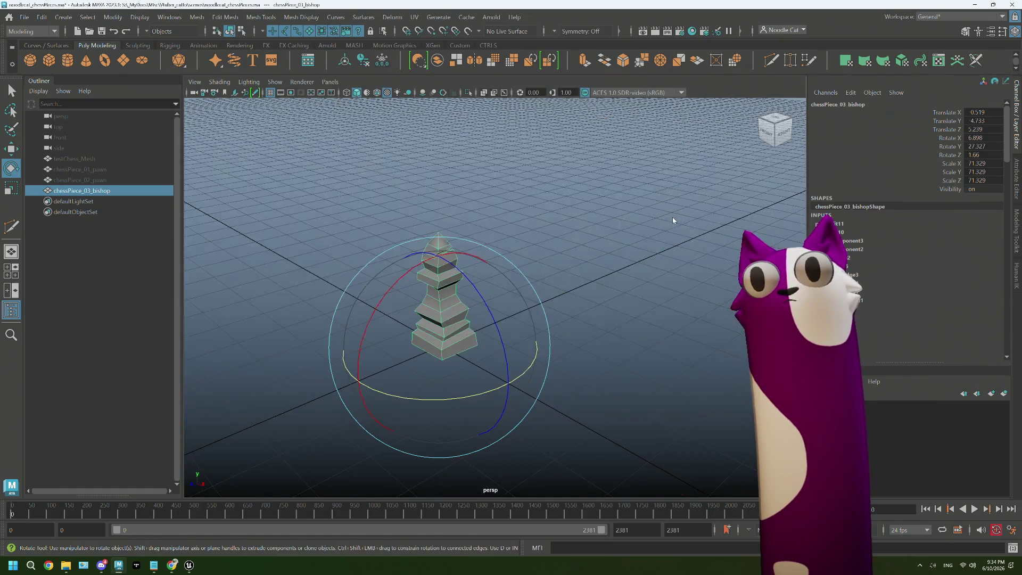
- Deselect the bishop and view it from a lower front angle
right_click(673, 218)
click(573, 325)
mouse_move(573, 324)
alt+mouse_down()
mouse_move(533, 314)
mouse_move(584, 323)
mouse_move(521, 285)
alt+mouse_up()
right_click(496, 255)
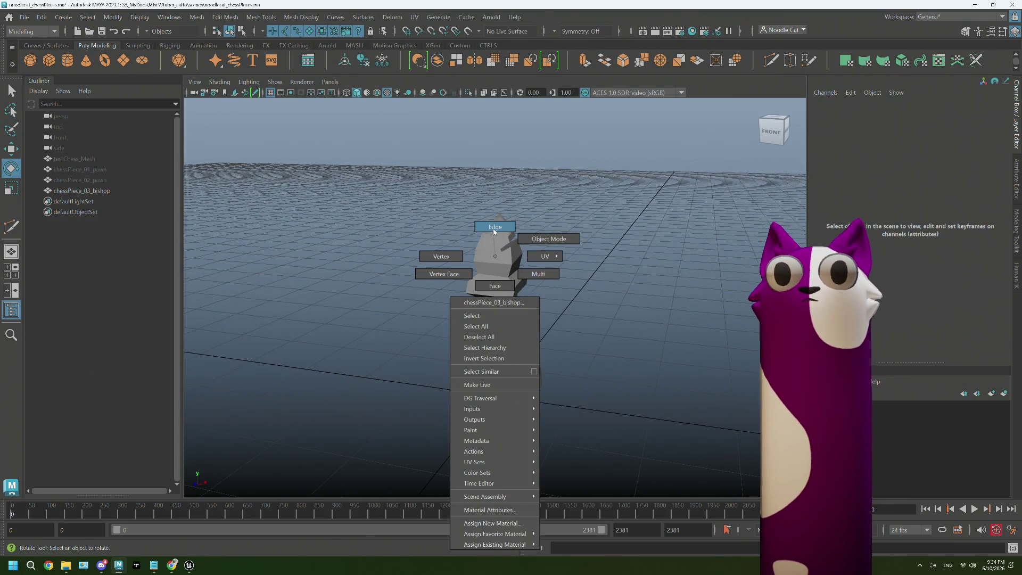
- Select the bishop, bring up the UV Editor and marquee all its current UVs
click(519, 238)
mouse_move(519, 238)
alt+mouse_down()
mouse_move(531, 290)
mouse_move(457, 221)
alt+mouse_up()
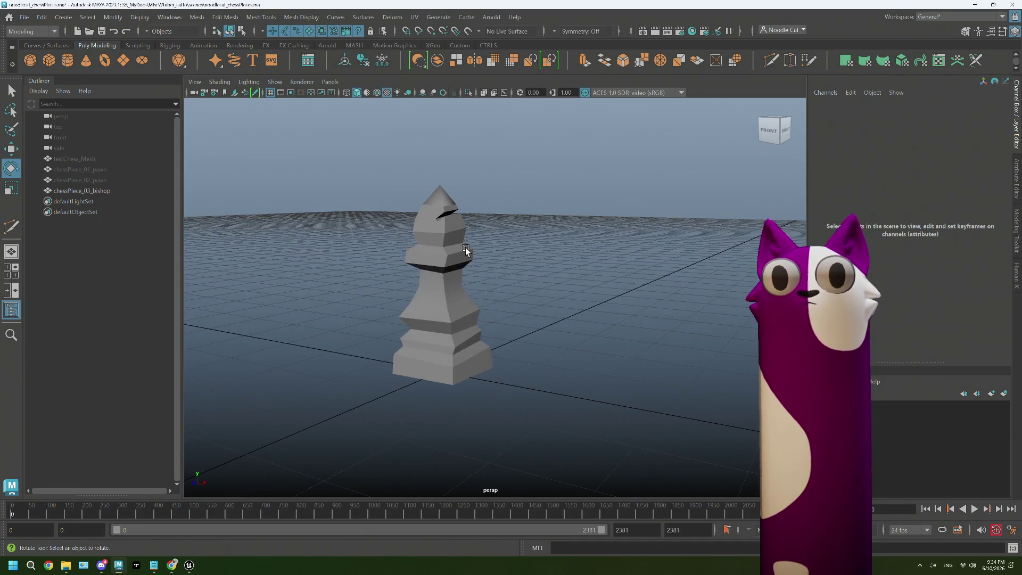
click(448, 190)
click(415, 16)
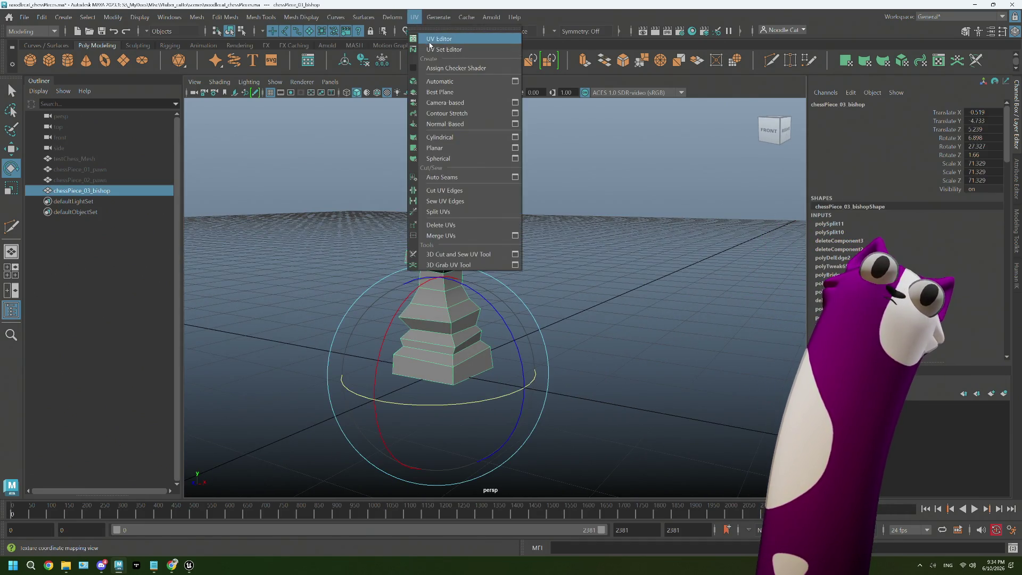
click(440, 40)
right_drag(439, 235, 282, 206)
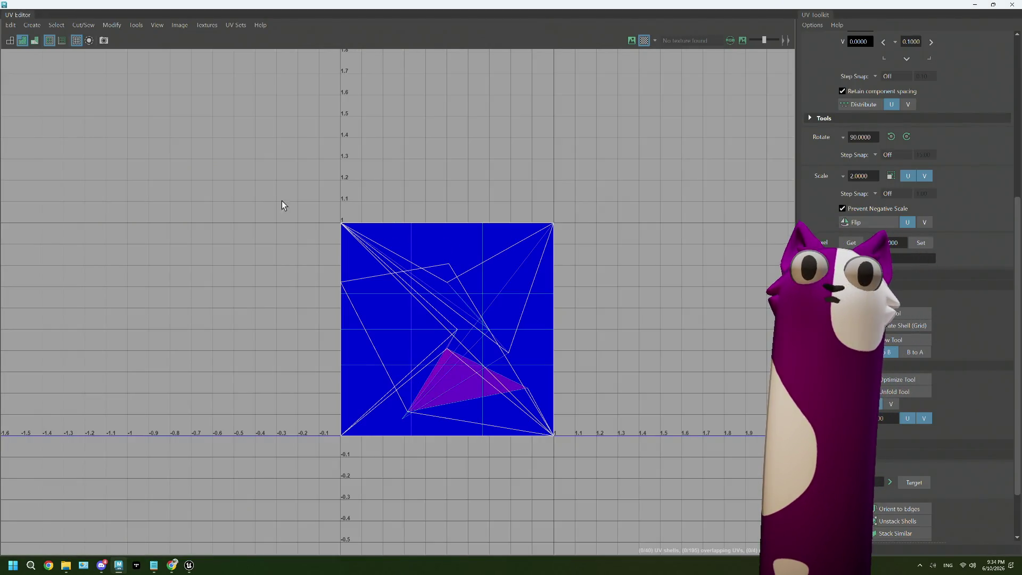
drag(609, 453, 320, 200)
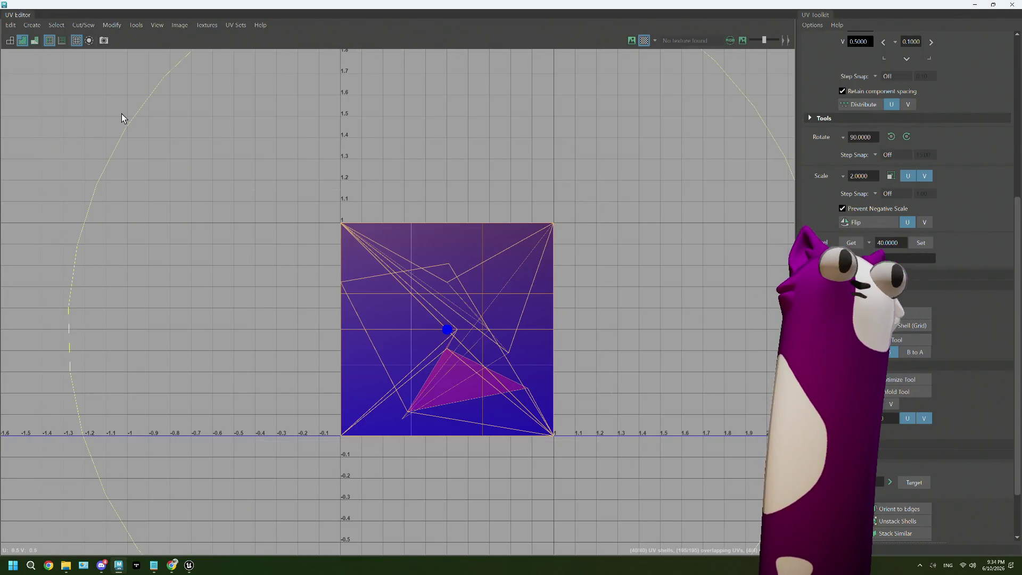
mouse_move(78, 72)
right_down()
mouse_move(46, 70)
mouse_move(128, 73)
right_up()
double_click(319, 7)
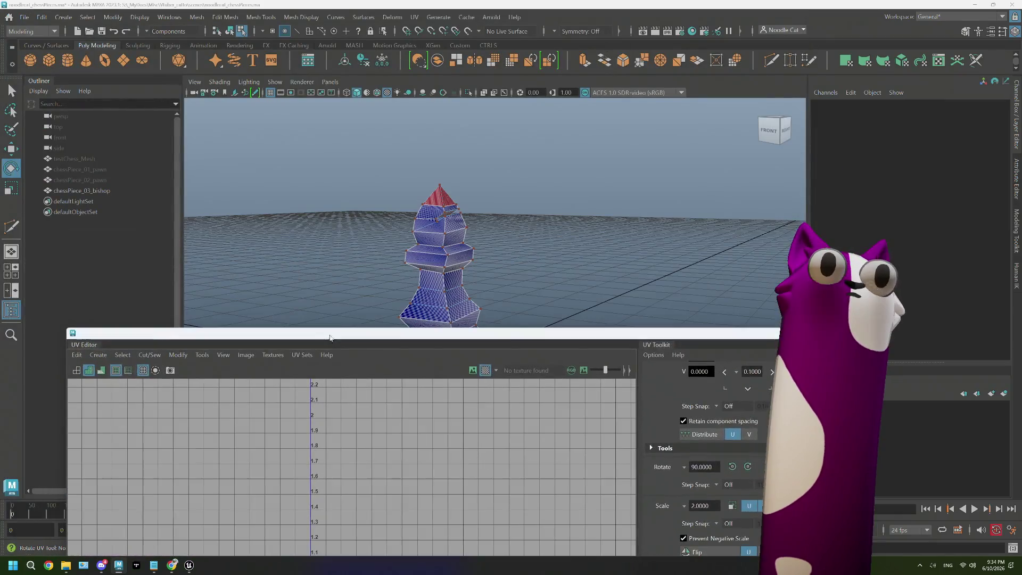
- Apply a Cylindrical UV projection to the bishop in object mode and inspect it
right_click(449, 196)
click(504, 176)
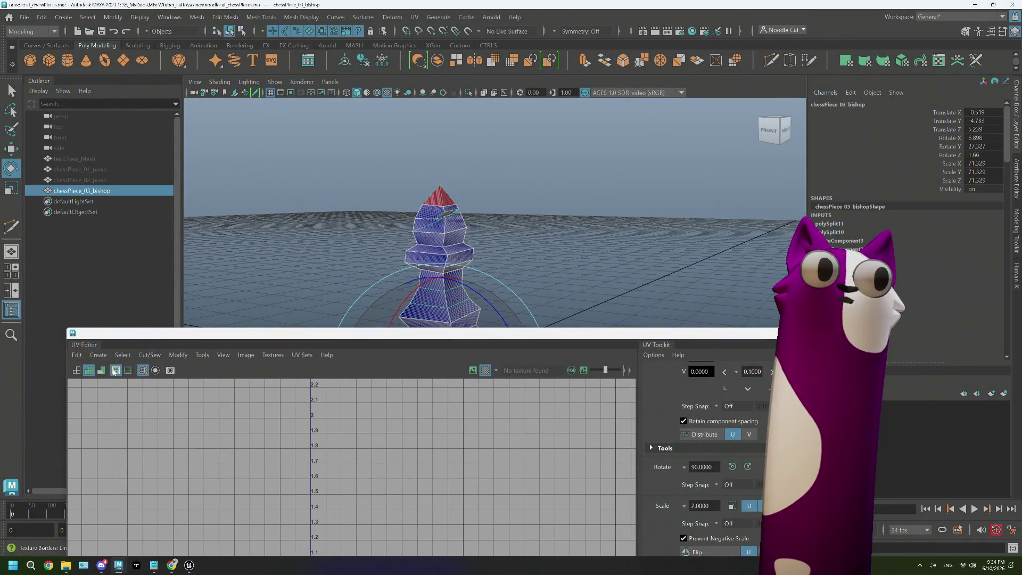
click(99, 355)
click(120, 430)
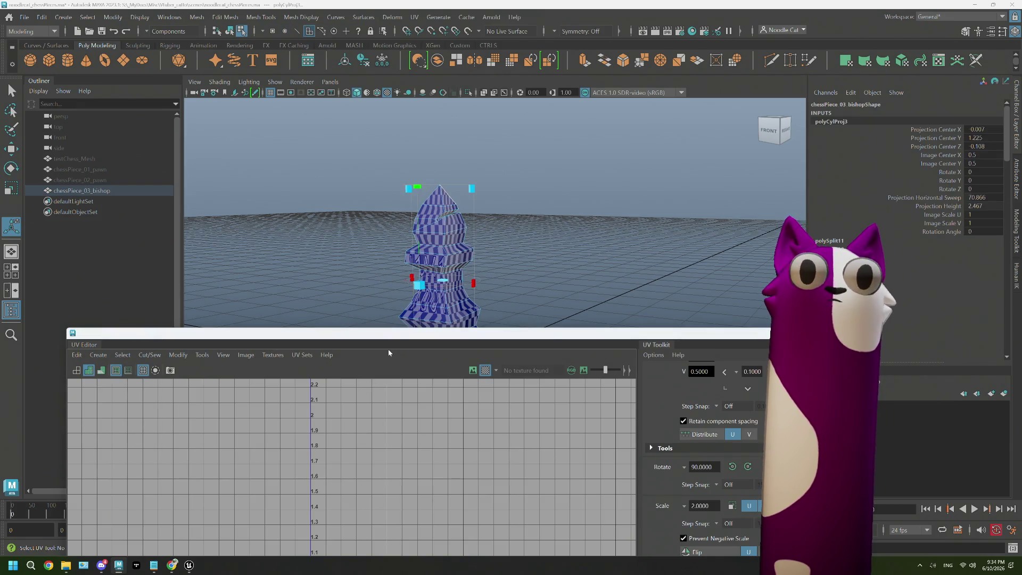
alt+drag(533, 261, 468, 273)
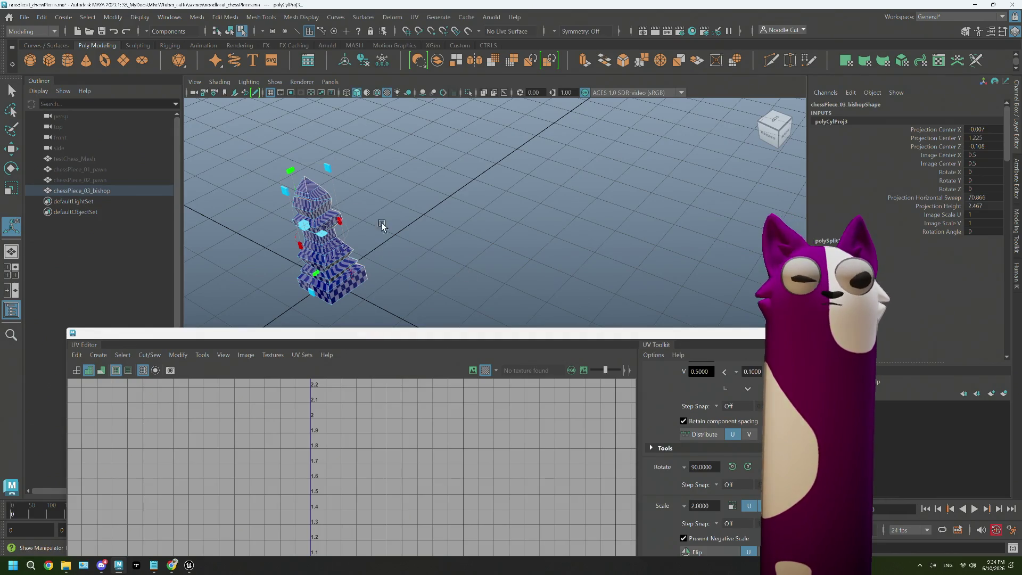
mouse_move(383, 224)
alt+mouse_down()
mouse_move(360, 235)
mouse_move(468, 232)
mouse_move(515, 338)
alt+mouse_up()
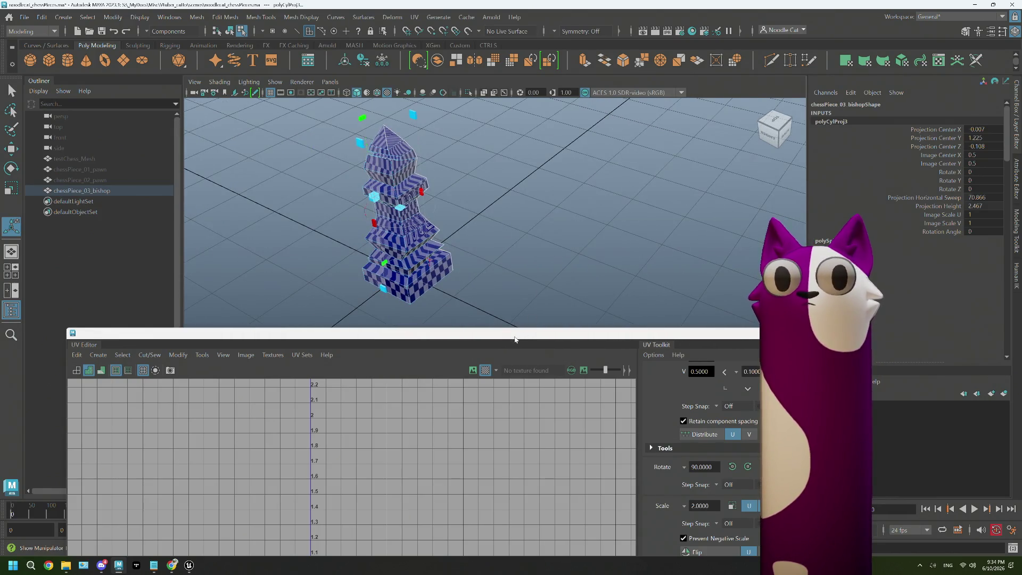
- Maximize the UV Editor and select the projected UV shell
double_click(515, 338)
right_drag(494, 150, 460, 141)
click(616, 239)
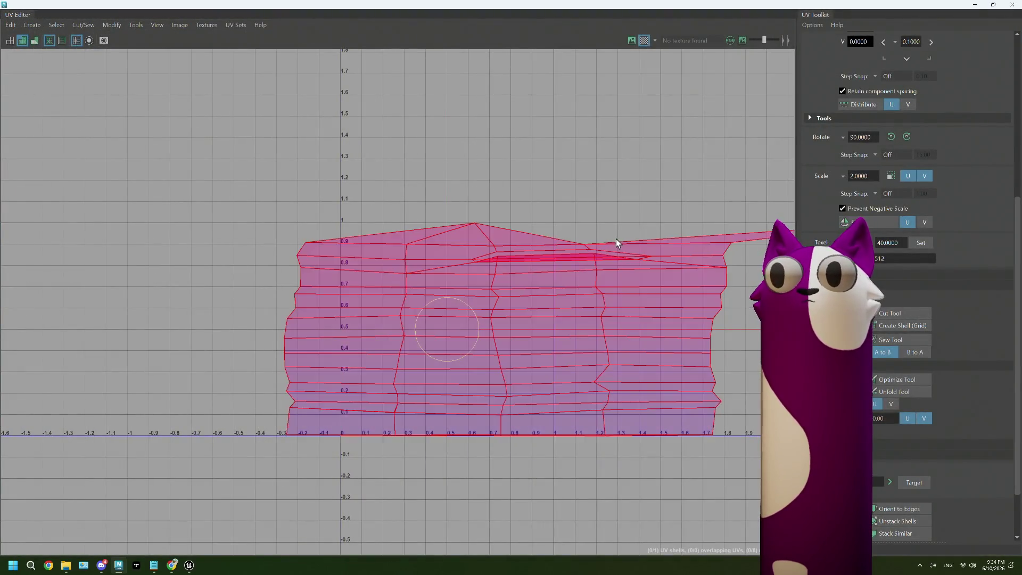
- Unfold the flattened shell into a bishop-shaped layout and switch to UV vertex selection
alt+middle_drag(616, 239, 524, 304)
click(712, 333)
text(0.5000)
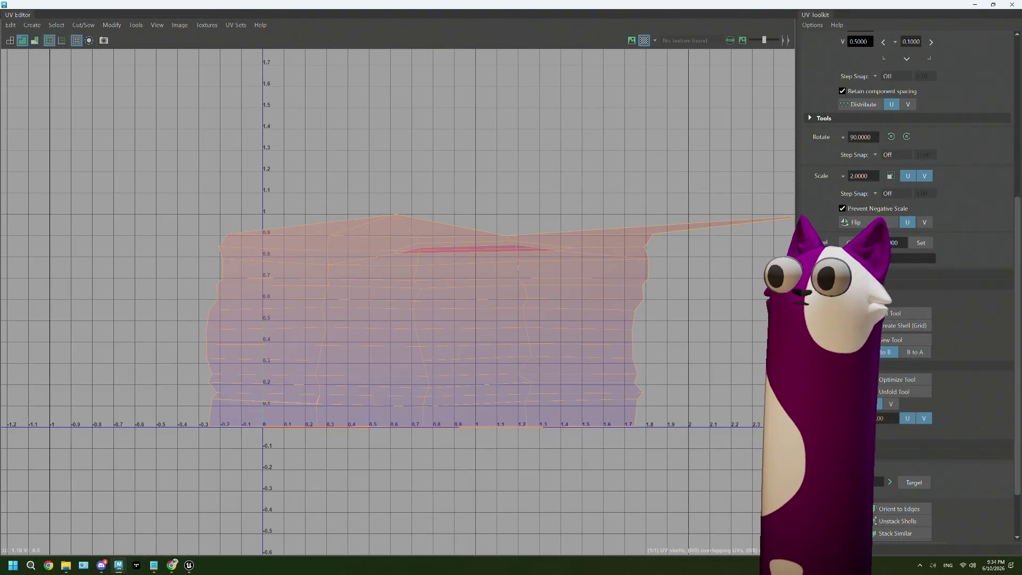
shift+right_drag(655, 359, 631, 382)
click(484, 407)
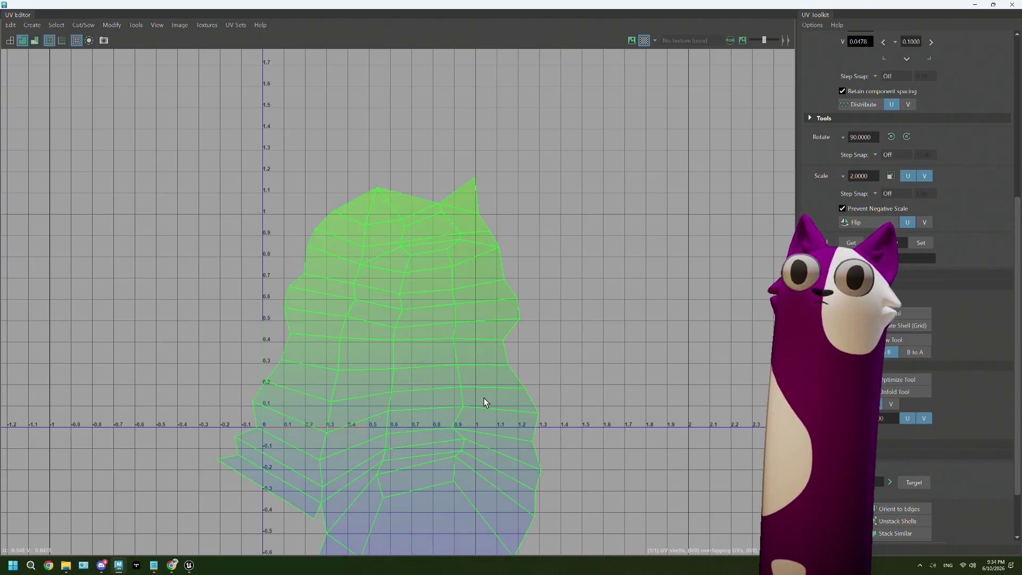
alt+middle_drag(434, 500, 392, 332)
right_click(345, 364)
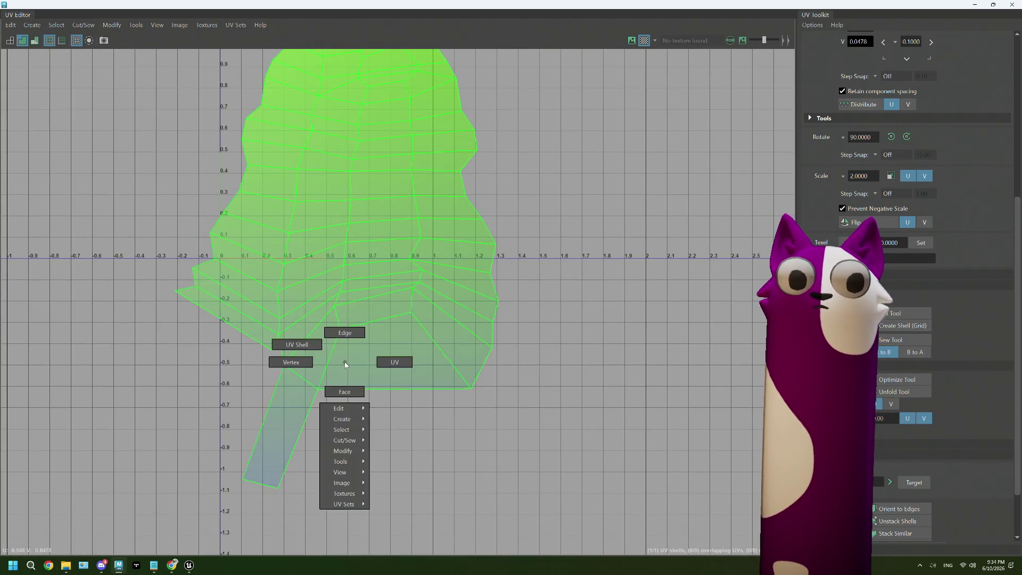
click(303, 359)
double_click(495, 8)
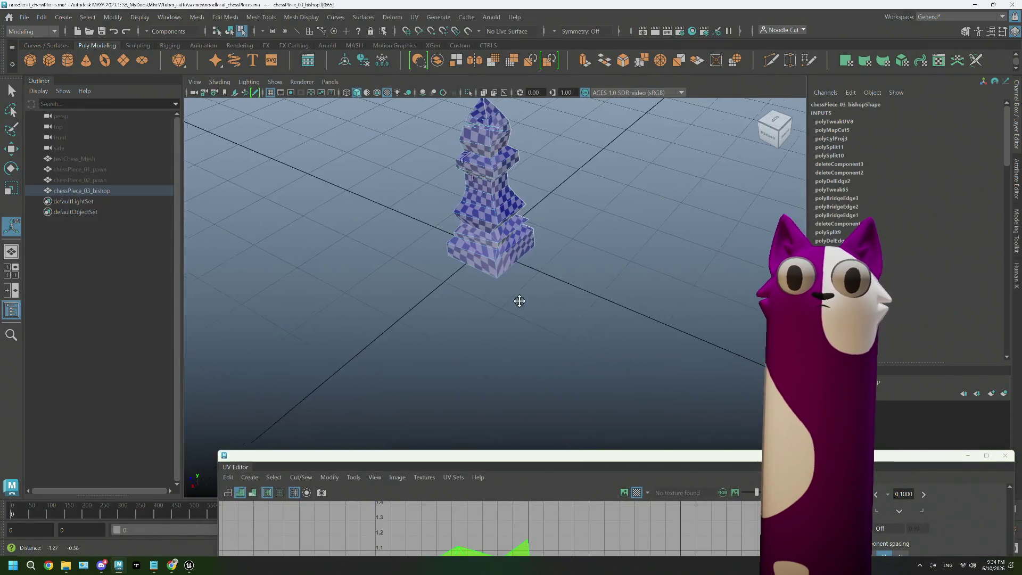
- Create a UV shell from selected edges and Cut the UVs along them in the UV Toolkit
mouse_move(520, 298)
alt+mouse_down()
mouse_move(554, 251)
mouse_move(529, 315)
mouse_move(536, 335)
alt+mouse_up()
right_drag(529, 285, 531, 263)
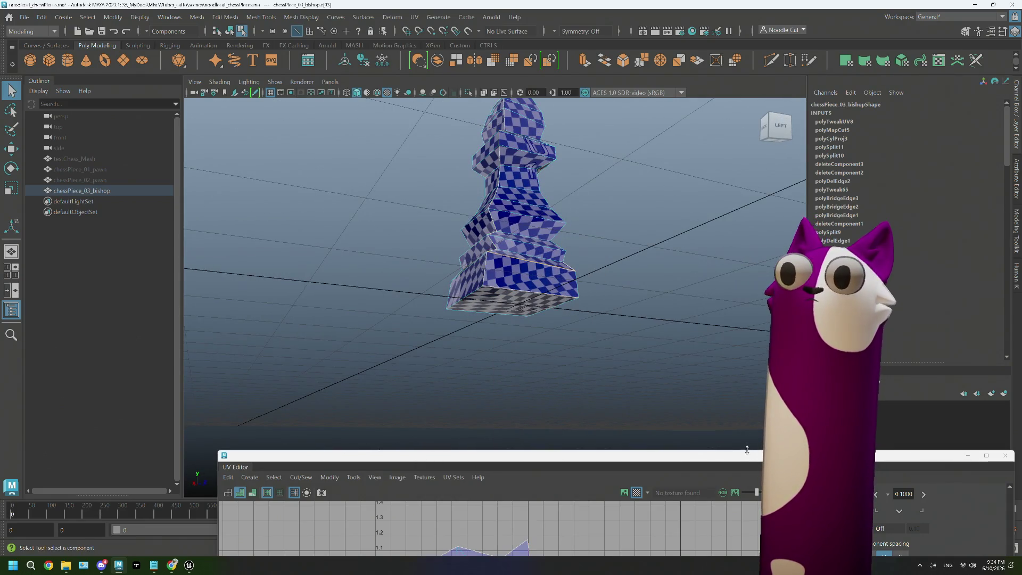
mouse_move(745, 455)
mouse_down()
mouse_move(317, 197)
mouse_move(194, 85)
mouse_up()
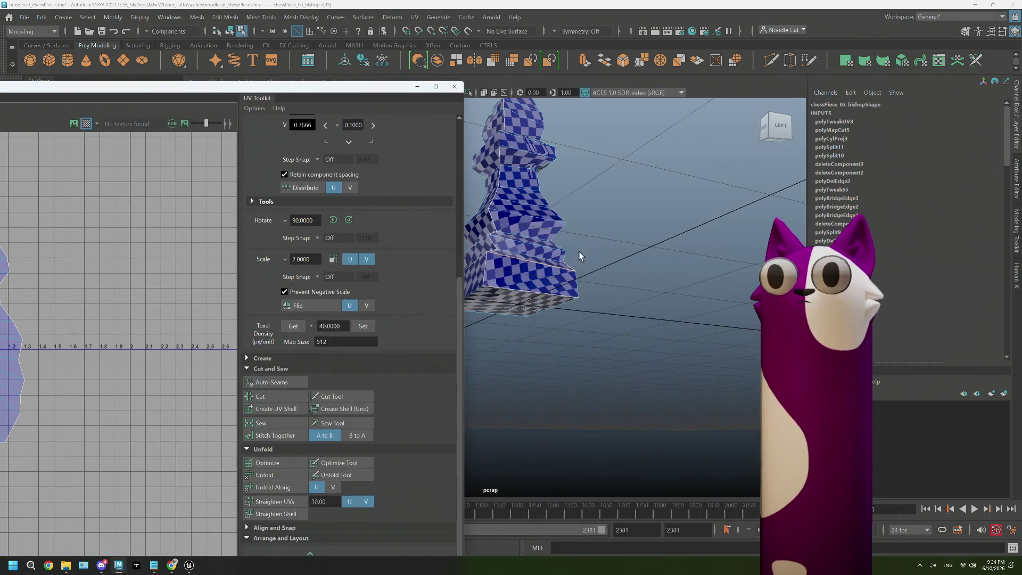
click(301, 410)
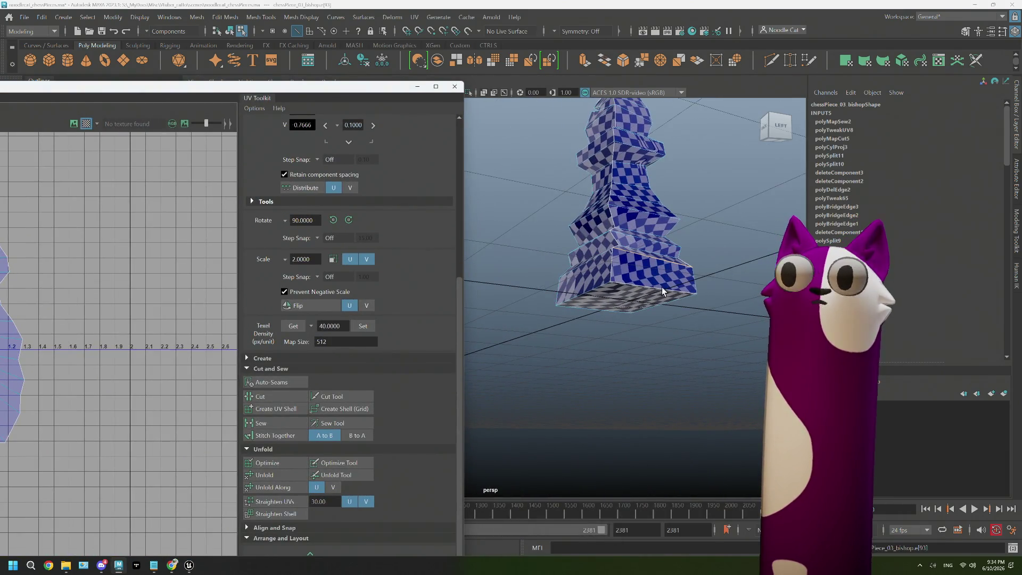
alt+drag(608, 239, 641, 275)
right_click(642, 274)
click(645, 289)
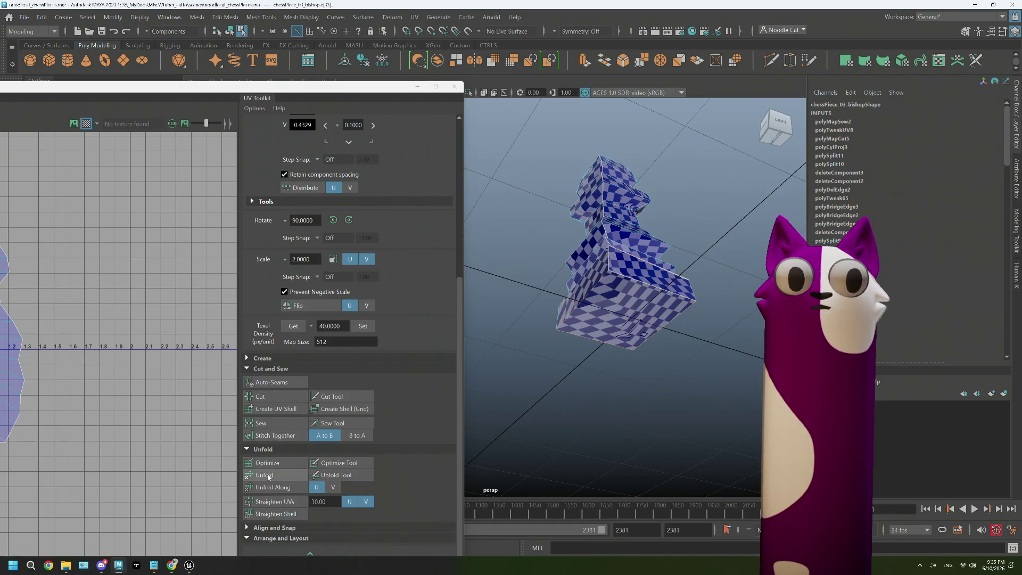
click(260, 396)
mouse_move(607, 303)
alt+mouse_down()
mouse_move(544, 250)
mouse_move(548, 280)
mouse_move(703, 279)
alt+mouse_up()
scroll(548, 281, up, 3)
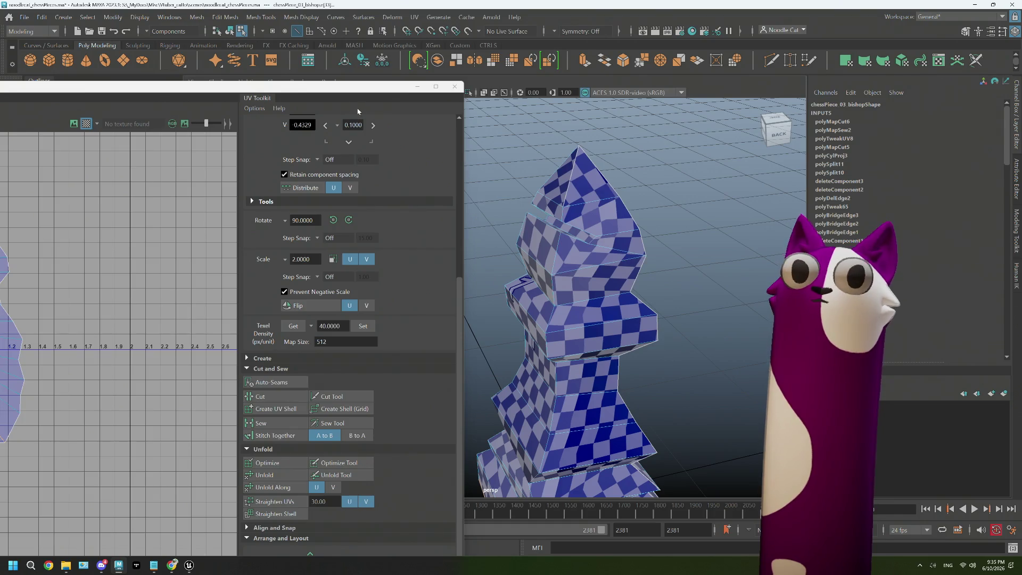
- Select the whole shell in the maximized UV Editor, then check the checker pattern around the bishop
double_click(358, 86)
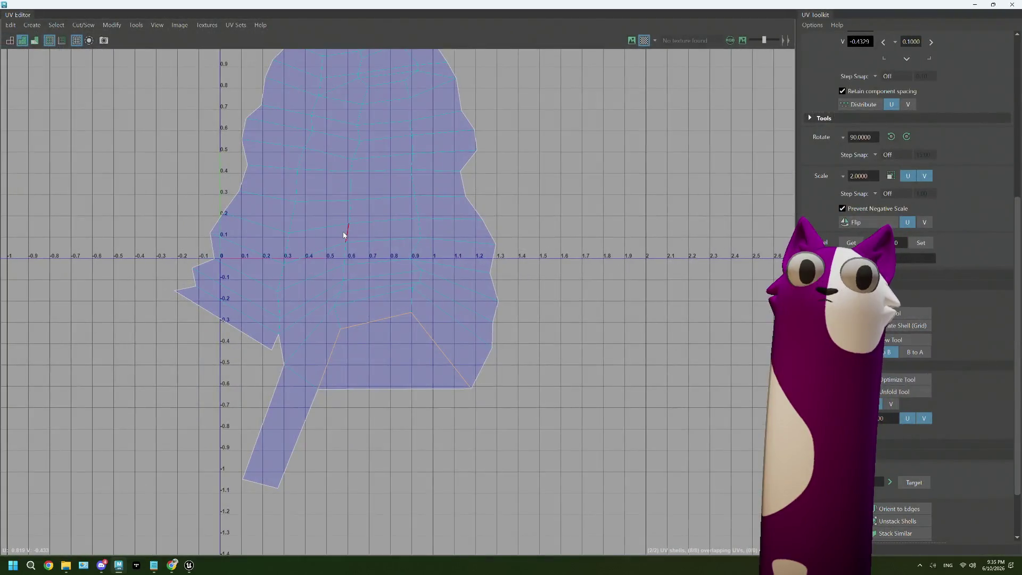
right_drag(344, 234, 292, 212)
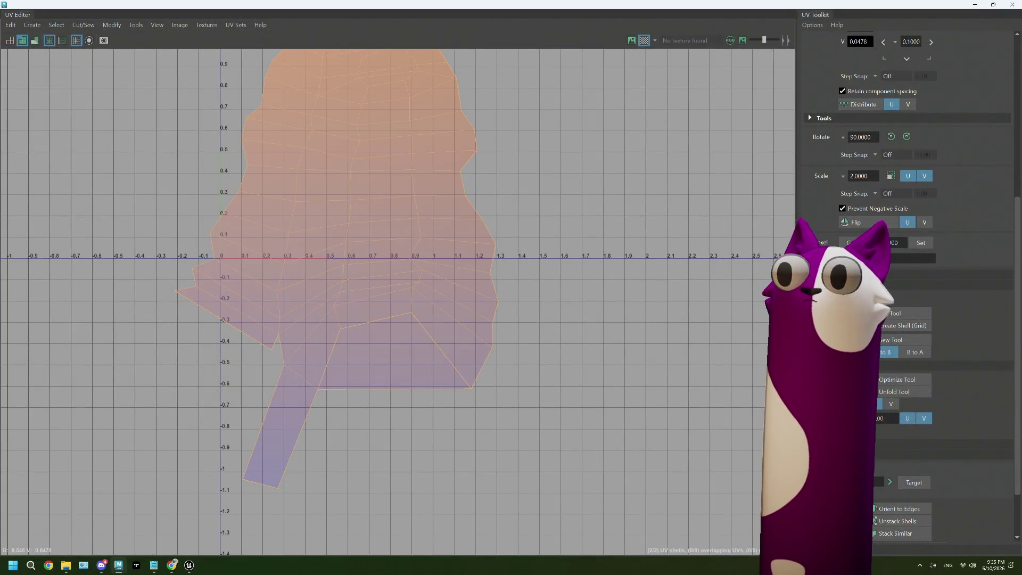
right_drag(297, 289, 247, 297)
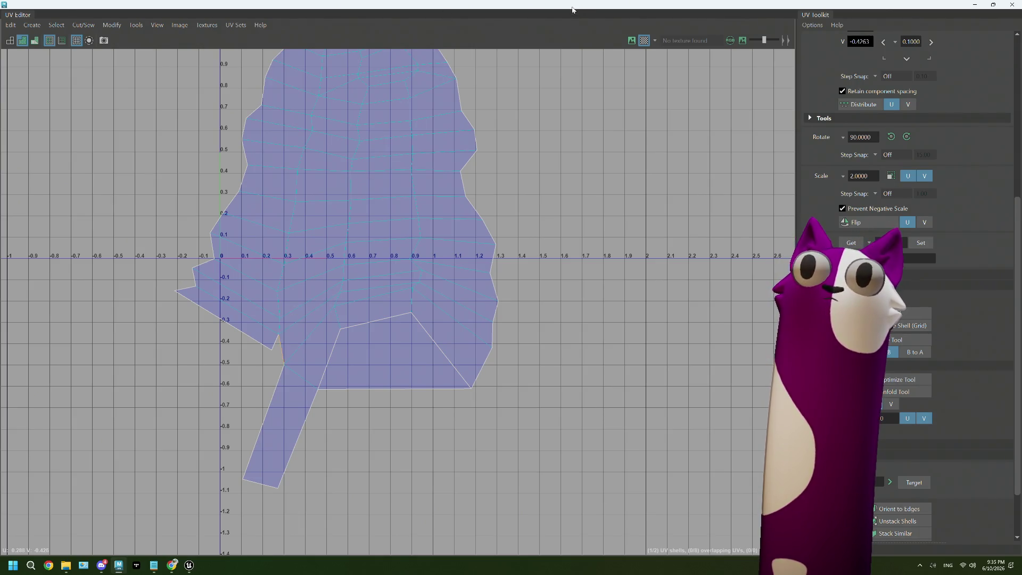
double_click(572, 10)
alt+drag(487, 160, 471, 210)
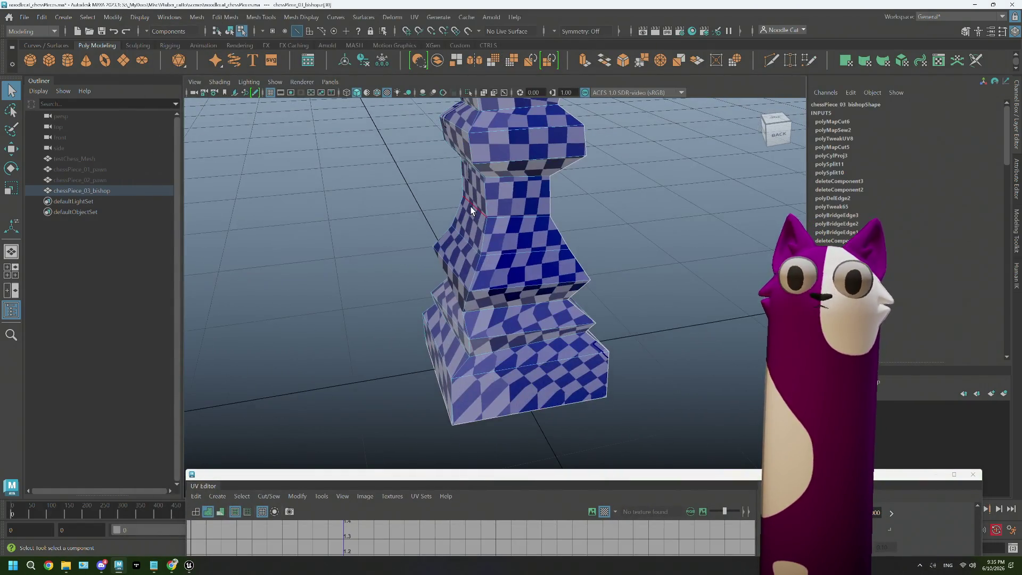
scroll(480, 240, up, 5)
scroll(485, 248, down, 2)
scroll(485, 247, down, 3)
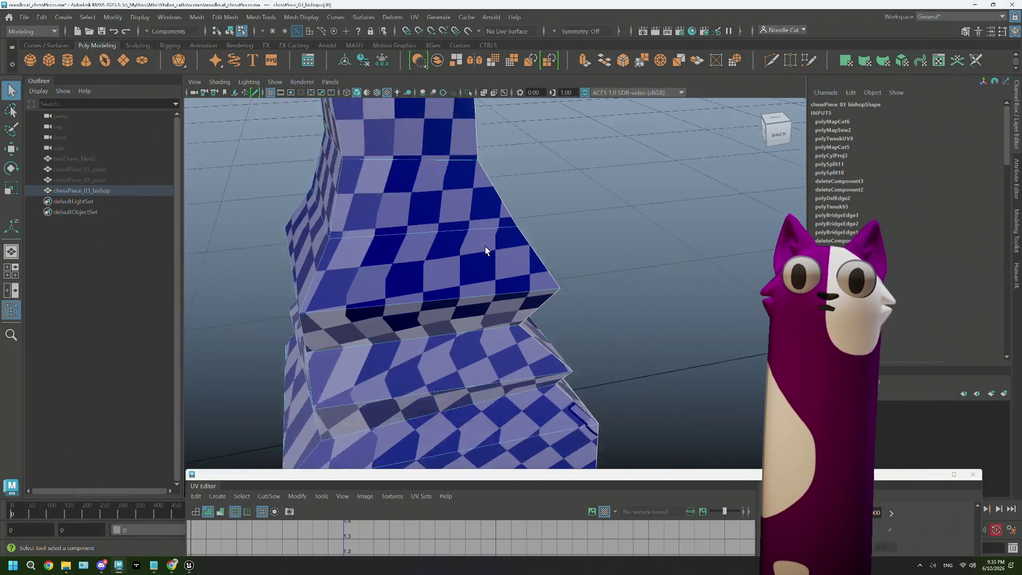
scroll(485, 248, down, 2)
alt+drag(485, 246, 628, 280)
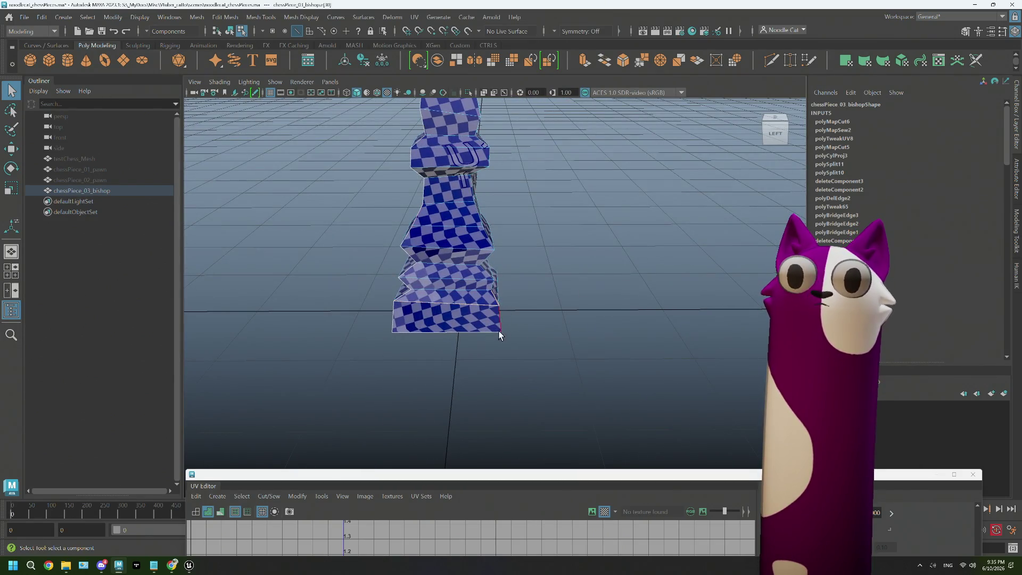
scroll(503, 333, up, 3)
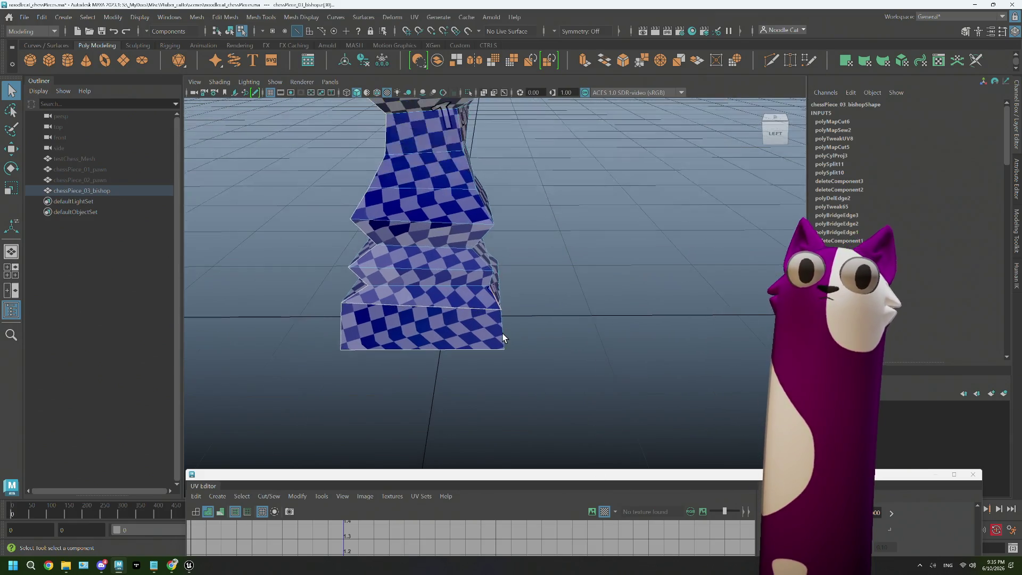
scroll(503, 333, up, 3)
- Merge the stray vertices next to the carved letters on the bishop's base into one
mouse_move(502, 333)
alt+mouse_down()
mouse_move(543, 335)
mouse_move(505, 336)
alt+mouse_up()
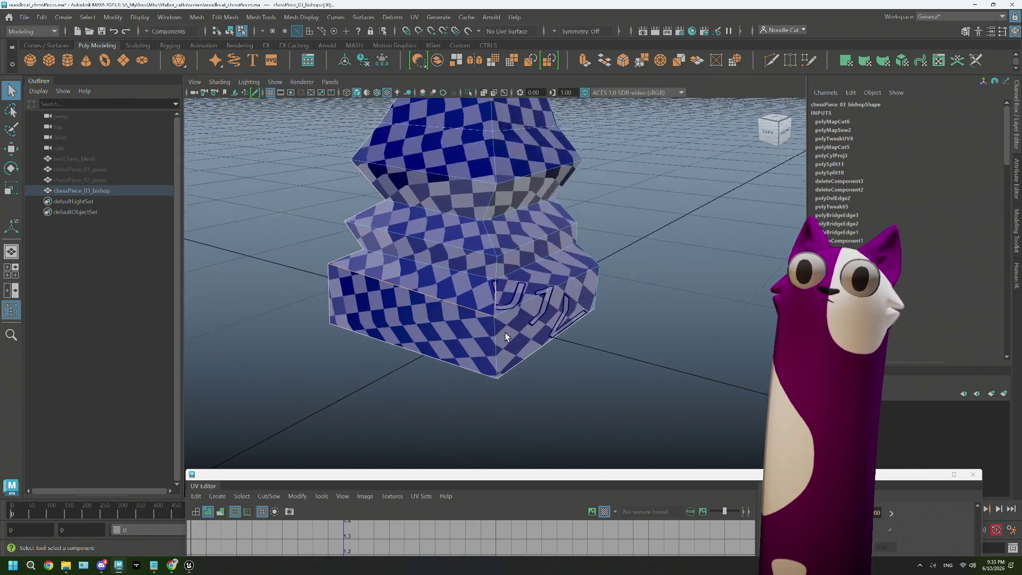
scroll(506, 336, up, 3)
right_click(504, 337)
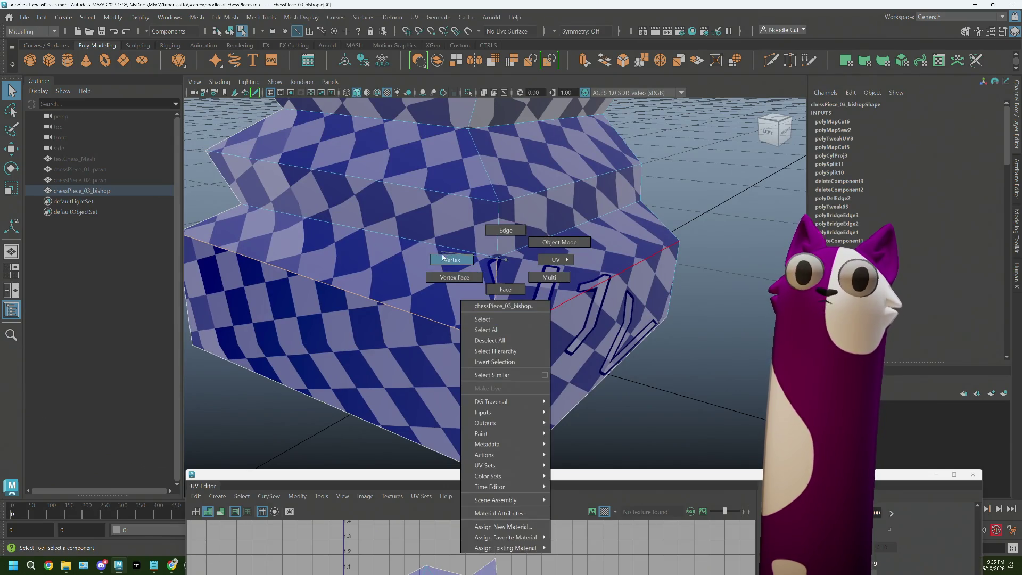
click(444, 257)
click(493, 343)
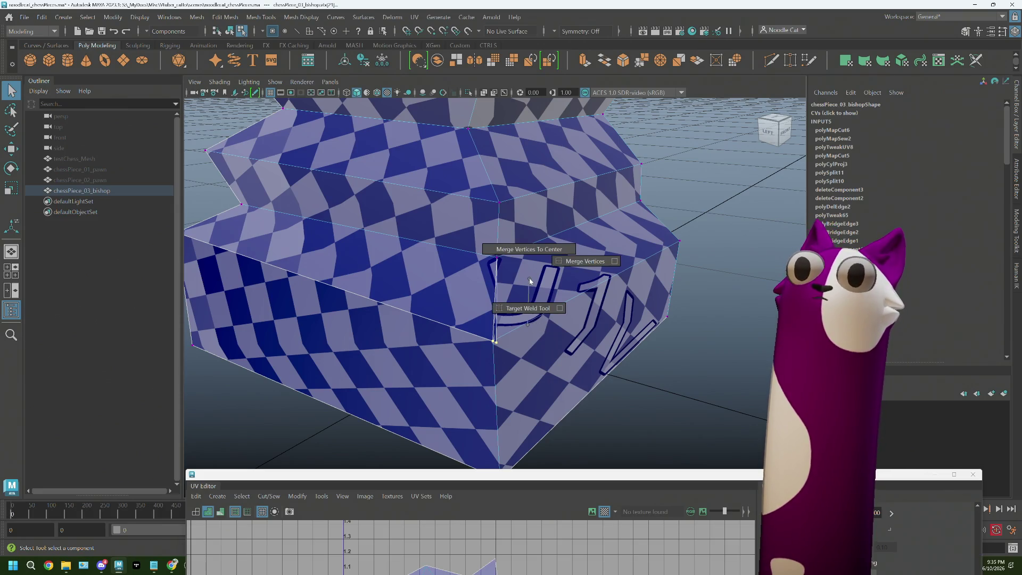
click(533, 250)
- Switch the bishop to edge selection and bring the UV Editor window into view
right_click(478, 304)
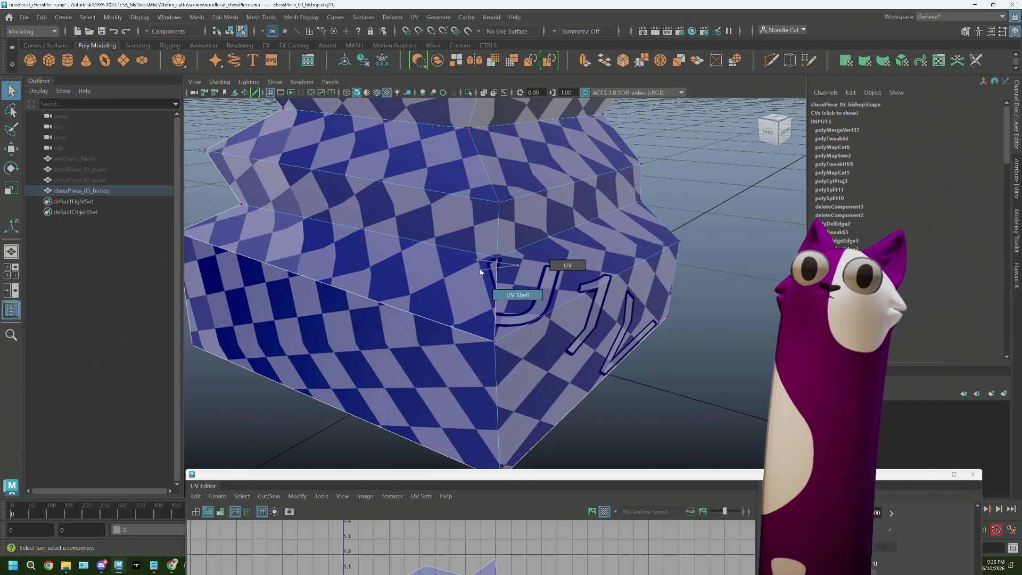
right_drag(480, 272, 475, 240)
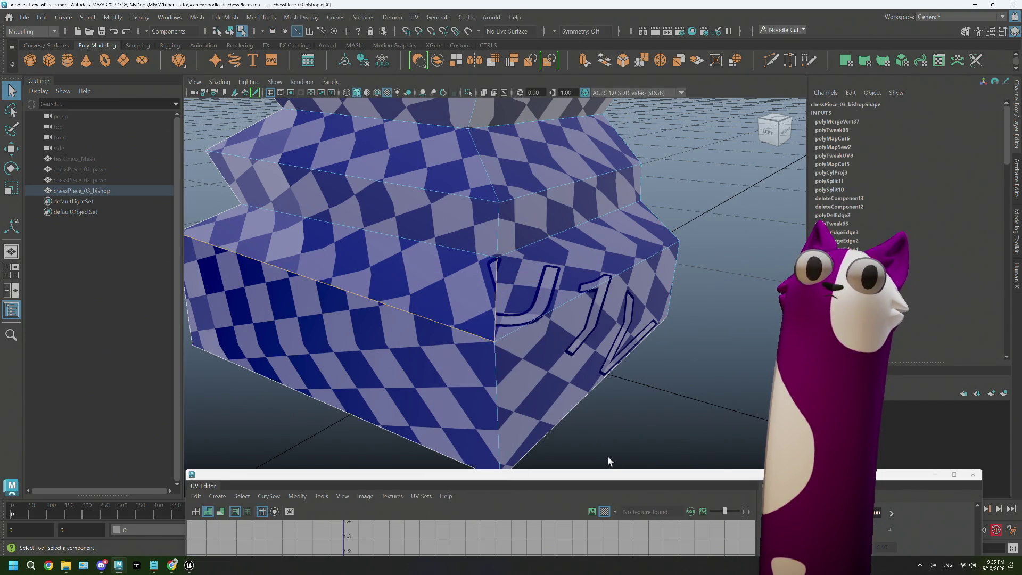
drag(611, 477, 509, 203)
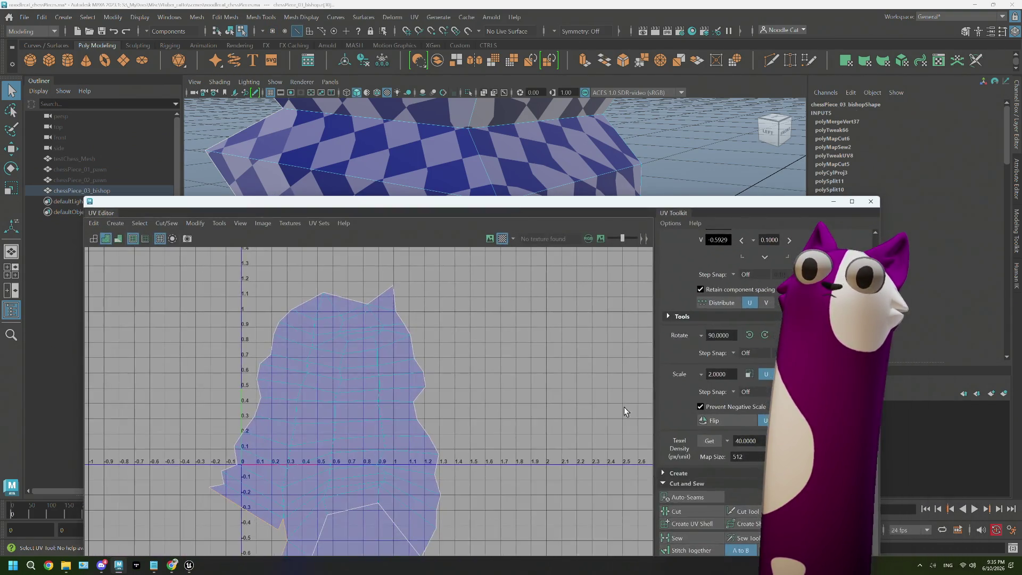
- Sew the selected seam edges into one UV shell and reselect the bishop object
click(707, 525)
drag(471, 213, 516, 463)
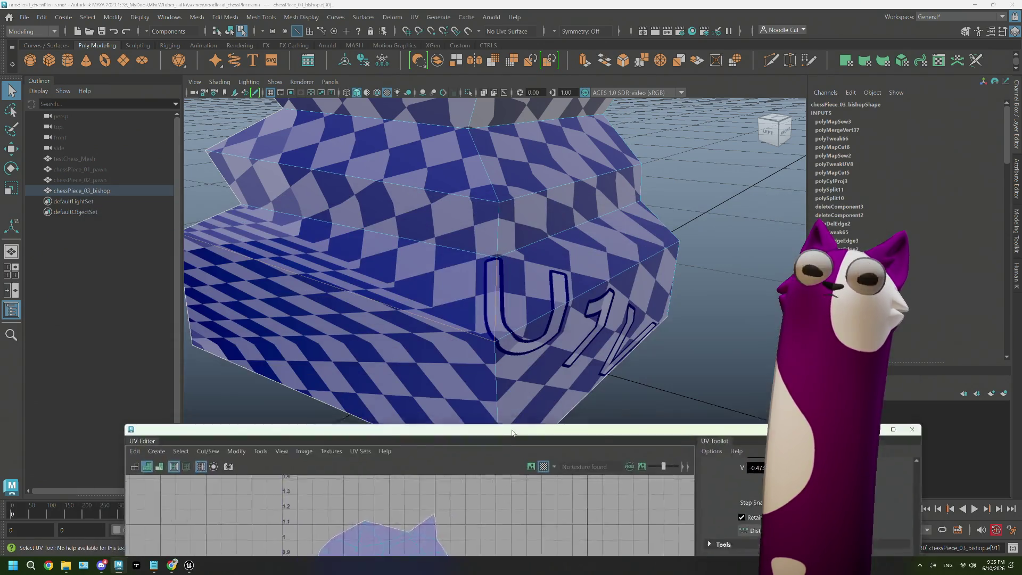
right_drag(468, 251, 501, 343)
click(496, 346)
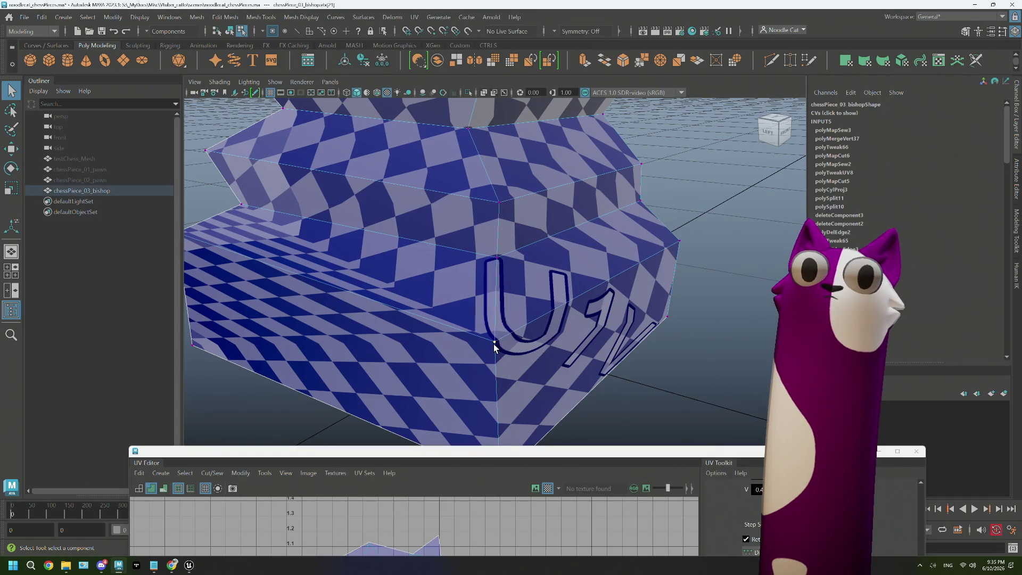
drag(499, 350, 510, 339)
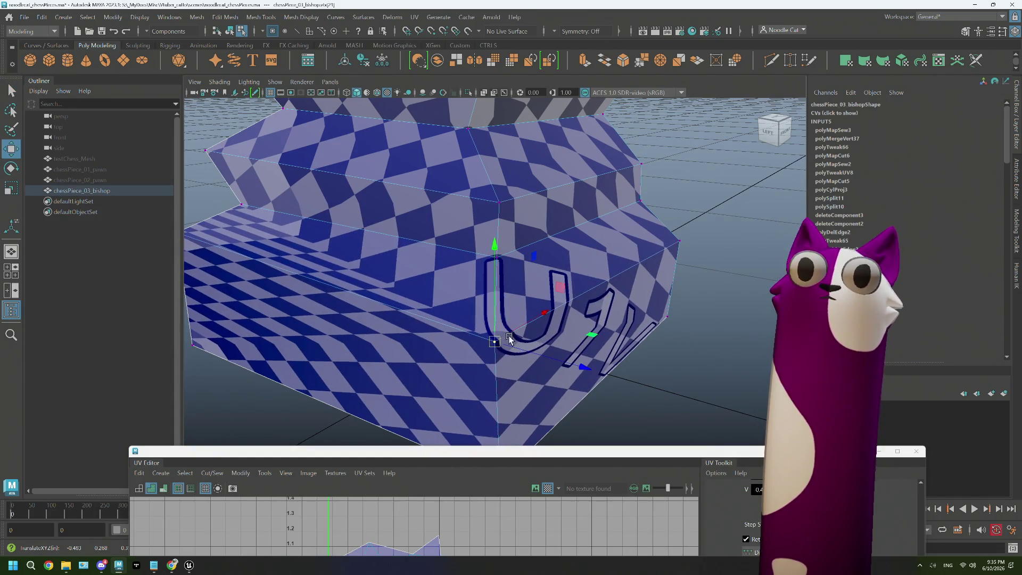
- Center the unfolded shell in the UV Editor and maximize the editor to full screen
alt+right_drag(516, 374, 402, 342)
drag(516, 453, 478, 222)
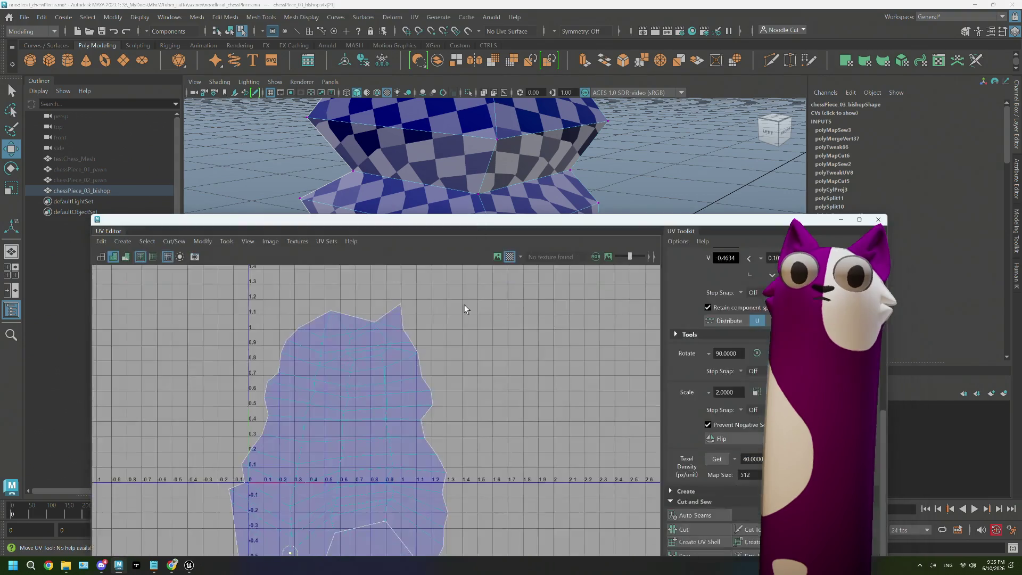
right_drag(448, 336, 387, 324)
alt+middle_drag(580, 492, 541, 383)
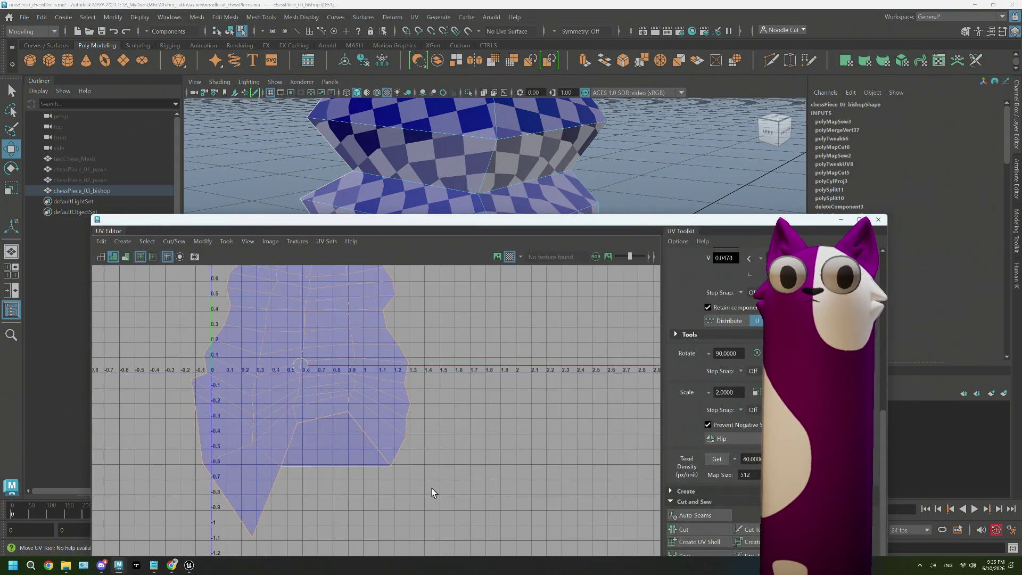
double_click(691, 224)
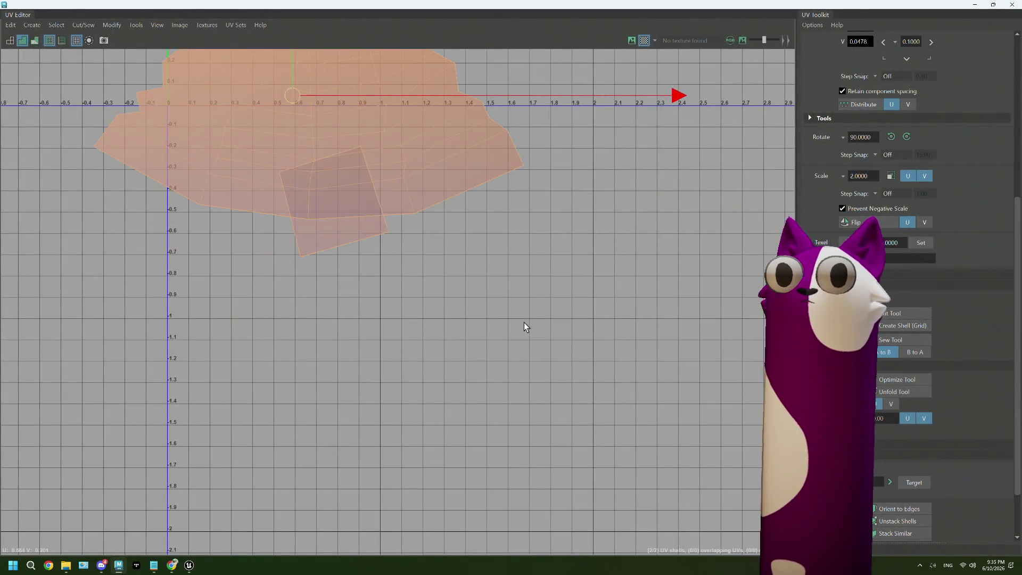
- Scale the large bishop UV shell to half size and move it left inside the 0–1 square
alt+middle_drag(525, 324, 399, 453)
click(354, 392)
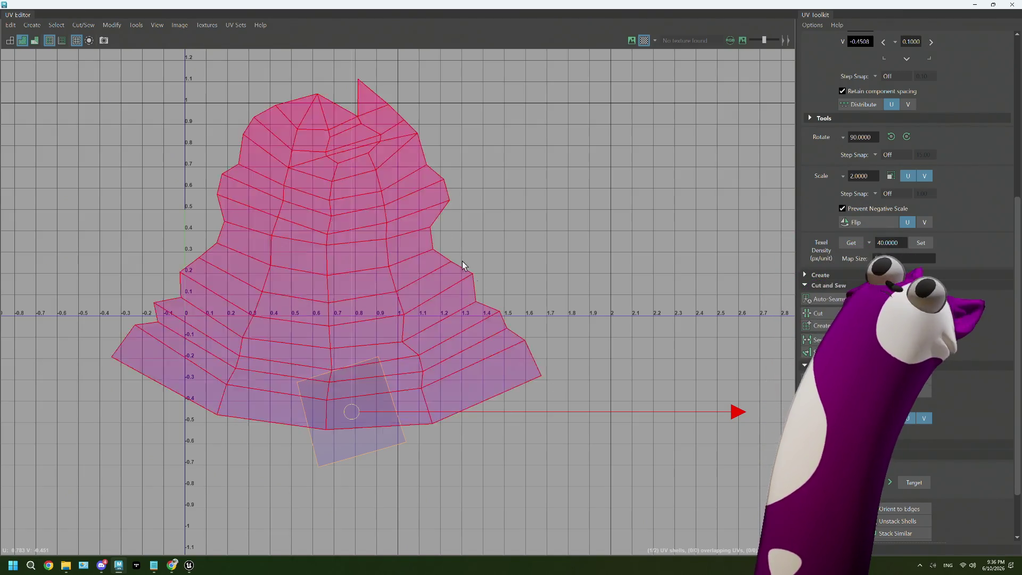
click(434, 258)
scroll(871, 392, up, 1)
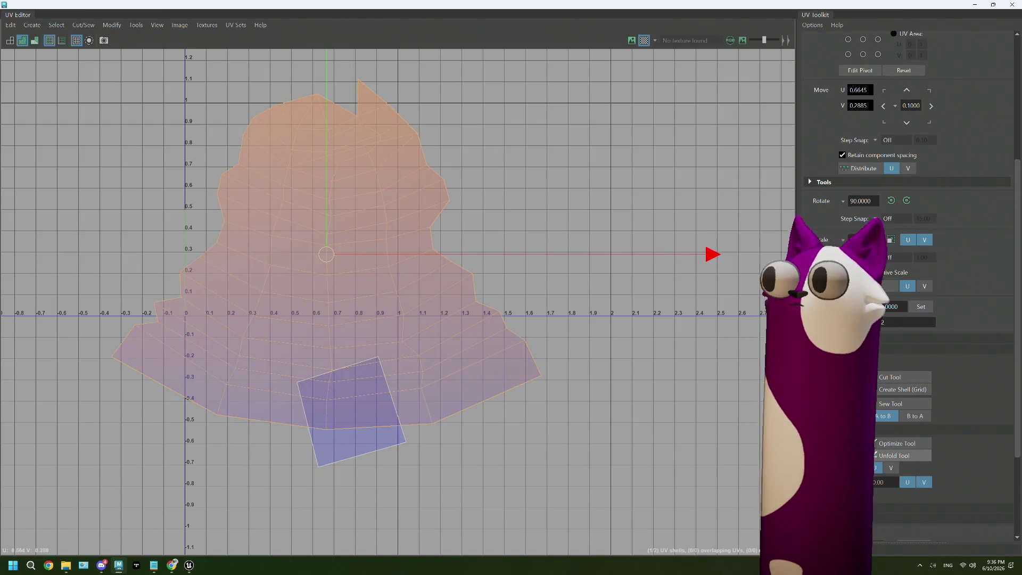
scroll(871, 393, up, 1)
click(889, 303)
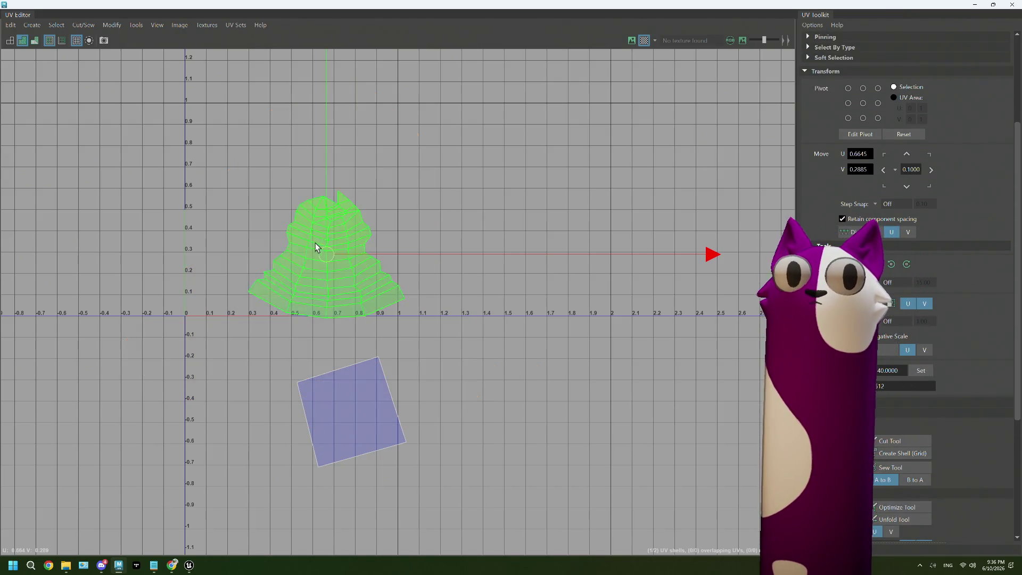
drag(326, 254, 280, 246)
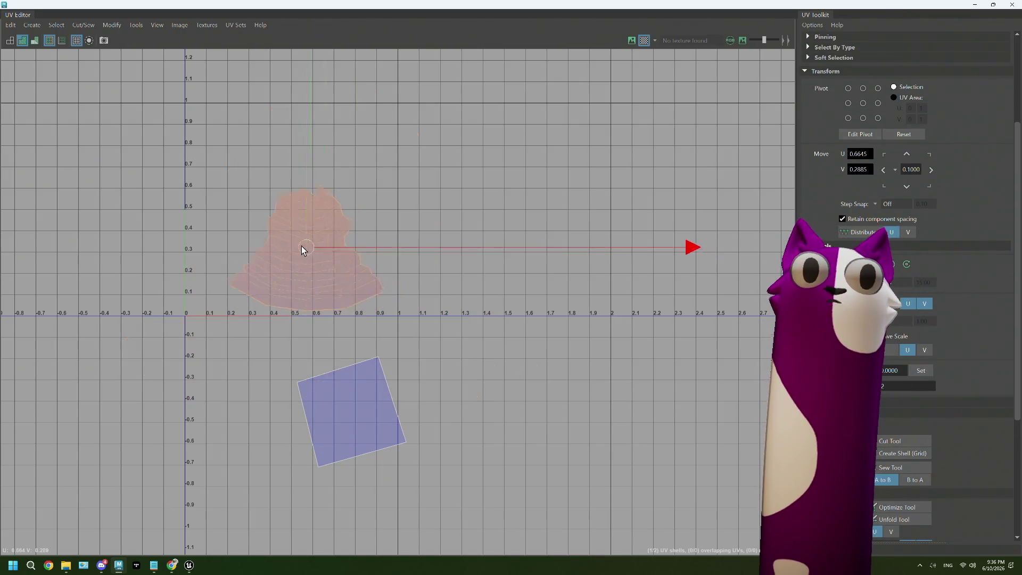
- Move the small square shell up beside the large one and shrink it down
click(354, 411)
drag(354, 411, 377, 297)
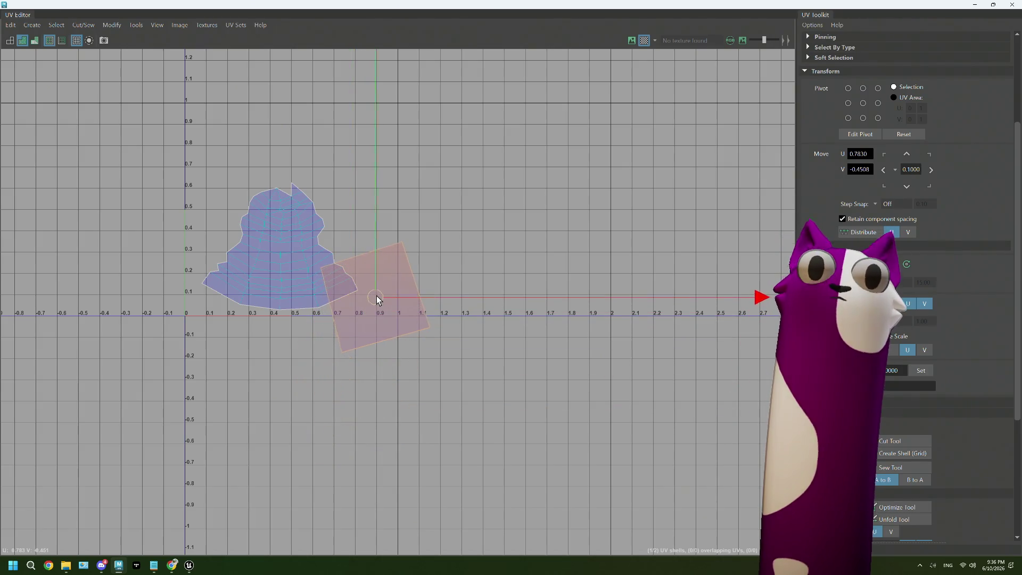
key(b)
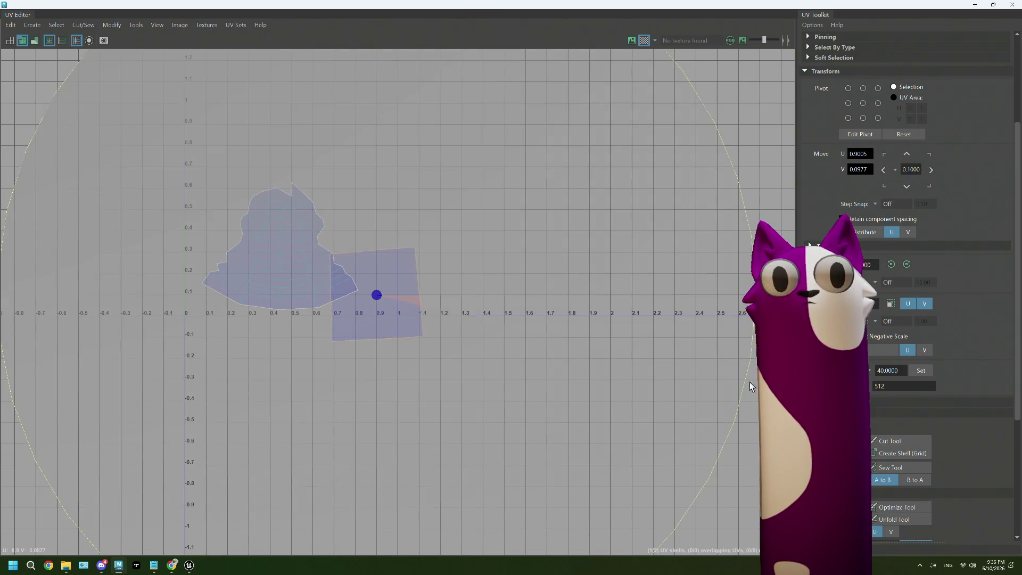
drag(725, 413, 727, 408)
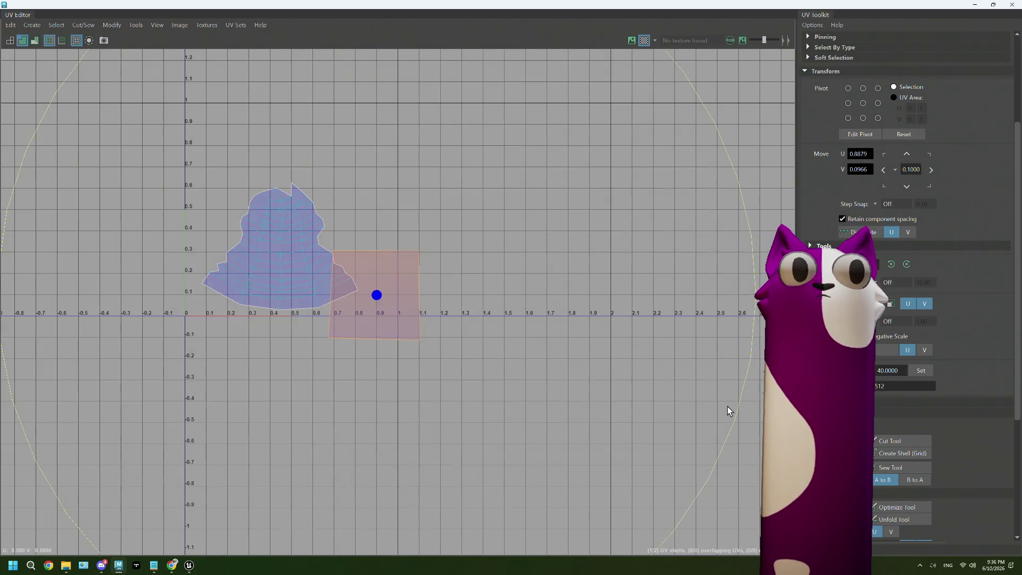
key(r)
drag(379, 293, 189, 306)
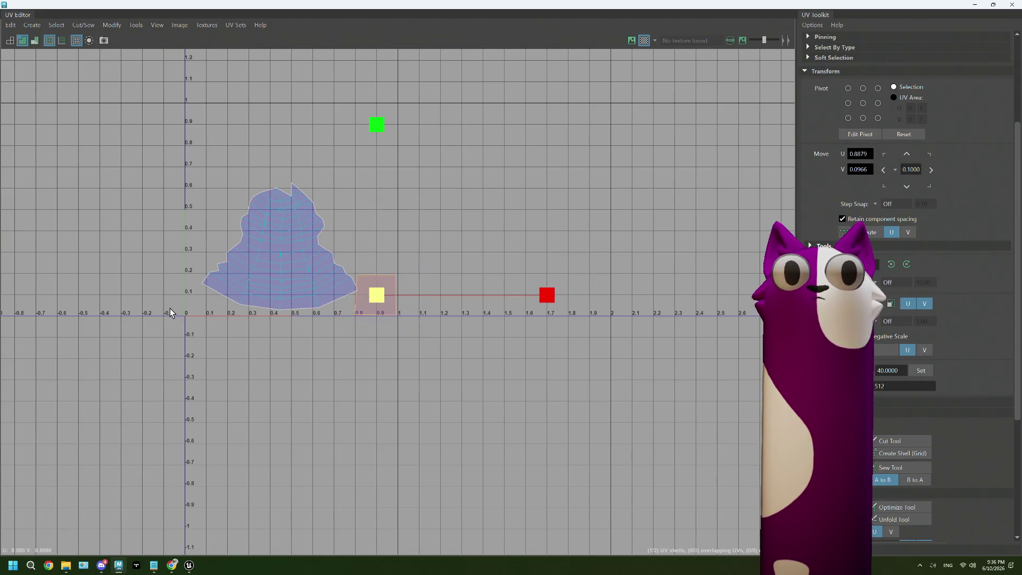
- Nudge the large shell's position slightly left, then close the UV Editor
click(256, 270)
key(w)
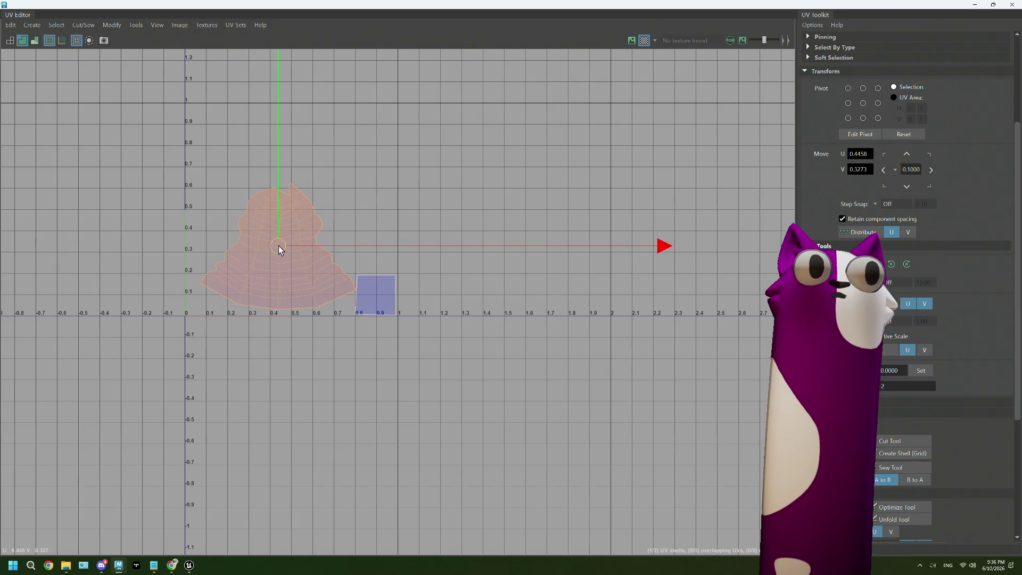
drag(279, 246, 274, 246)
click(273, 248)
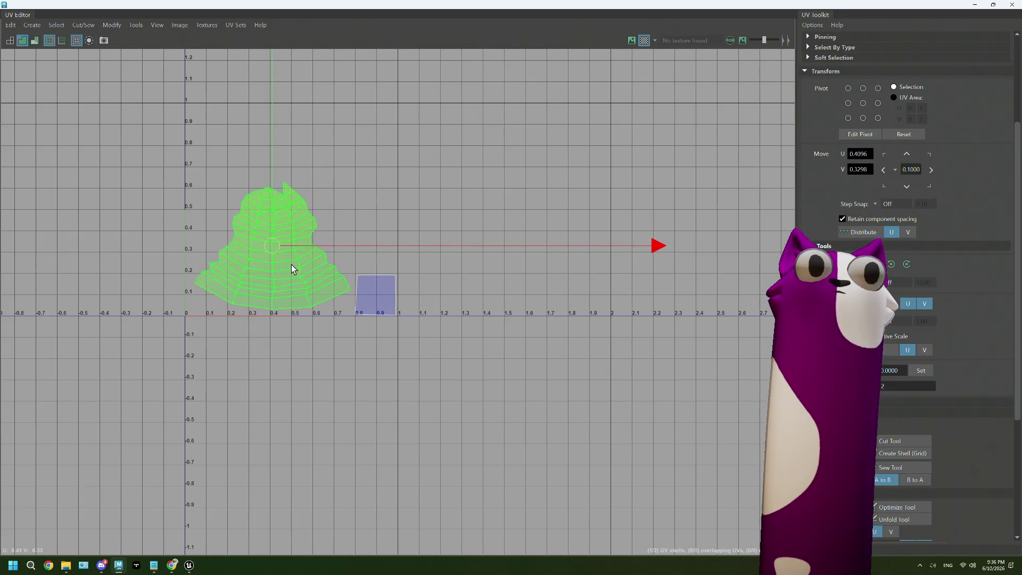
click(985, 4)
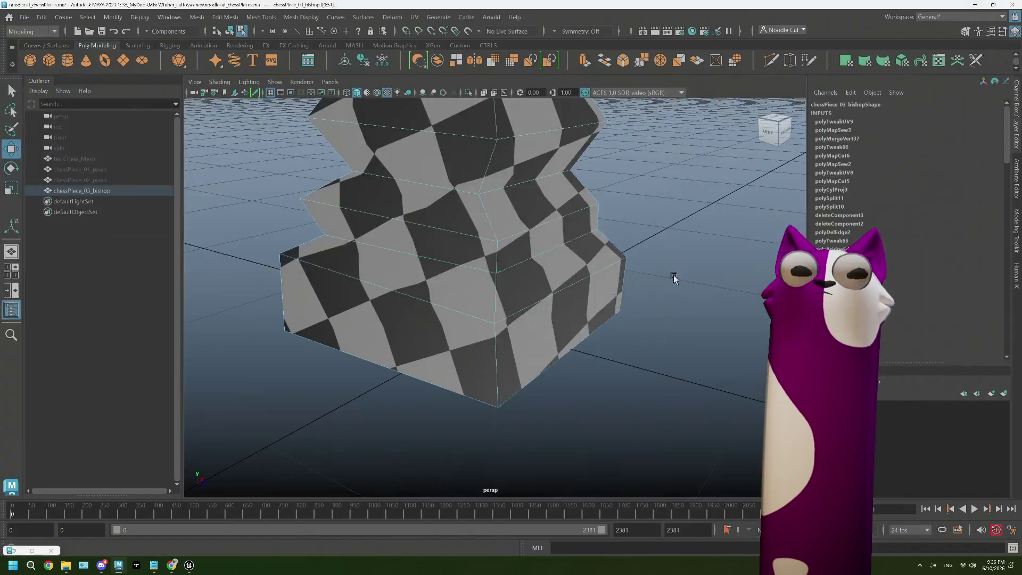
- Return to object mode and select the finished bishop from a side view
alt+drag(589, 297, 664, 194)
right_drag(666, 192, 702, 185)
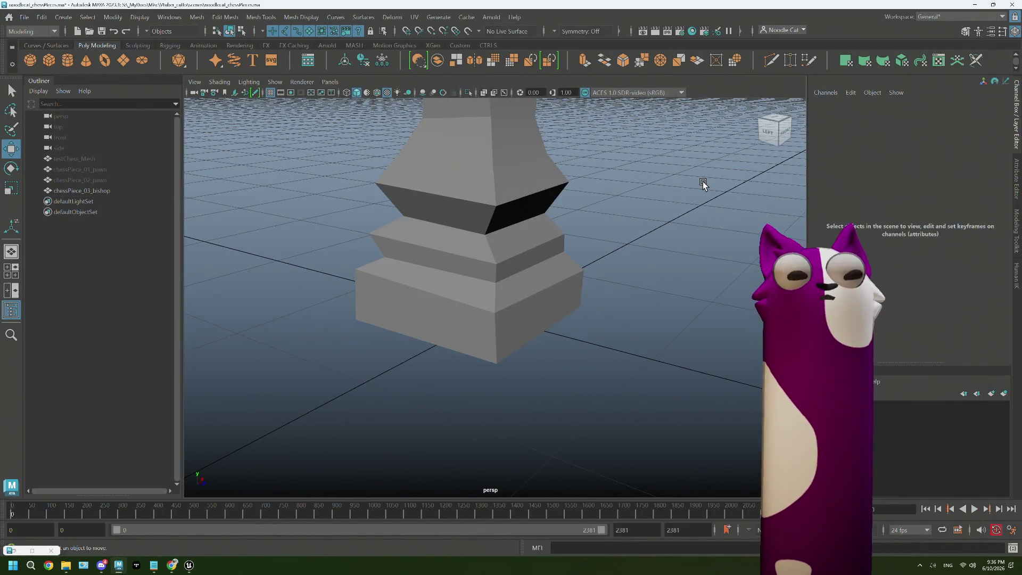
scroll(610, 279, down, 5)
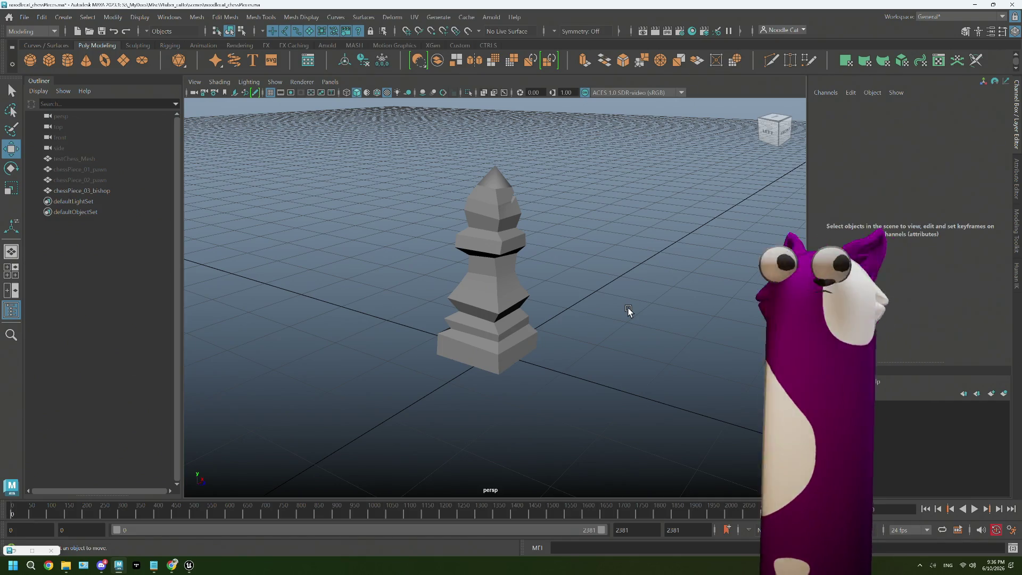
alt+drag(633, 333, 532, 326)
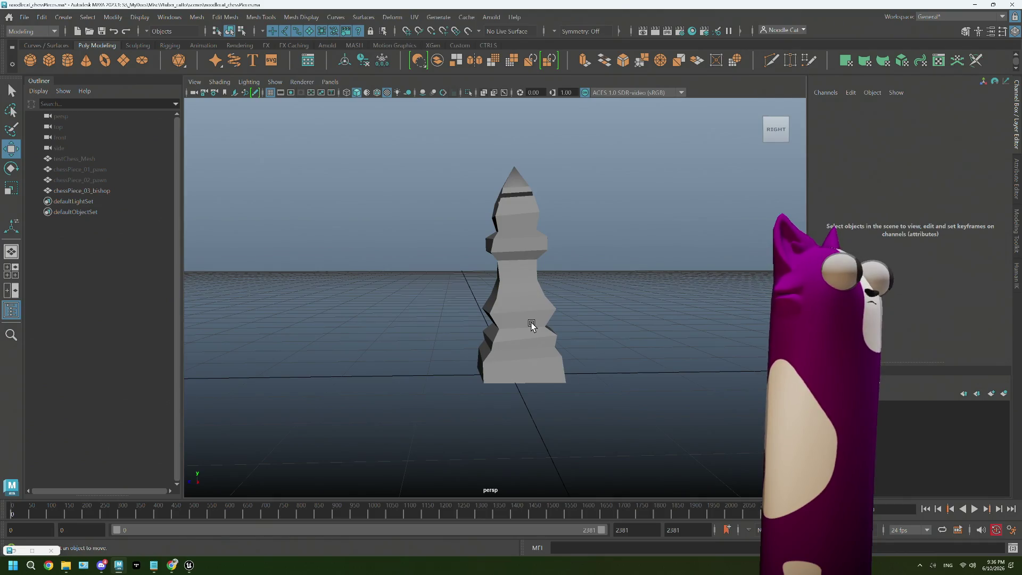
click(496, 298)
right_drag(579, 227, 623, 210)
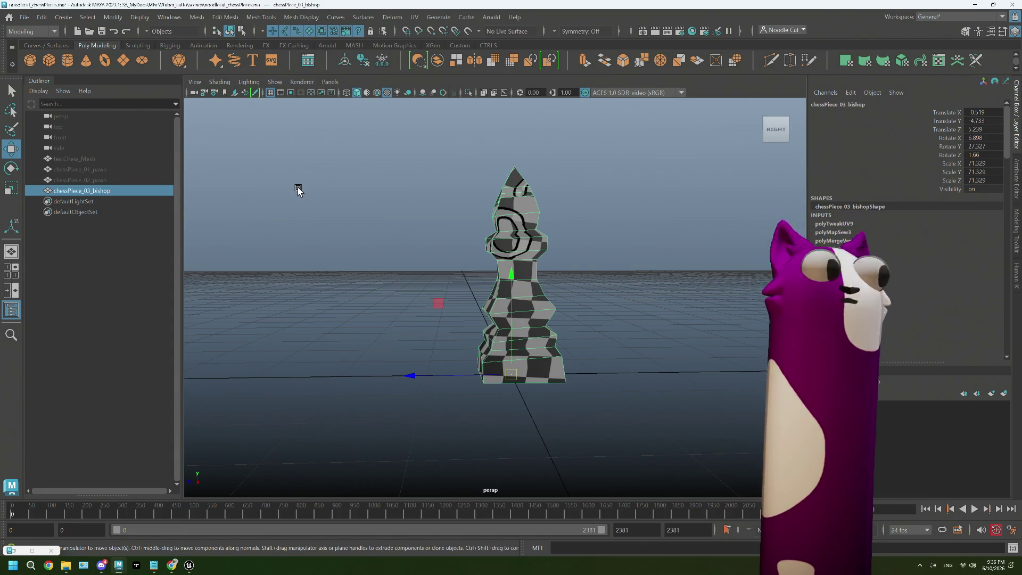
- Freeze the bishop's transforms, delete its construction history, and start Export Selection
click(383, 64)
click(42, 17)
mouse_move(73, 145)
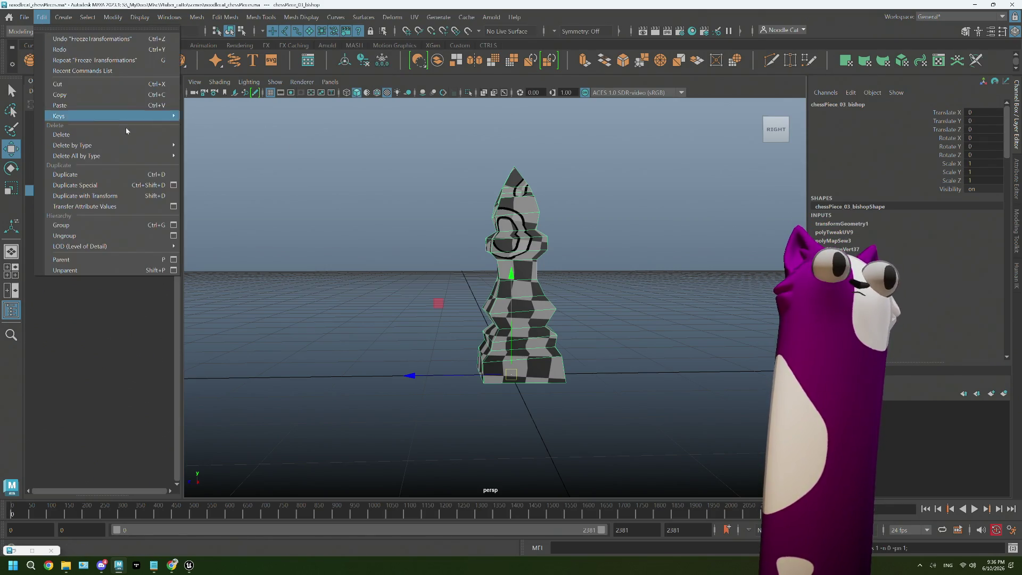
click(216, 146)
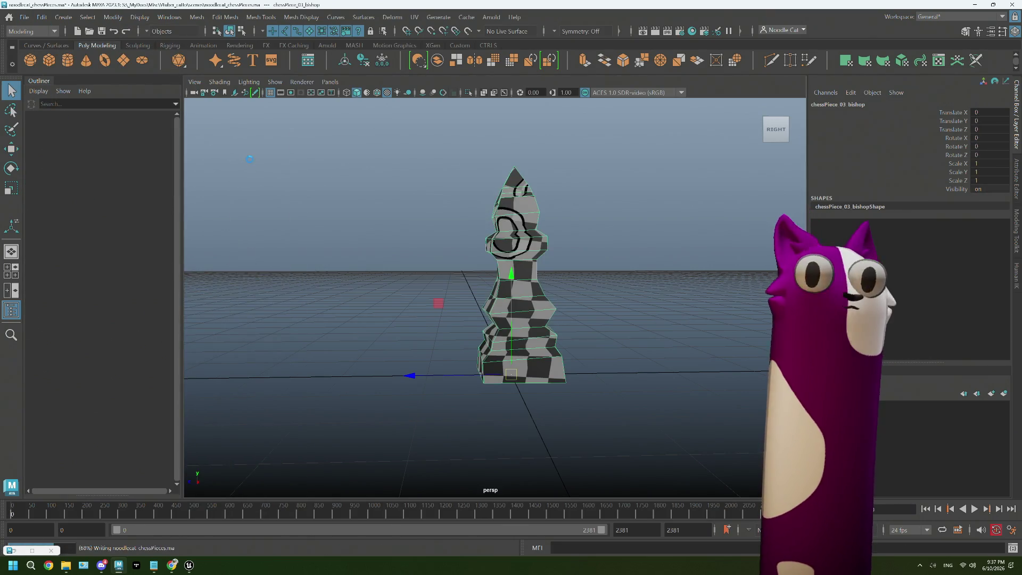
click(24, 17)
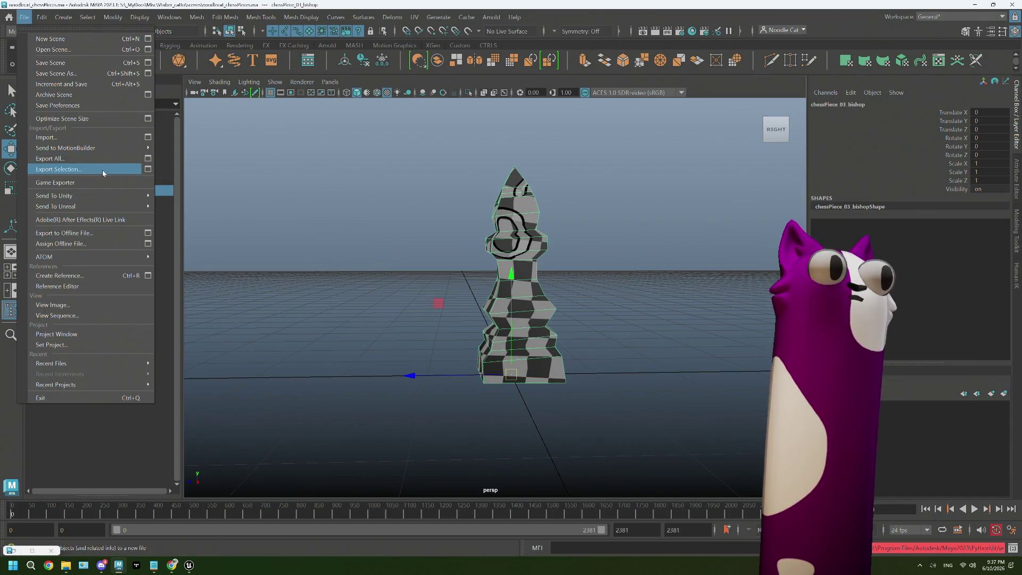
click(58, 169)
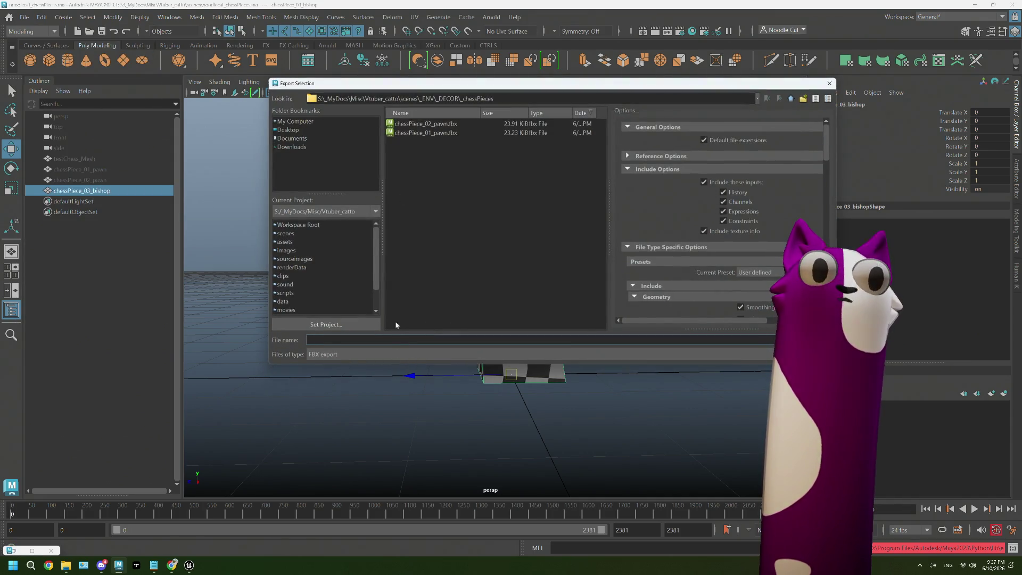
- Export the selected bishop as chessPiece_03_bishop.fbx beside the pawn files
click(431, 134)
double_click(349, 341)
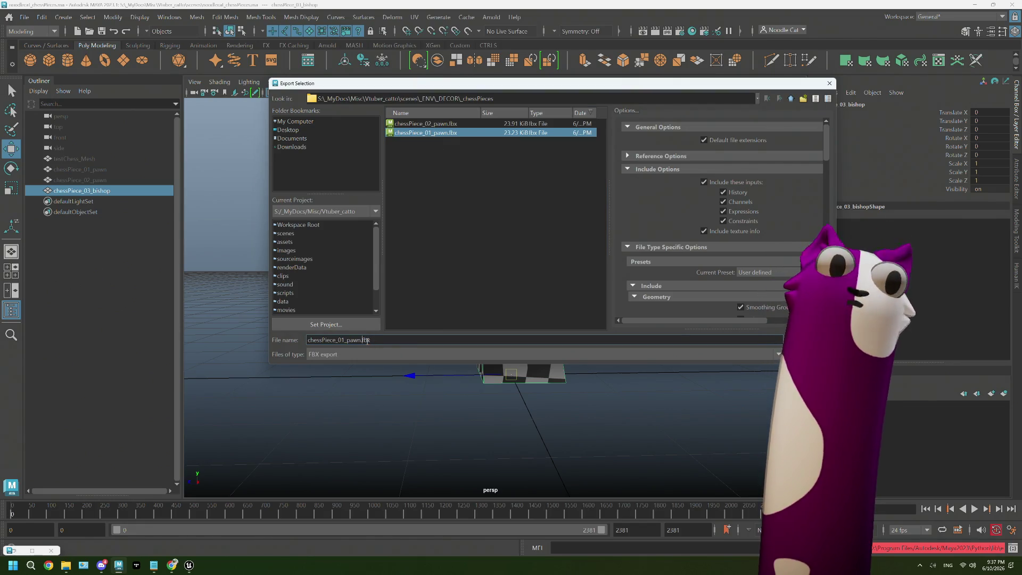
key(BackSpace)
key(BackSpace)
key(BackSpace)
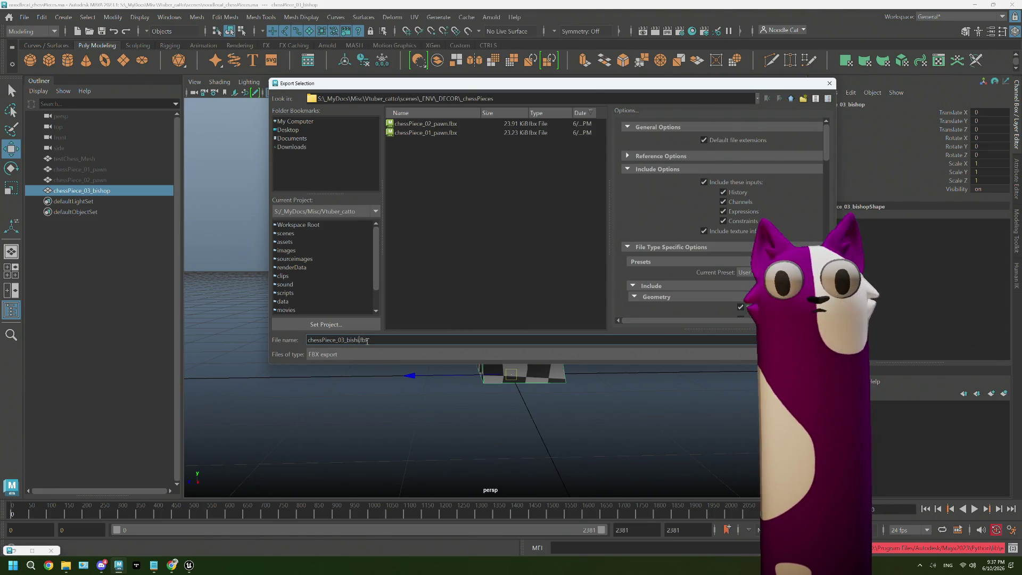
text(sh)
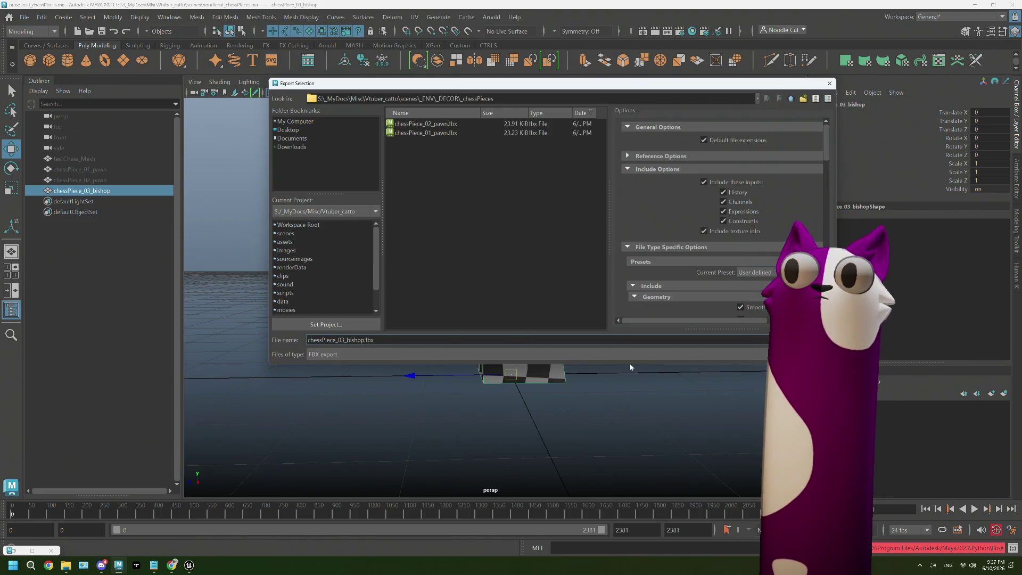
key(Return)
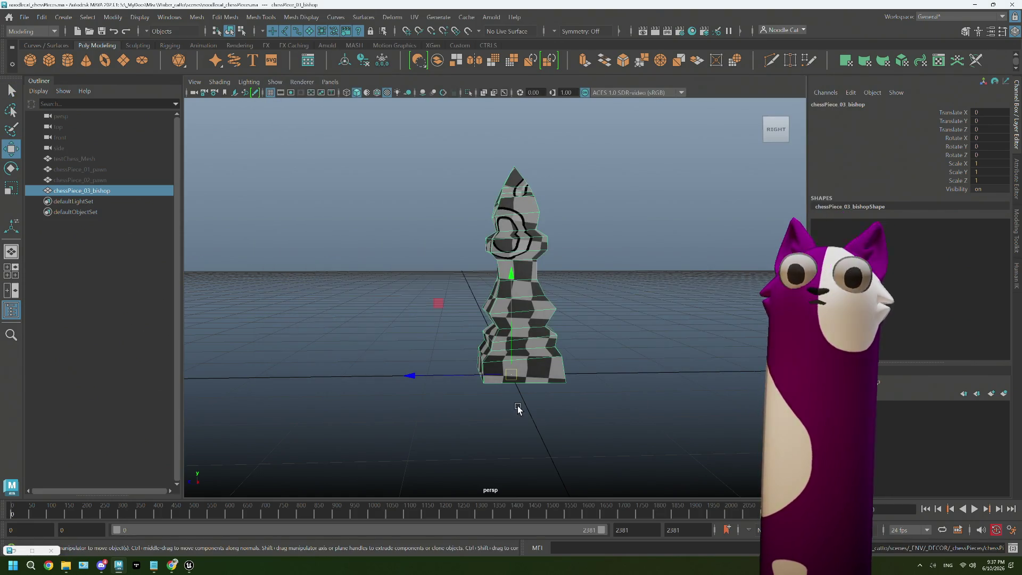
mouse_move(189, 565)
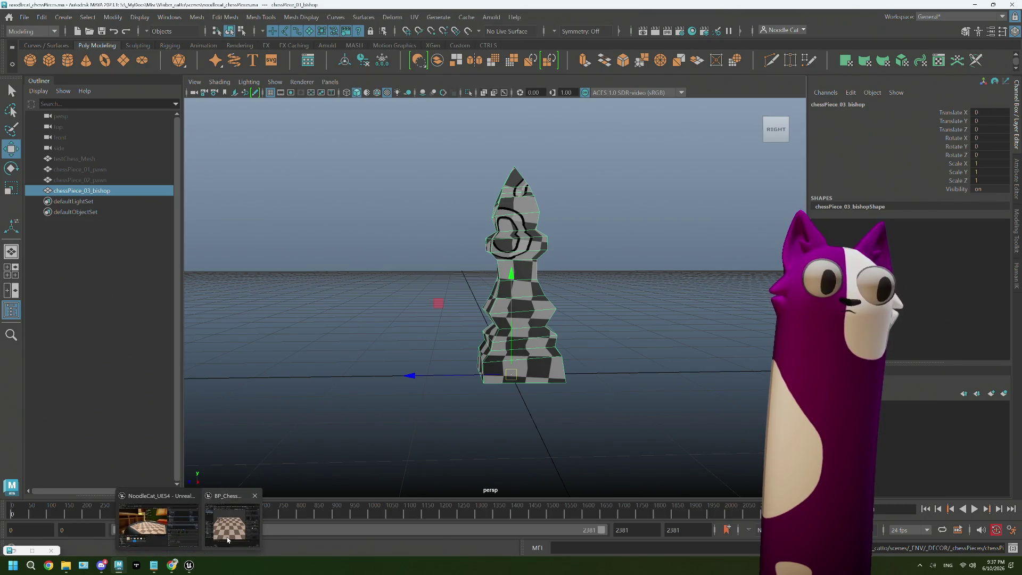
- In Unreal, drag chessPiece_03_bishop.fbx from Explorer into the chessSet folder to start its import
click(228, 529)
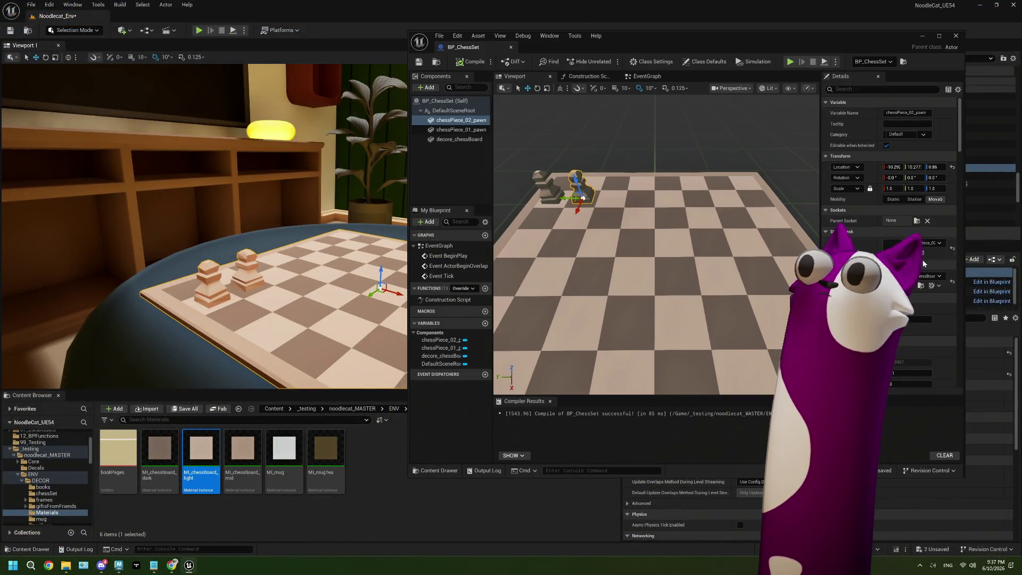
click(46, 493)
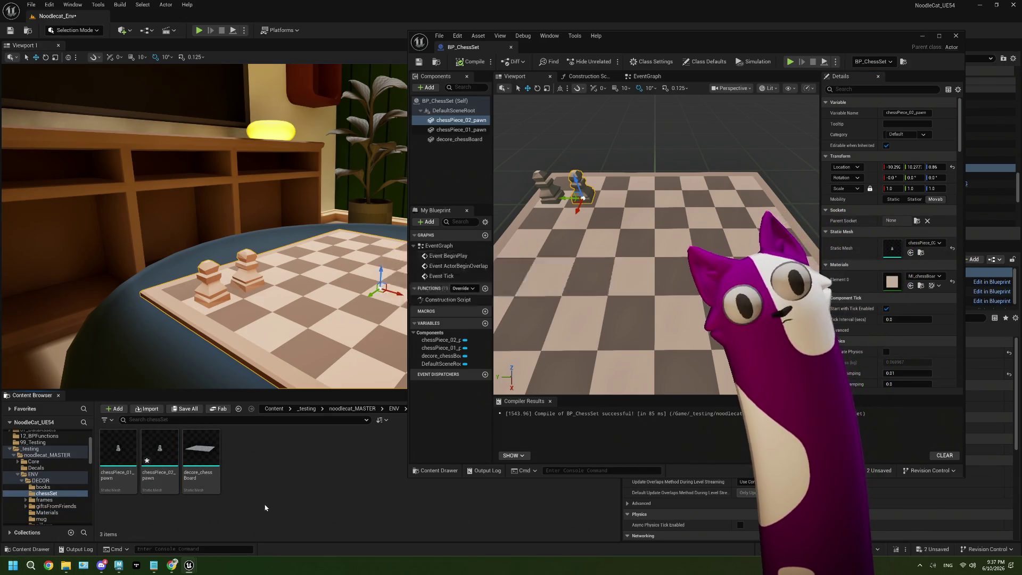
mouse_move(65, 566)
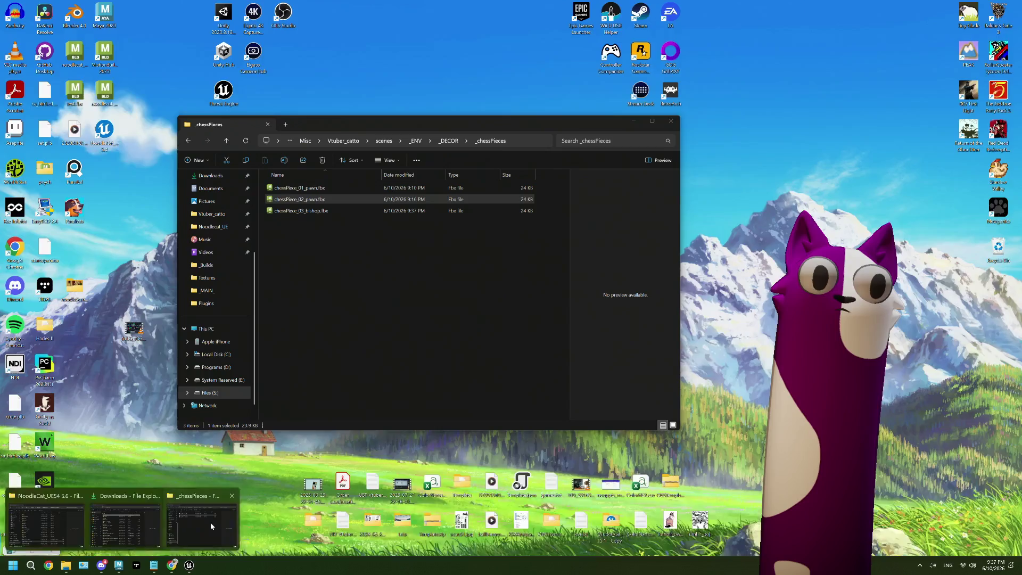
click(200, 524)
click(317, 212)
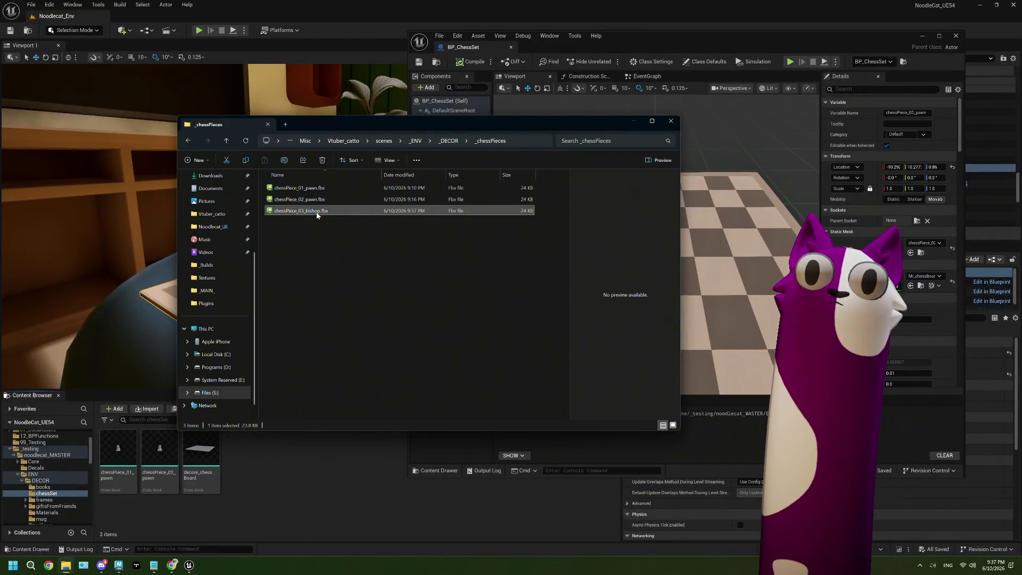
drag(260, 468, 288, 466)
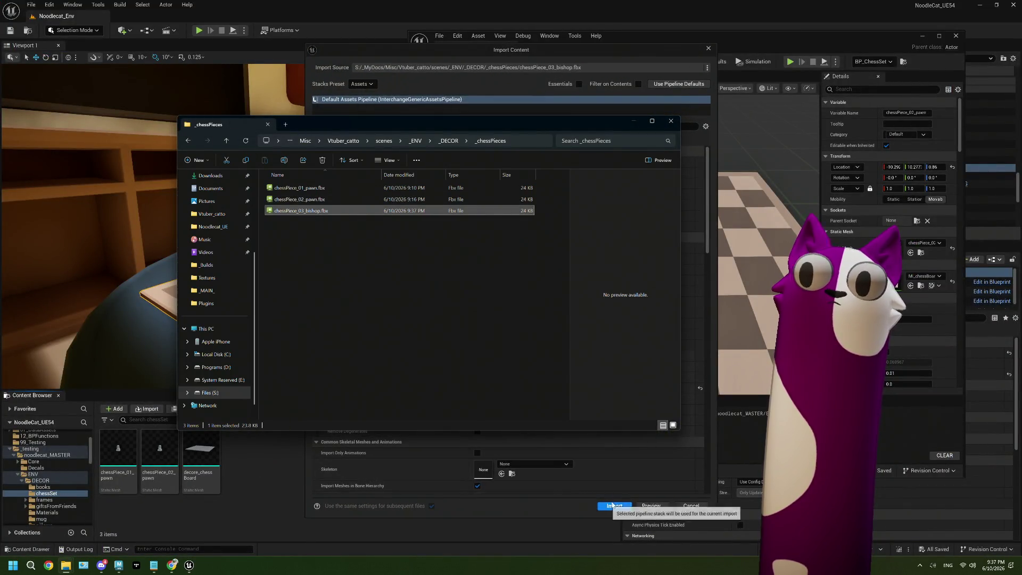
click(594, 54)
scroll(589, 448, down, 3)
scroll(589, 448, down, 3)
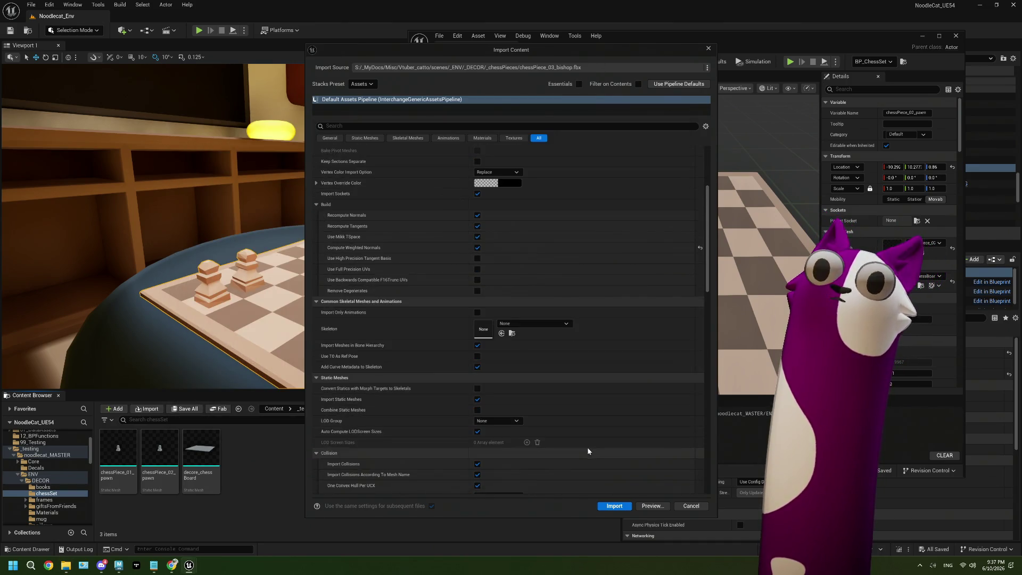
scroll(579, 442, down, 3)
scroll(492, 343, down, 1)
scroll(493, 342, down, 1)
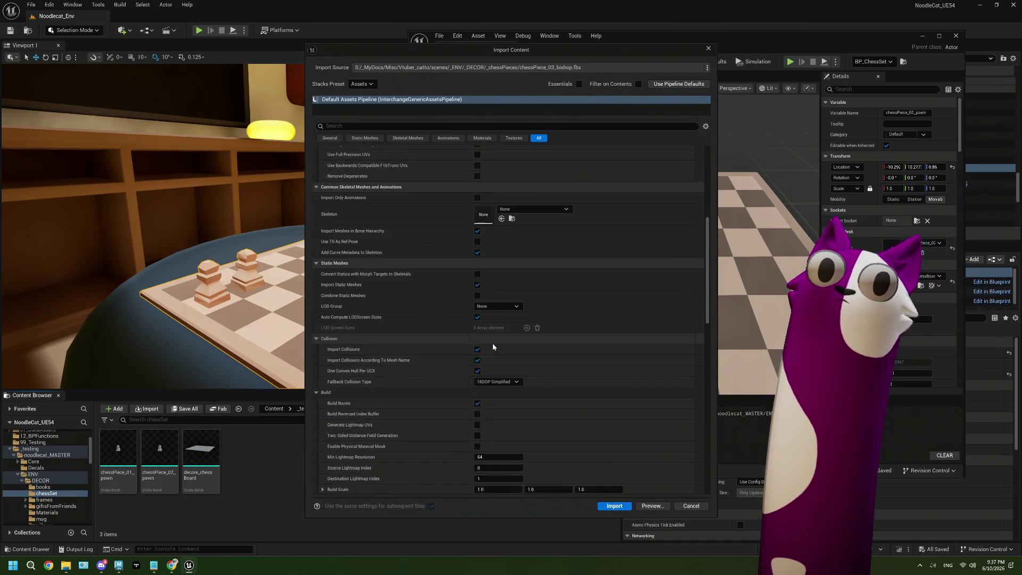
scroll(493, 343, down, 1)
scroll(493, 342, down, 4)
scroll(493, 342, down, 4)
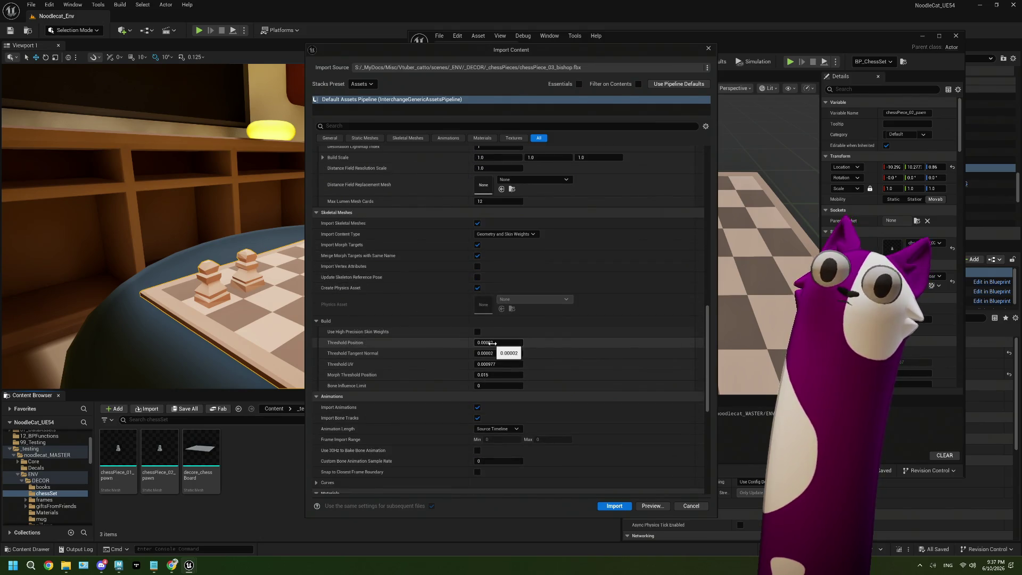
scroll(492, 343, down, 2)
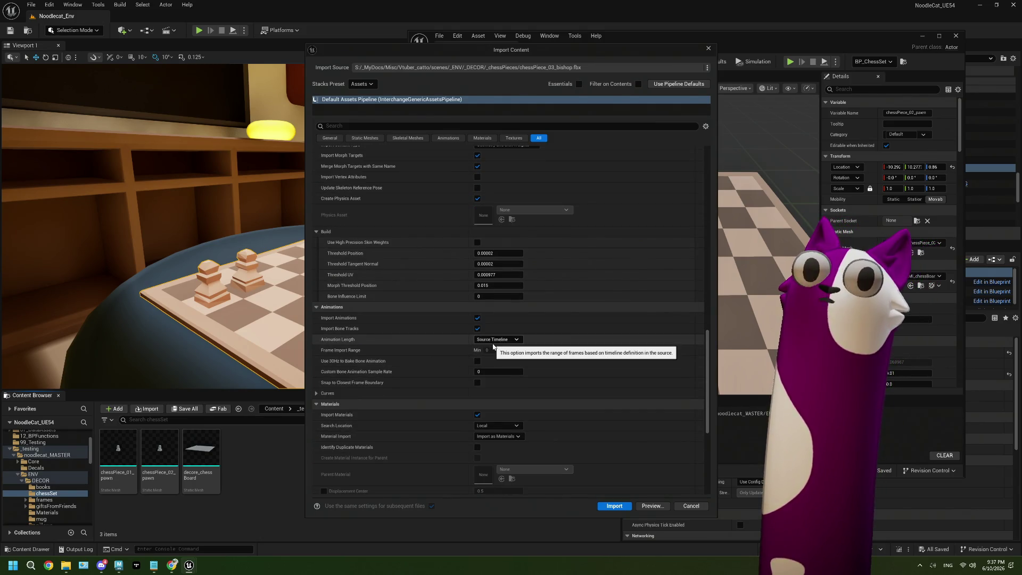
scroll(493, 346, down, 2)
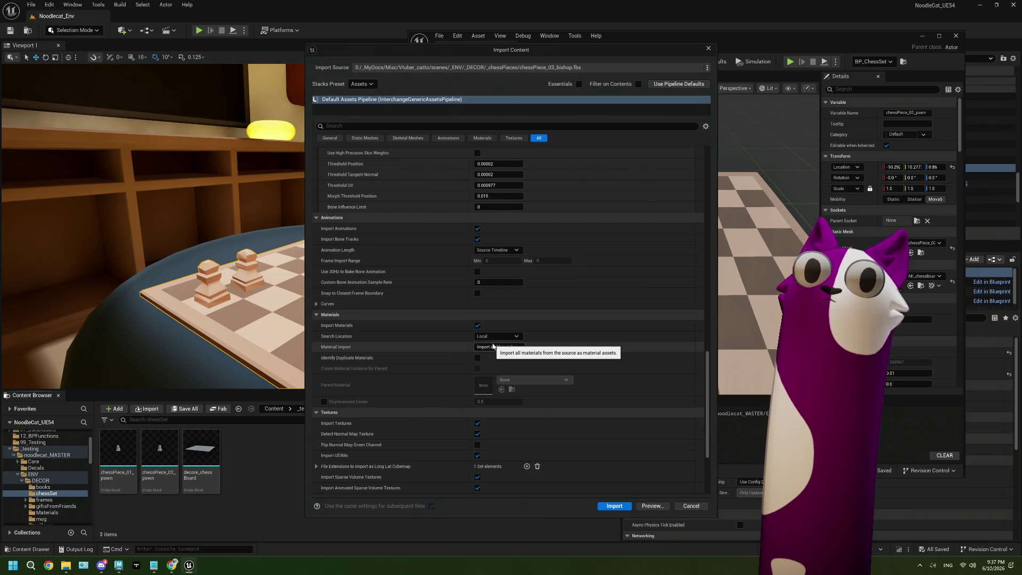
- Import the bishop mesh and add it as a component under the BP_ChessSet root
click(617, 508)
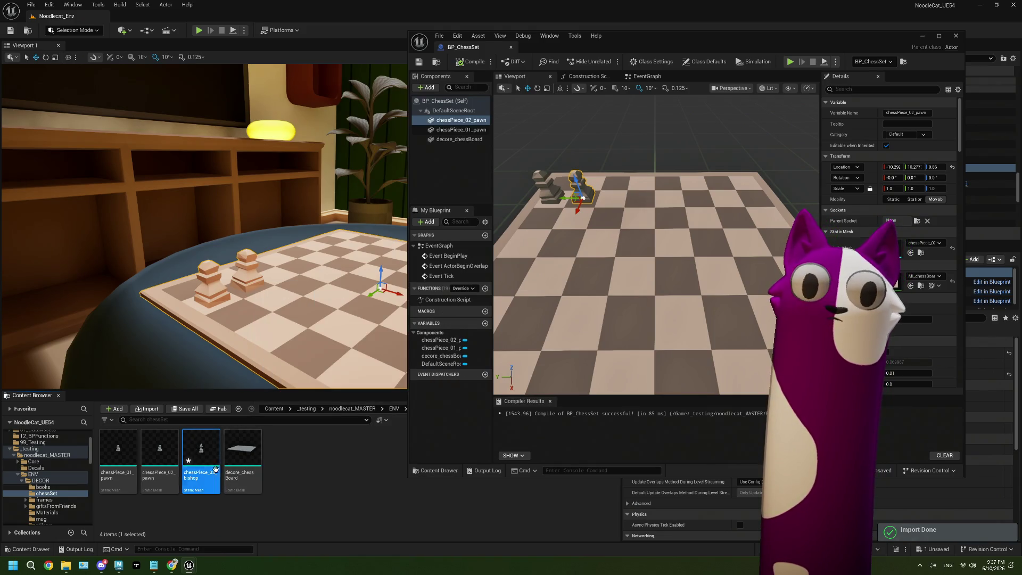
drag(192, 466, 434, 171)
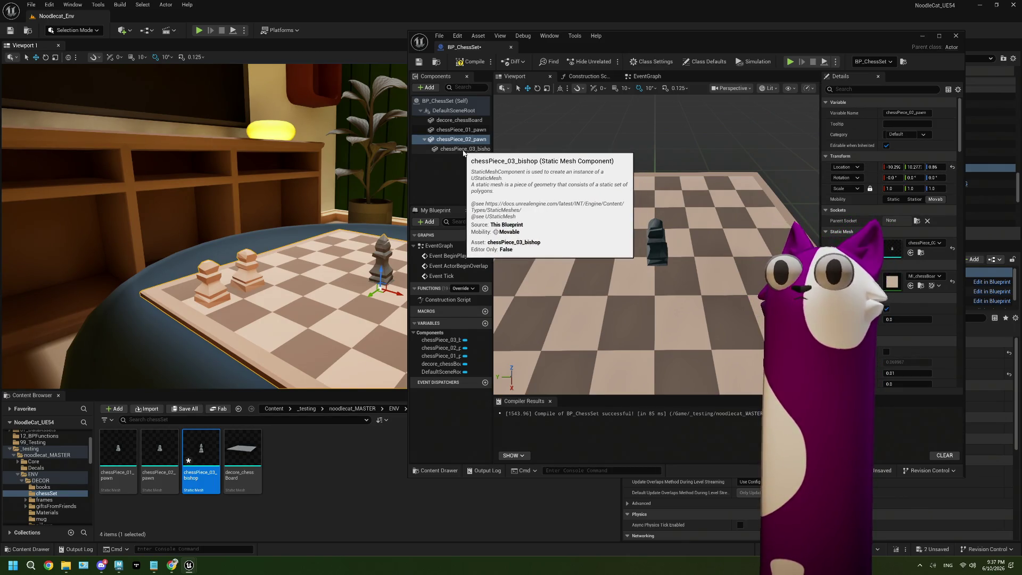
key(ctrl+z)
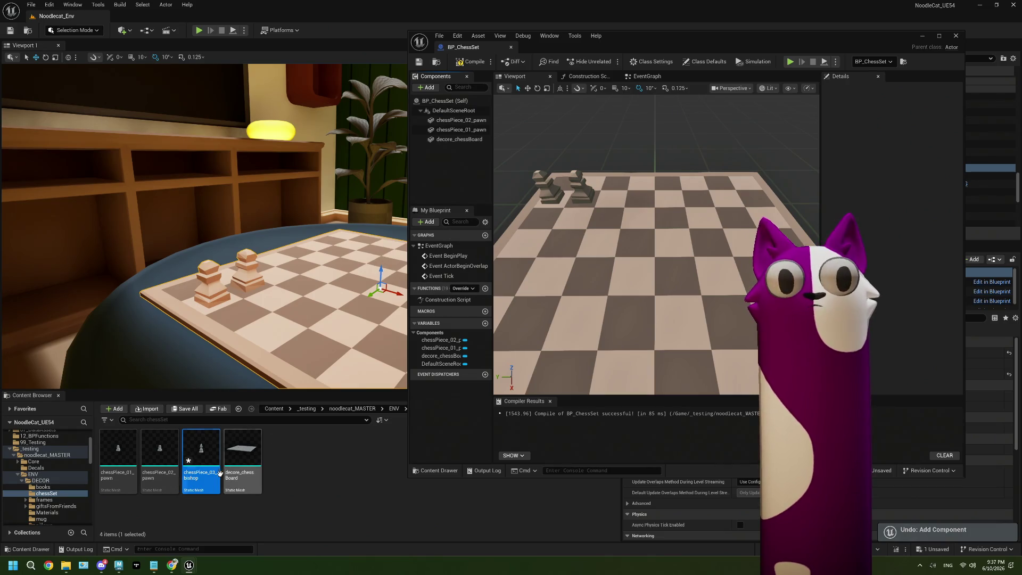
drag(200, 463, 459, 180)
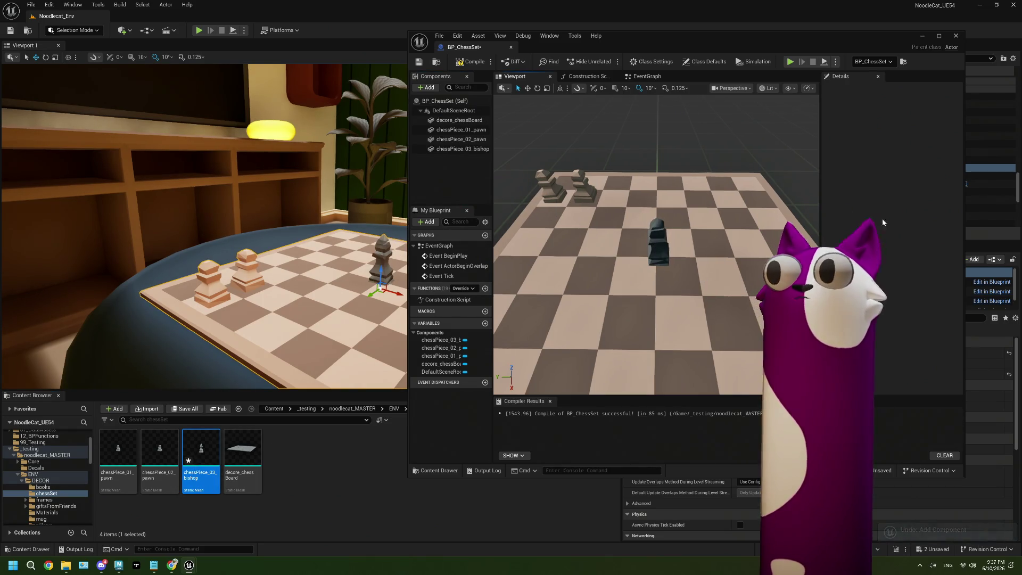
- Raise the bishop component's Location Z to 0.86
click(656, 242)
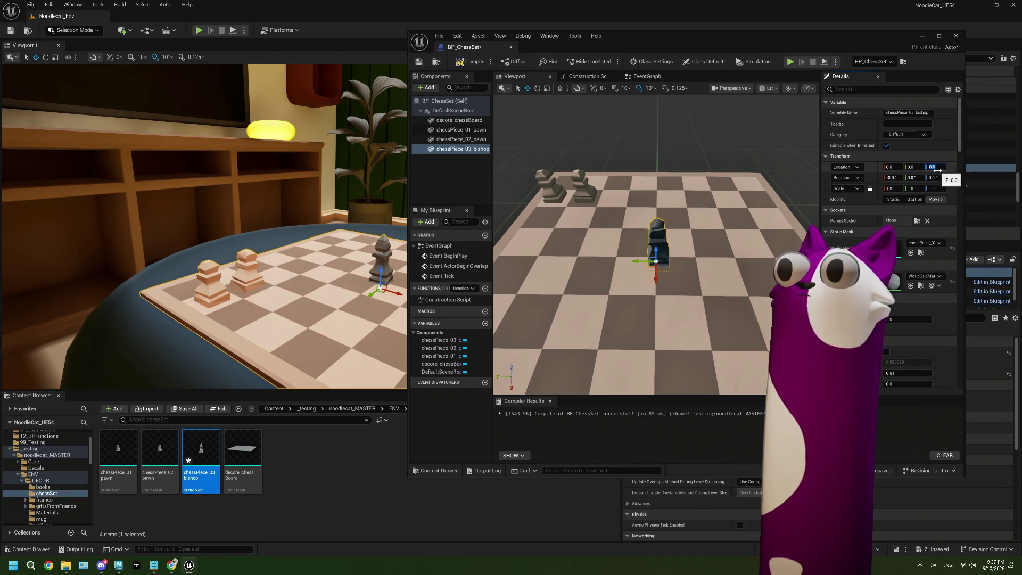
key(BackSpace)
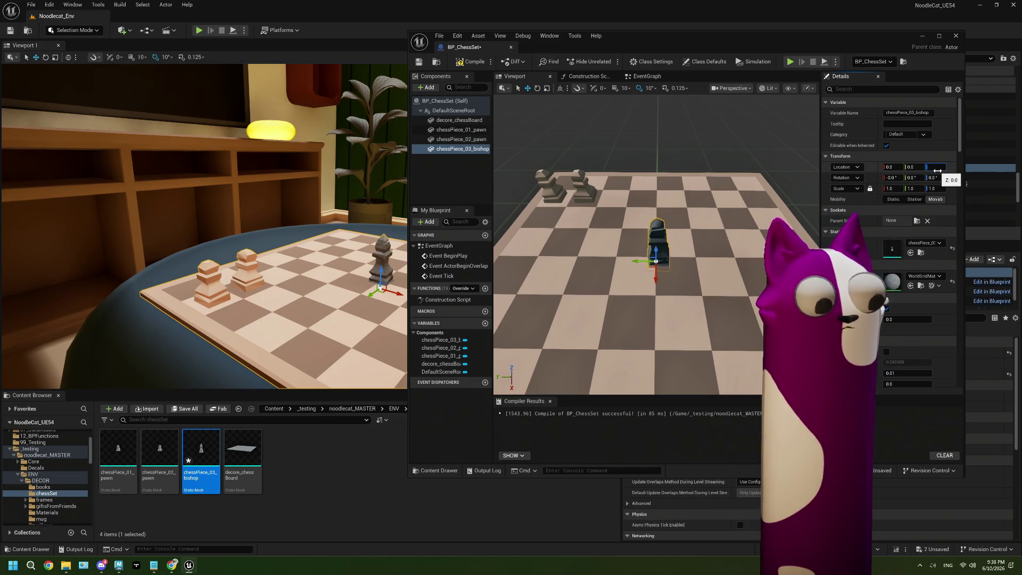
text(0.86)
key(Return)
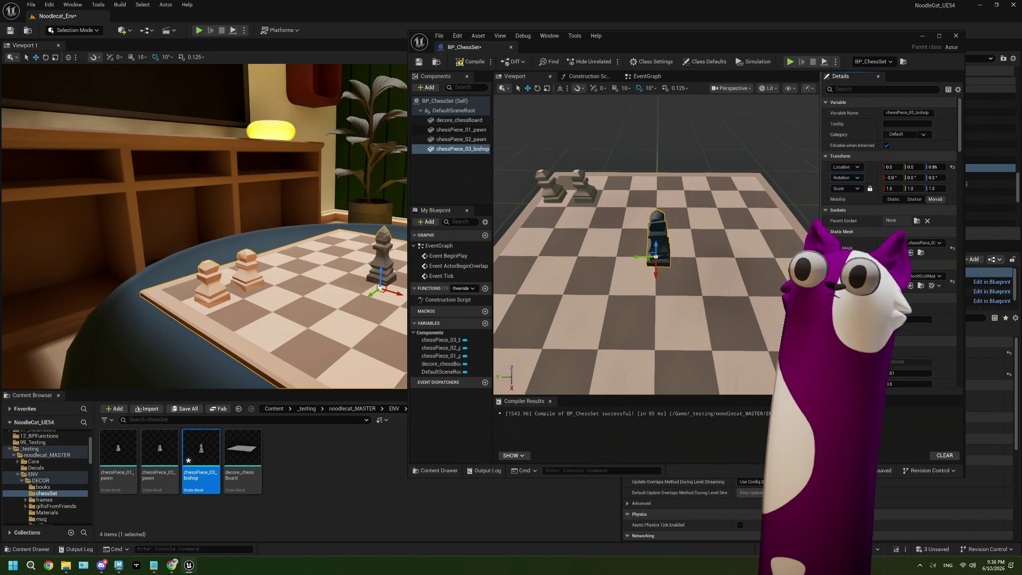
- Assign the MI_chessBoard_light material to the bishop component
click(456, 120)
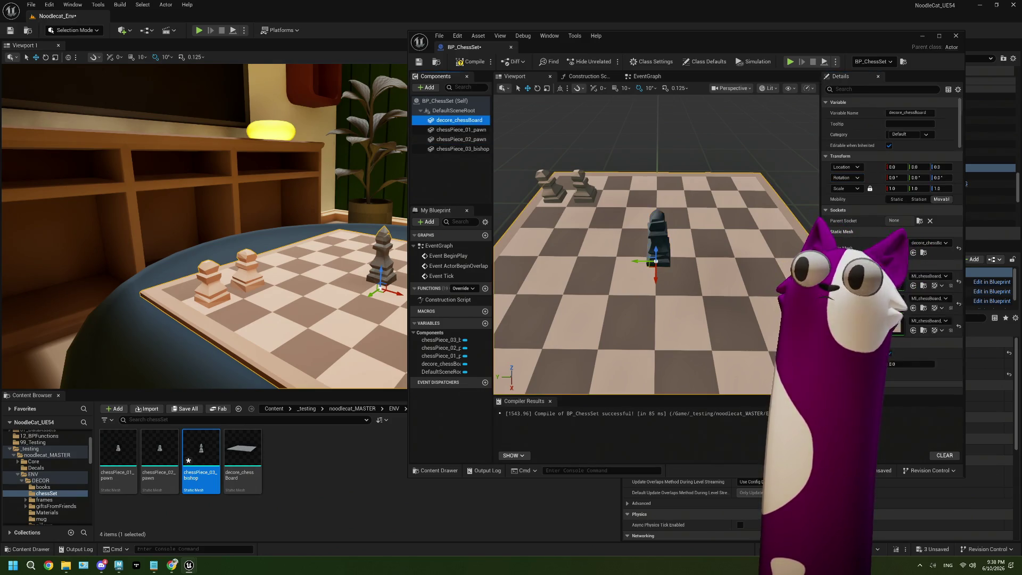
click(920, 308)
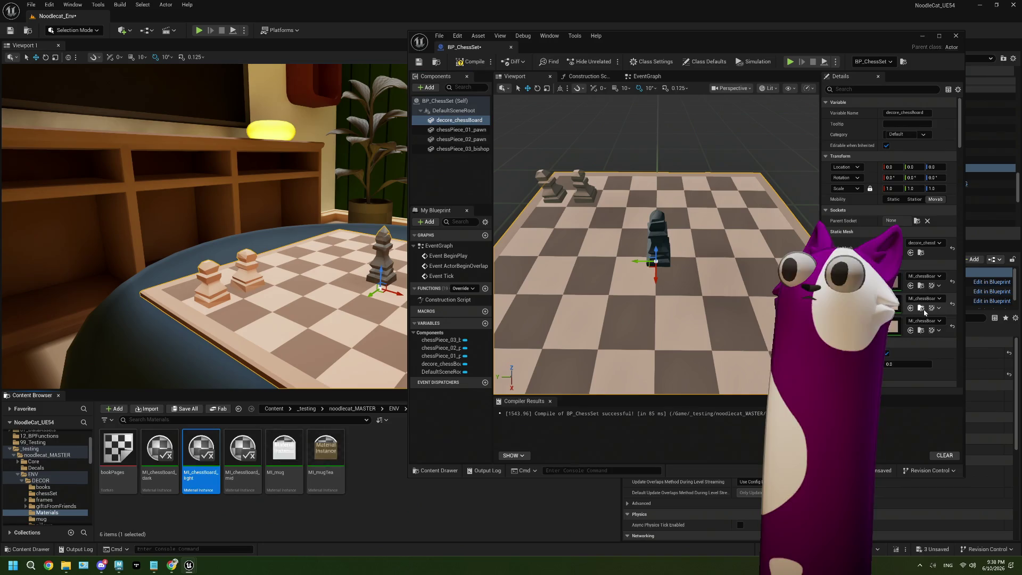
click(463, 148)
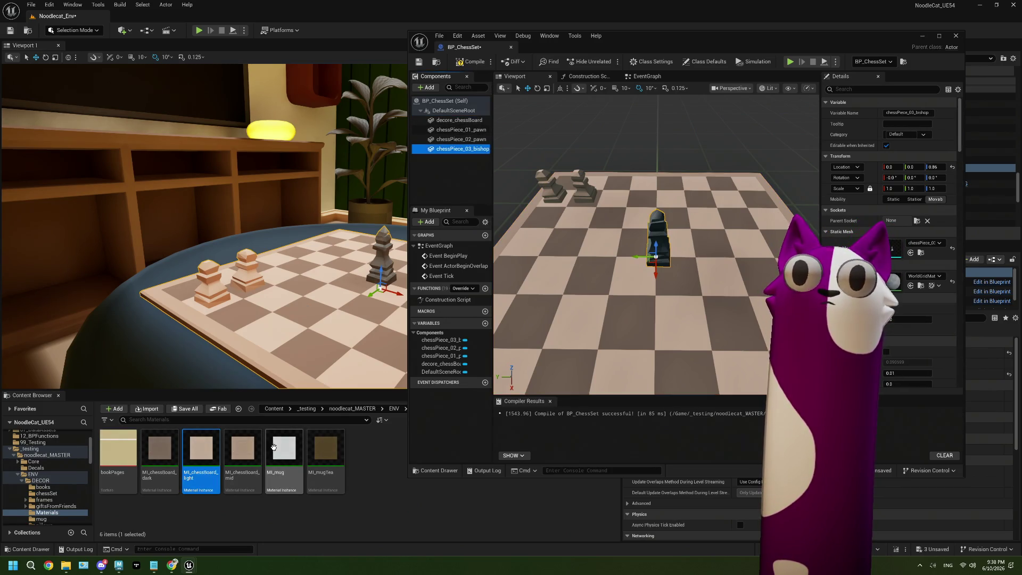
drag(202, 460, 915, 281)
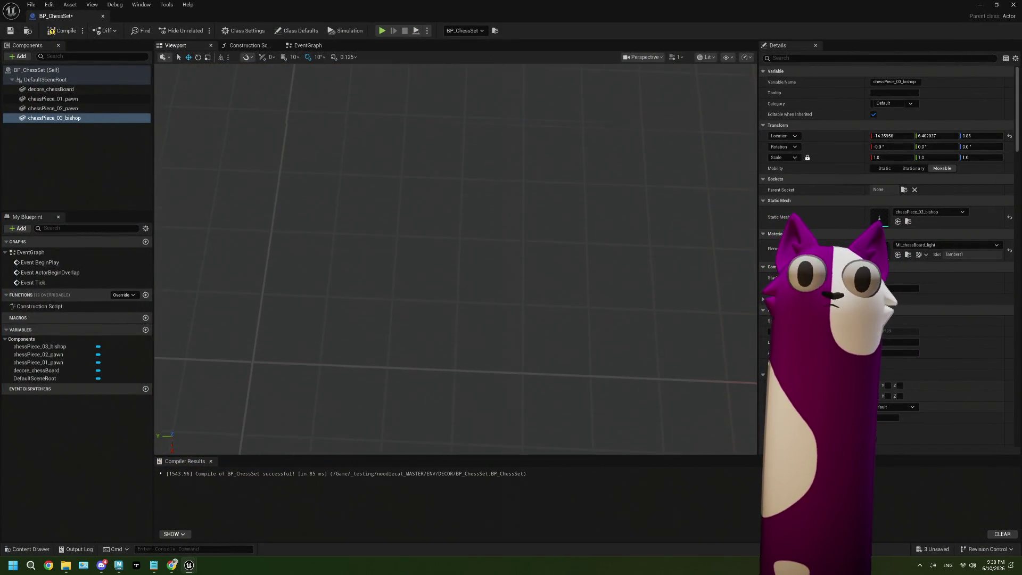
- Move the bishop onto a board square beside the pawns and inspect it from several angles
key(f)
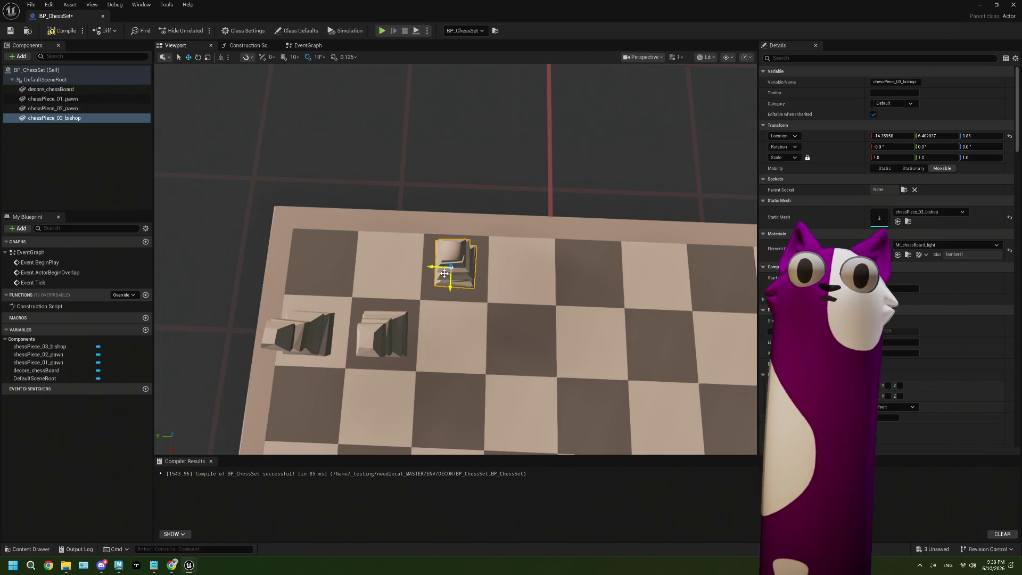
drag(447, 292, 445, 272)
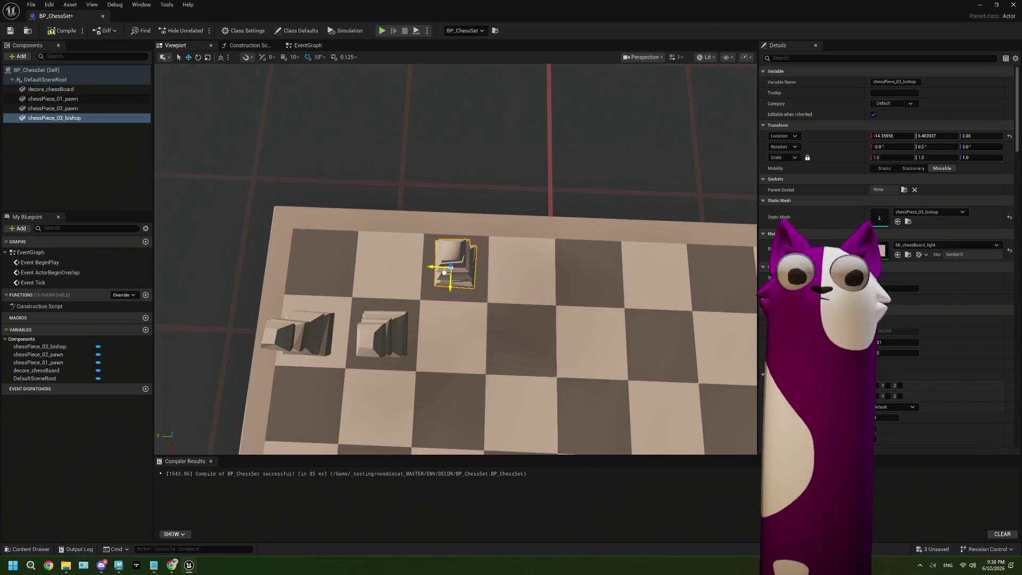
mouse_move(509, 305)
alt+mouse_down()
mouse_move(527, 239)
mouse_move(476, 242)
alt+mouse_up()
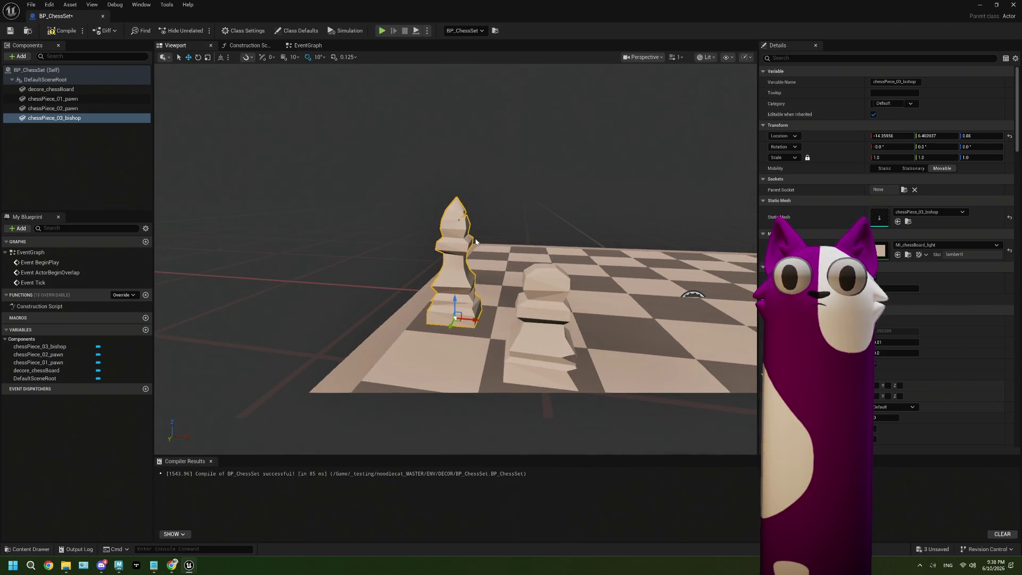
alt+drag(493, 208, 377, 218)
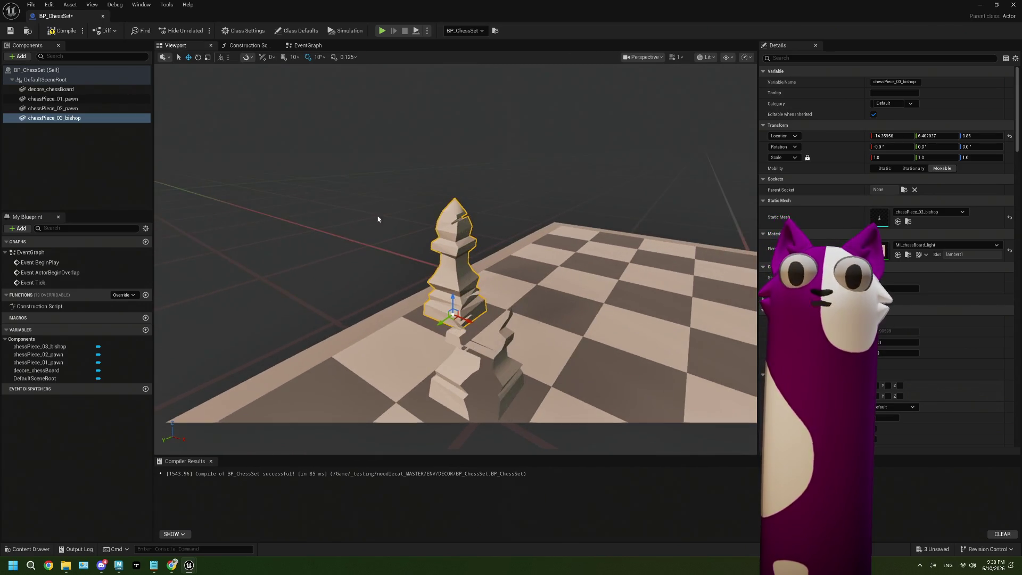
alt+drag(631, 338, 559, 328)
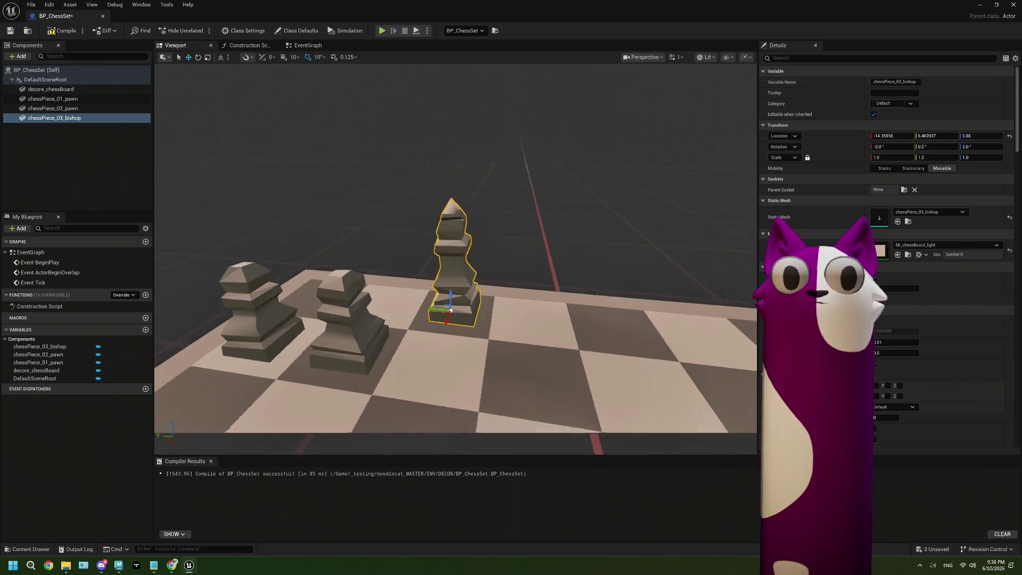
- Compile BP_ChessSet, check the bishop in the level, and switch back to Maya
click(57, 33)
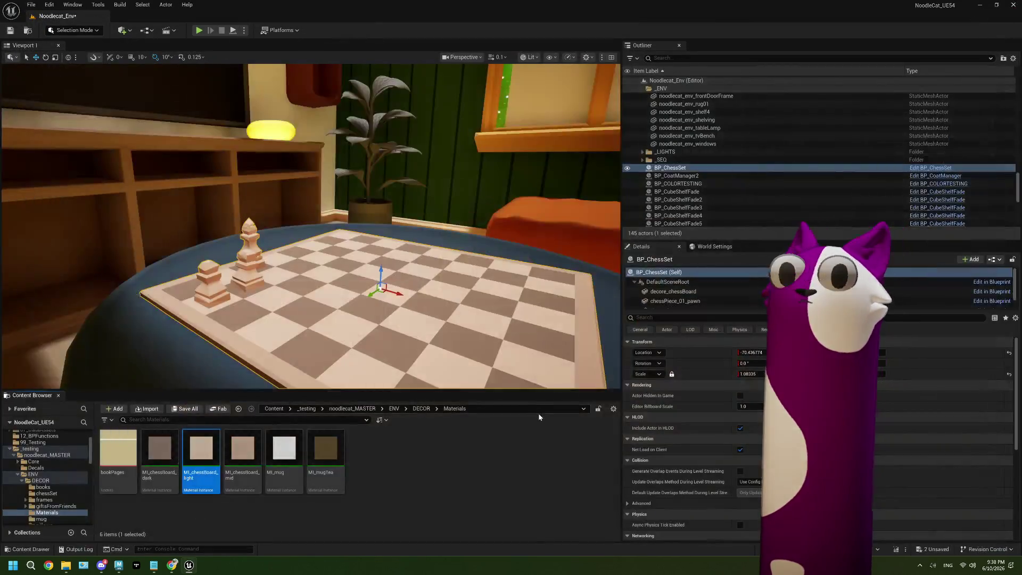
right_drag(357, 331, 368, 317)
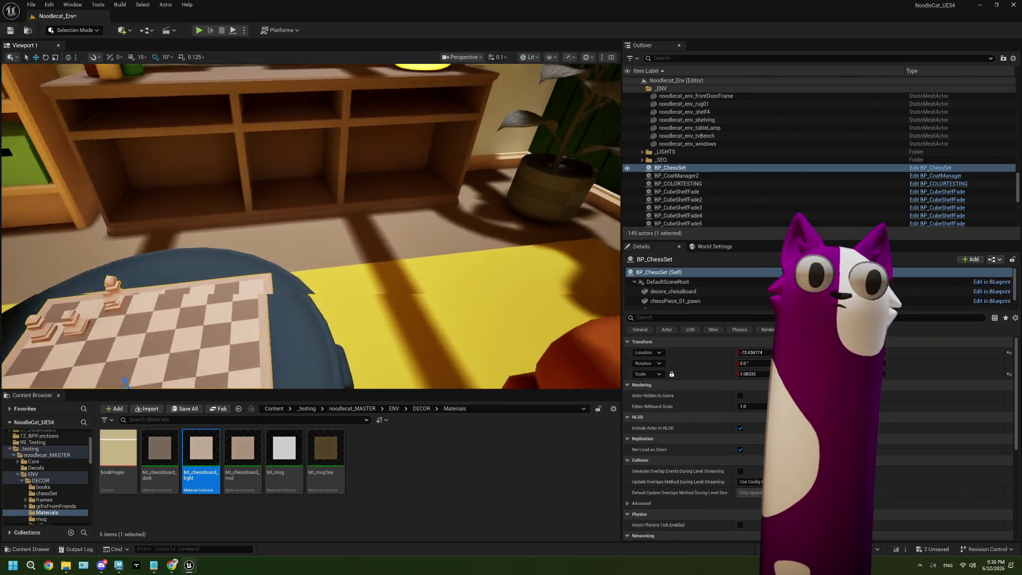
click(118, 565)
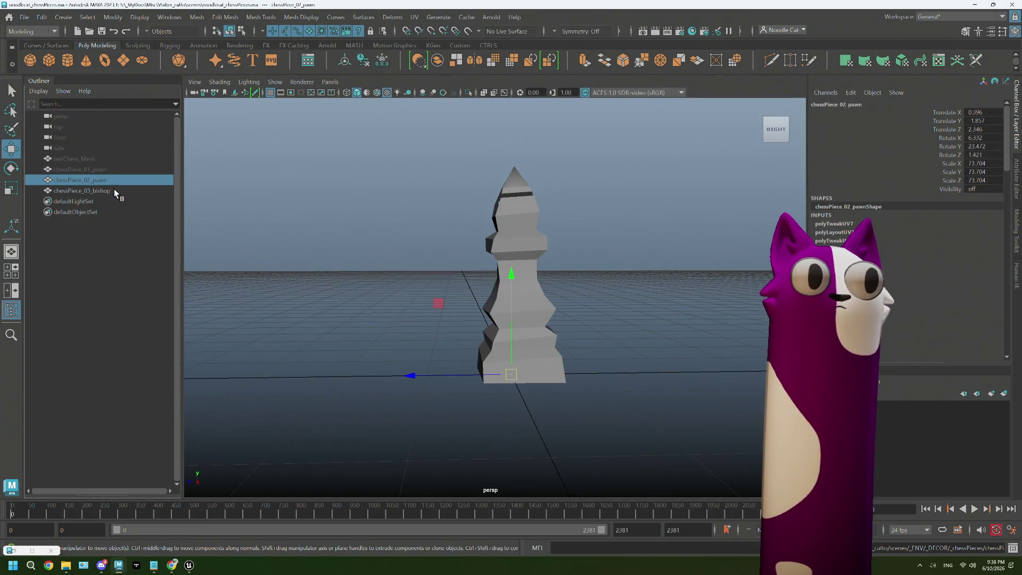
- Hide the bishop and unhide the scanned testChess_Mesh, viewing it from above
key(h)
click(91, 158)
key(shift+h)
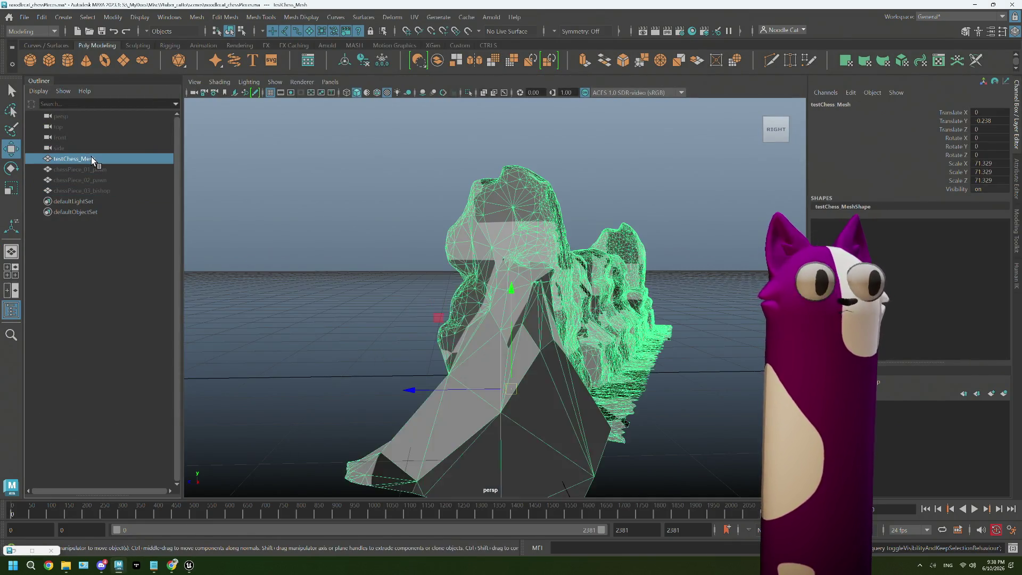
mouse_move(559, 335)
alt+mouse_down()
mouse_move(644, 361)
mouse_move(475, 255)
alt+mouse_up()
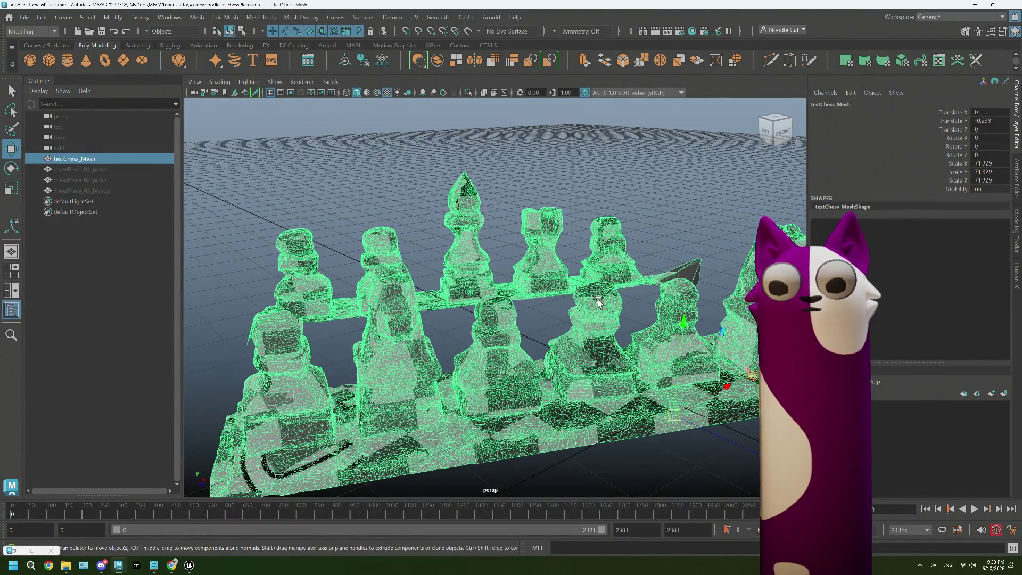
alt+drag(597, 302, 495, 320)
scroll(331, 304, up, 1)
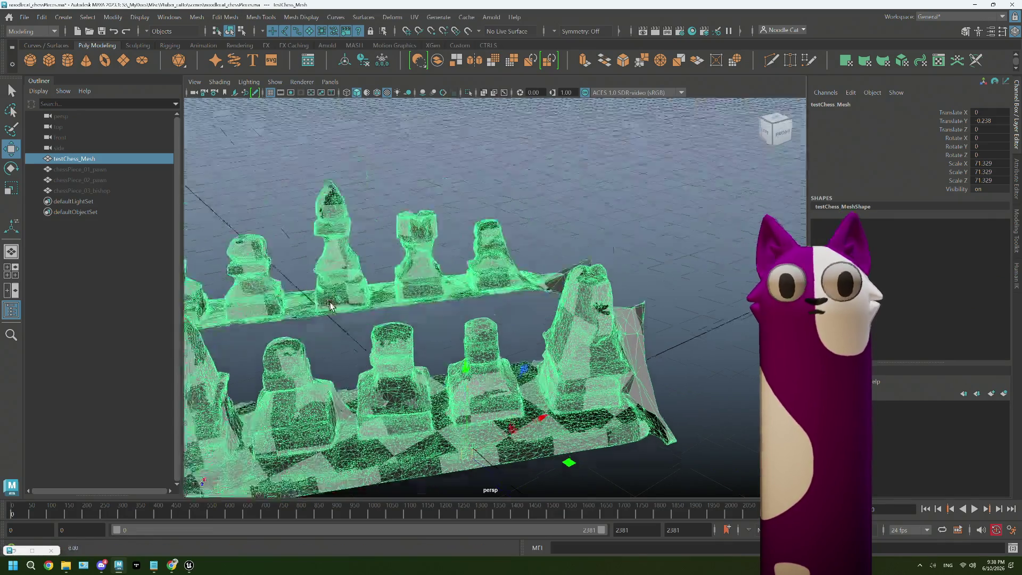
alt+drag(331, 305, 432, 286)
scroll(432, 287, up, 2)
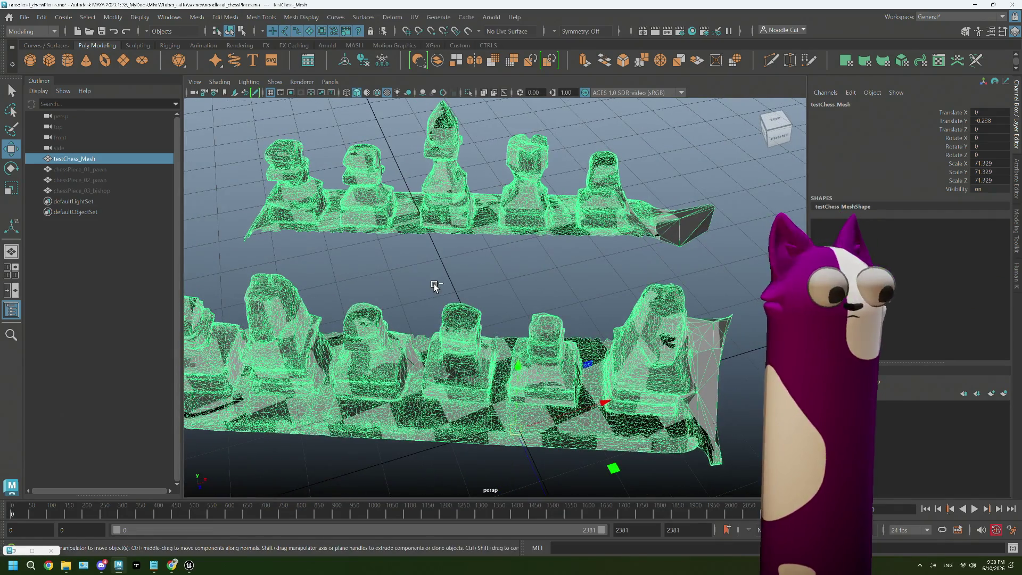
- Duplicate the scanned chess mesh and hide the original
key(ctrl+d)
click(86, 161)
key(h)
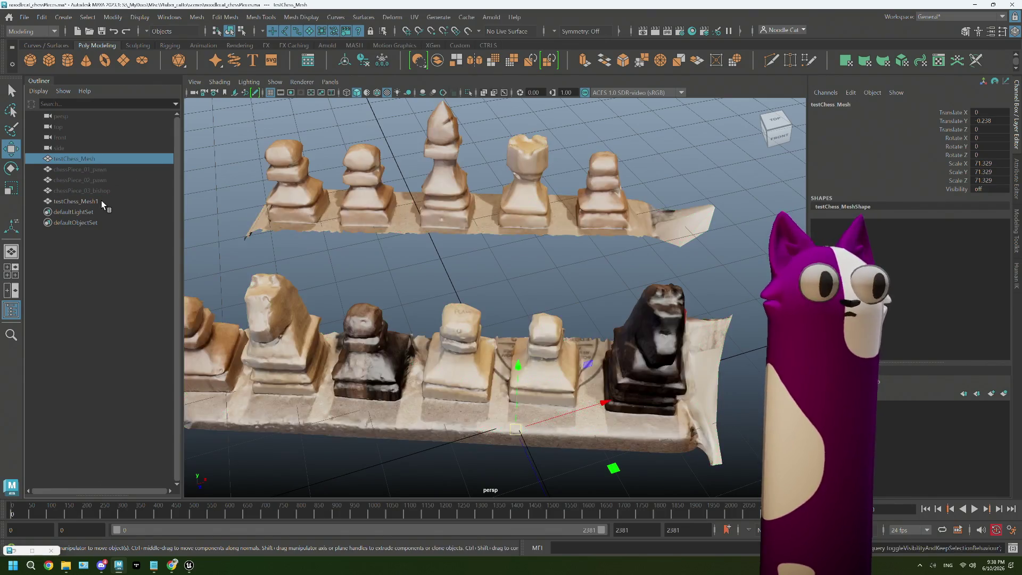
click(102, 200)
click(421, 238)
- On the duplicate, box-select the upper row's left pieces in Face mode and delete them
right_click(448, 193)
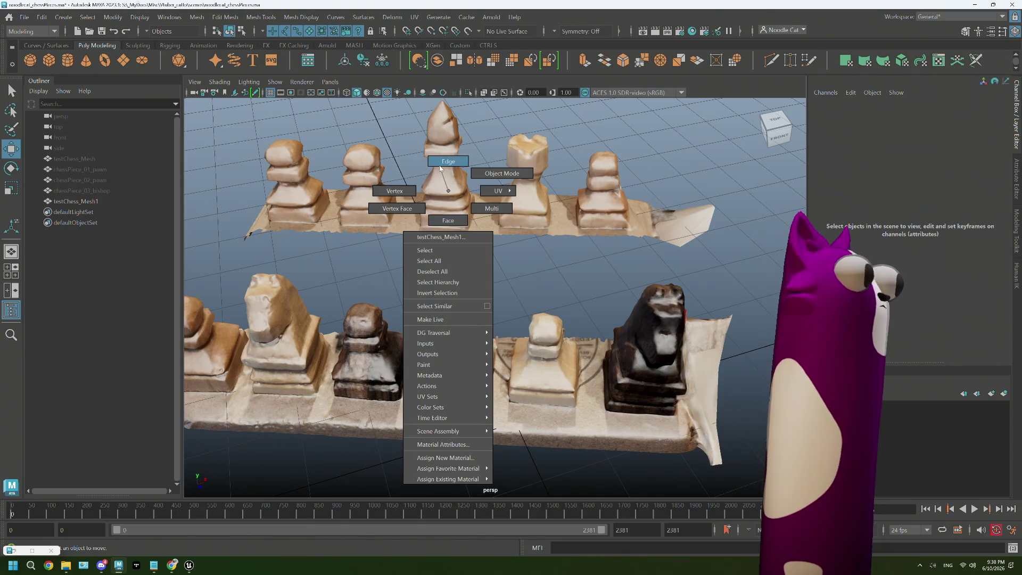
click(454, 225)
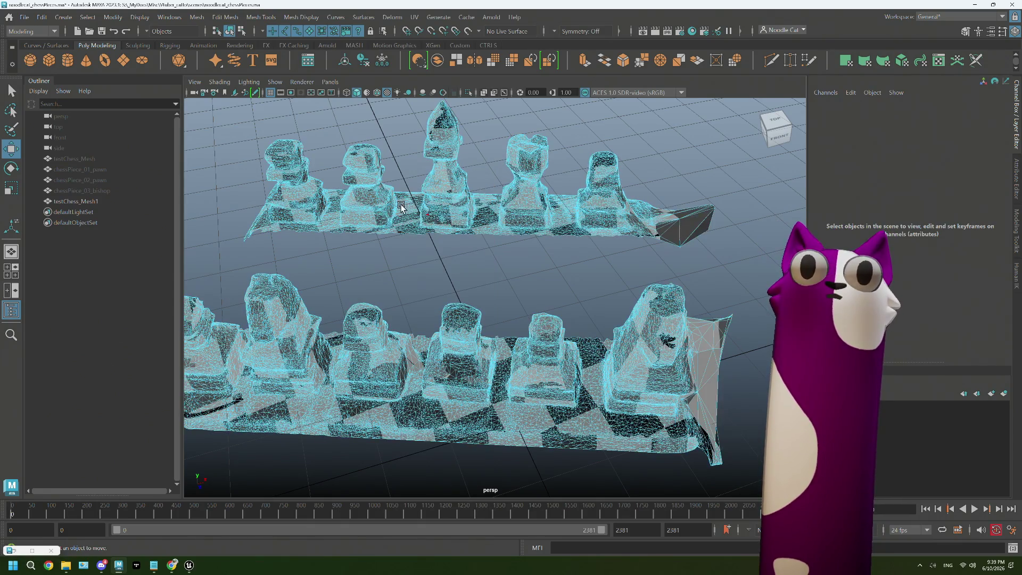
alt+drag(453, 225, 484, 354)
mouse_move(270, 183)
alt+mouse_down()
mouse_move(333, 213)
mouse_move(229, 190)
alt+mouse_up()
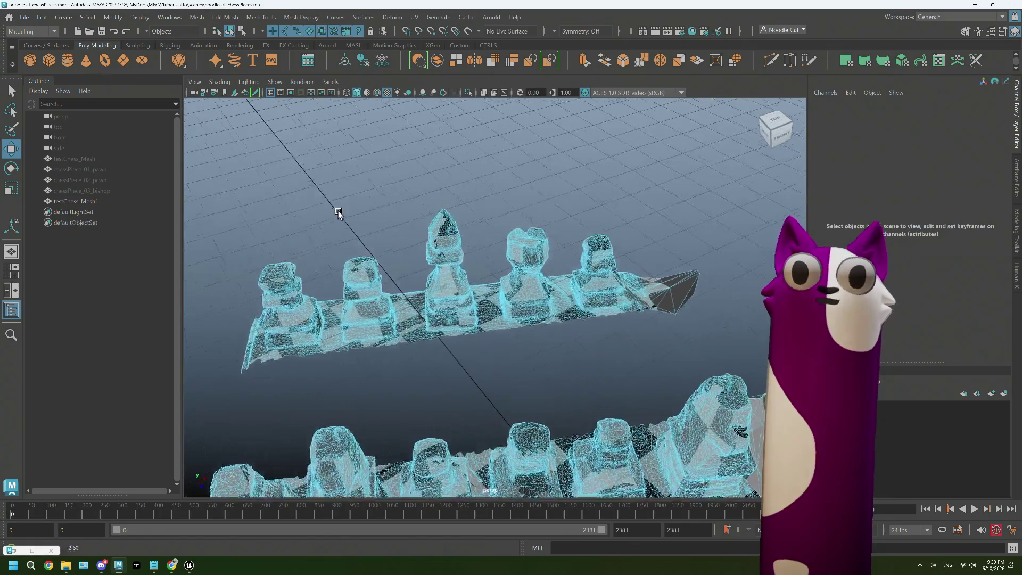
click(103, 202)
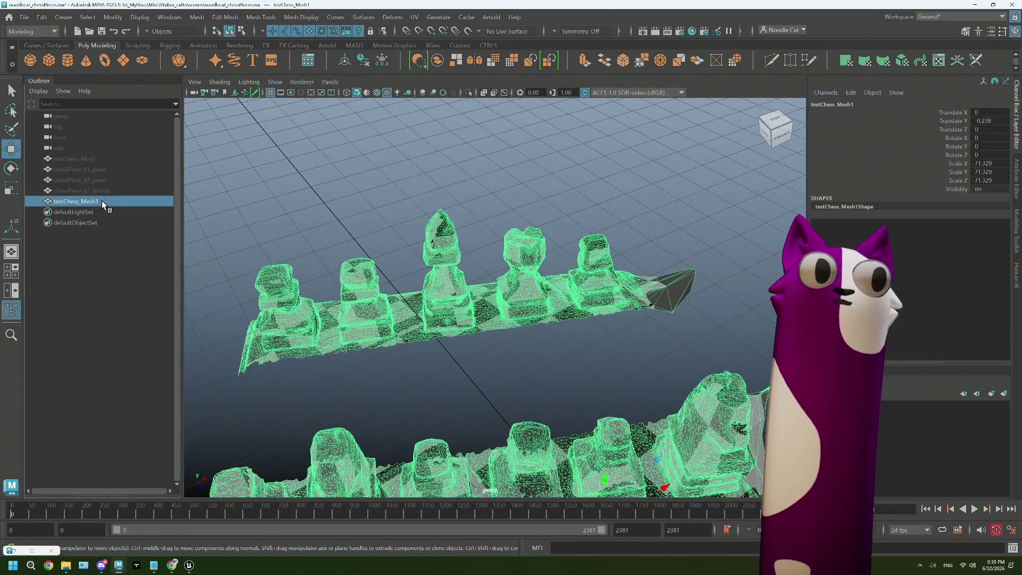
mouse_move(206, 168)
mouse_down()
mouse_move(416, 352)
mouse_move(484, 395)
mouse_up()
right_drag(445, 259, 407, 270)
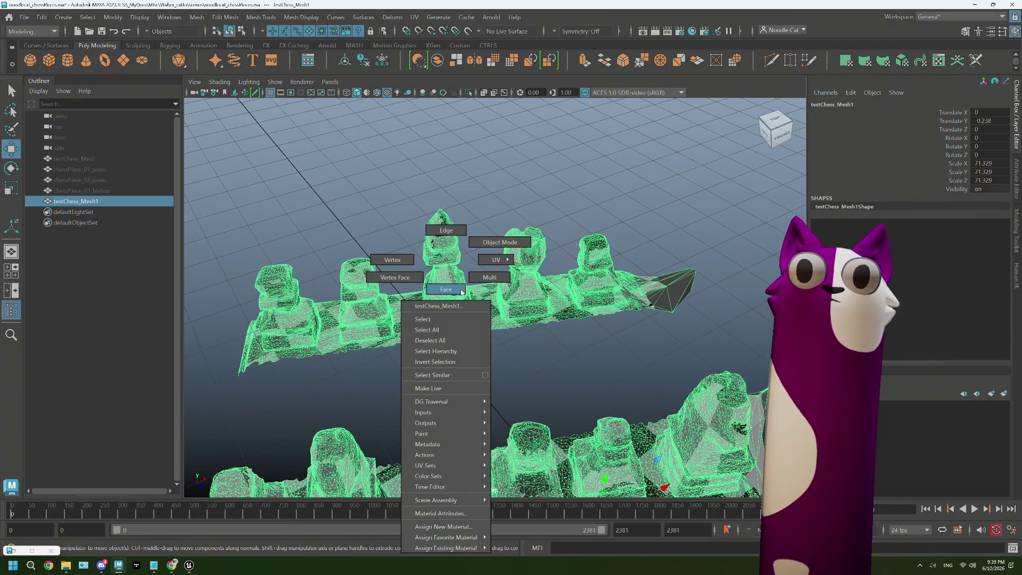
click(207, 172)
drag(202, 149, 481, 403)
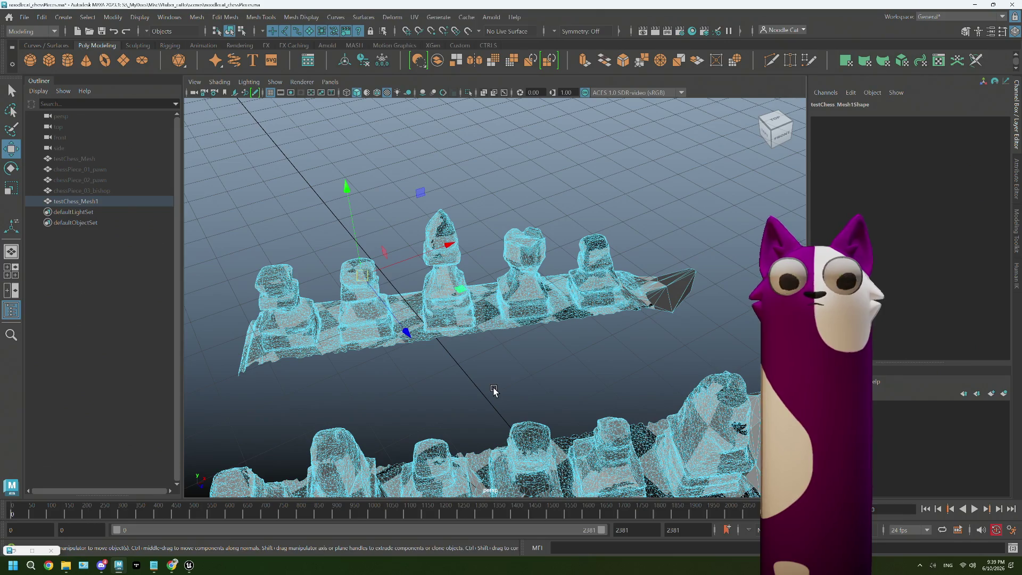
key(Delete)
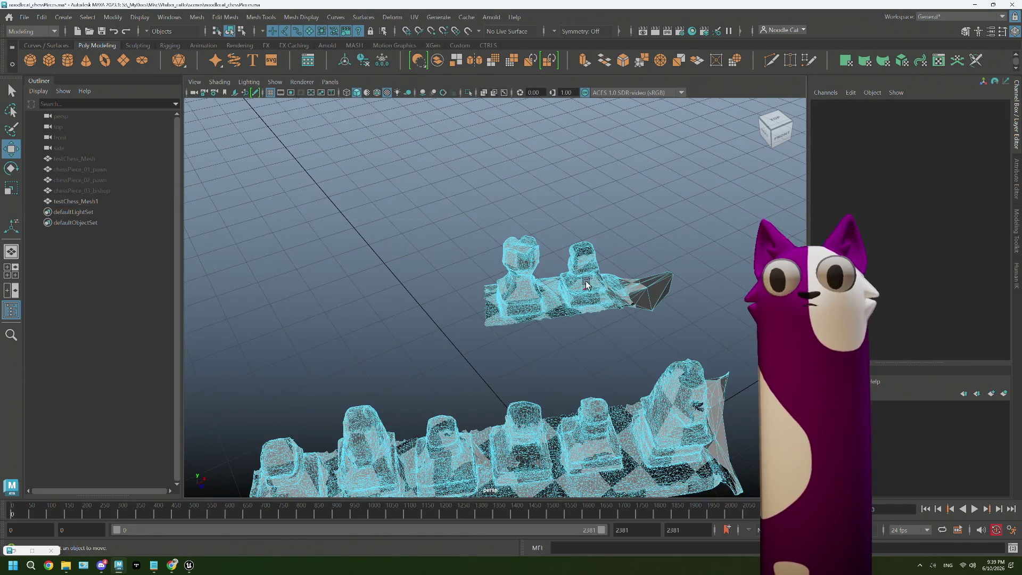
mouse_move(584, 258)
mouse_down()
mouse_move(564, 238)
mouse_move(586, 352)
mouse_up()
- Rename the duplicate scan mesh to testChess_rook in the Outliner
double_click(99, 203)
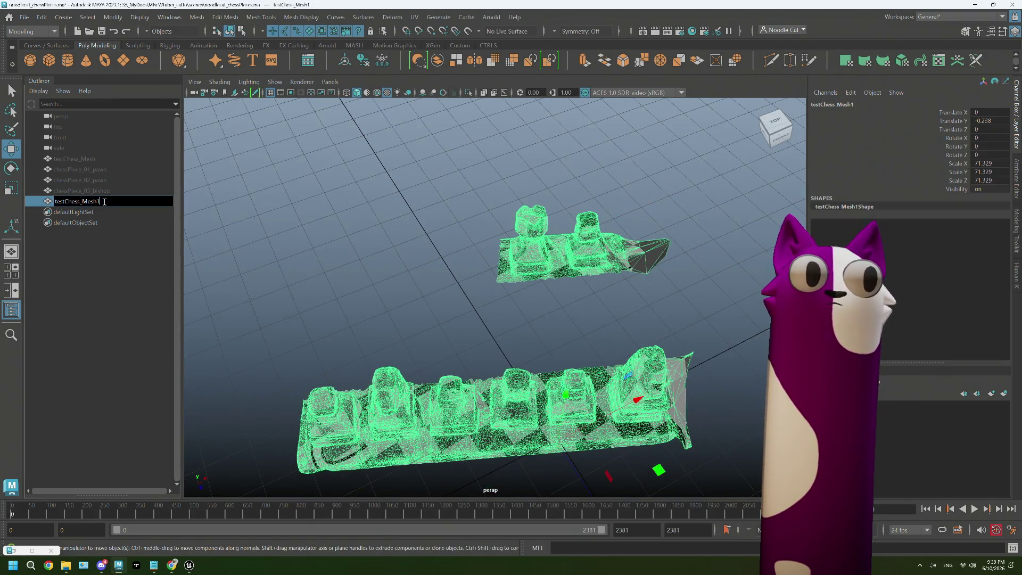
key(BackSpace)
key(BackSpace)
key(BackSpace)
text(r)
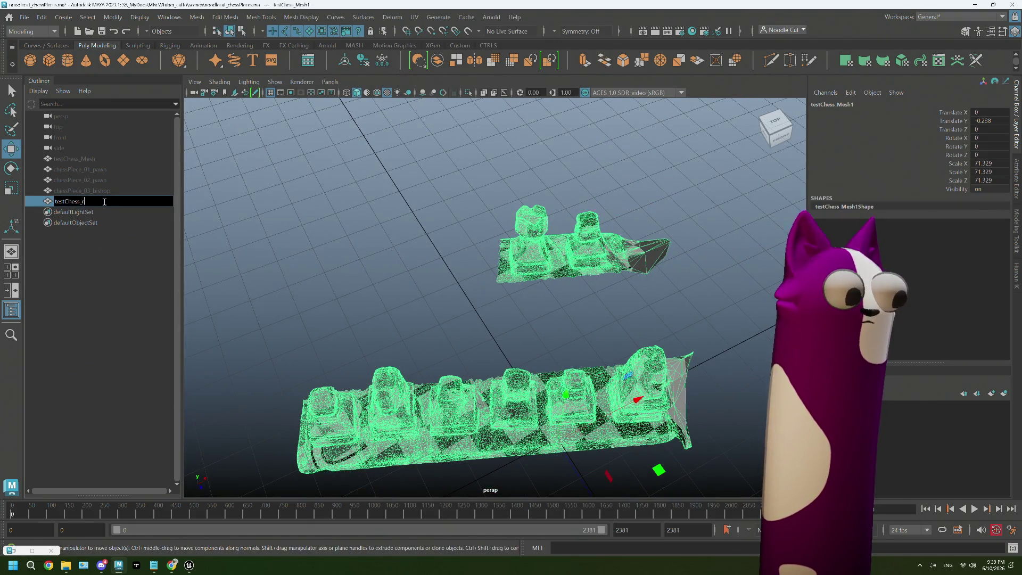
text(ook)
key(Return)
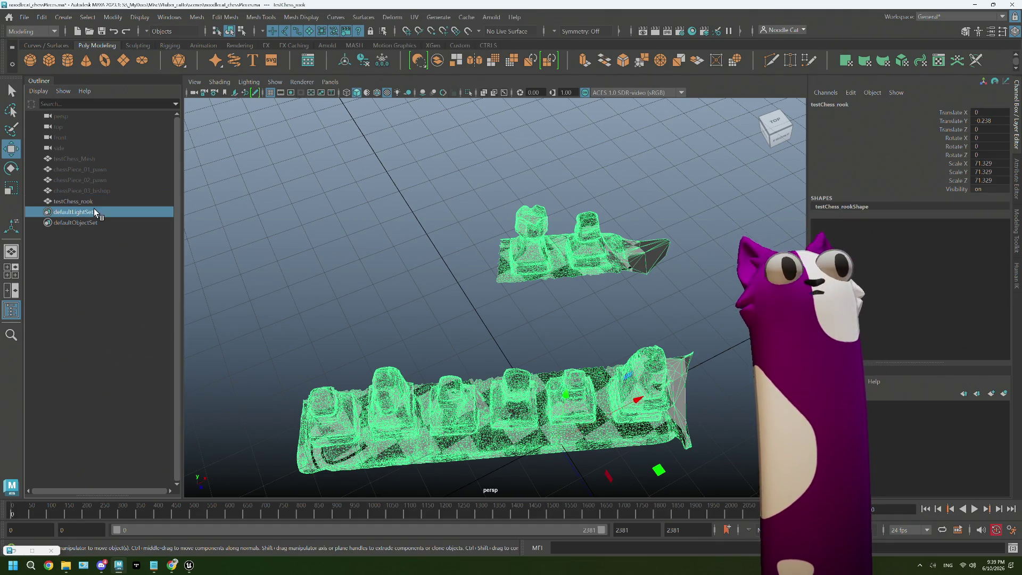
- Delete every face of the copy except the rook, leaving it standing alone
mouse_move(578, 250)
right_down()
mouse_move(530, 249)
mouse_move(578, 279)
right_up()
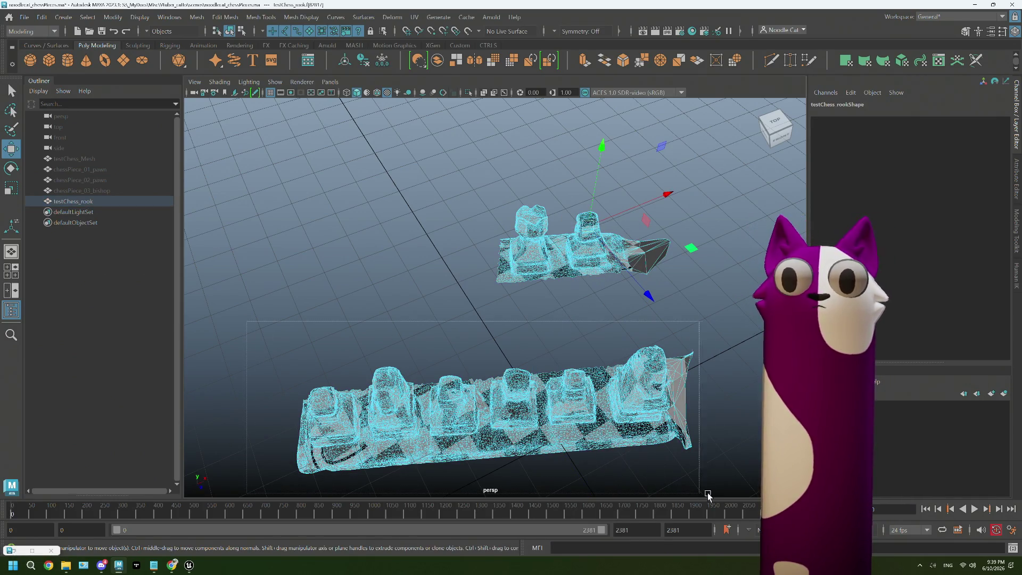
drag(708, 496, 708, 495)
key(Delete)
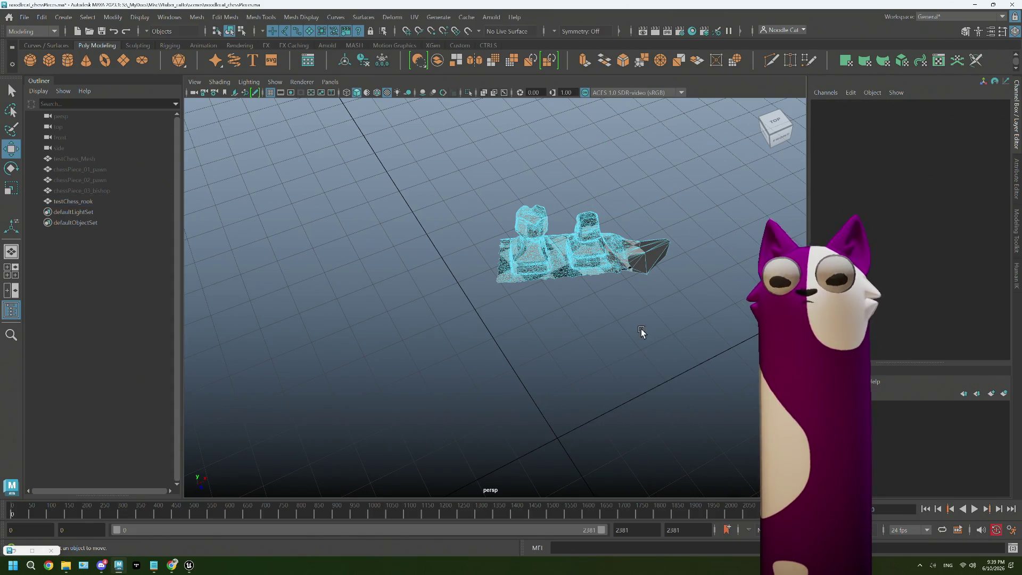
drag(548, 192, 704, 336)
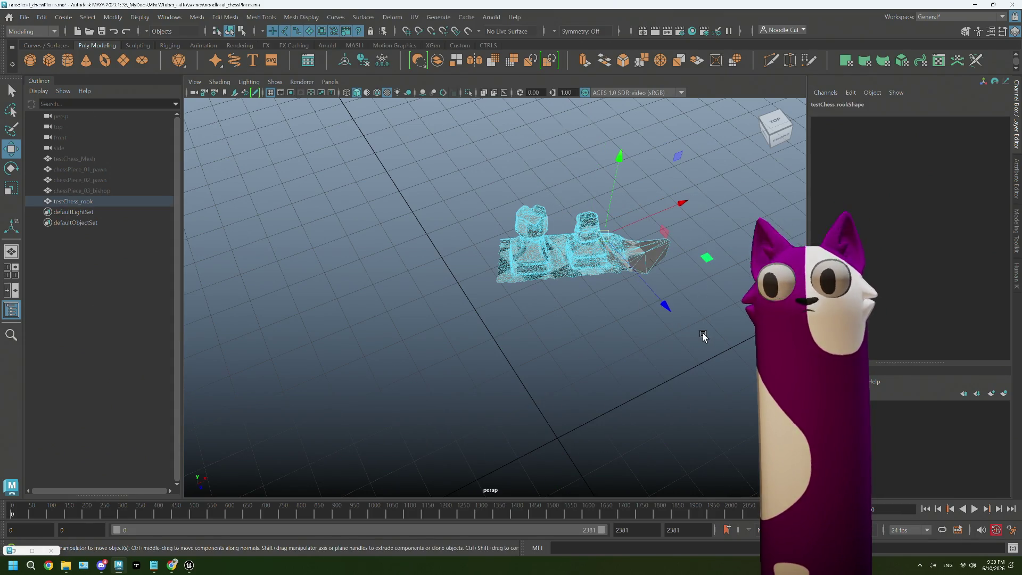
key(Delete)
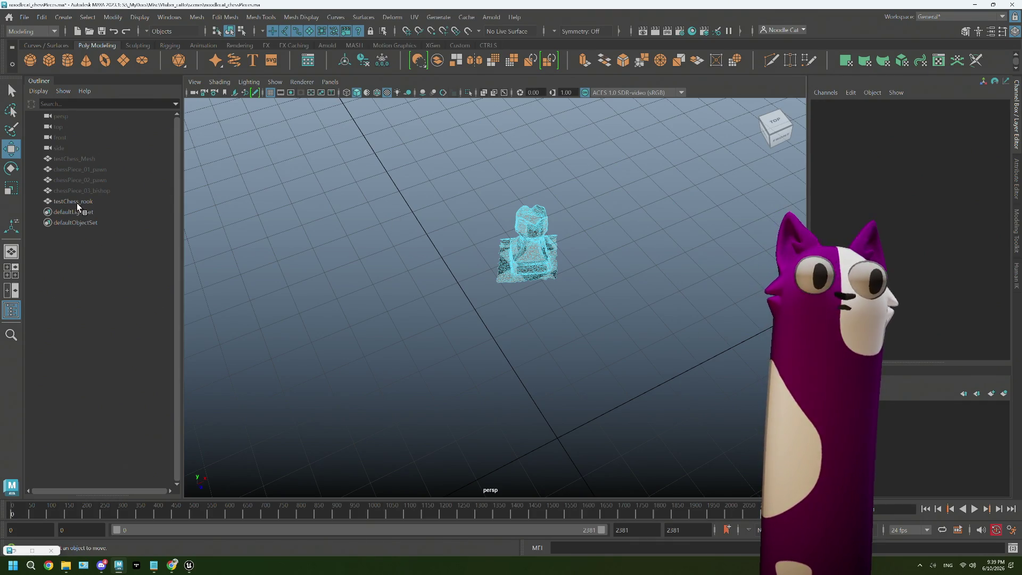
- Briefly unhide the original chess mesh to compare, then reselect the rook from the front
click(76, 203)
click(86, 158)
key(h)
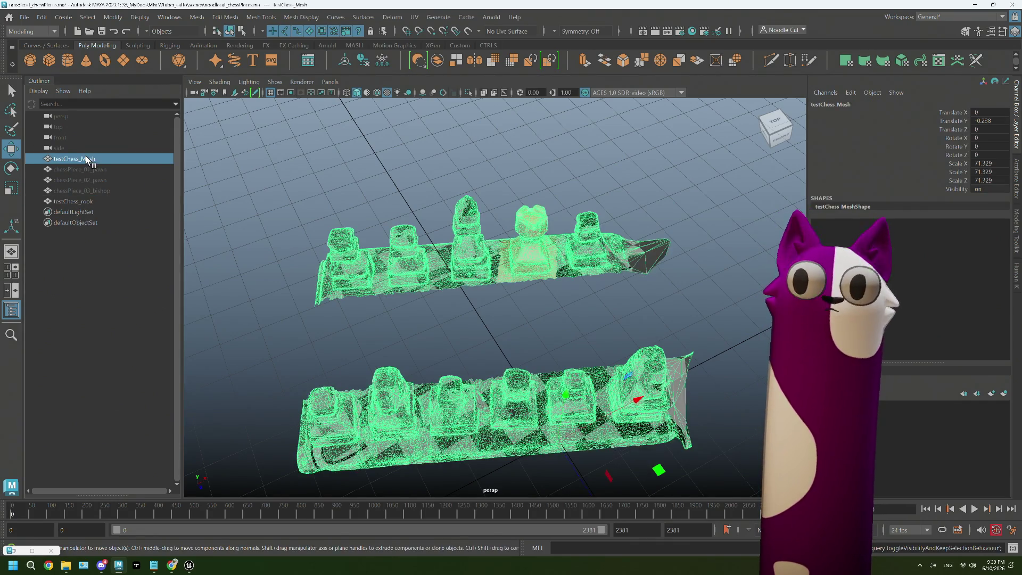
key(h)
click(85, 201)
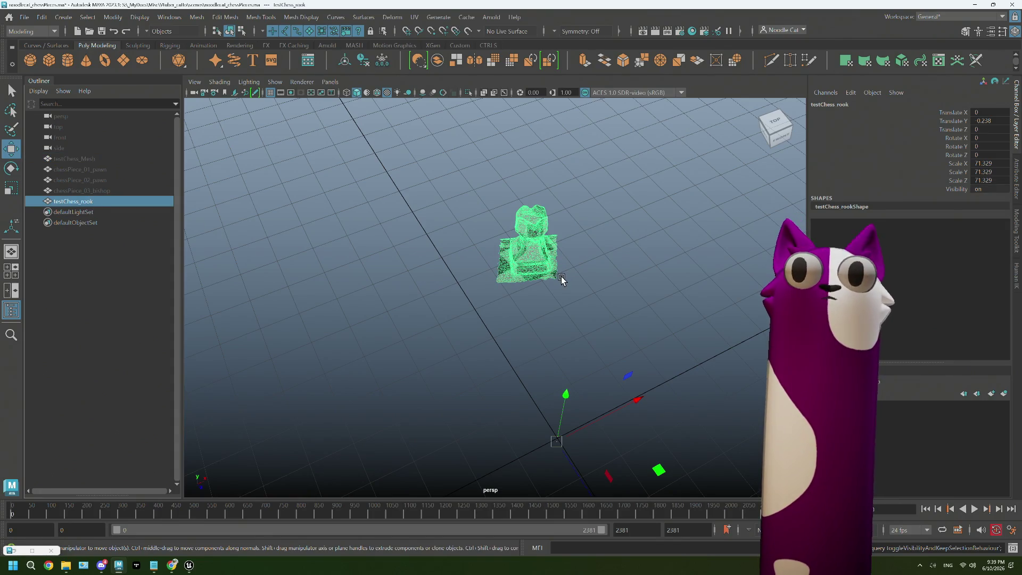
scroll(571, 267, up, 4)
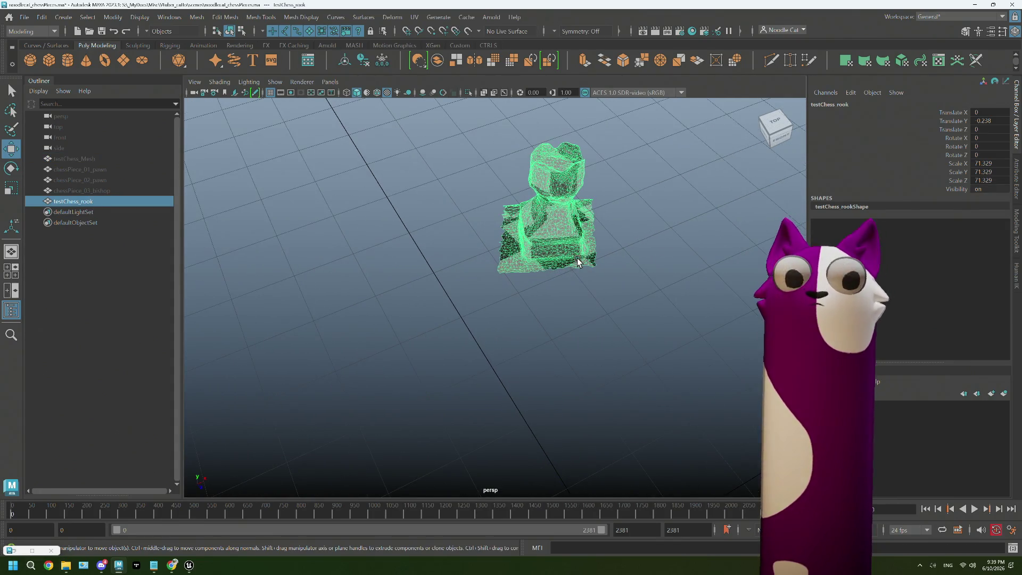
alt+drag(578, 263, 558, 350)
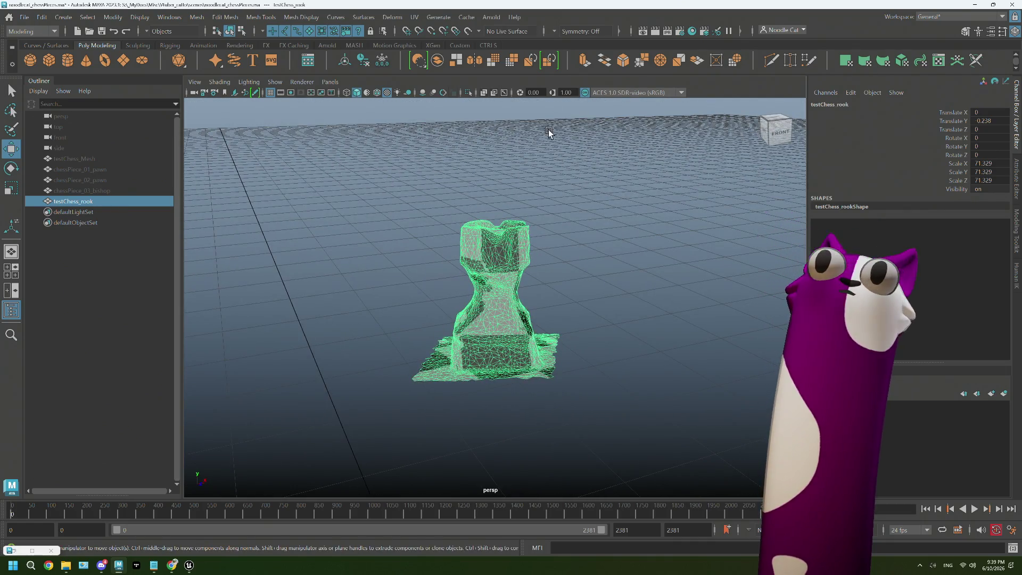
- Make testChess_rook the live surface and start Quad Draw looking down on its top
click(468, 31)
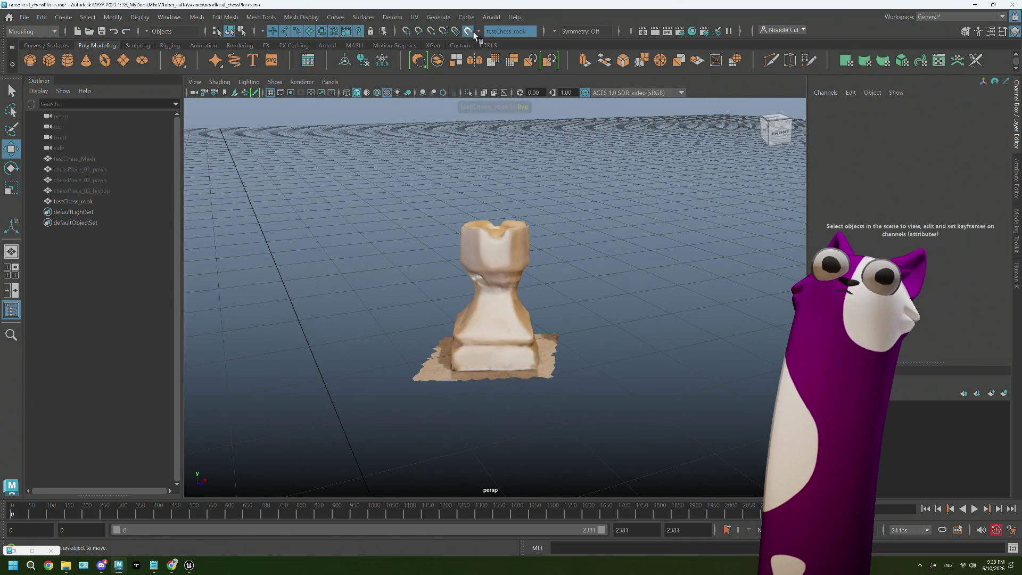
click(800, 62)
alt+right_drag(511, 328, 564, 338)
alt+drag(563, 339, 522, 300)
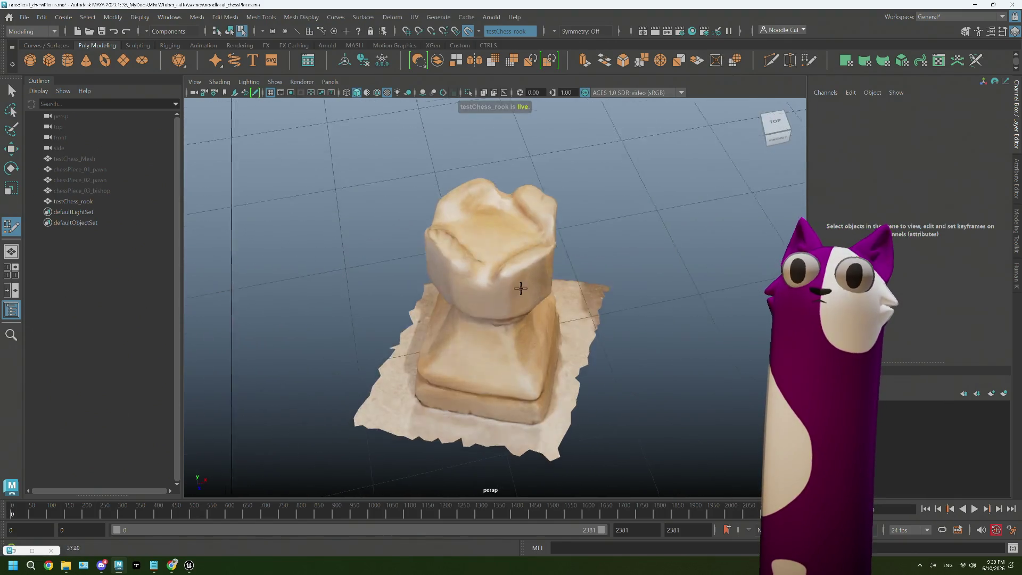
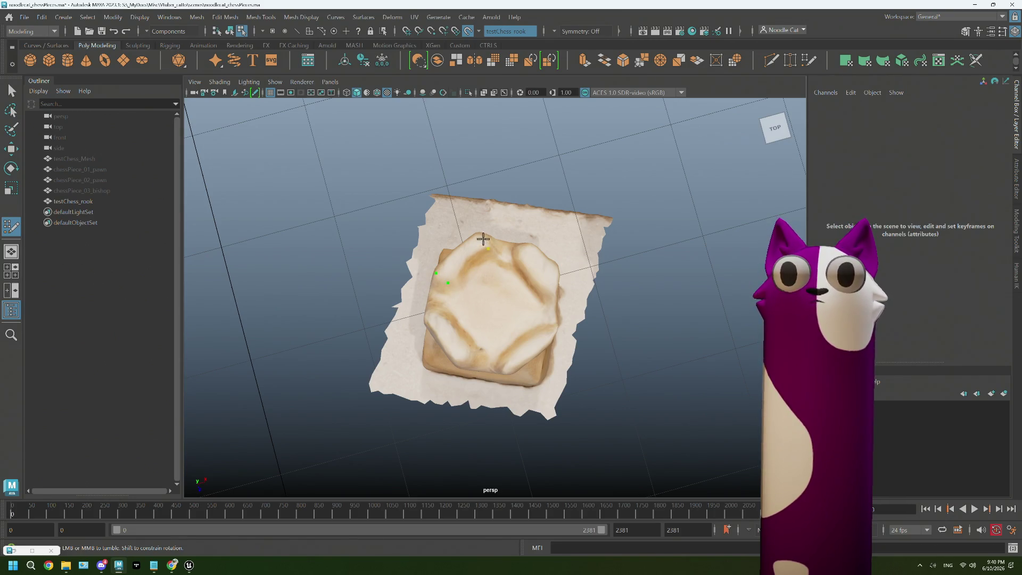
- Complete the first drawn face on the rook's top and stretch the sliver into a quad
key(Return)
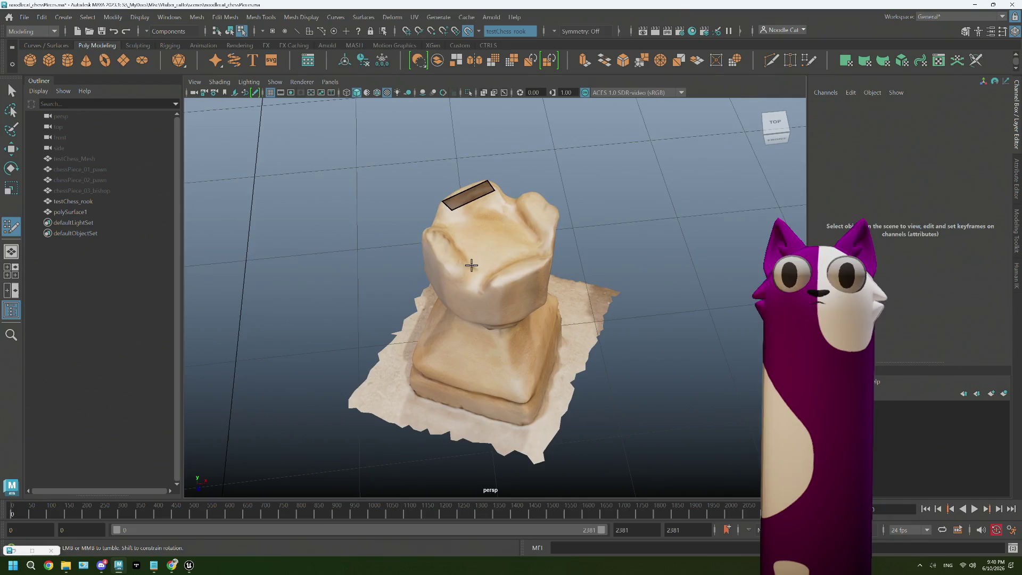
alt+drag(477, 292, 468, 244)
scroll(498, 331, up, 3)
mouse_move(498, 331)
alt+mouse_down()
mouse_move(519, 354)
mouse_move(418, 343)
mouse_move(474, 358)
mouse_move(461, 359)
mouse_move(478, 332)
mouse_move(403, 250)
mouse_move(417, 233)
mouse_move(392, 199)
mouse_move(447, 231)
alt+mouse_up()
scroll(484, 315, up, 2)
scroll(484, 303, up, 3)
scroll(485, 304, up, 3)
scroll(392, 199, down, 5)
alt+middle_drag(448, 231, 400, 251)
mouse_move(397, 237)
alt+mouse_down()
mouse_move(440, 242)
mouse_move(358, 245)
mouse_move(494, 188)
alt+mouse_up()
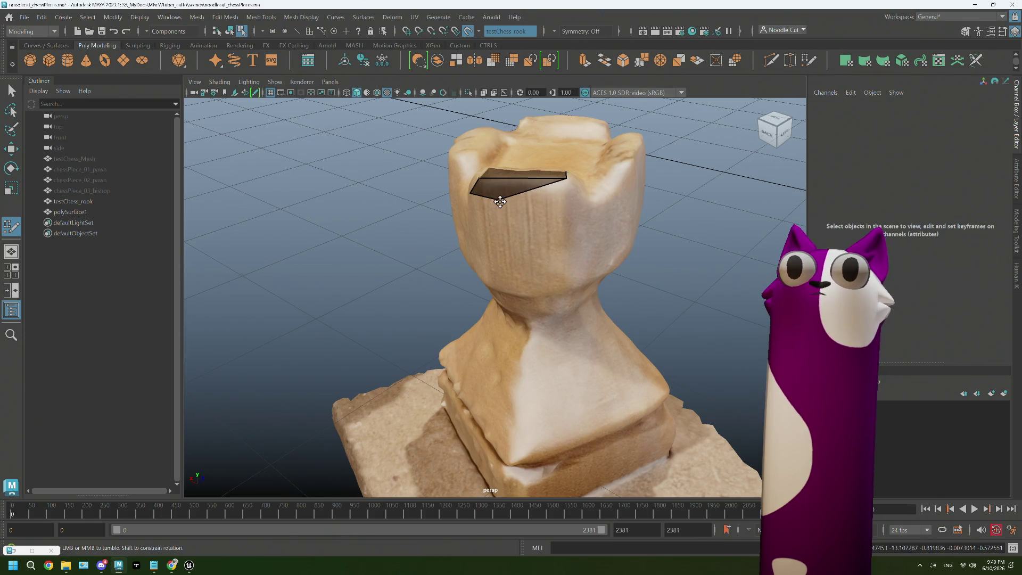
mouse_move(498, 200)
mouse_down()
mouse_move(571, 194)
mouse_move(536, 199)
mouse_move(574, 219)
mouse_up()
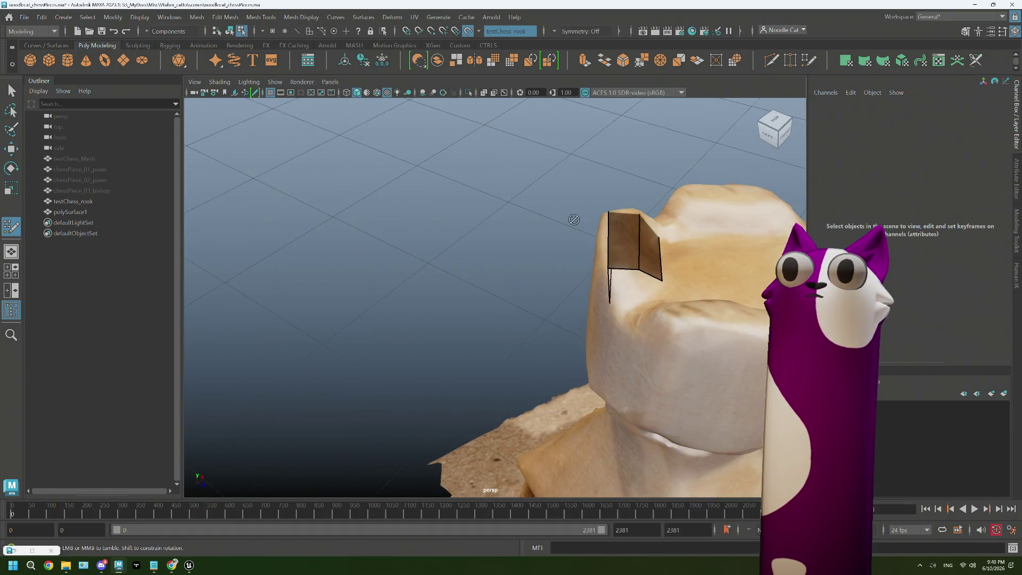
- Pull the face's lower corners onto the crenellation wall so it sits as a proper quad
alt+drag(624, 287, 633, 285)
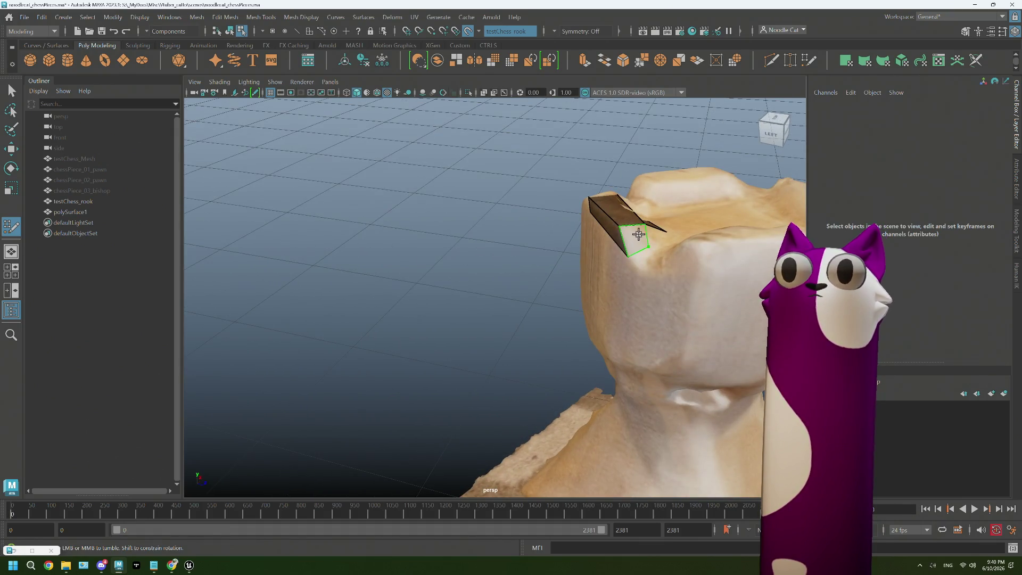
alt+drag(638, 233, 633, 257)
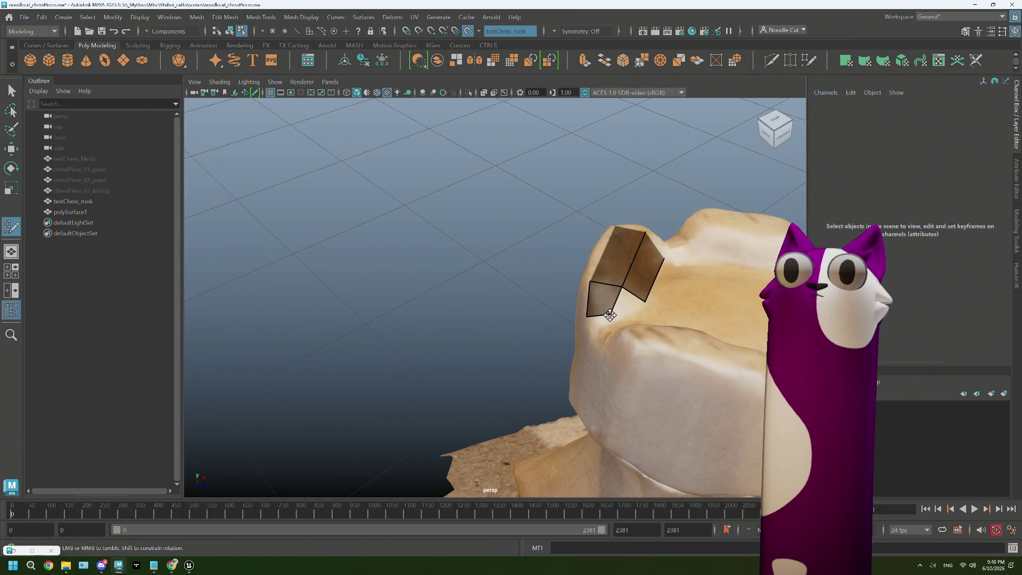
alt+drag(644, 303, 535, 341)
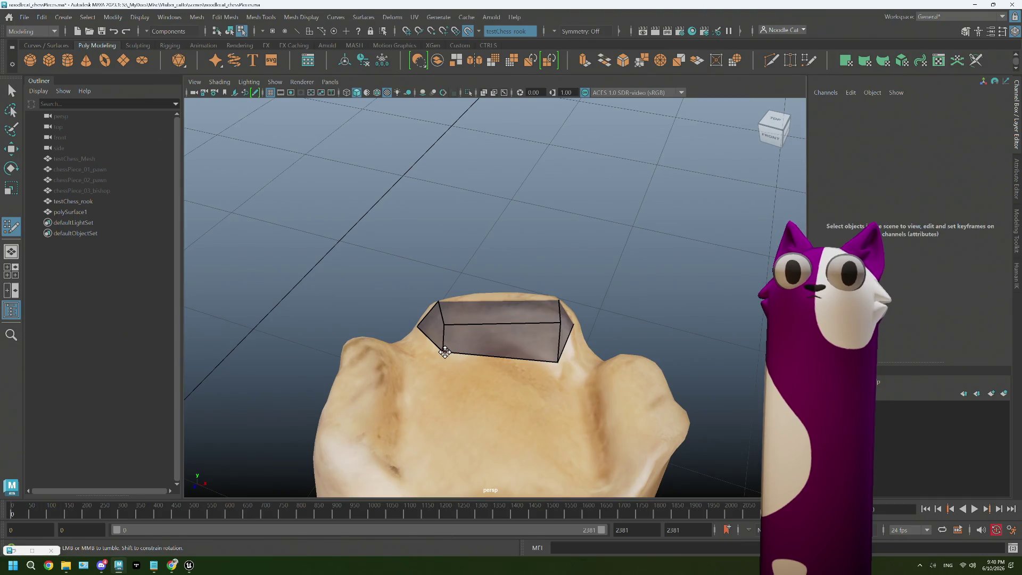
drag(444, 353, 435, 346)
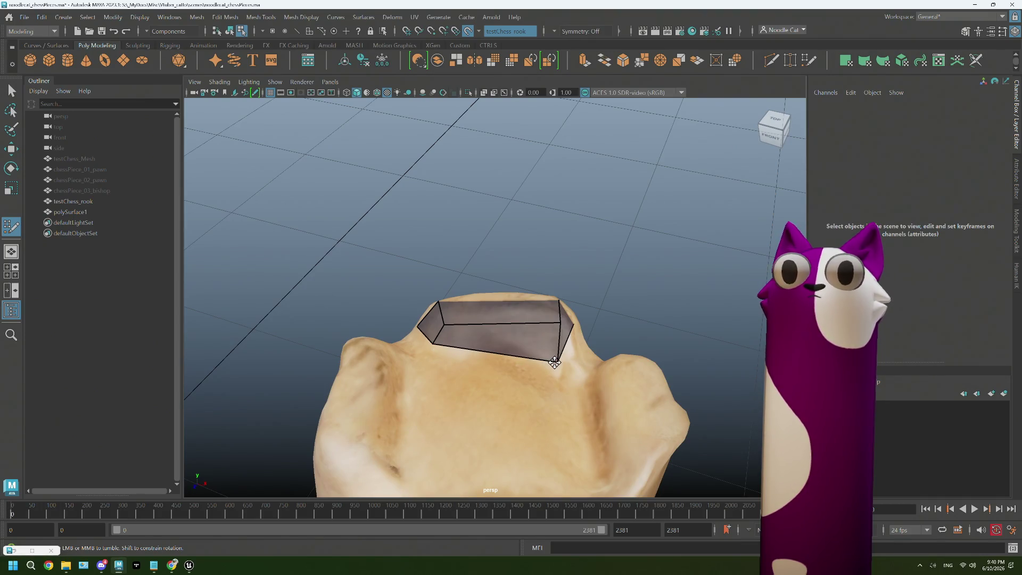
mouse_move(554, 363)
mouse_down()
mouse_move(567, 352)
mouse_move(497, 359)
mouse_up()
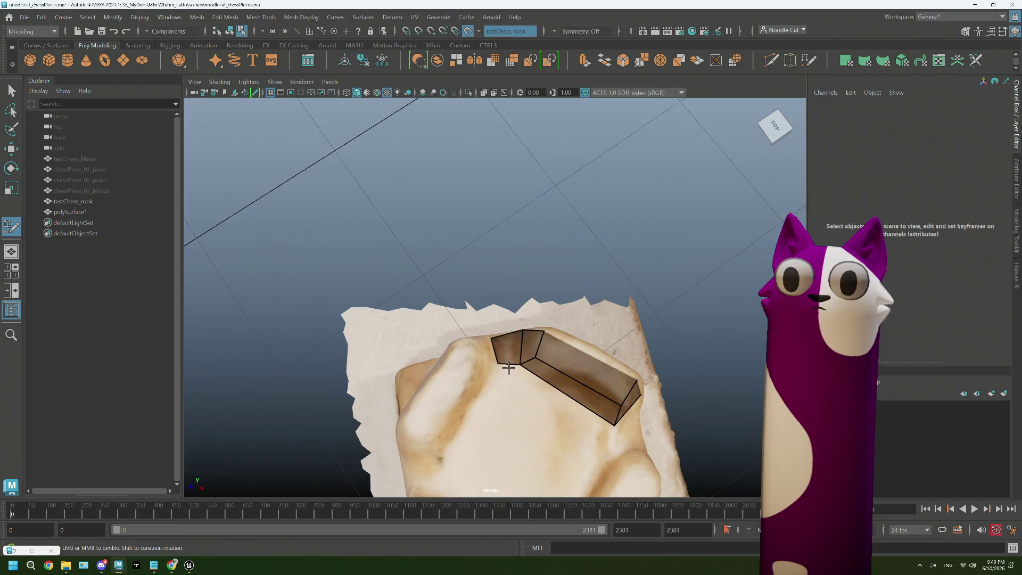
mouse_move(510, 347)
alt+mouse_down()
mouse_move(502, 360)
mouse_move(553, 354)
mouse_move(478, 301)
alt+mouse_up()
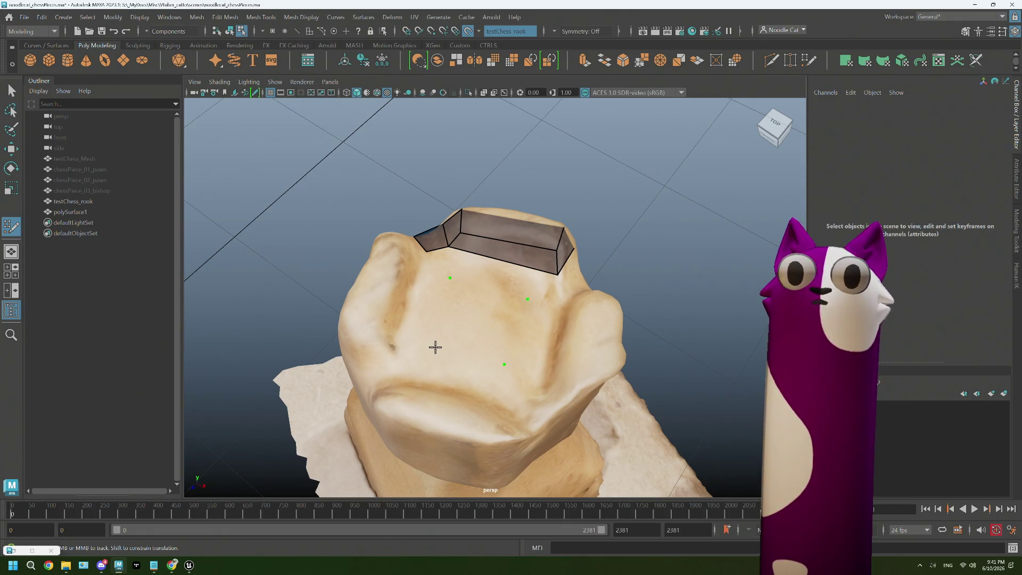
- Fill the quads joining the wall strip to the square face on the rook's top
shift+click(471, 306)
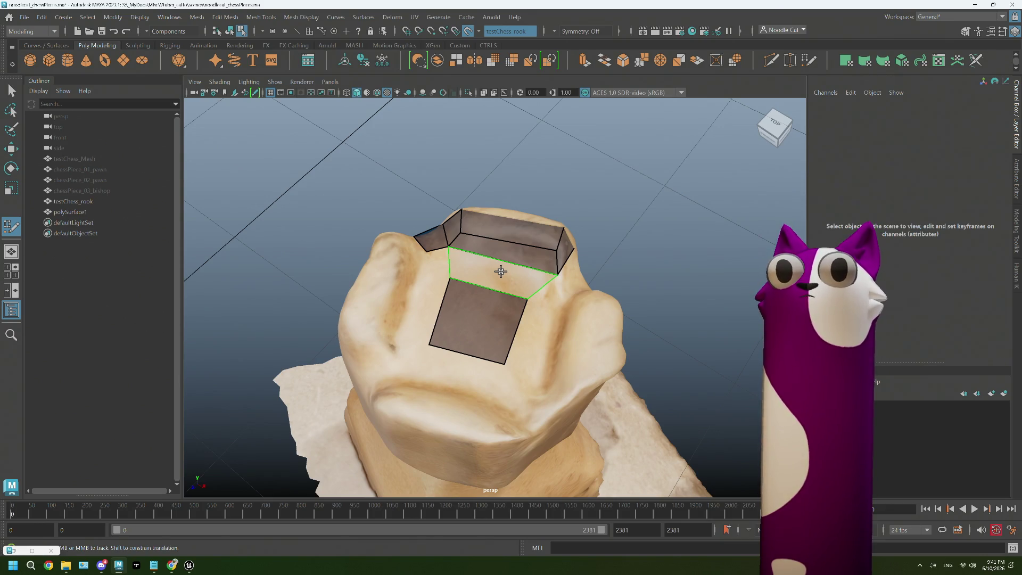
shift+click(500, 272)
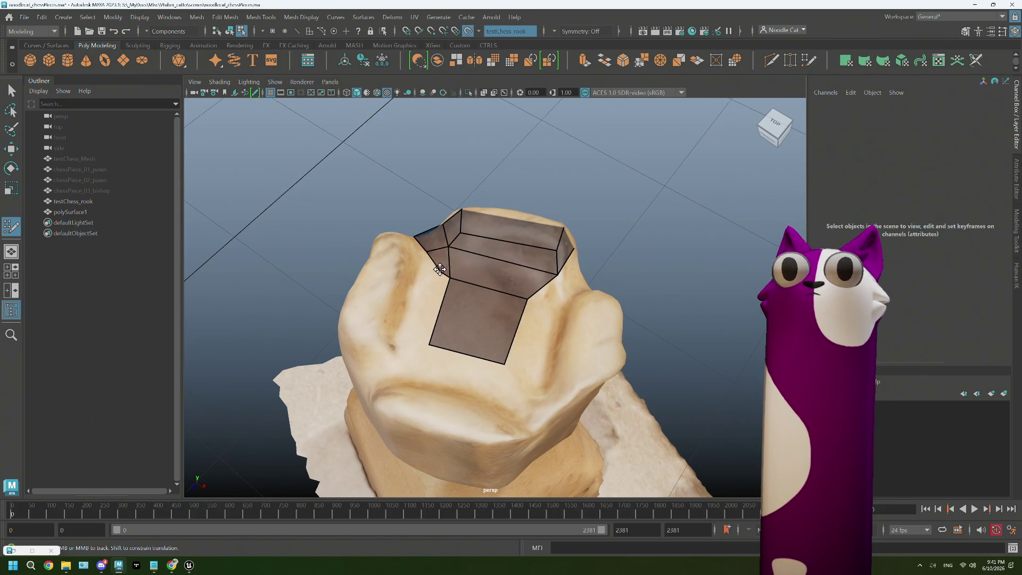
mouse_move(439, 270)
alt+mouse_down()
mouse_move(478, 320)
mouse_move(467, 314)
alt+mouse_up()
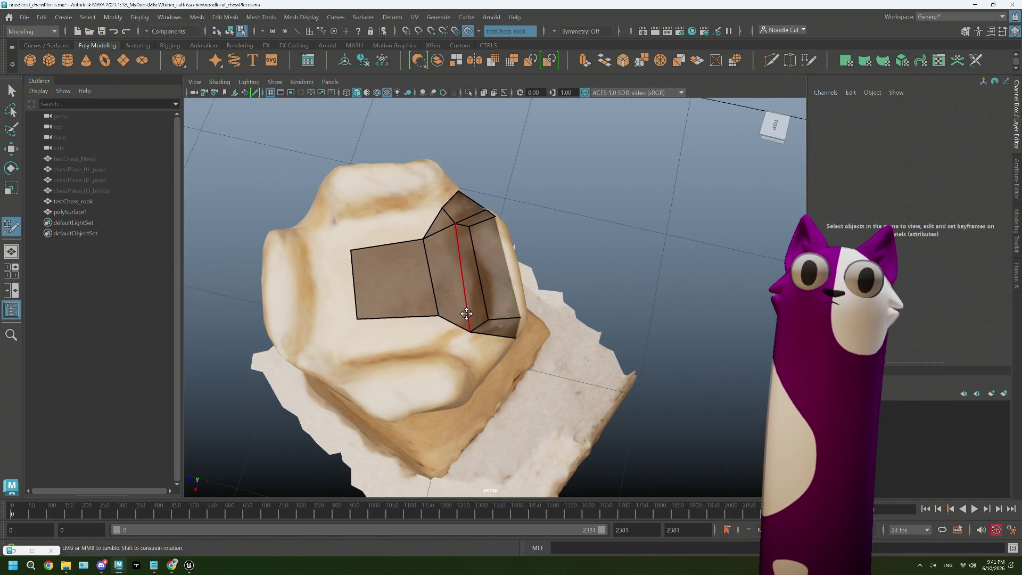
alt+middle_drag(467, 314, 463, 301)
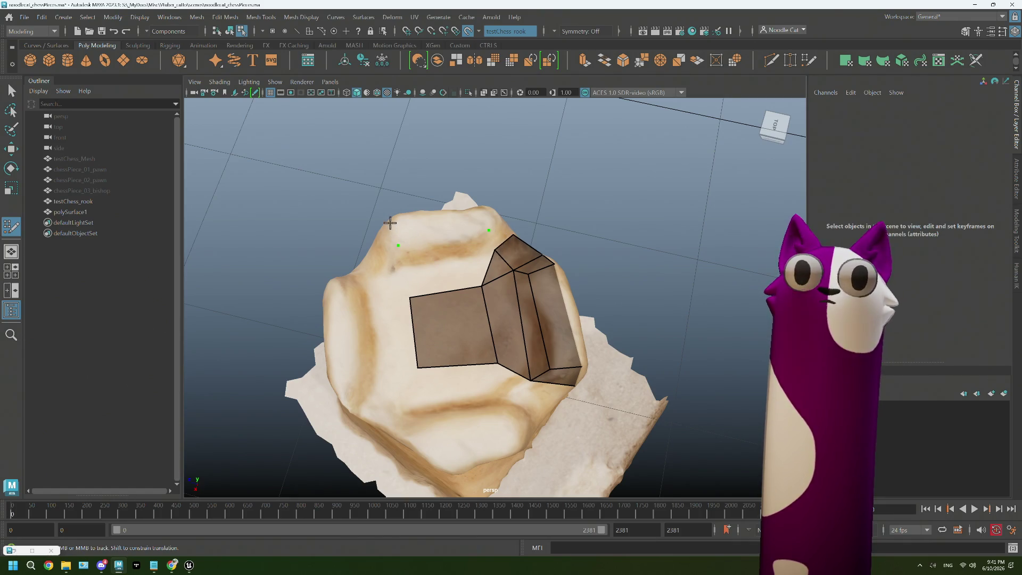
- Add quads along the top edge, fill the triangular gap, and move the strip corner onto the wall
click(487, 209)
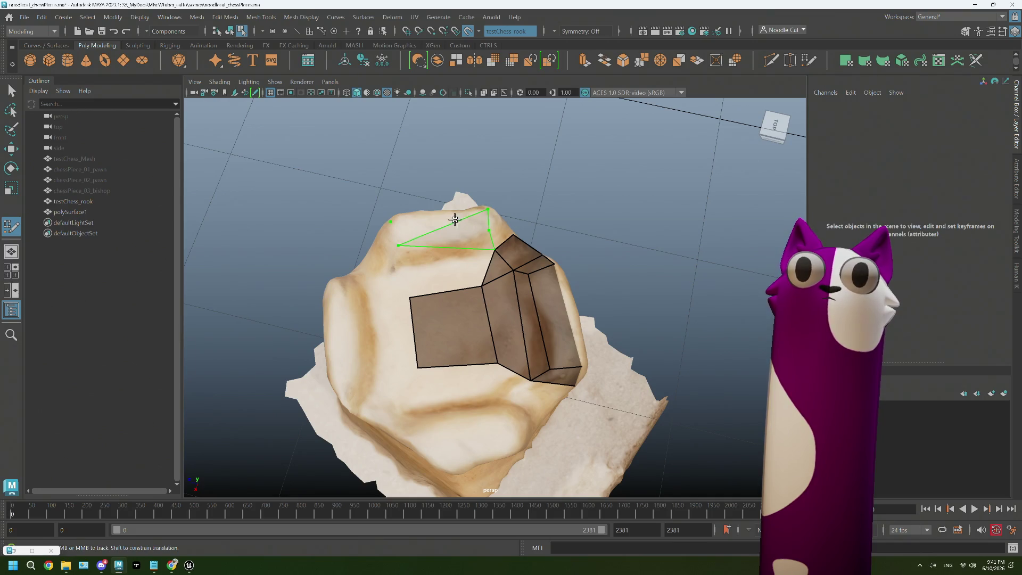
shift+click(431, 219)
shift+click(499, 233)
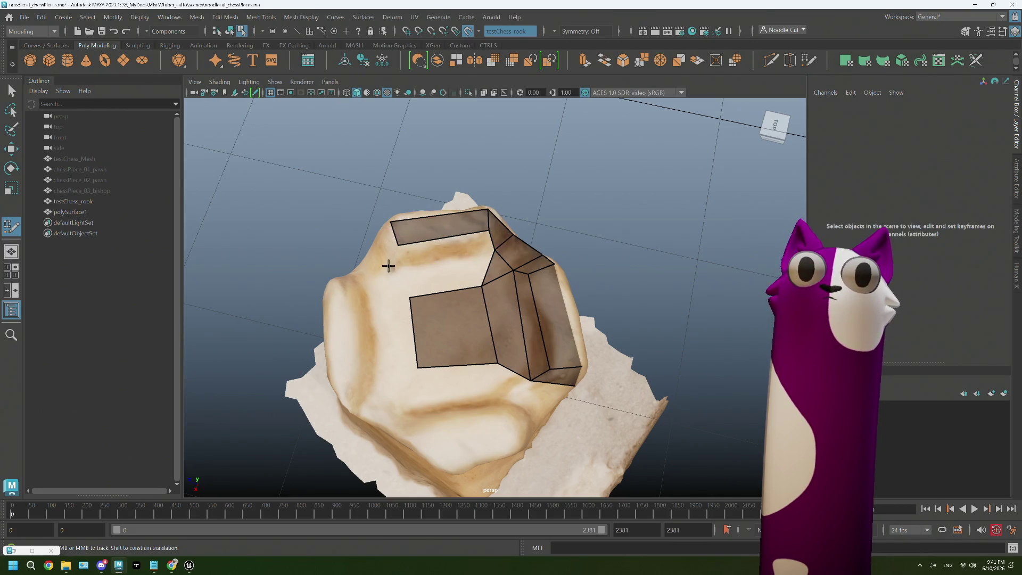
click(393, 268)
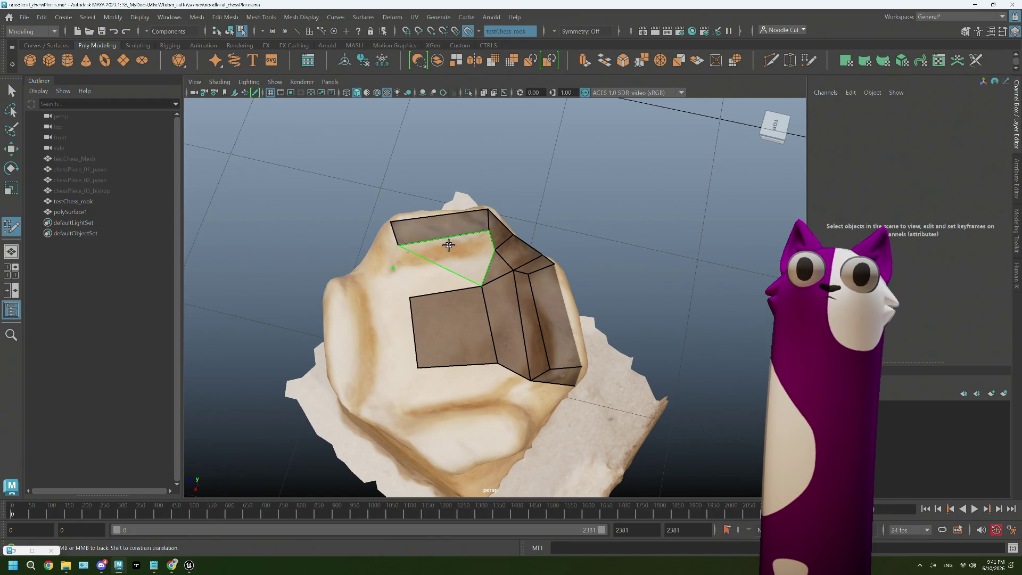
mouse_move(438, 243)
alt+mouse_down()
mouse_move(435, 288)
mouse_move(502, 229)
mouse_move(495, 254)
alt+mouse_up()
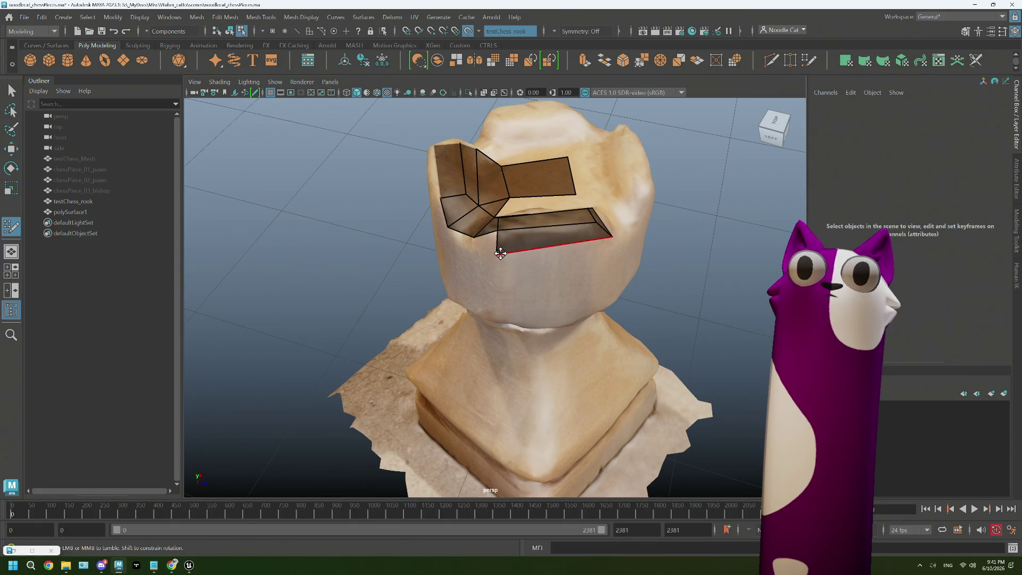
mouse_move(496, 252)
mouse_down()
mouse_move(475, 241)
mouse_move(525, 235)
mouse_move(501, 213)
mouse_move(546, 208)
mouse_move(519, 211)
mouse_move(521, 194)
mouse_move(551, 200)
mouse_move(528, 216)
mouse_move(515, 287)
mouse_move(499, 242)
mouse_move(406, 271)
mouse_move(398, 246)
mouse_up()
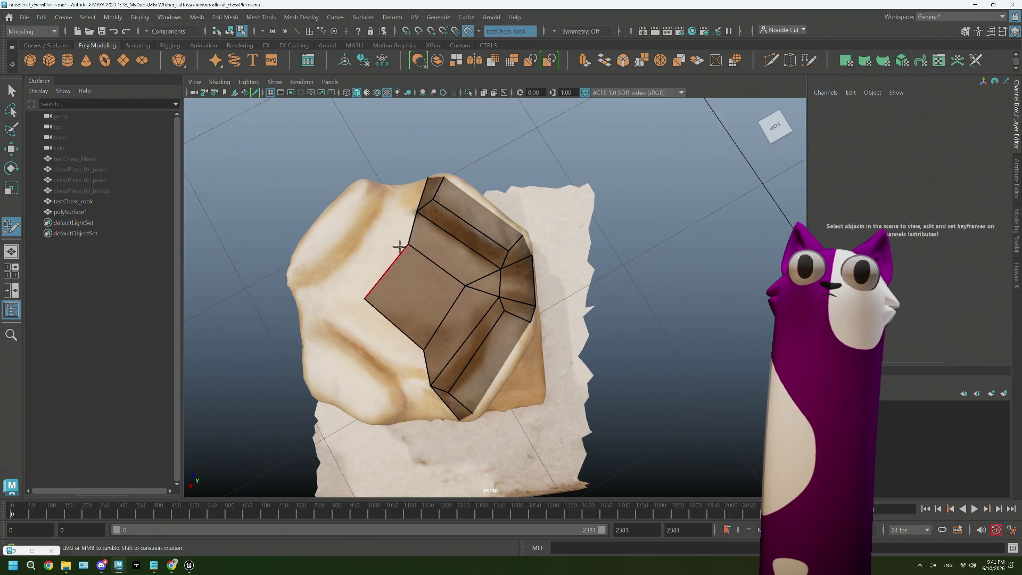
- Fill a quad between the two new points beside the central square face
shift+click(402, 227)
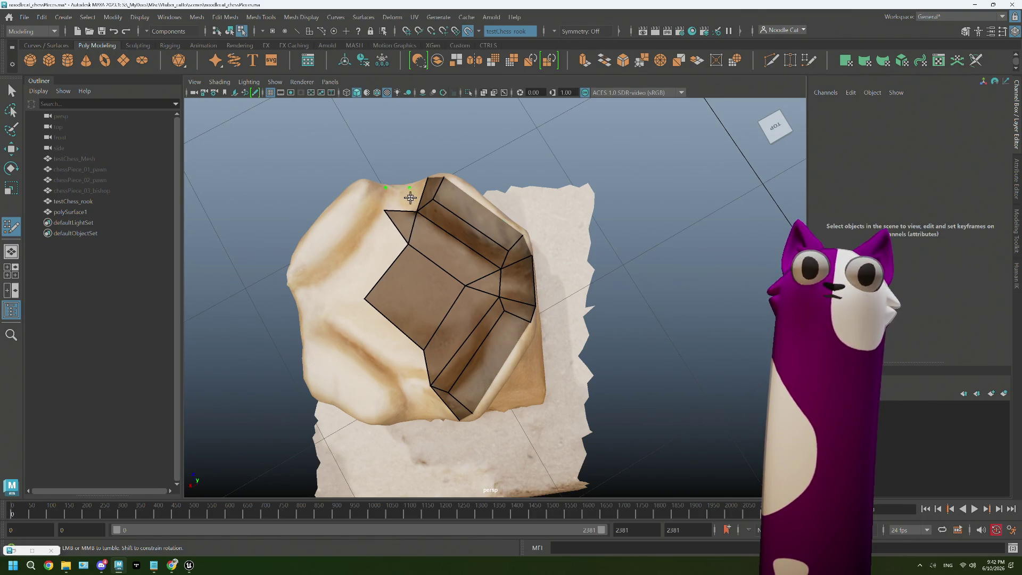
mouse_move(398, 200)
alt+mouse_down()
mouse_move(495, 256)
mouse_move(479, 278)
mouse_move(495, 294)
mouse_move(474, 295)
mouse_move(530, 288)
mouse_move(456, 279)
mouse_move(452, 263)
alt+mouse_up()
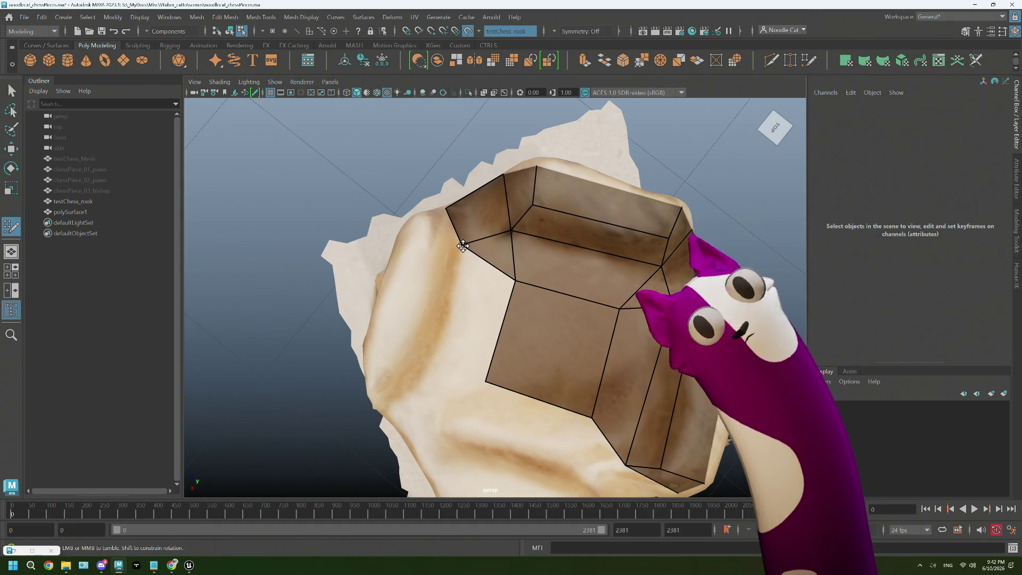
mouse_move(463, 246)
alt+mouse_down()
mouse_move(445, 244)
mouse_move(446, 193)
alt+mouse_up()
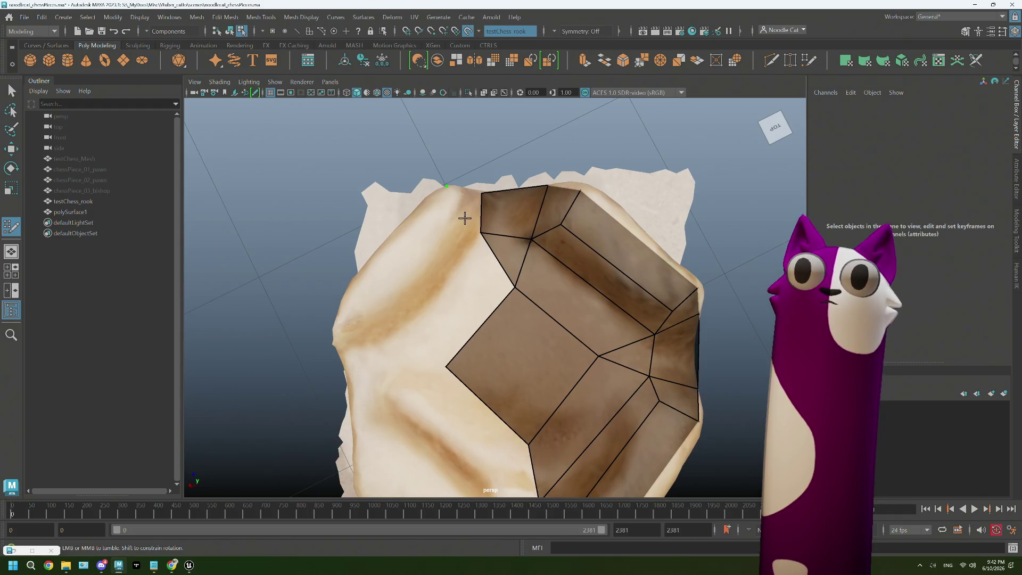
shift+click(469, 210)
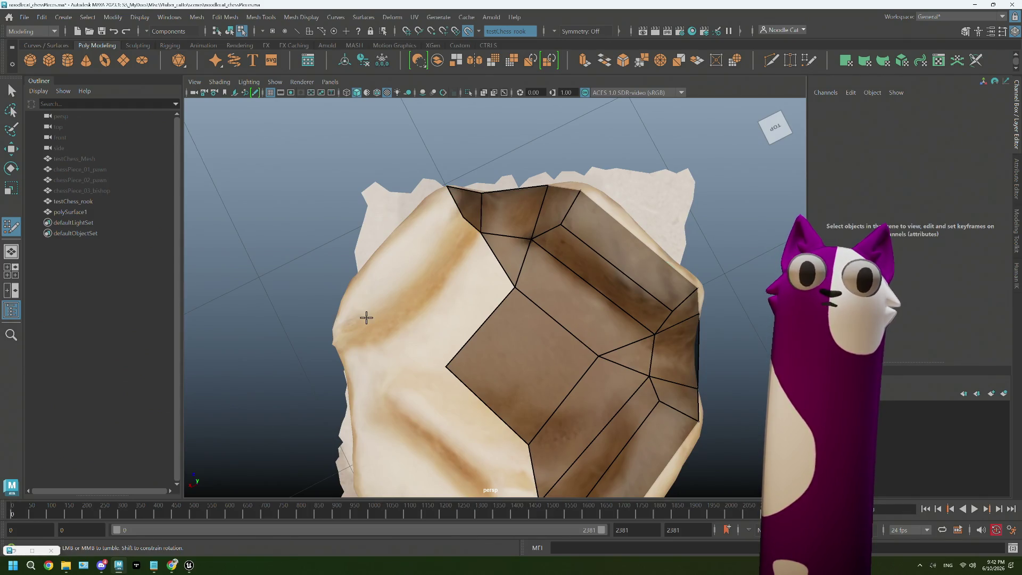
shift+click(388, 262)
alt+drag(406, 319, 386, 256)
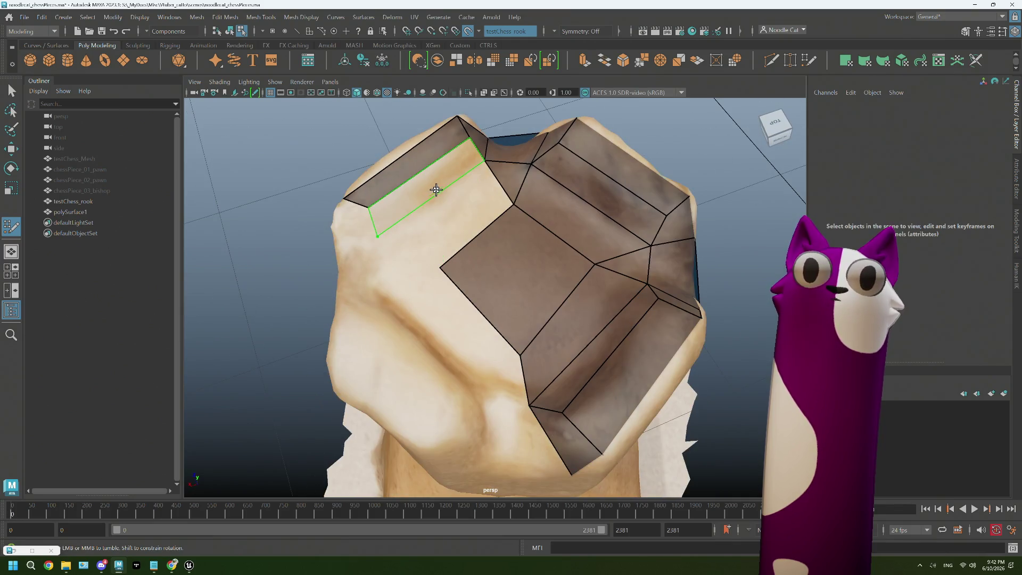
shift+click(436, 190)
shift+click(456, 205)
mouse_move(456, 205)
alt+mouse_down()
mouse_move(419, 248)
mouse_move(467, 208)
alt+mouse_up()
shift+click(436, 211)
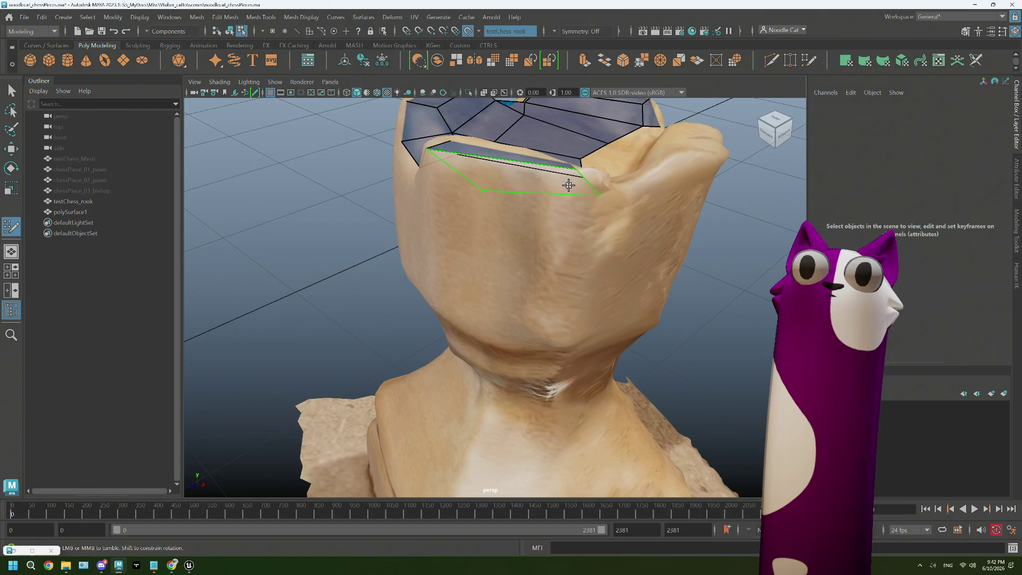
shift+click(567, 184)
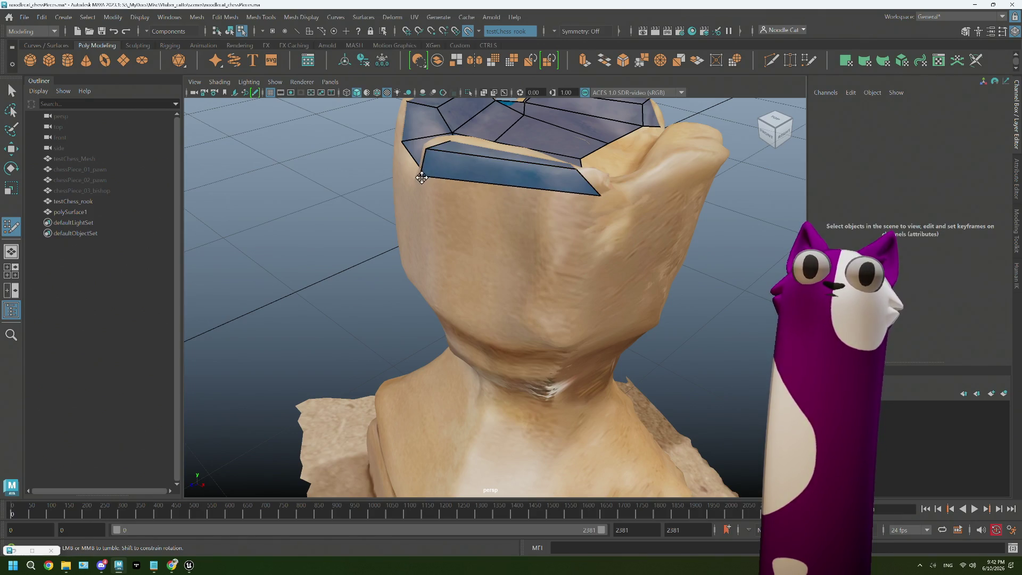
alt+drag(489, 192, 466, 200)
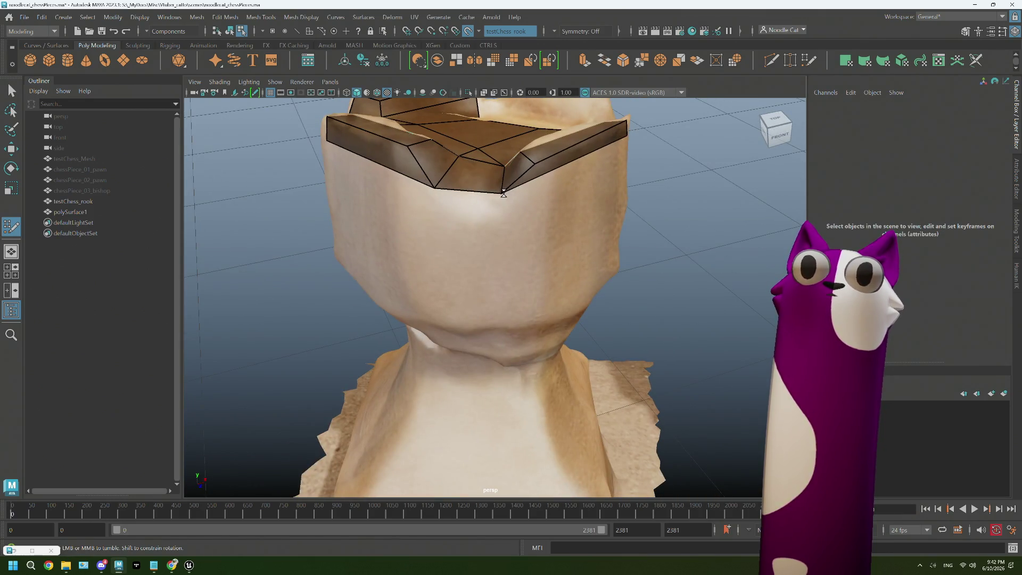
alt+drag(526, 193, 434, 206)
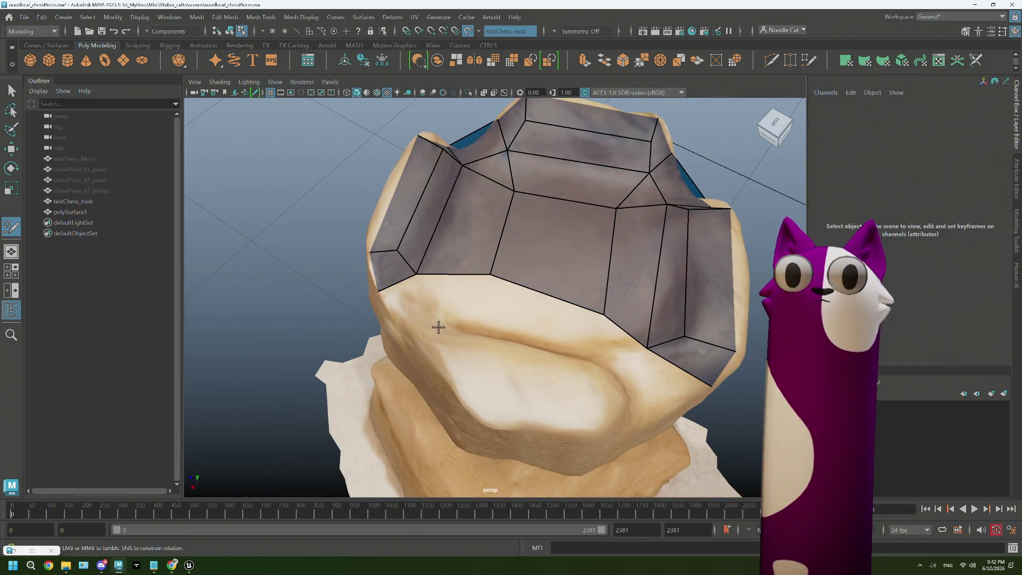
click(483, 295)
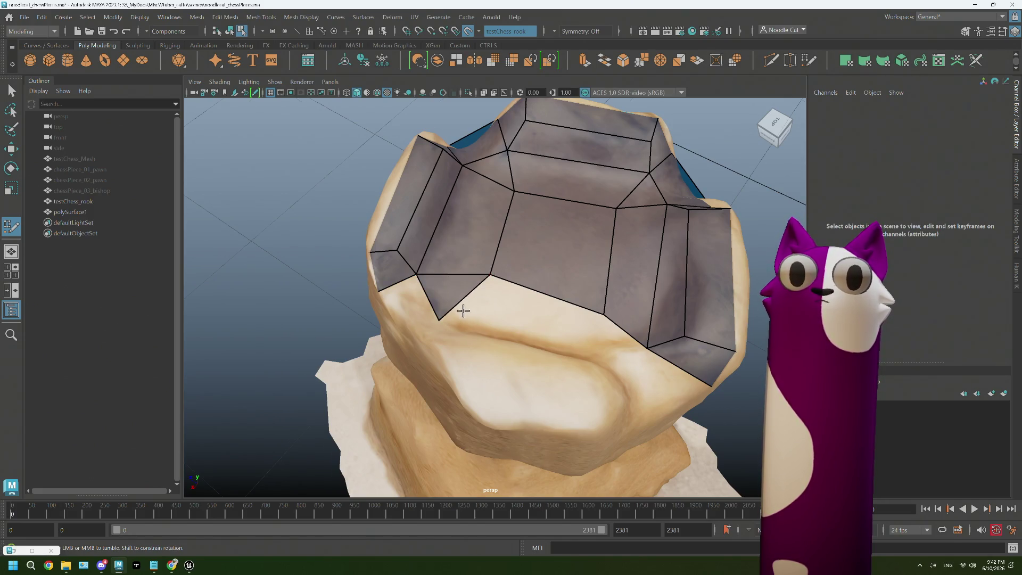
mouse_move(463, 310)
alt+mouse_down()
mouse_move(485, 304)
mouse_move(537, 326)
mouse_move(549, 365)
alt+mouse_up()
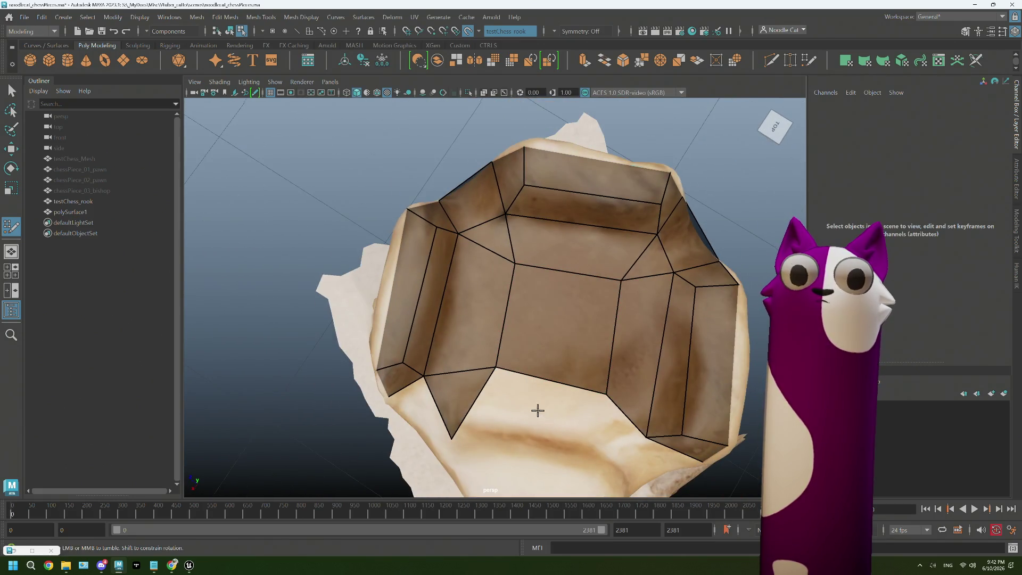
alt+drag(539, 411, 513, 356)
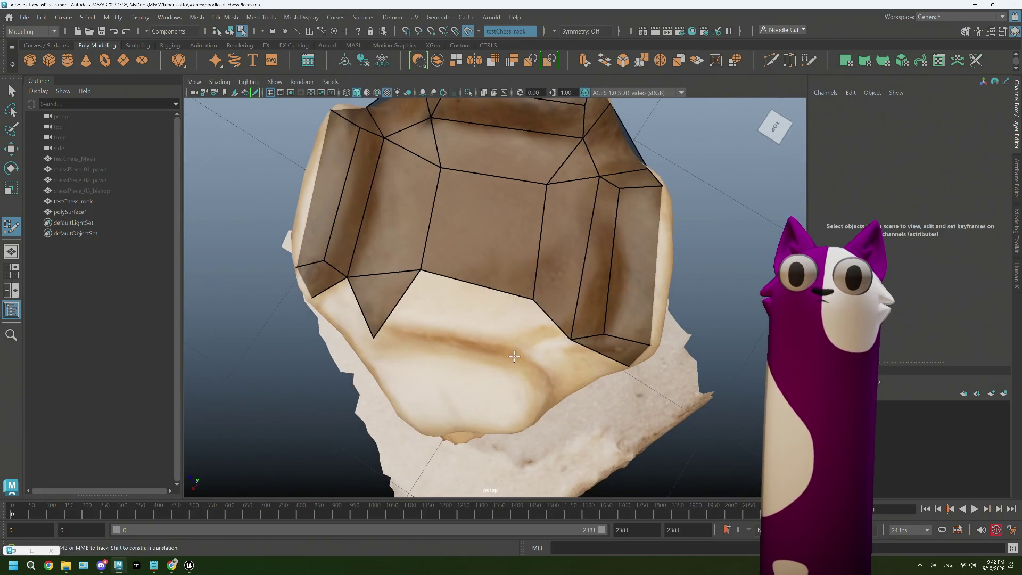
- Fill the lower gap with a quad and remove the stray edge from the top mesh
shift+click(483, 324)
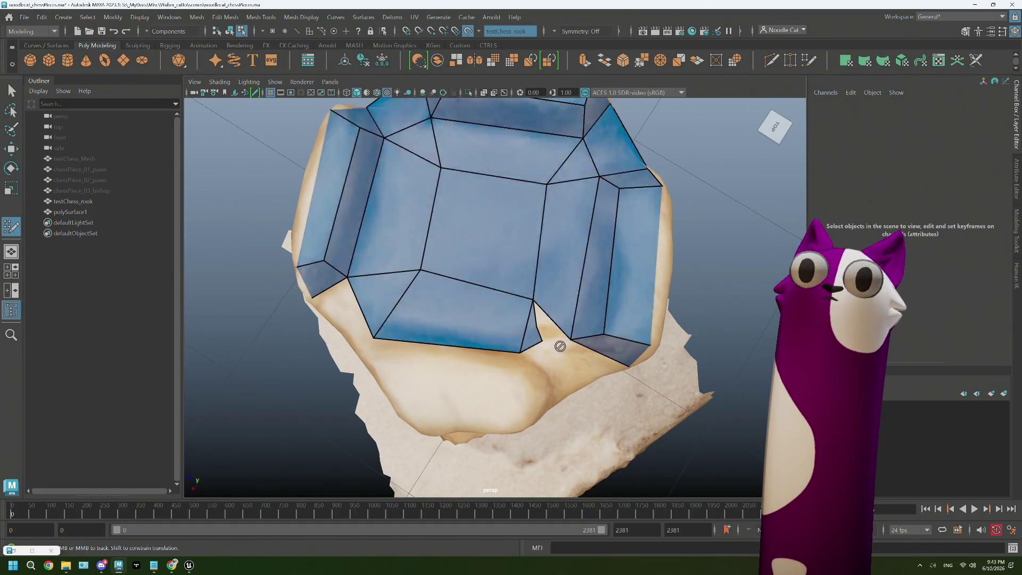
ctrl+shift+click(531, 332)
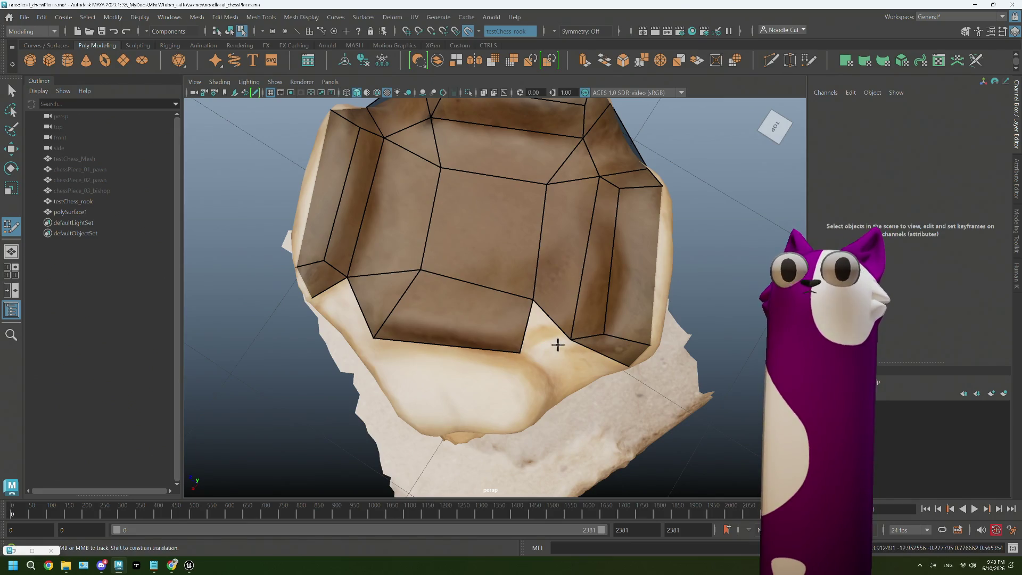
alt+drag(554, 343, 485, 348)
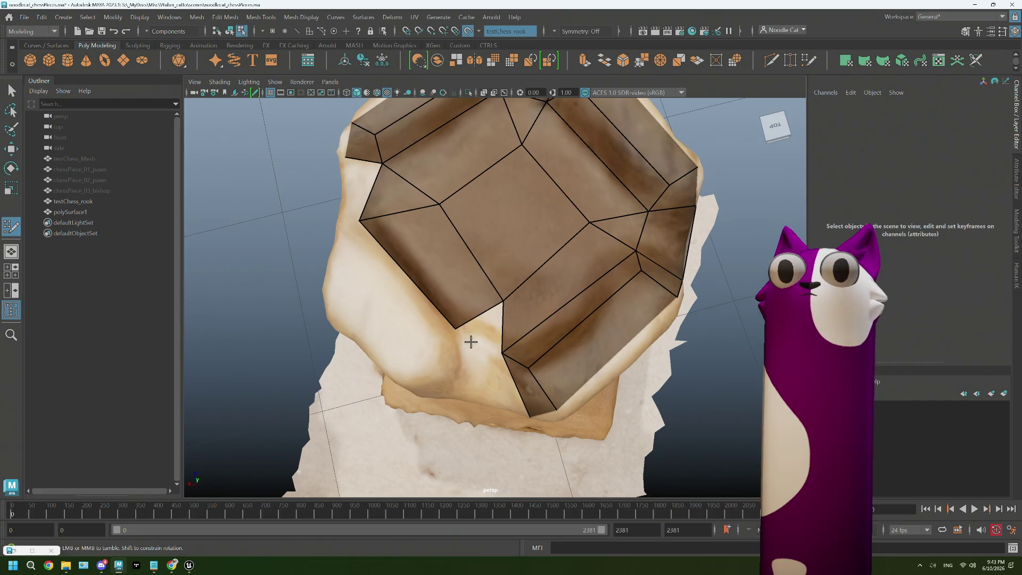
key(shift)
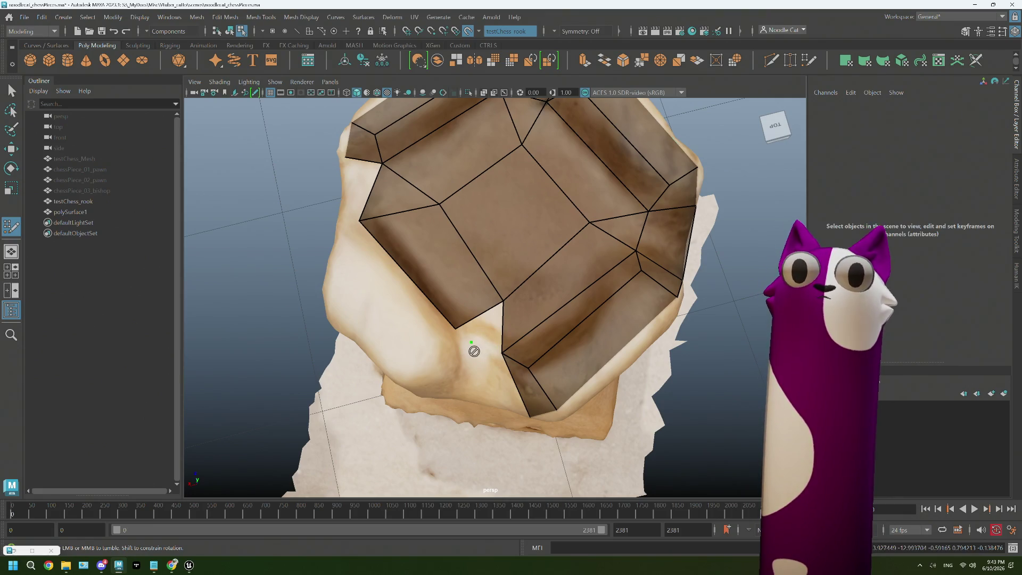
mouse_move(463, 338)
alt+mouse_down()
mouse_move(453, 291)
mouse_move(442, 314)
mouse_move(461, 312)
alt+mouse_up()
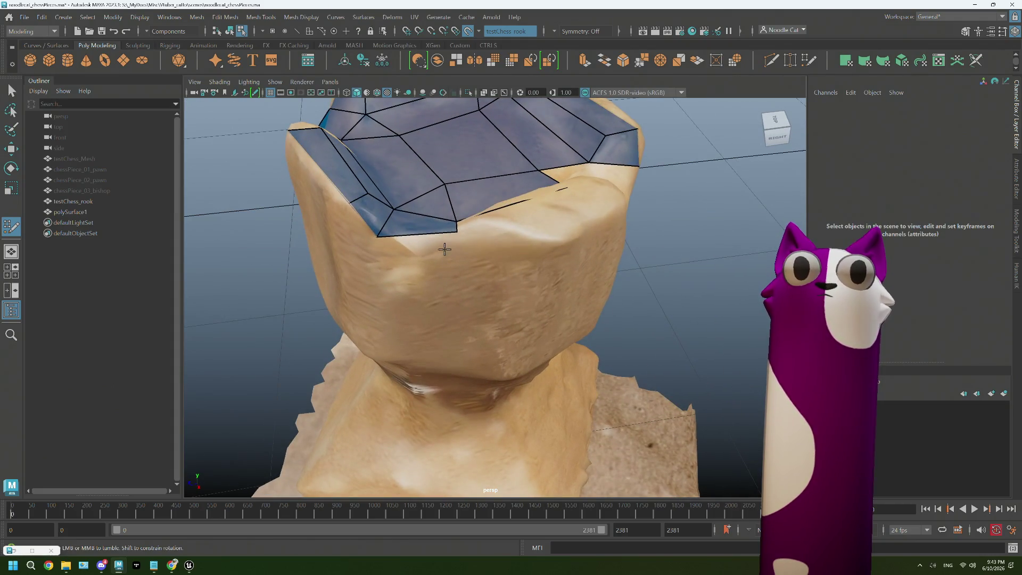
alt+drag(453, 244, 484, 373)
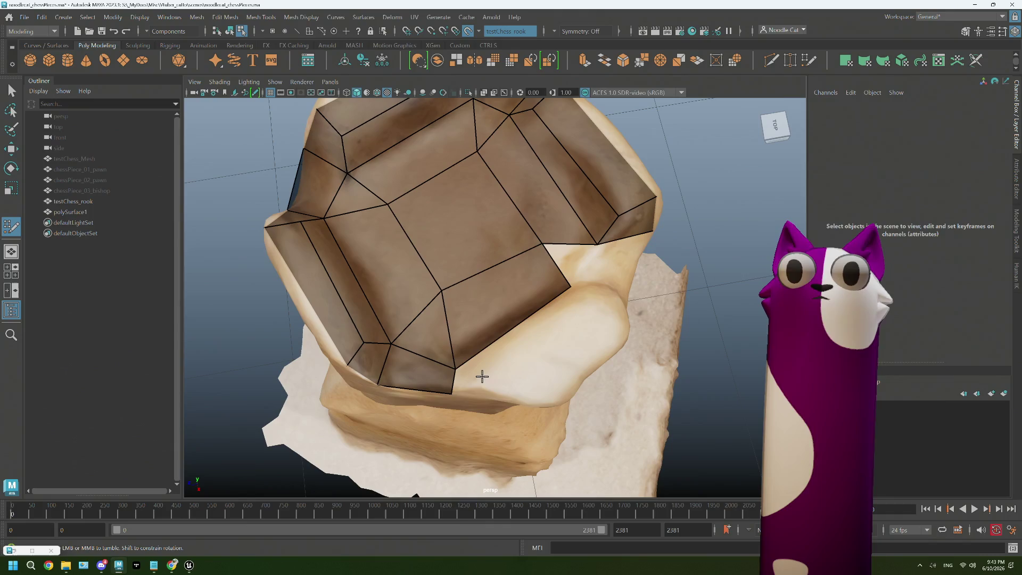
- Place a new point on the rook's top and create a quad from it
click(585, 289)
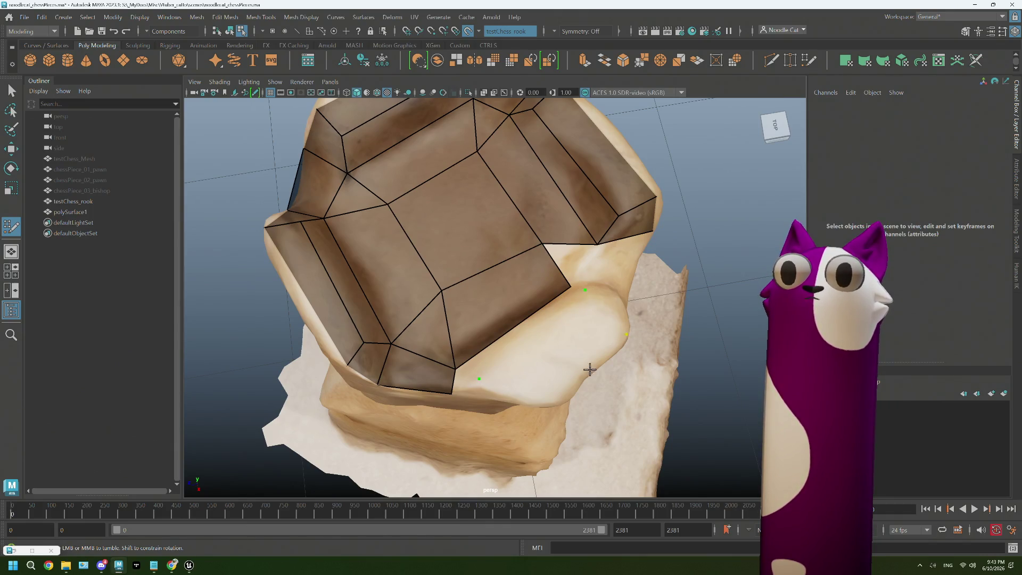
shift+click(560, 351)
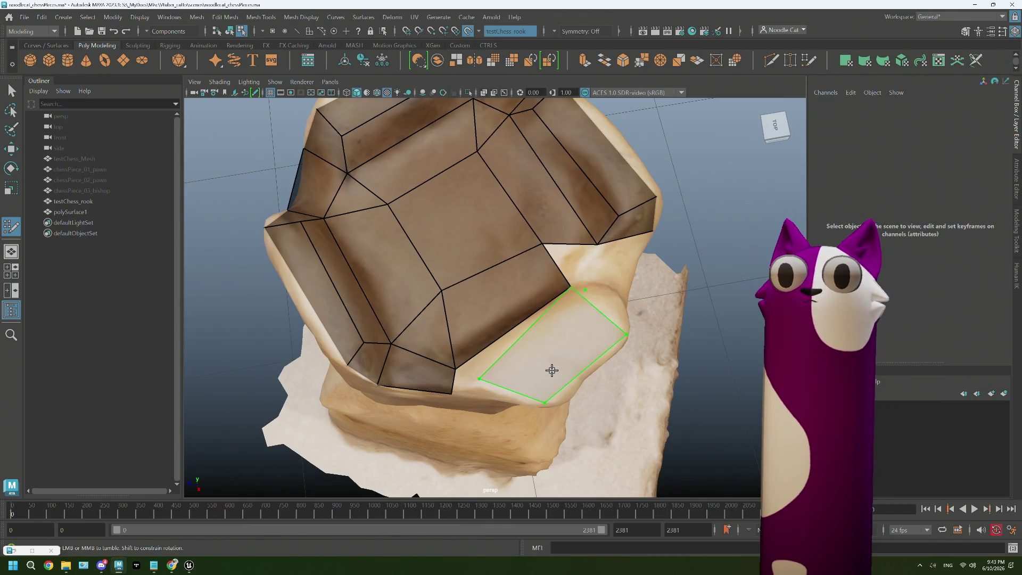
mouse_move(530, 365)
alt+mouse_down()
mouse_move(550, 297)
mouse_move(495, 231)
mouse_move(479, 256)
alt+mouse_up()
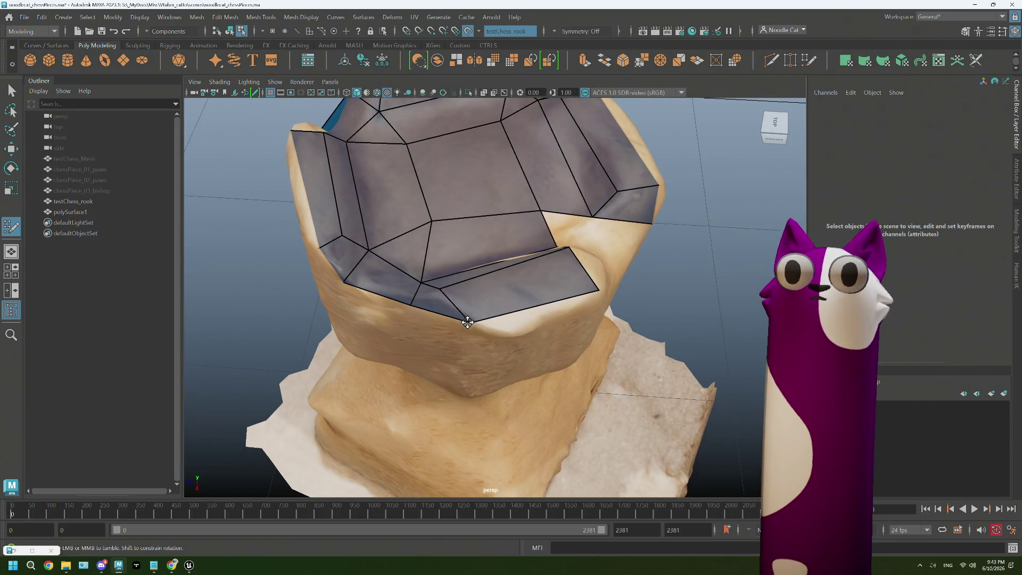
alt+drag(454, 320, 457, 266)
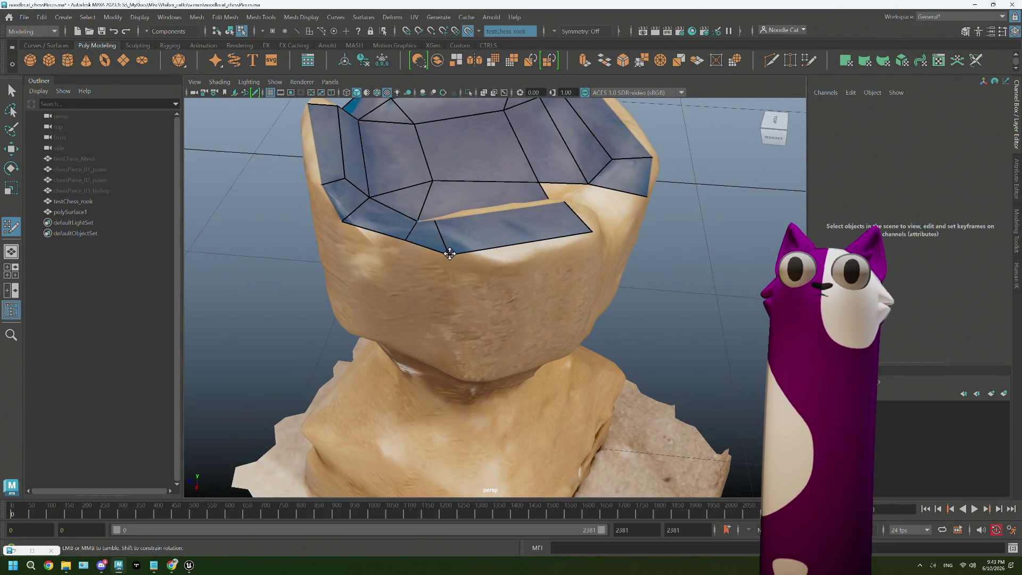
mouse_move(492, 235)
alt+mouse_down()
mouse_move(485, 240)
mouse_move(484, 225)
alt+mouse_up()
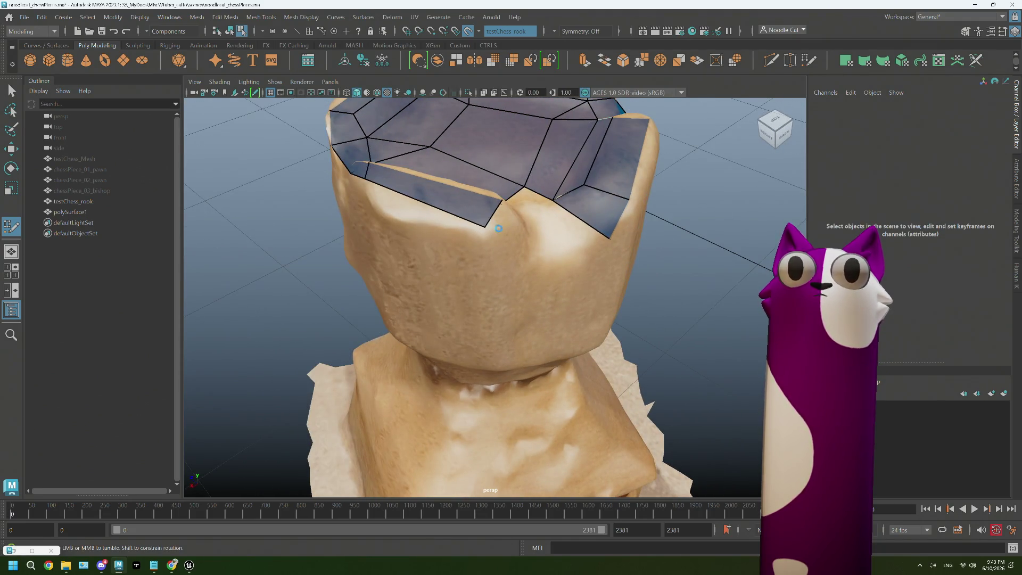
mouse_move(483, 228)
alt+mouse_down()
mouse_move(460, 242)
mouse_move(391, 244)
alt+mouse_up()
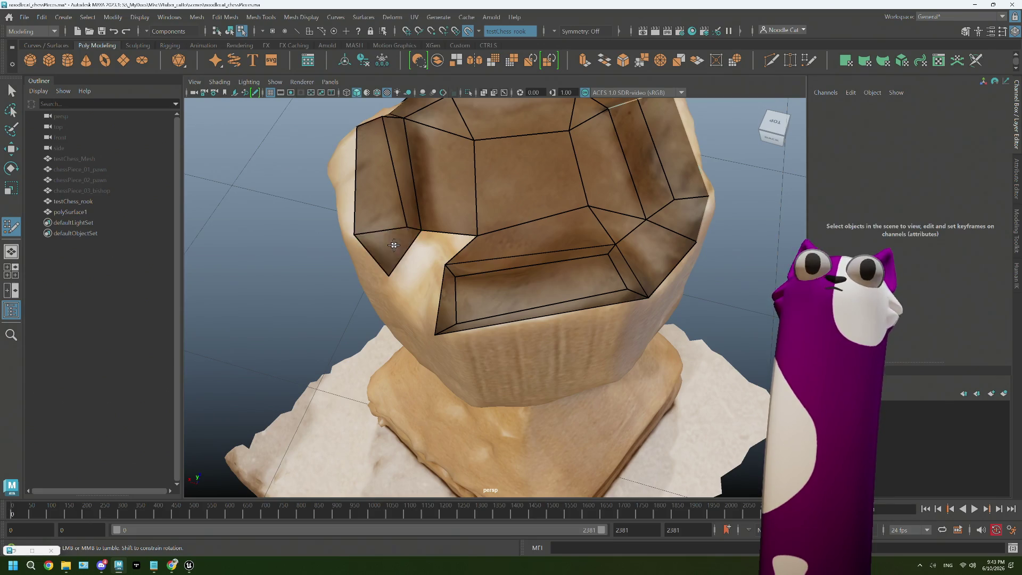
mouse_move(396, 245)
alt+mouse_down()
mouse_move(445, 192)
mouse_move(534, 192)
alt+mouse_up()
- Fill the remaining gap with a face and select the polySurface1 retopology mesh
shift+click(453, 168)
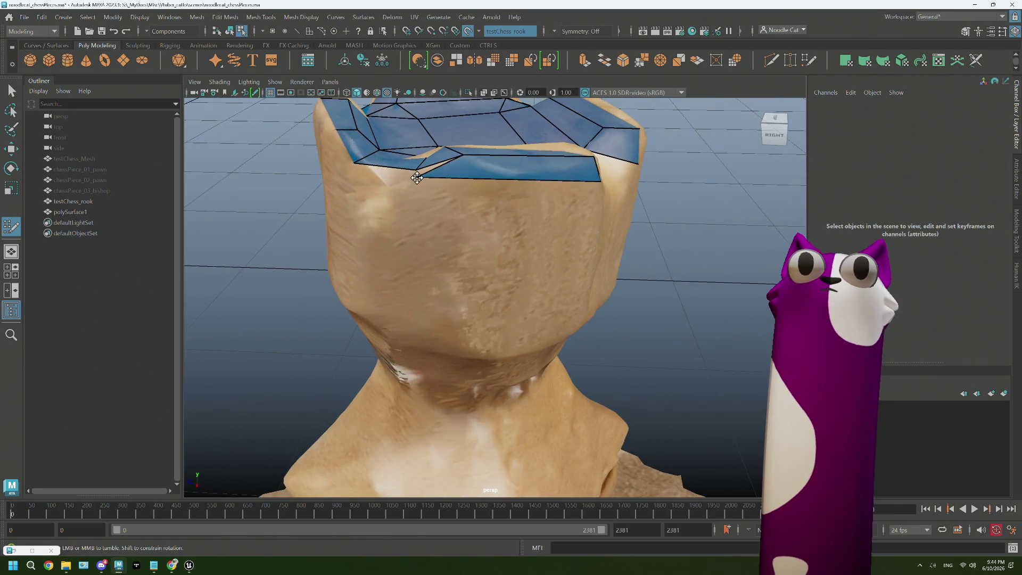
mouse_move(416, 173)
alt+mouse_down()
mouse_move(474, 237)
mouse_move(414, 229)
alt+mouse_up()
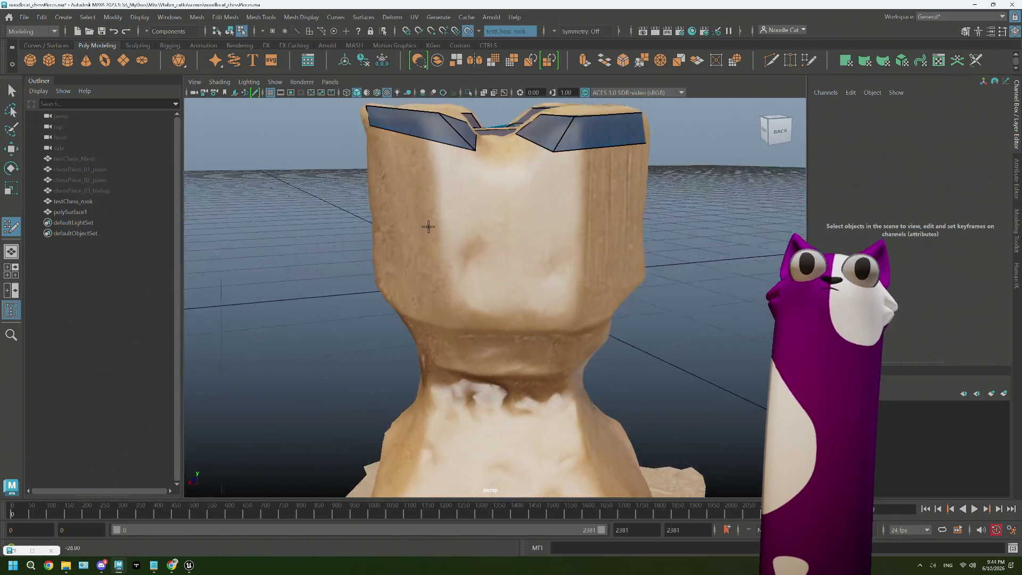
mouse_move(414, 170)
alt+mouse_down()
mouse_move(417, 183)
mouse_move(463, 206)
mouse_move(497, 190)
mouse_move(520, 207)
mouse_move(588, 199)
mouse_move(543, 220)
alt+mouse_up()
click(97, 211)
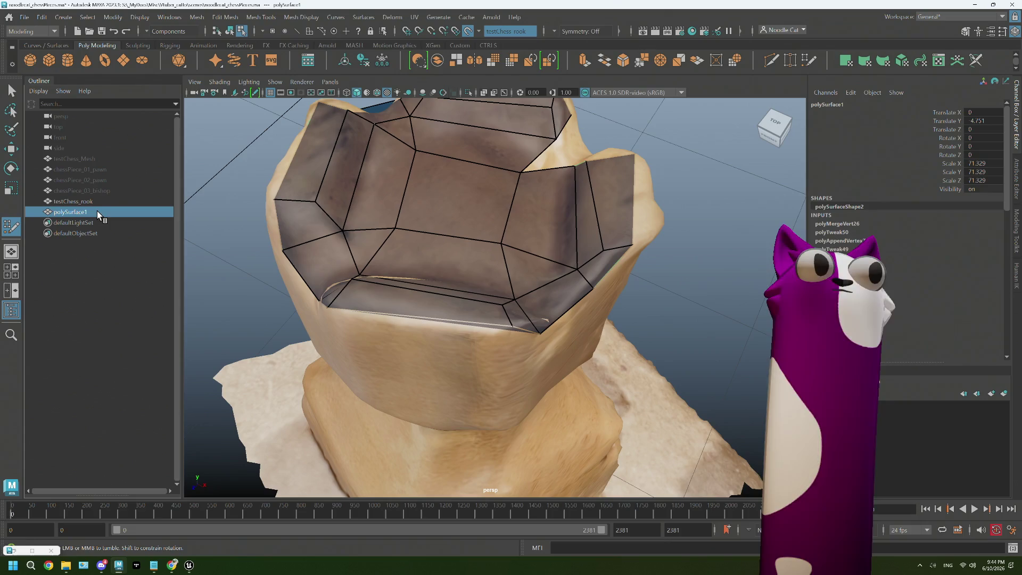
- Delete polySurface1, bring the rook's base into view and create a first quad face on it
key(Delete)
mouse_move(282, 206)
alt+mouse_down()
mouse_move(346, 185)
mouse_move(472, 195)
alt+mouse_up()
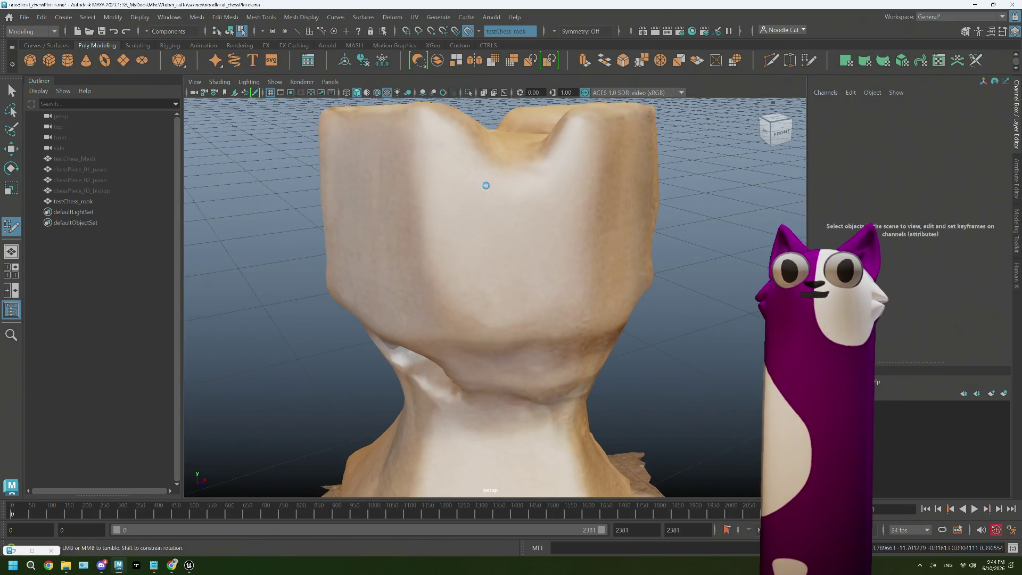
scroll(474, 307, down, 3)
mouse_move(473, 304)
alt+mouse_down()
mouse_move(525, 246)
mouse_move(490, 256)
mouse_move(520, 232)
alt+mouse_up()
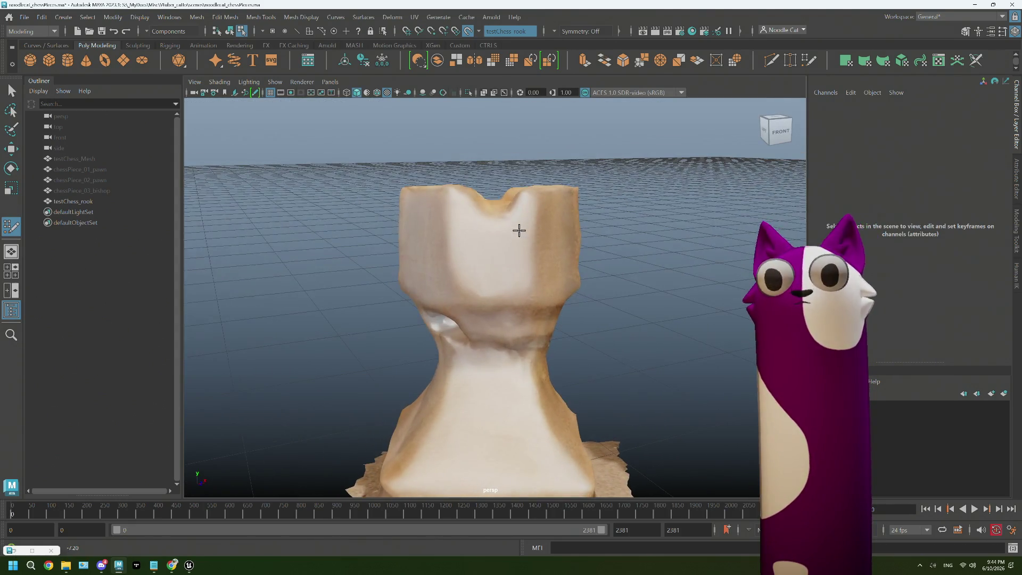
scroll(495, 339, down, 2)
alt+middle_drag(484, 346, 468, 256)
mouse_move(468, 255)
alt+mouse_down()
mouse_move(521, 247)
mouse_move(540, 256)
mouse_move(521, 258)
alt+mouse_up()
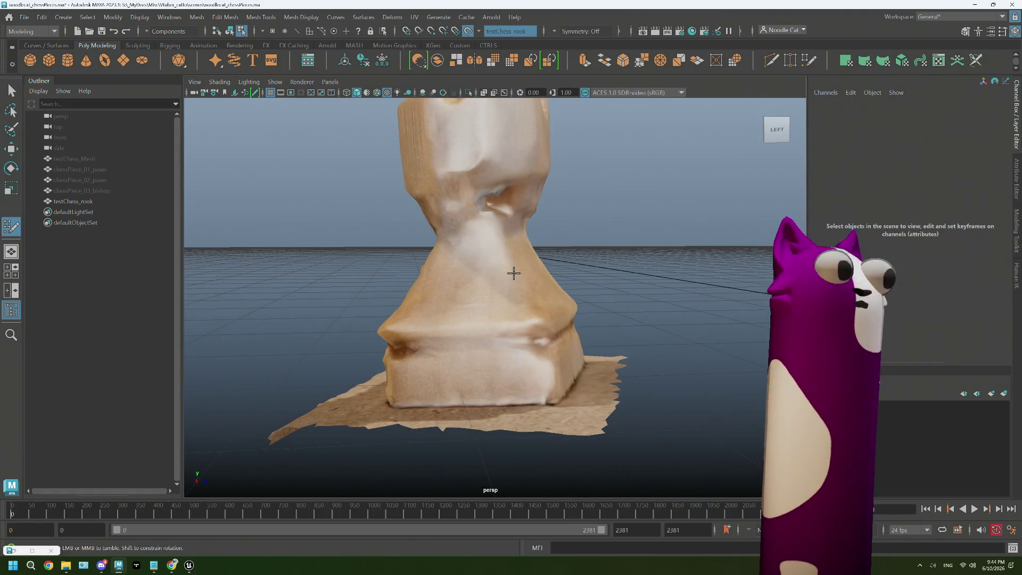
alt+drag(465, 208, 466, 229)
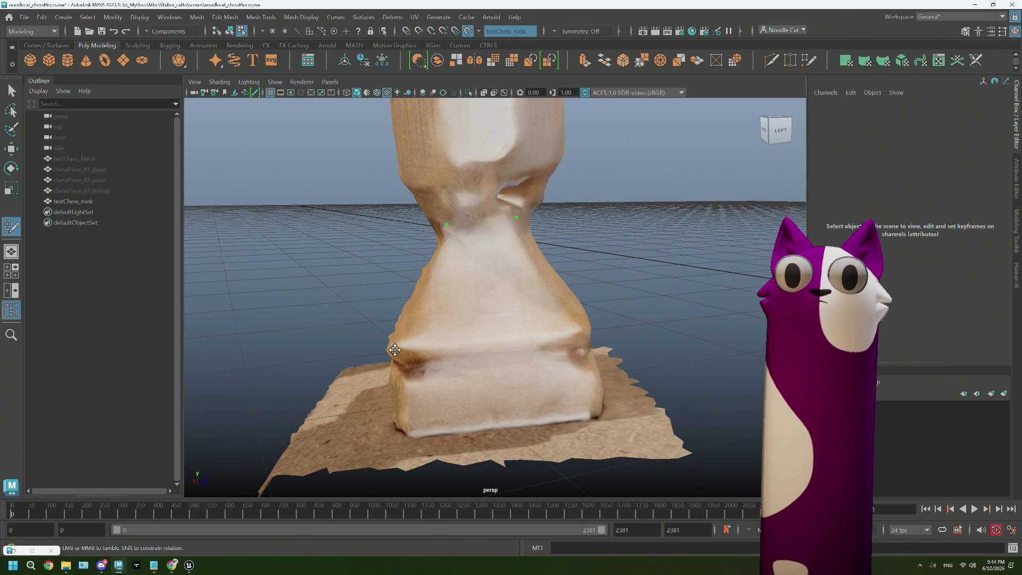
shift+click(498, 290)
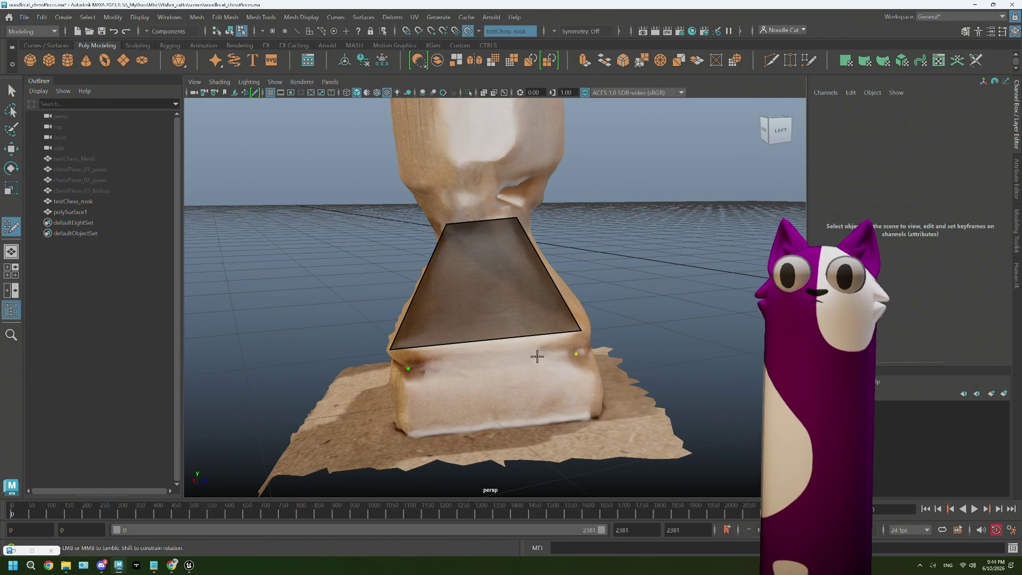
- Extend the base quad downward and fill the lower face strip beneath it
drag(537, 357, 489, 374)
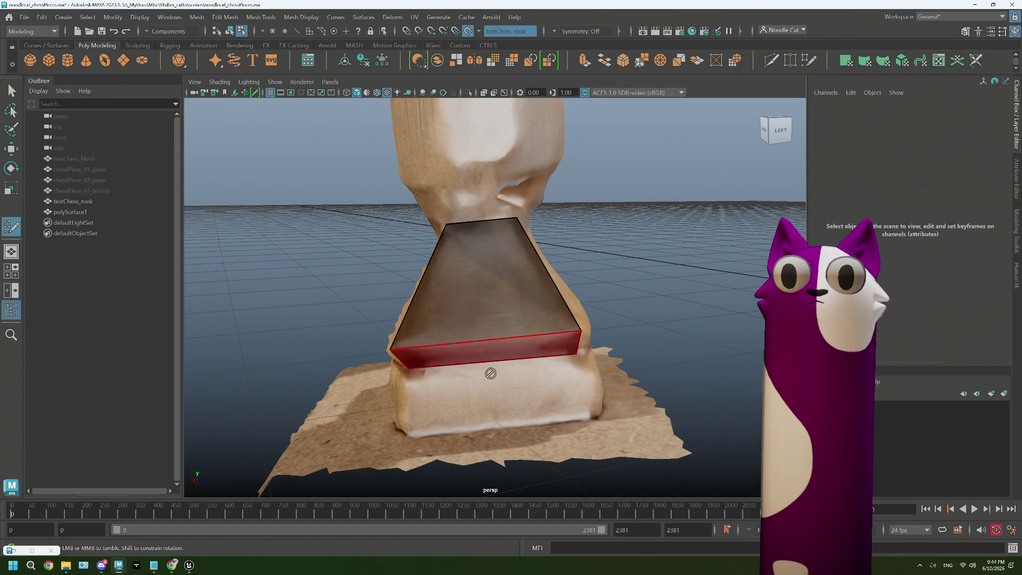
click(596, 370)
shift+click(547, 370)
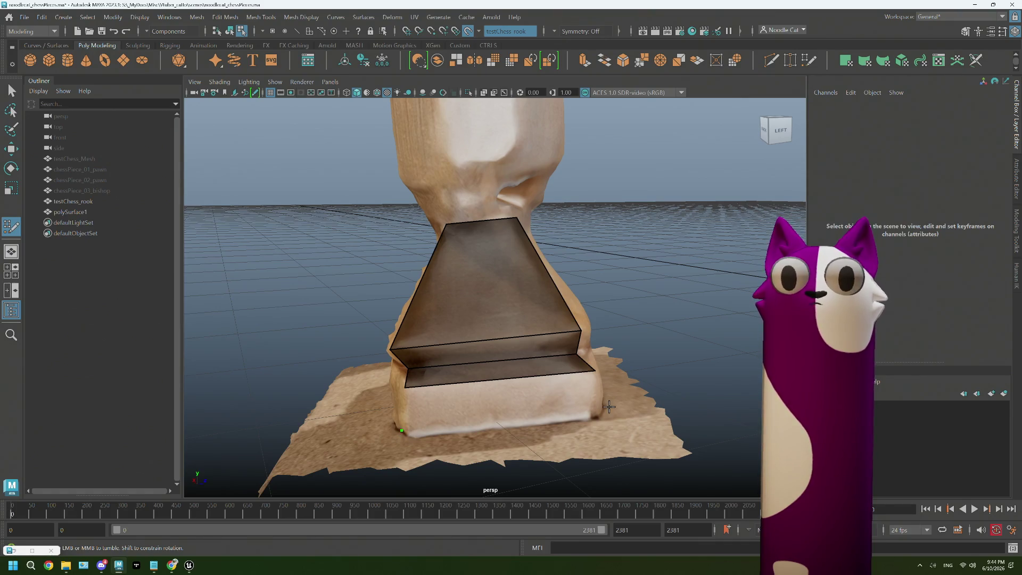
shift+click(554, 401)
mouse_move(459, 414)
alt+mouse_down()
mouse_move(502, 410)
mouse_move(464, 387)
alt+mouse_up()
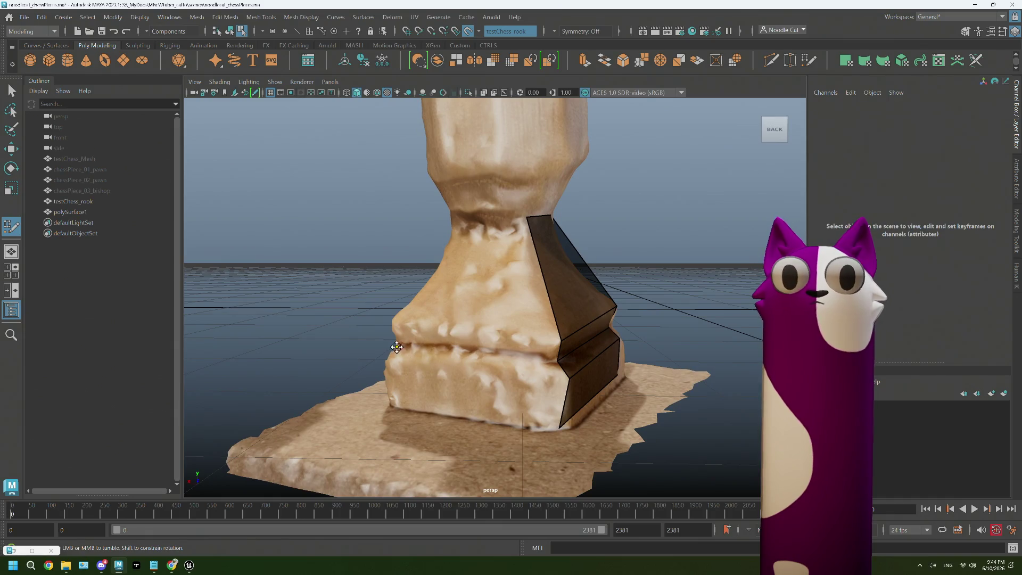
click(387, 361)
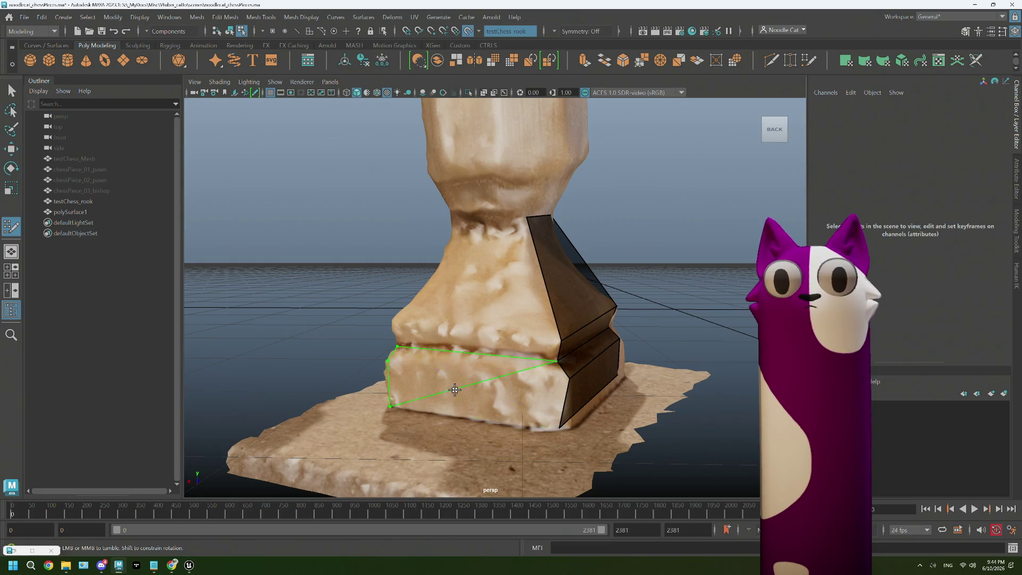
- Cover the lower base face with a quad and extend a quad strip up from the base box
alt+drag(498, 392, 456, 404)
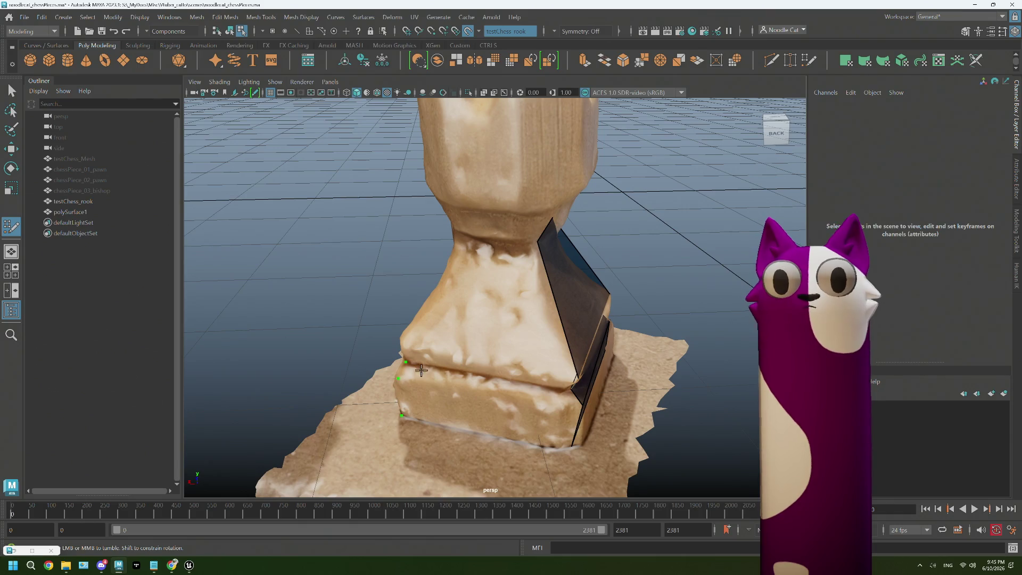
alt+drag(421, 369, 415, 381)
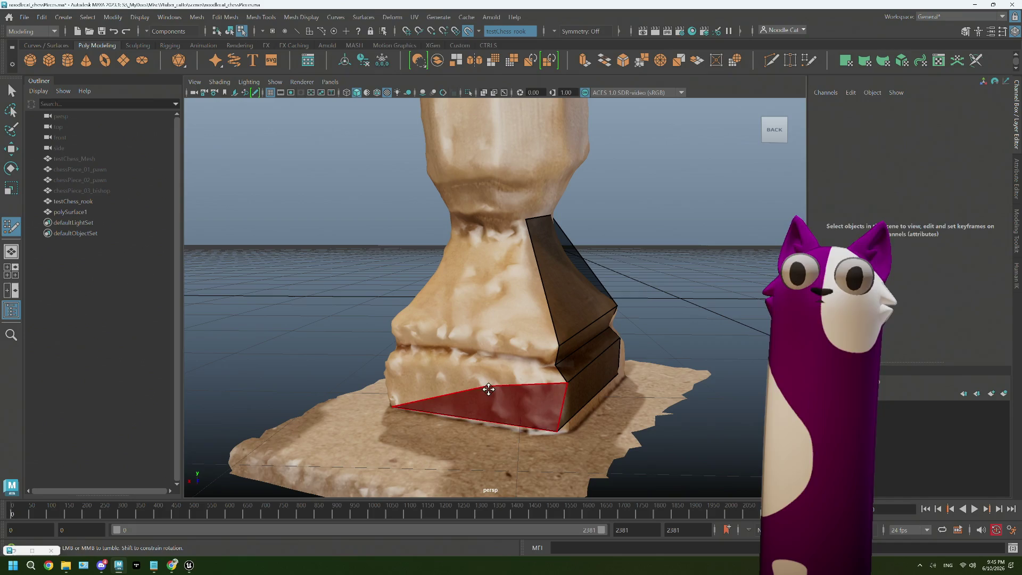
shift+click(487, 392)
drag(405, 375, 389, 367)
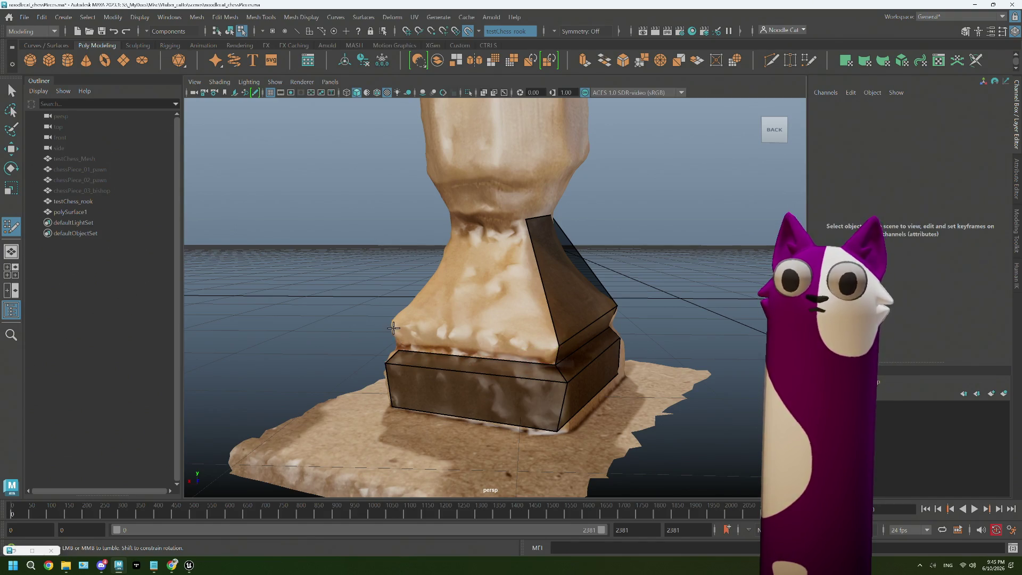
drag(398, 353, 396, 329)
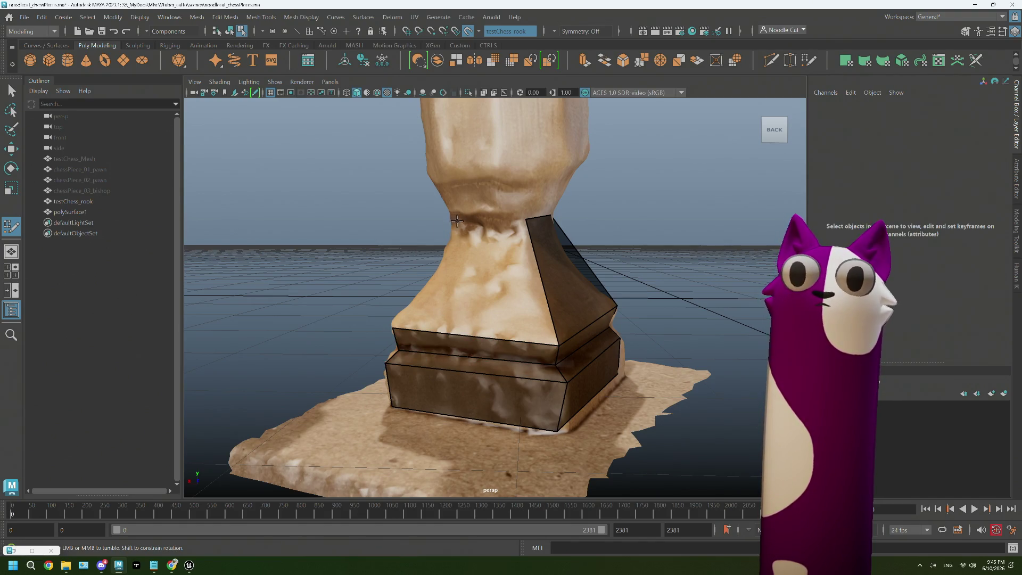
mouse_move(456, 319)
alt+mouse_down()
mouse_move(530, 317)
mouse_move(400, 354)
alt+mouse_up()
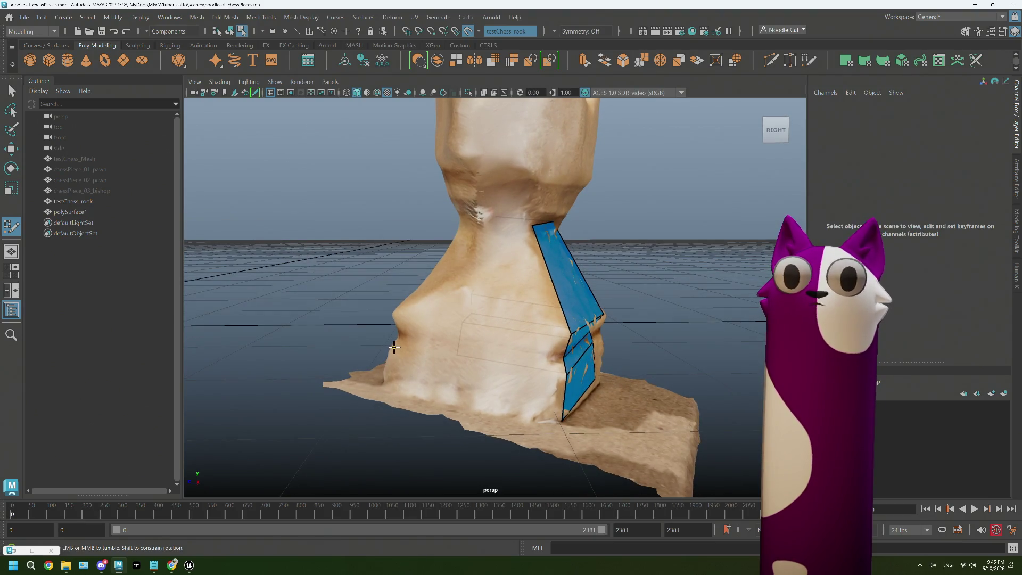
- Add quads on the base front and extend a strip up the flared section to the neck
click(384, 385)
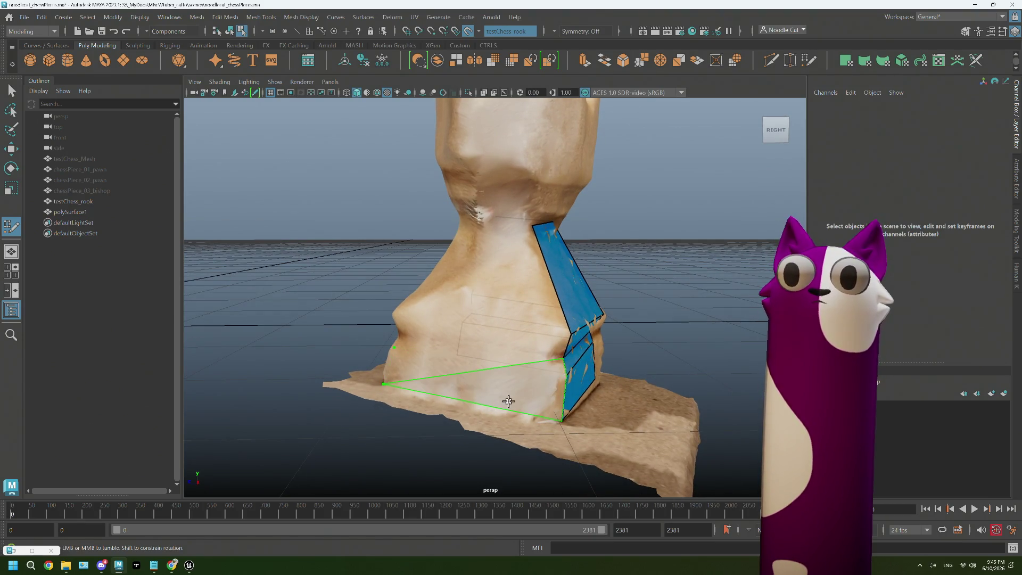
shift+click(470, 393)
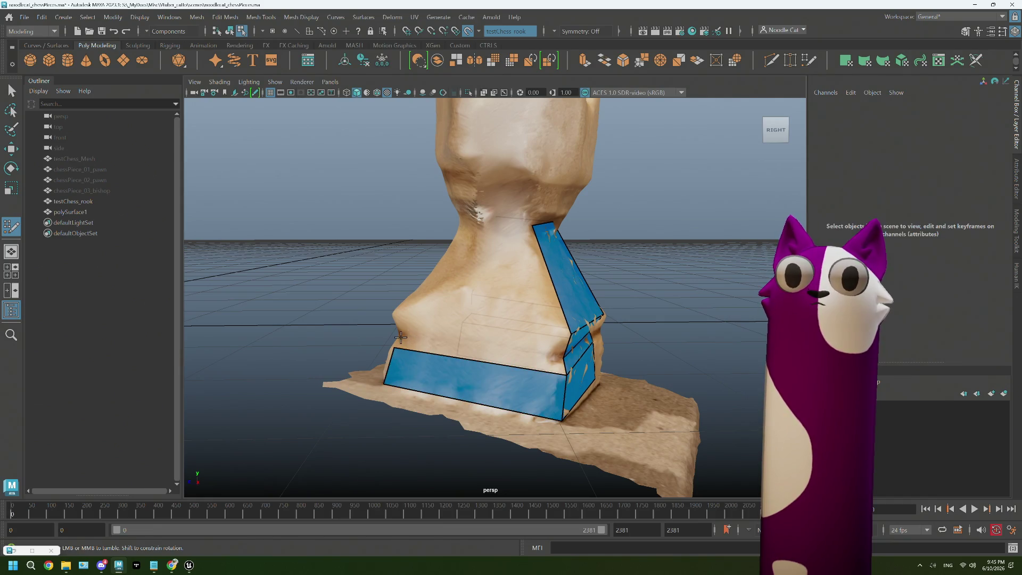
drag(401, 336, 393, 316)
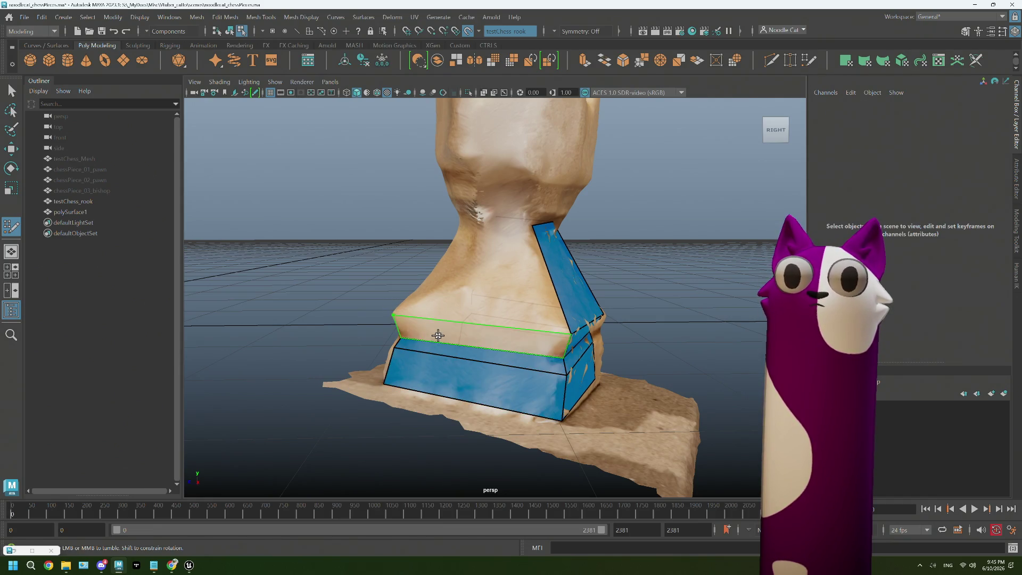
shift+click(506, 269)
mouse_move(507, 269)
alt+mouse_down()
mouse_move(511, 312)
mouse_move(555, 381)
mouse_move(535, 397)
alt+mouse_up()
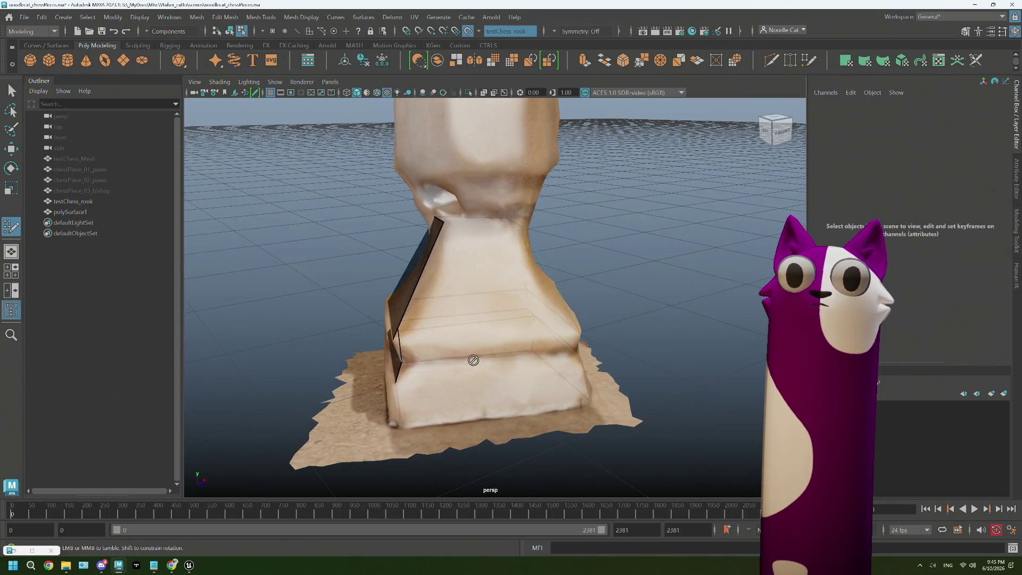
- Turn the left triangle on the base front into a quad
alt+drag(462, 278, 454, 326)
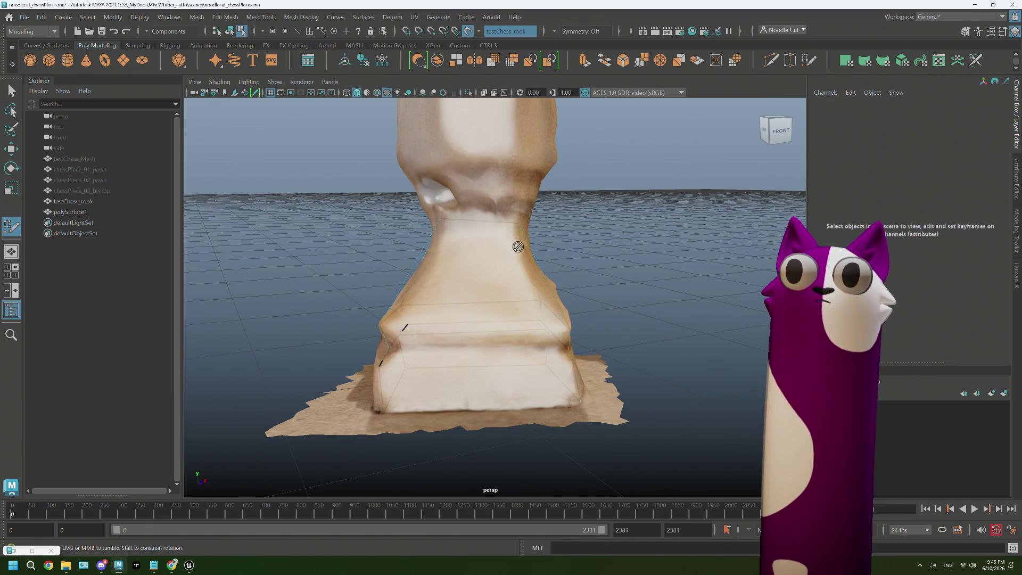
alt+drag(424, 276, 482, 373)
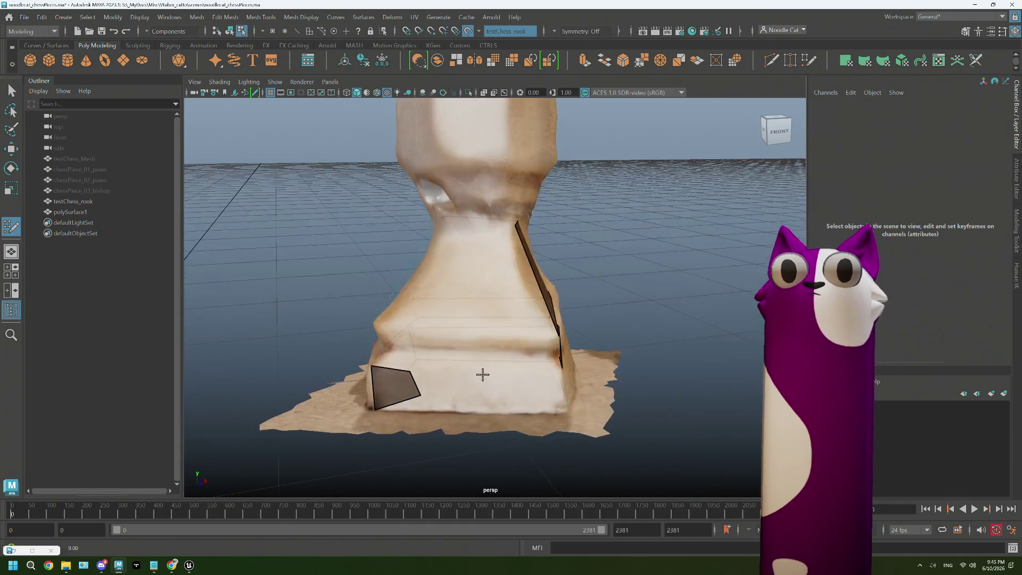
alt+drag(415, 371, 474, 351)
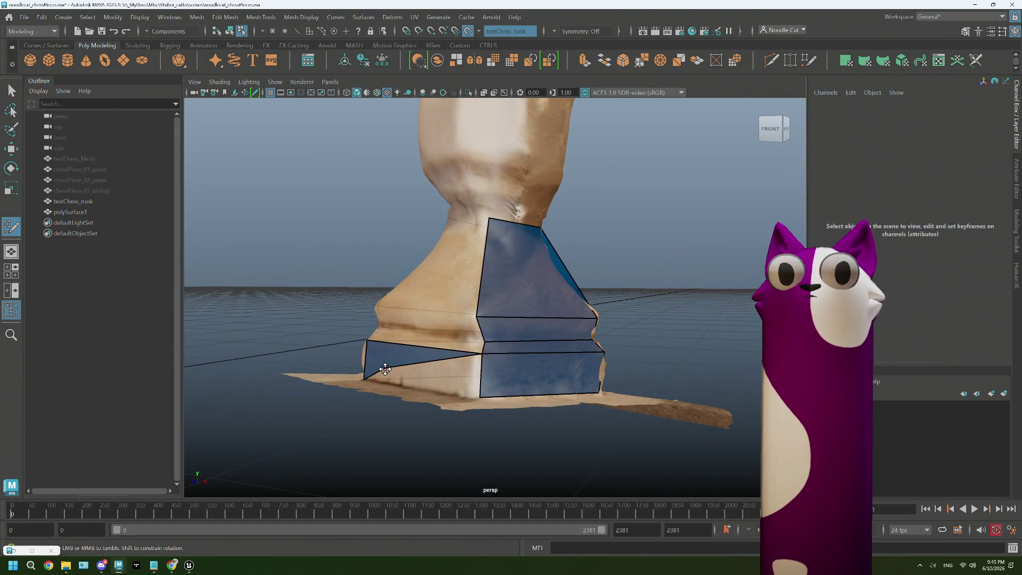
drag(390, 375, 479, 395)
mouse_move(438, 354)
alt+mouse_down()
mouse_move(446, 342)
mouse_move(478, 365)
mouse_move(450, 376)
mouse_move(468, 347)
mouse_move(512, 327)
alt+mouse_up()
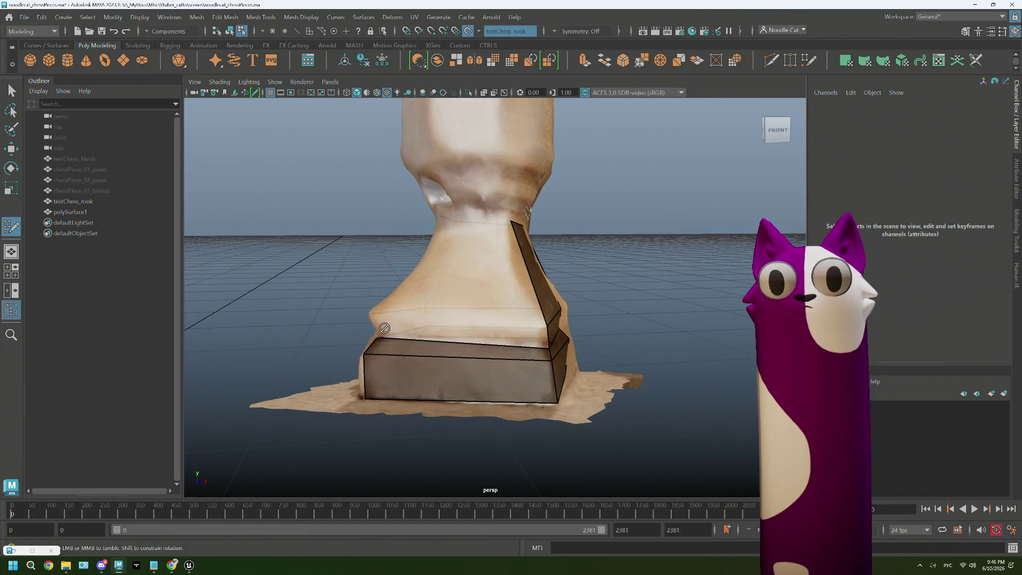
- Fill the triangular gap on the flared face, stretch its top edge to the neck and join a quad
alt+drag(392, 324, 445, 349)
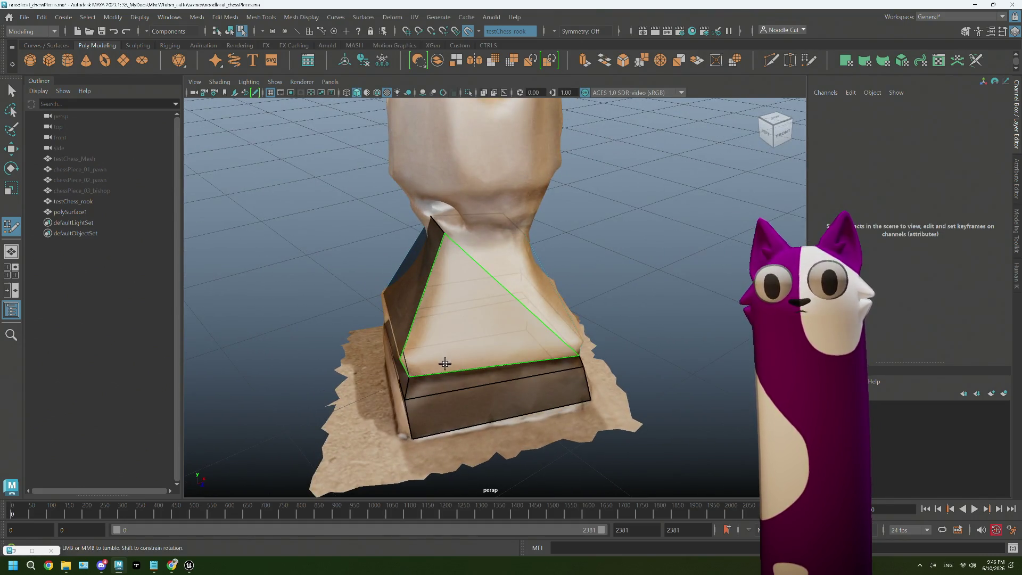
shift+click(445, 363)
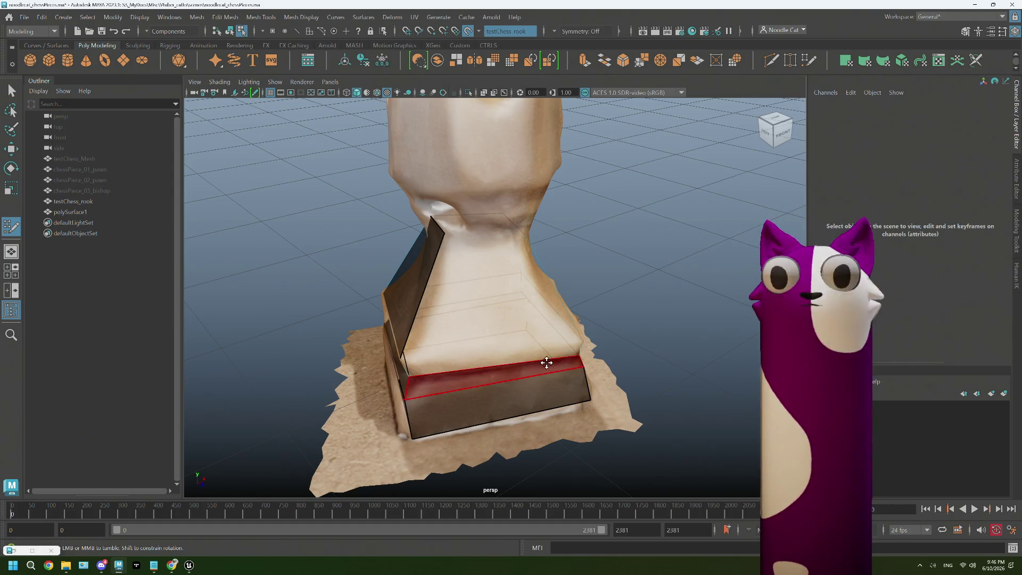
mouse_move(547, 363)
alt+mouse_down()
mouse_move(480, 338)
mouse_move(503, 338)
mouse_move(407, 324)
mouse_move(486, 355)
alt+mouse_up()
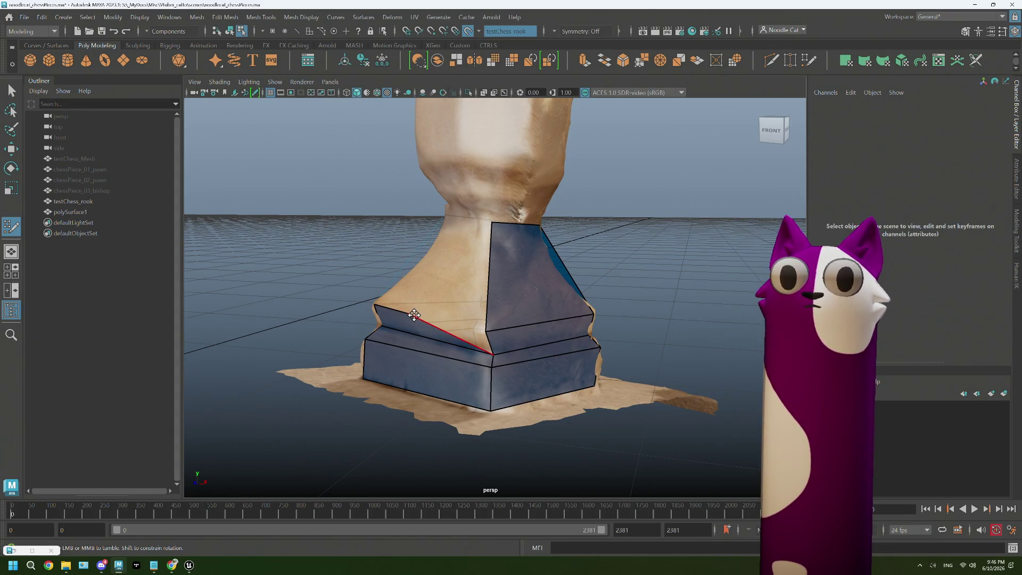
mouse_move(408, 312)
mouse_down()
mouse_move(474, 323)
mouse_move(434, 308)
mouse_move(466, 281)
mouse_up()
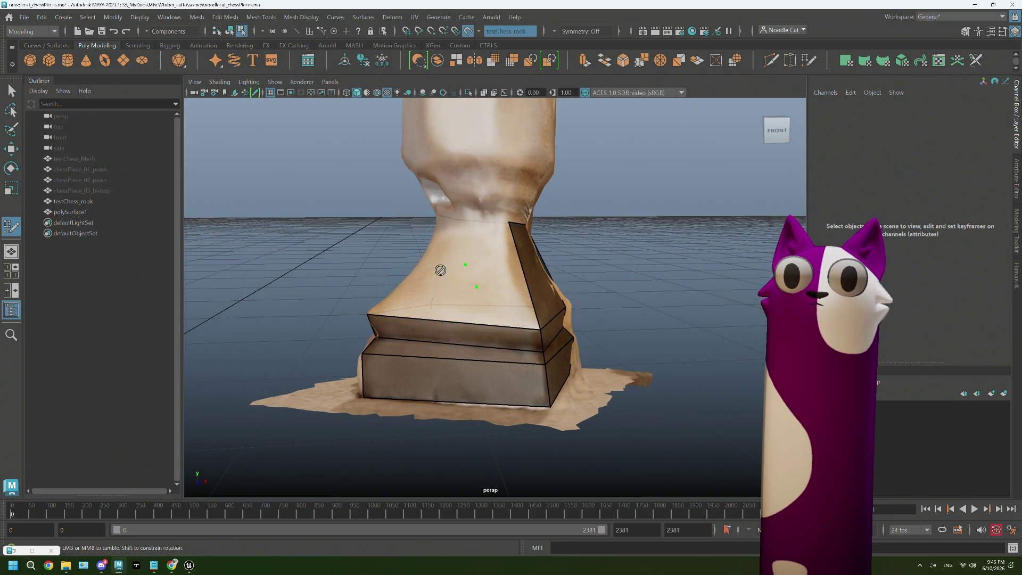
shift+click(508, 272)
- Orbit around to the rook's back to inspect the flared faces
mouse_move(472, 288)
alt+mouse_down()
mouse_move(486, 301)
mouse_move(519, 304)
mouse_move(434, 362)
mouse_move(460, 232)
mouse_move(495, 292)
mouse_move(468, 282)
alt+mouse_up()
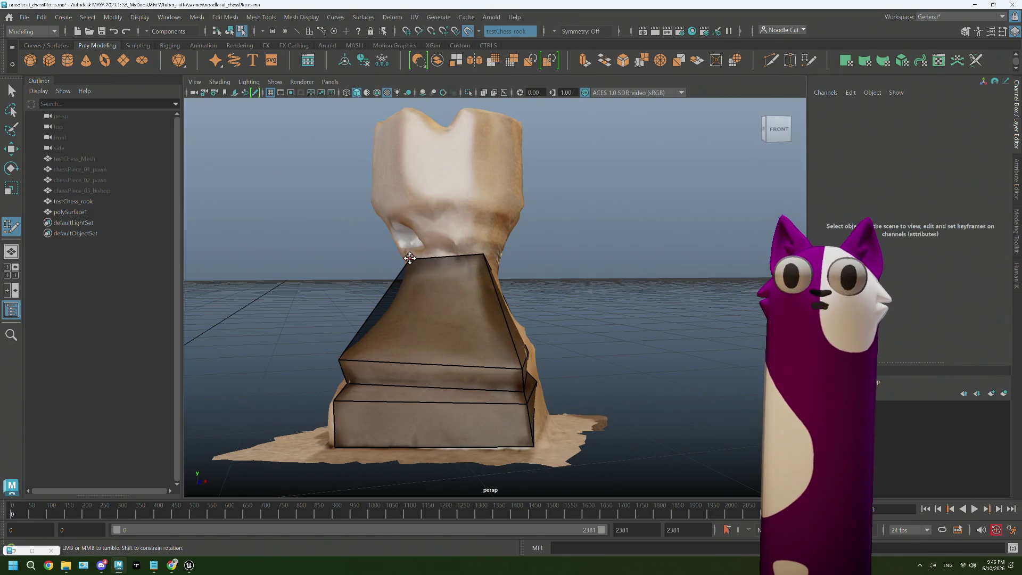
alt+drag(408, 258, 526, 267)
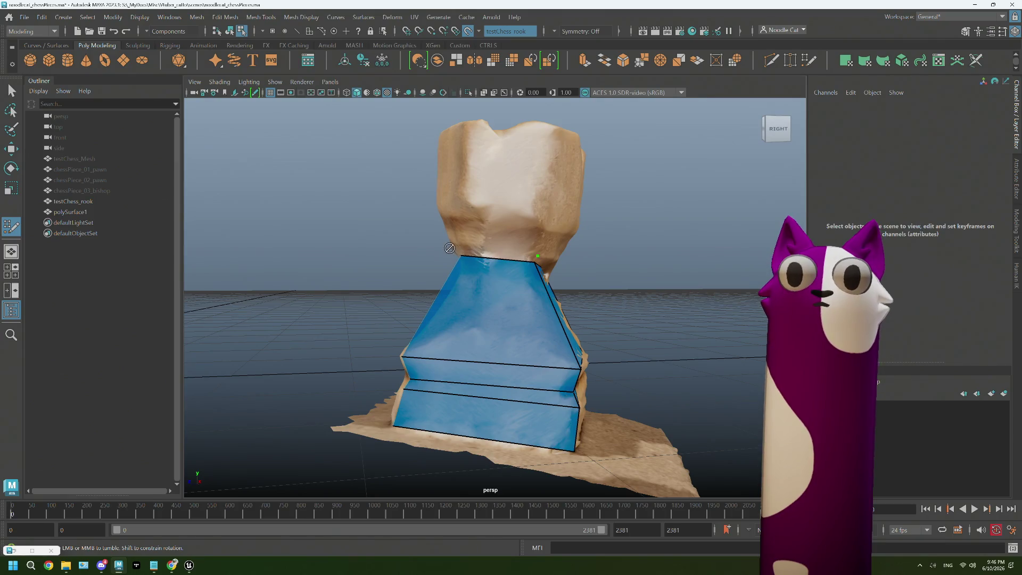
alt+drag(467, 251, 496, 254)
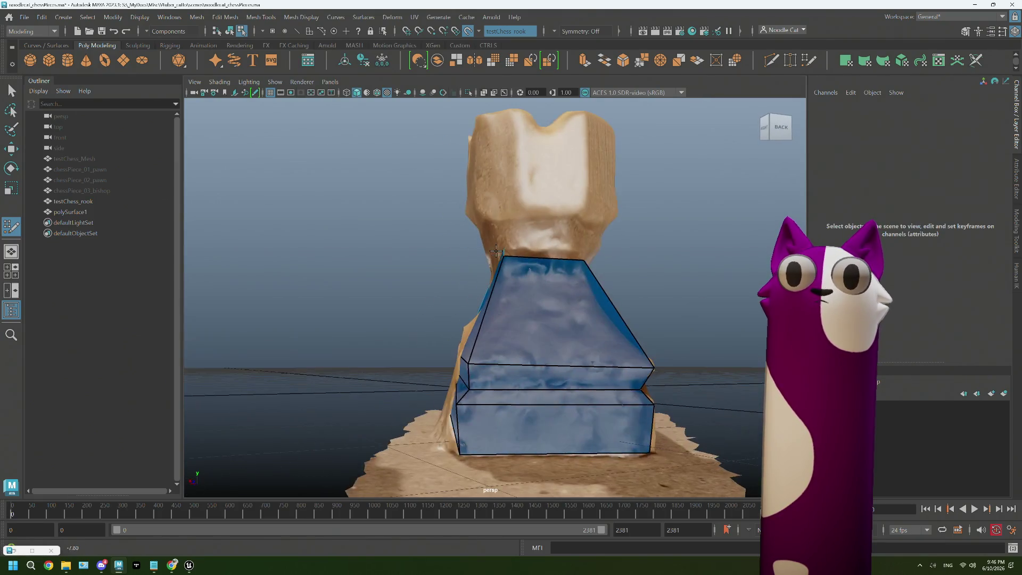
mouse_move(587, 252)
alt+mouse_down()
mouse_move(569, 252)
mouse_move(573, 244)
alt+mouse_up()
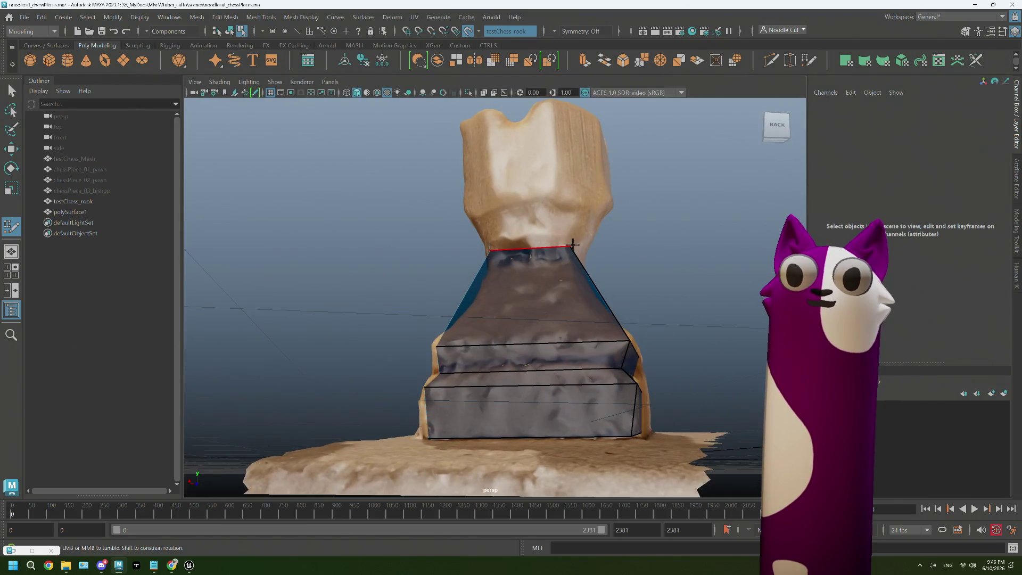
alt+right_drag(528, 239, 565, 229)
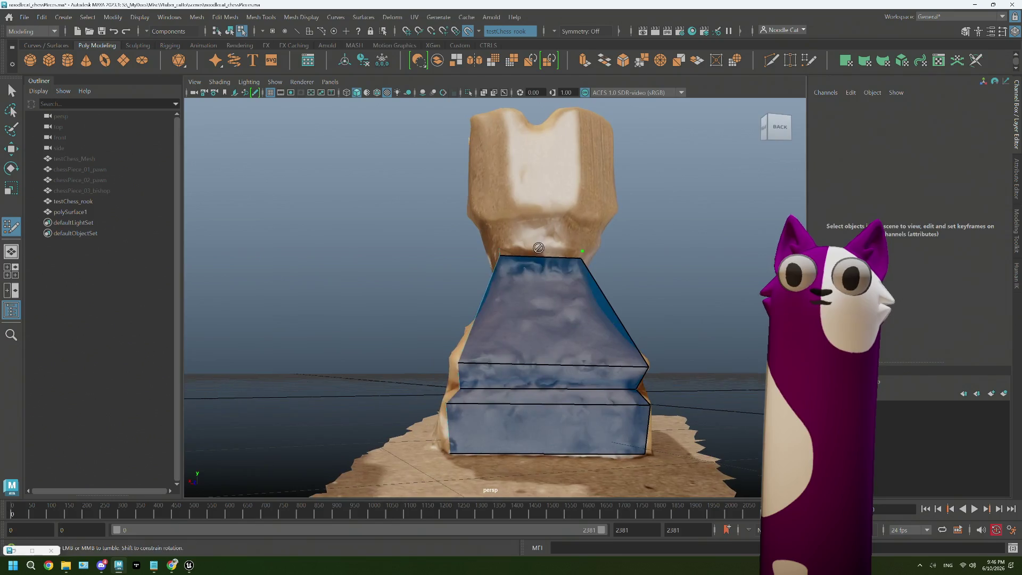
- Orbit around the rook to check the flared section's top edge before extruding
mouse_move(517, 228)
alt+mouse_down()
mouse_move(554, 238)
mouse_move(510, 232)
alt+mouse_up()
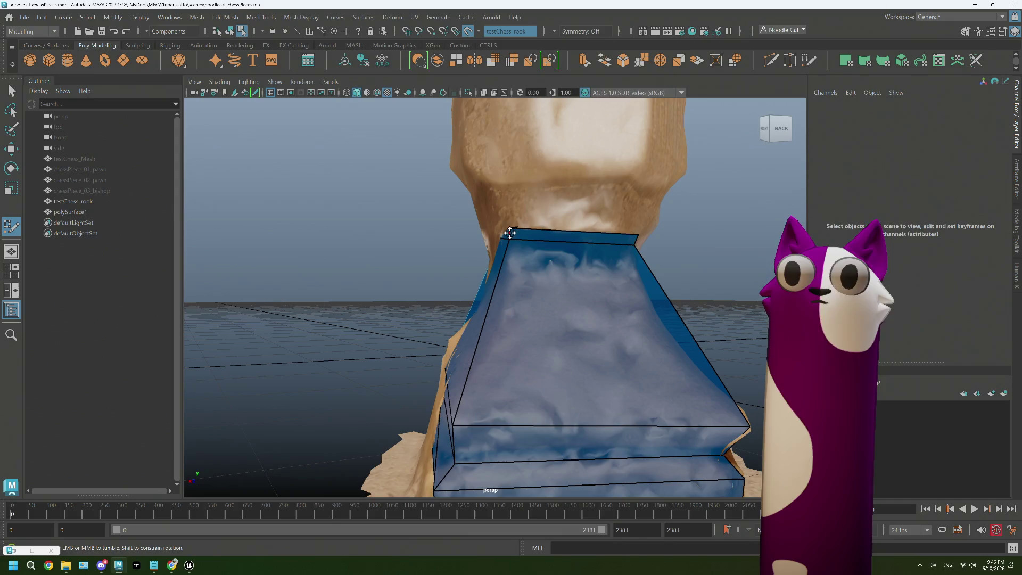
mouse_move(497, 228)
alt+mouse_down()
mouse_move(570, 253)
mouse_move(441, 215)
alt+mouse_up()
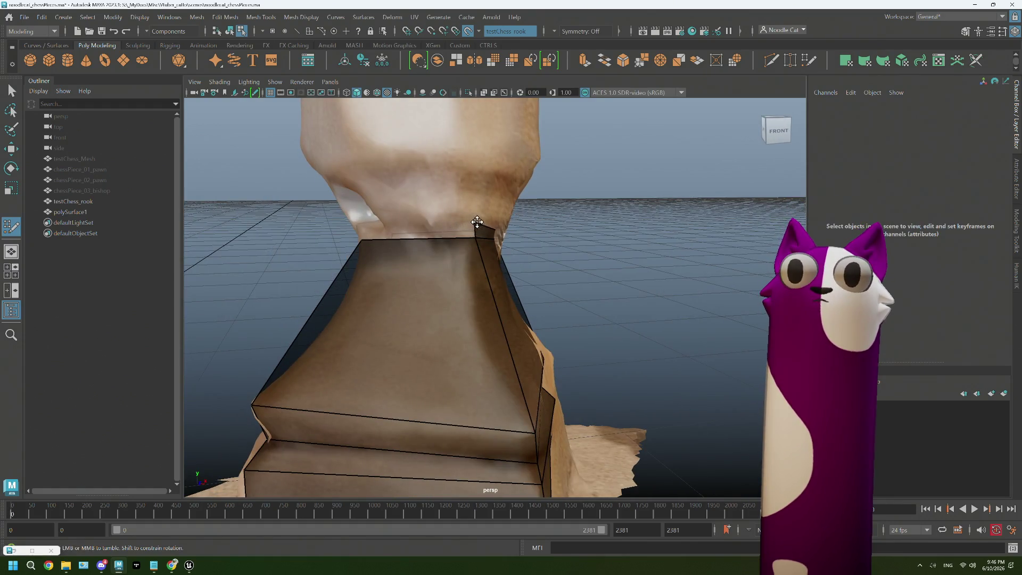
mouse_move(493, 220)
alt+mouse_down()
mouse_move(468, 235)
mouse_move(399, 228)
alt+mouse_up()
alt+drag(473, 221, 414, 242)
mouse_move(413, 242)
alt+right_down()
mouse_move(520, 224)
mouse_move(440, 212)
alt+right_up()
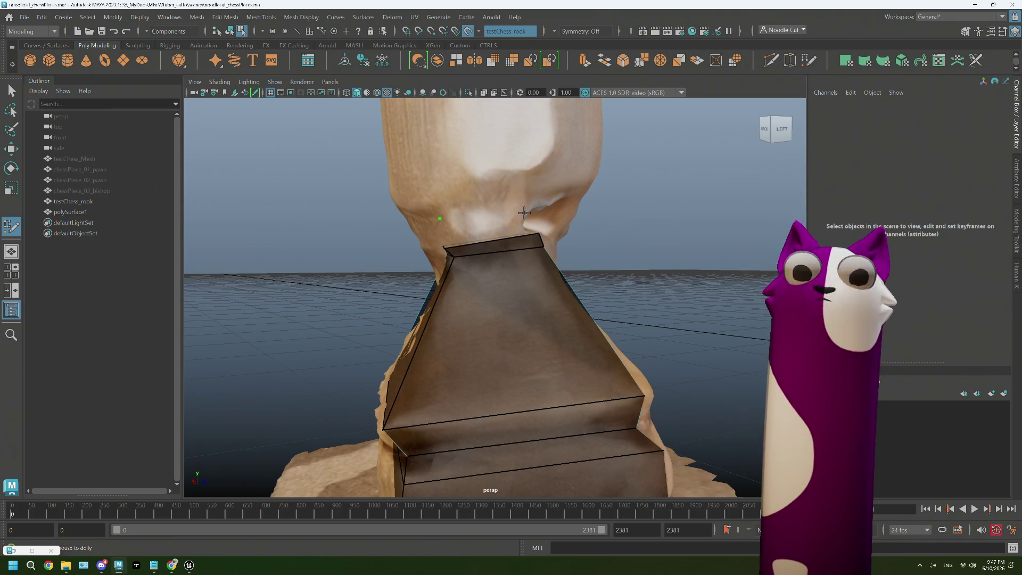
mouse_move(524, 212)
alt+mouse_down()
mouse_move(501, 218)
mouse_move(517, 203)
alt+mouse_up()
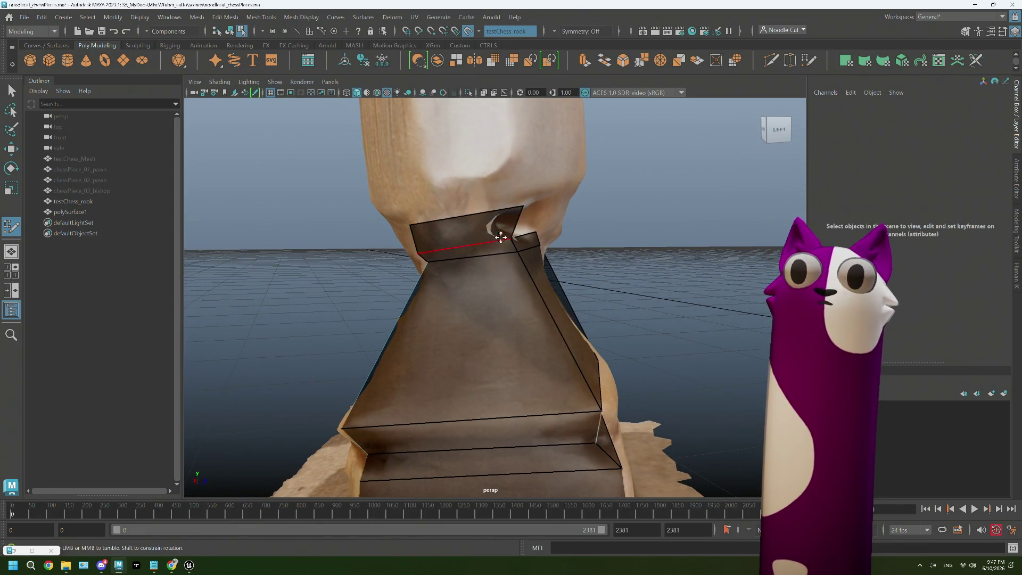
- Orbit around the rook to check the neck band, then tumble up toward the crenellated top
mouse_move(501, 238)
alt+mouse_down()
mouse_move(486, 212)
mouse_move(503, 220)
mouse_move(496, 228)
mouse_move(521, 216)
mouse_move(488, 231)
alt+mouse_up()
alt+drag(520, 225, 466, 223)
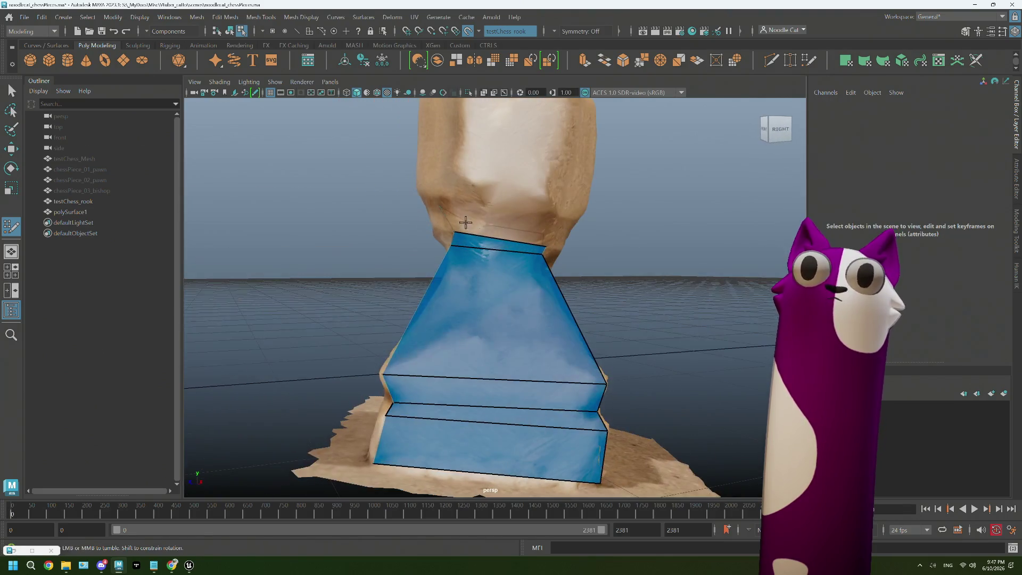
mouse_move(550, 225)
alt+mouse_down()
mouse_move(534, 216)
mouse_move(559, 227)
alt+mouse_up()
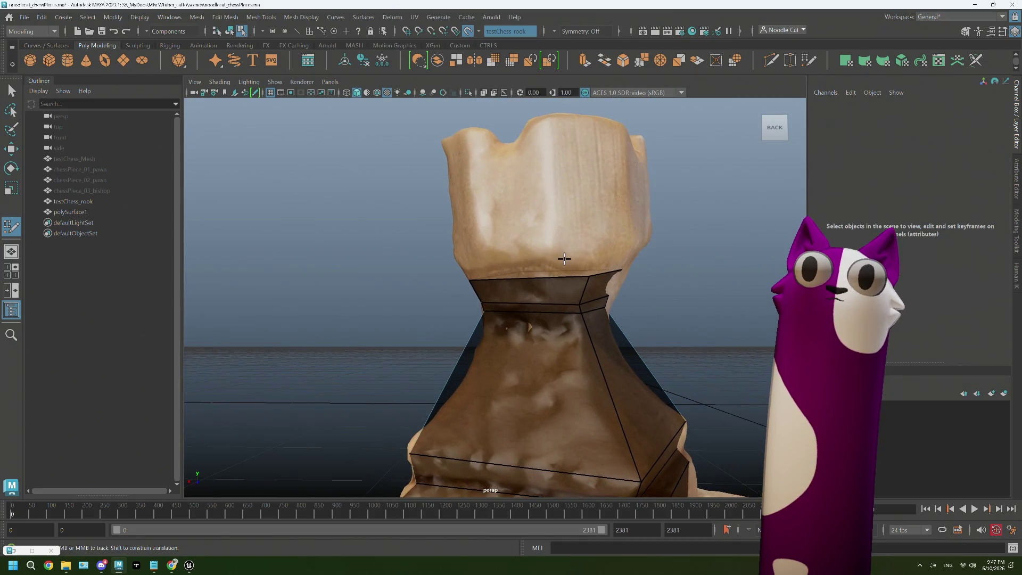
mouse_move(596, 231)
alt+mouse_down()
mouse_move(572, 250)
mouse_move(564, 244)
alt+mouse_up()
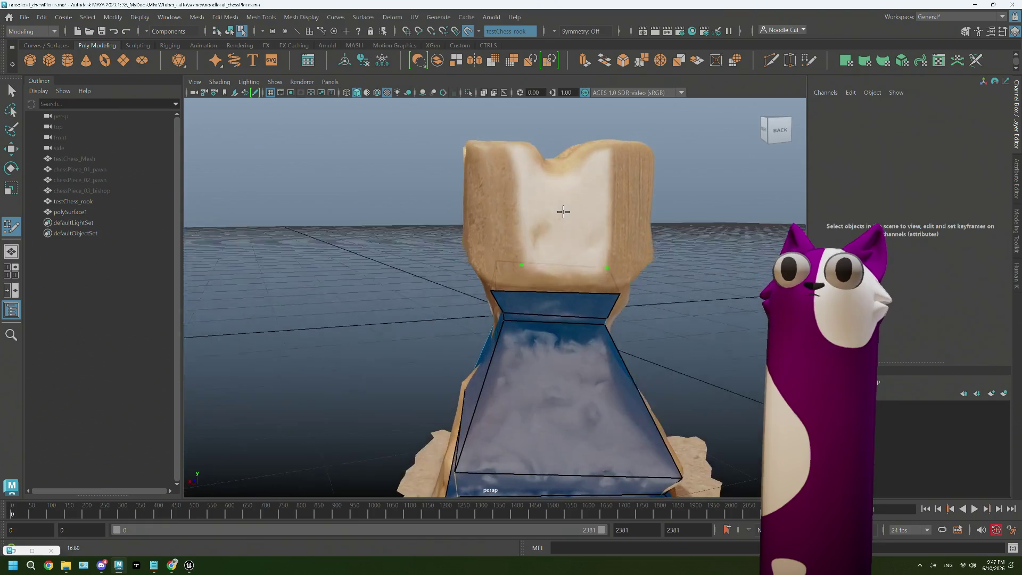
mouse_move(565, 203)
alt+mouse_down()
mouse_move(600, 205)
mouse_move(564, 227)
alt+mouse_up()
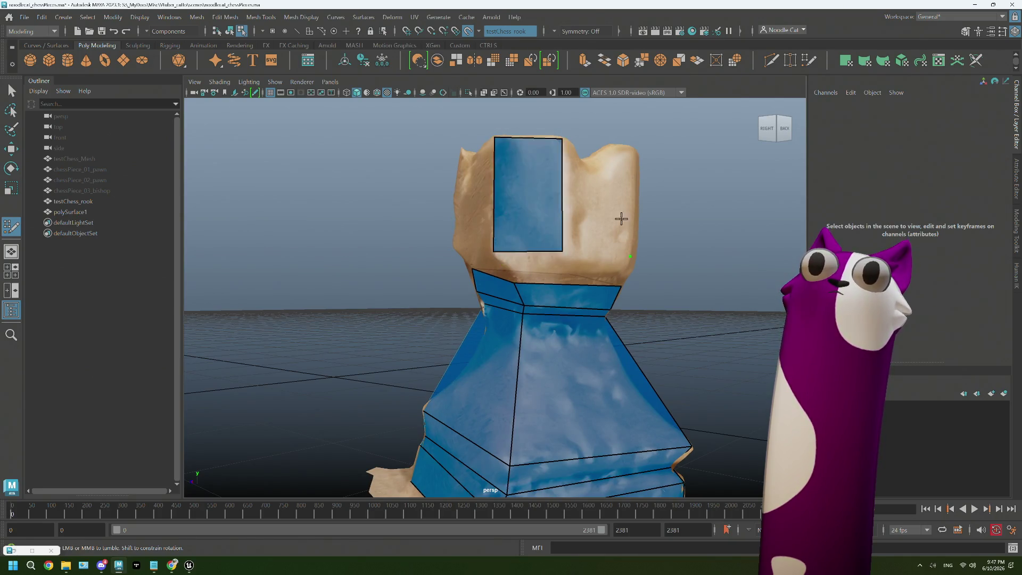
- Add quad faces on the front merlons of the crenellated top with Quad Draw
mouse_move(620, 217)
alt+mouse_down()
mouse_move(588, 216)
mouse_move(546, 152)
alt+mouse_up()
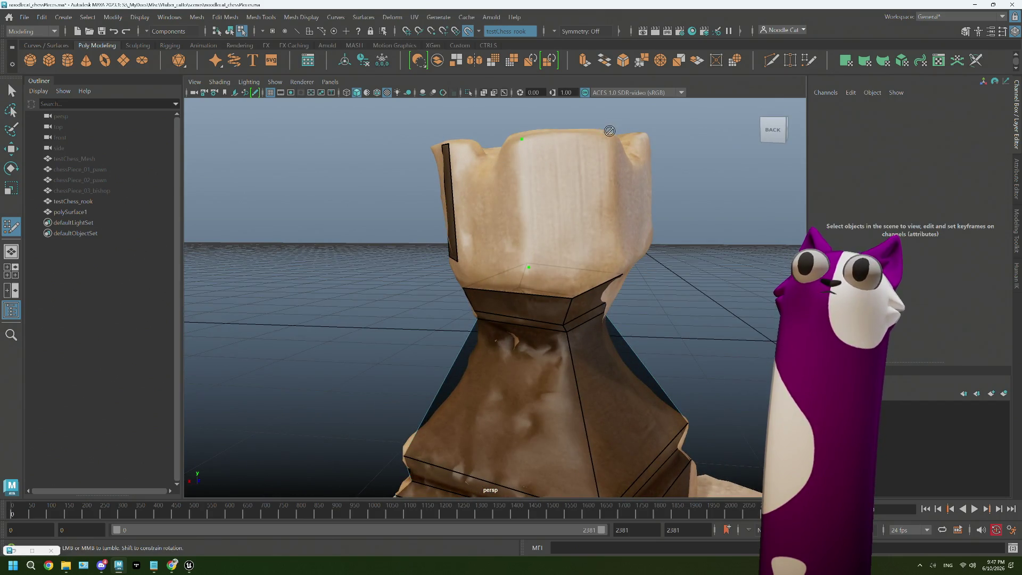
click(570, 214)
mouse_move(571, 215)
alt+mouse_down()
mouse_move(622, 201)
mouse_move(548, 208)
mouse_move(457, 271)
mouse_move(431, 210)
alt+mouse_up()
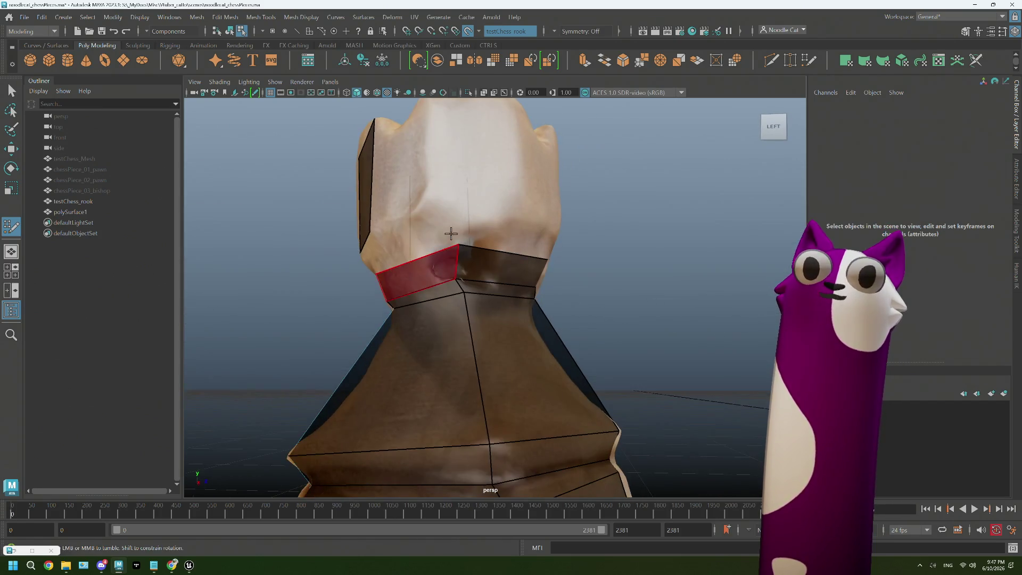
mouse_move(517, 210)
alt+mouse_down()
mouse_move(491, 160)
mouse_move(403, 189)
alt+mouse_up()
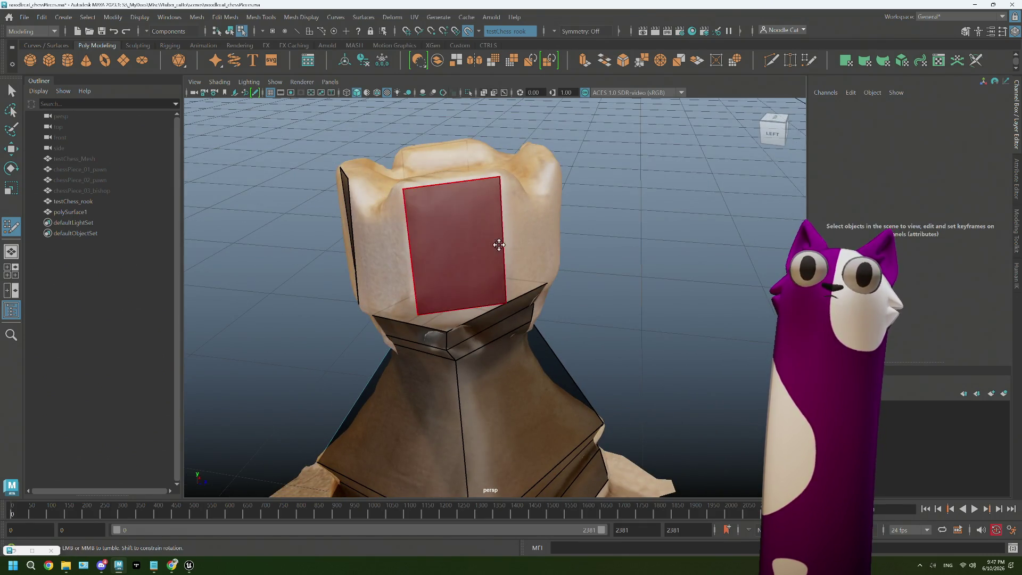
alt+drag(480, 236, 457, 253)
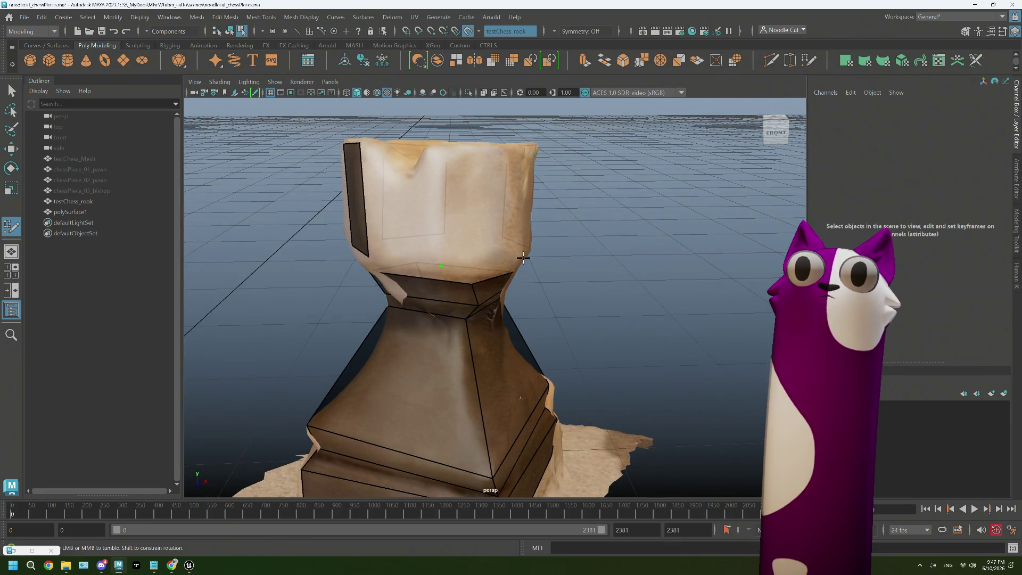
alt+drag(514, 153, 493, 169)
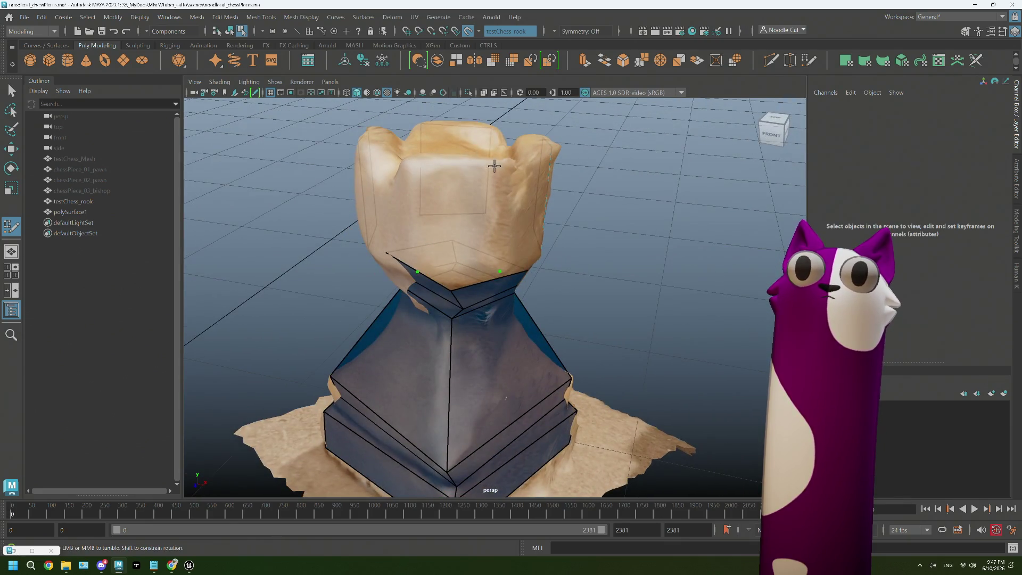
shift+click(467, 215)
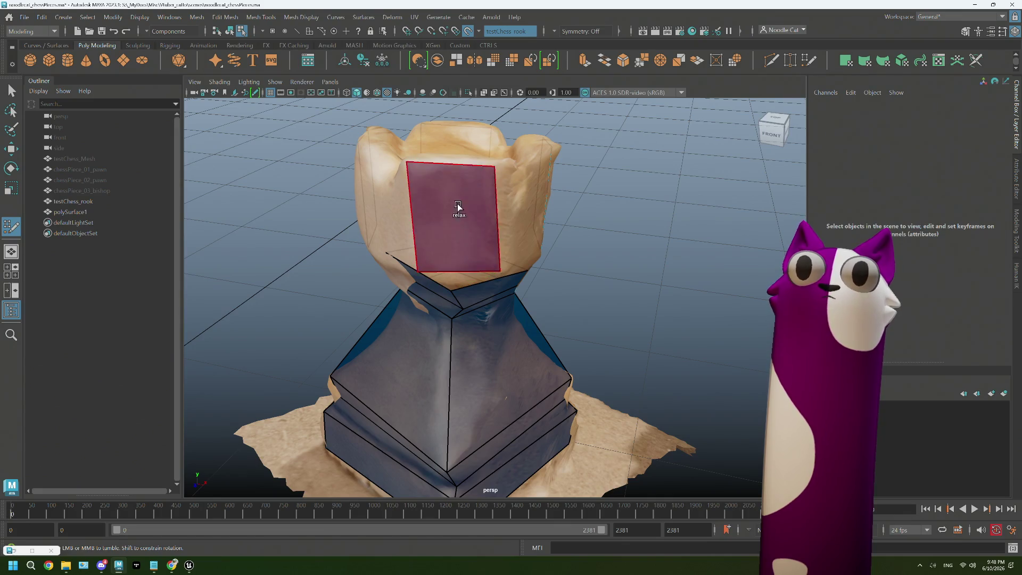
- Split the left top face with a new Multi-Cut edge
mouse_move(458, 207)
alt+mouse_down()
mouse_move(551, 198)
mouse_move(547, 214)
mouse_move(516, 215)
alt+mouse_up()
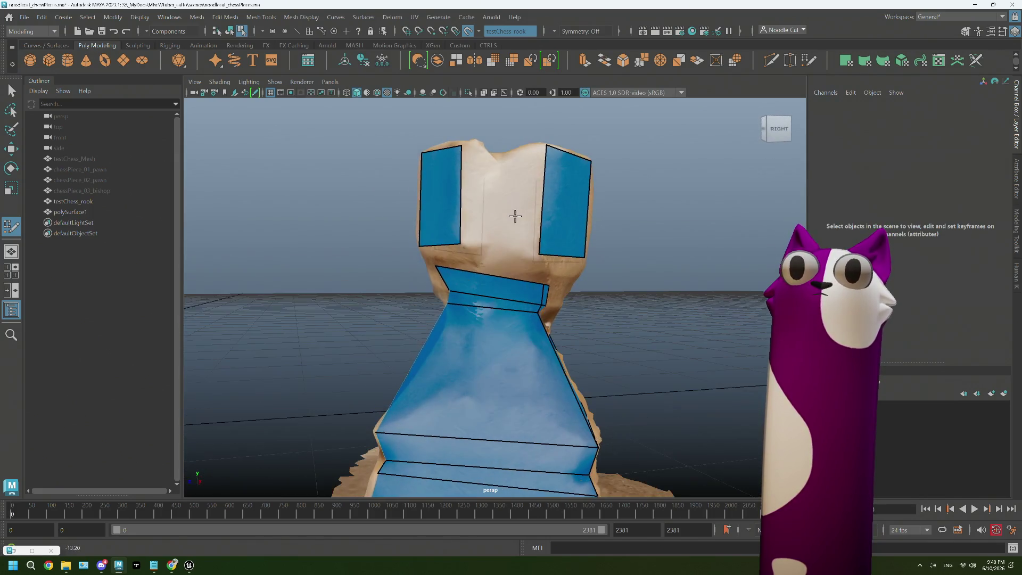
alt+drag(514, 179, 492, 168)
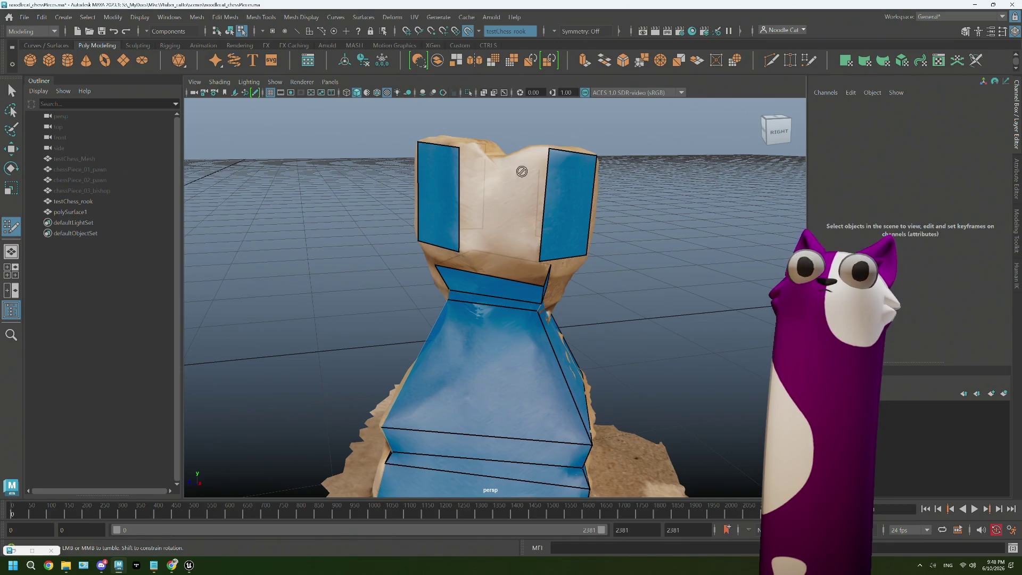
mouse_move(489, 167)
alt+mouse_down()
mouse_move(492, 185)
mouse_move(474, 197)
mouse_move(486, 192)
alt+mouse_up()
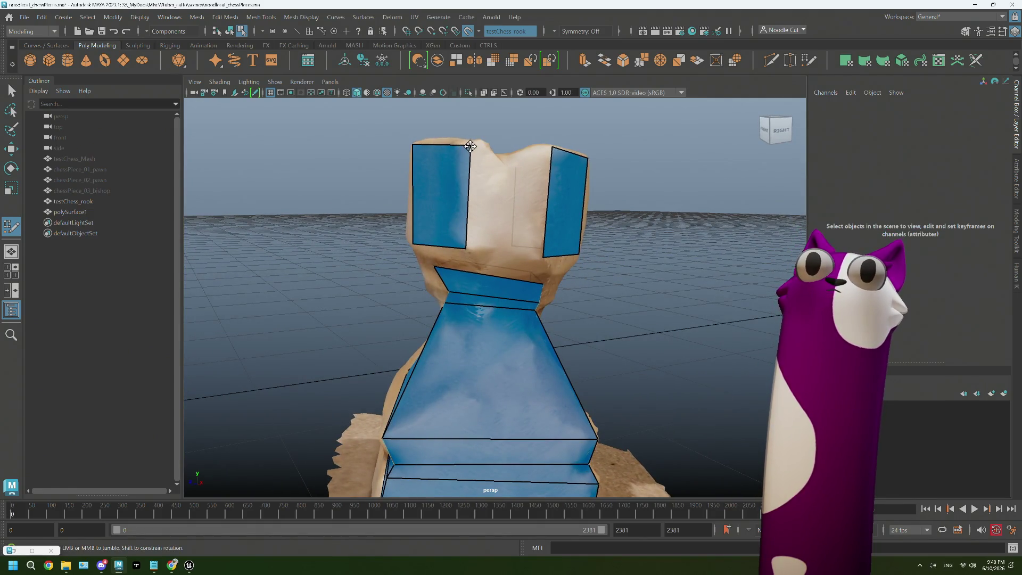
mouse_move(489, 201)
alt+mouse_down()
mouse_move(480, 206)
mouse_move(495, 222)
mouse_move(477, 224)
mouse_move(469, 210)
mouse_move(490, 204)
mouse_move(454, 184)
mouse_move(485, 178)
mouse_move(442, 182)
mouse_move(466, 176)
alt+mouse_up()
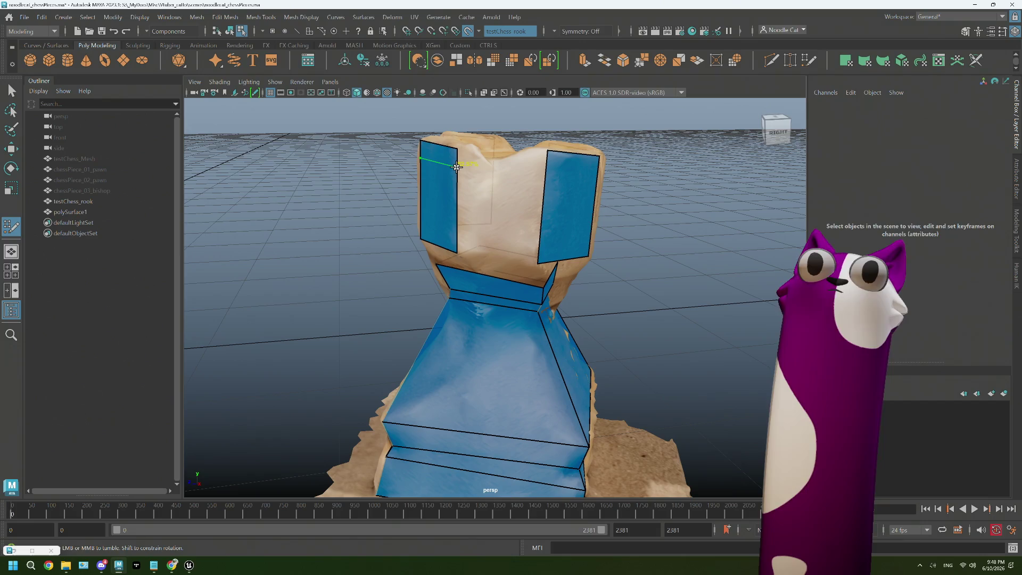
ctrl+click(457, 166)
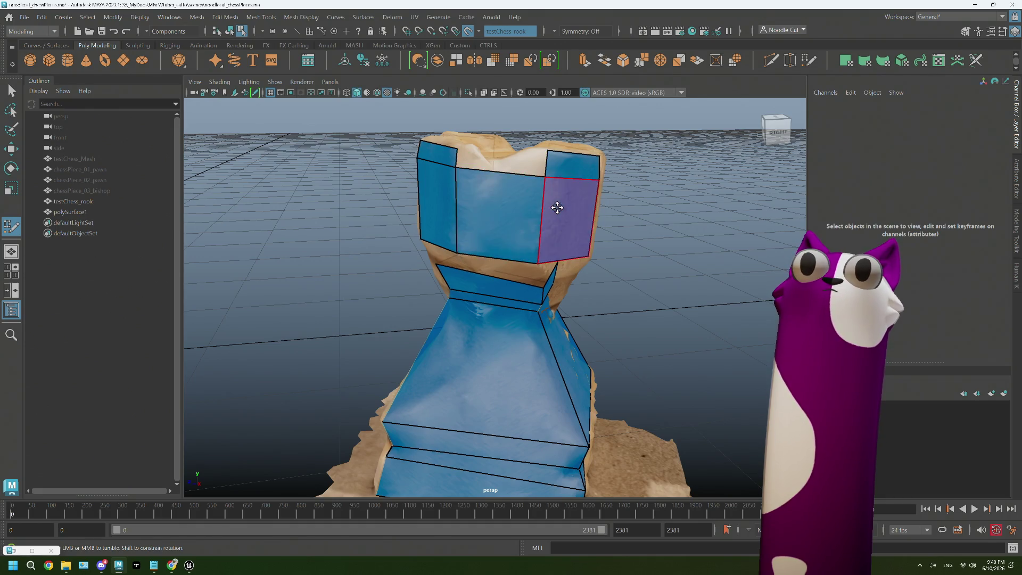
- Pull a top-band vertex left so the upper faces follow the scanned rook
alt+drag(555, 206, 494, 203)
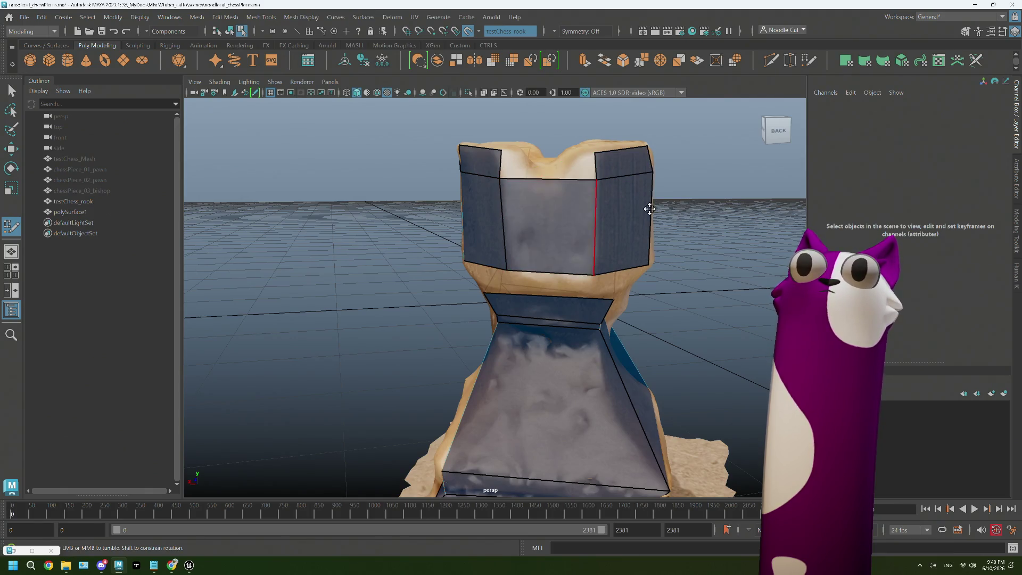
alt+drag(646, 210, 572, 187)
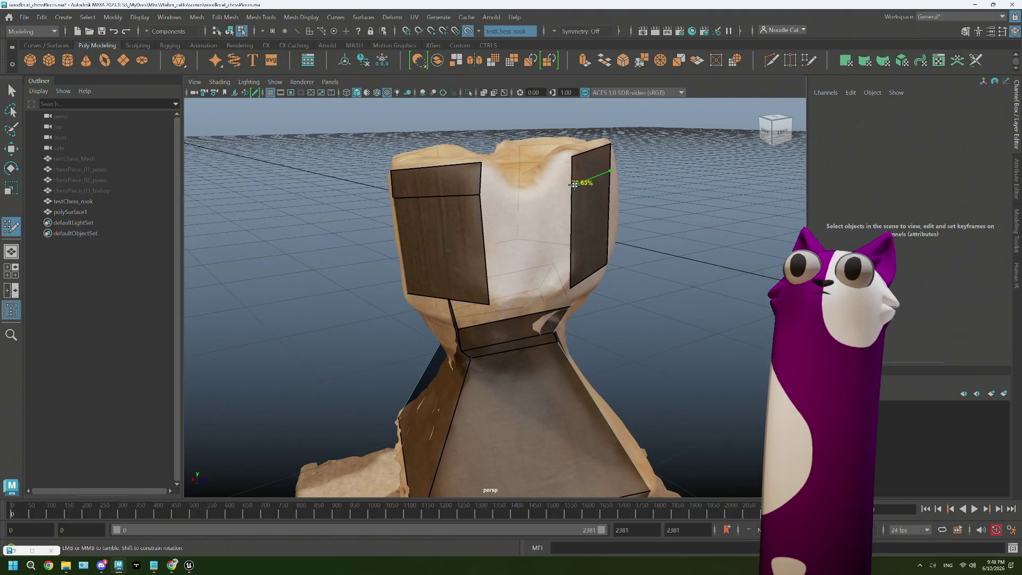
mouse_move(534, 238)
alt+mouse_down()
mouse_move(565, 201)
mouse_move(440, 210)
mouse_move(409, 192)
mouse_move(424, 185)
alt+mouse_up()
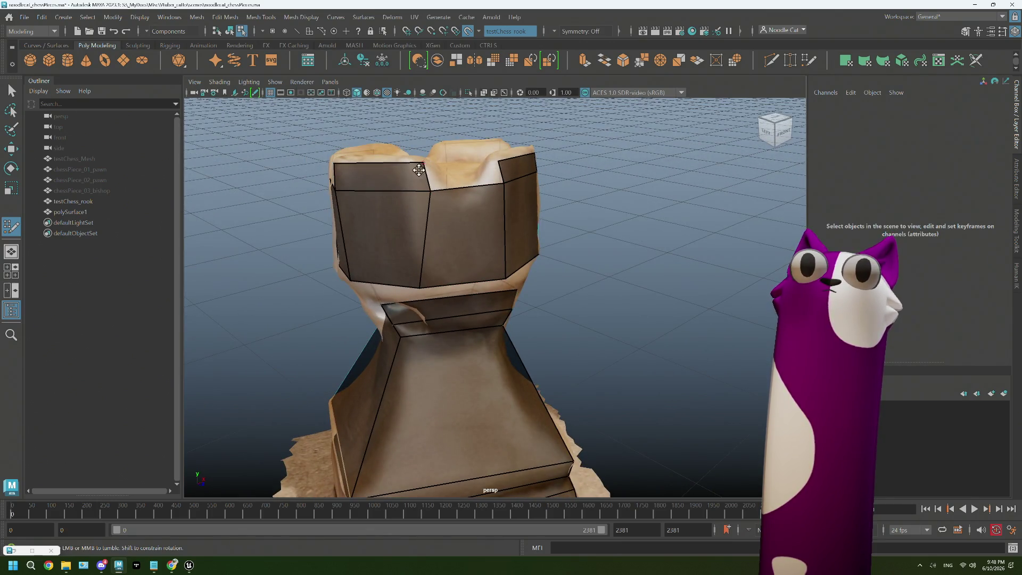
alt+drag(364, 244, 392, 235)
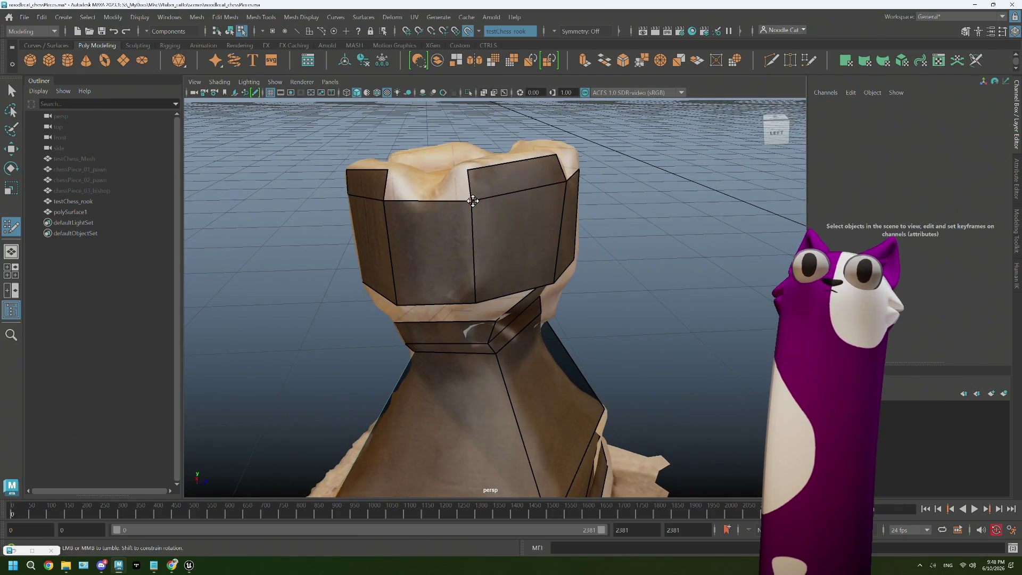
mouse_move(473, 199)
mouse_down()
mouse_move(447, 204)
mouse_move(514, 199)
mouse_move(501, 193)
mouse_move(502, 156)
mouse_move(525, 190)
mouse_up()
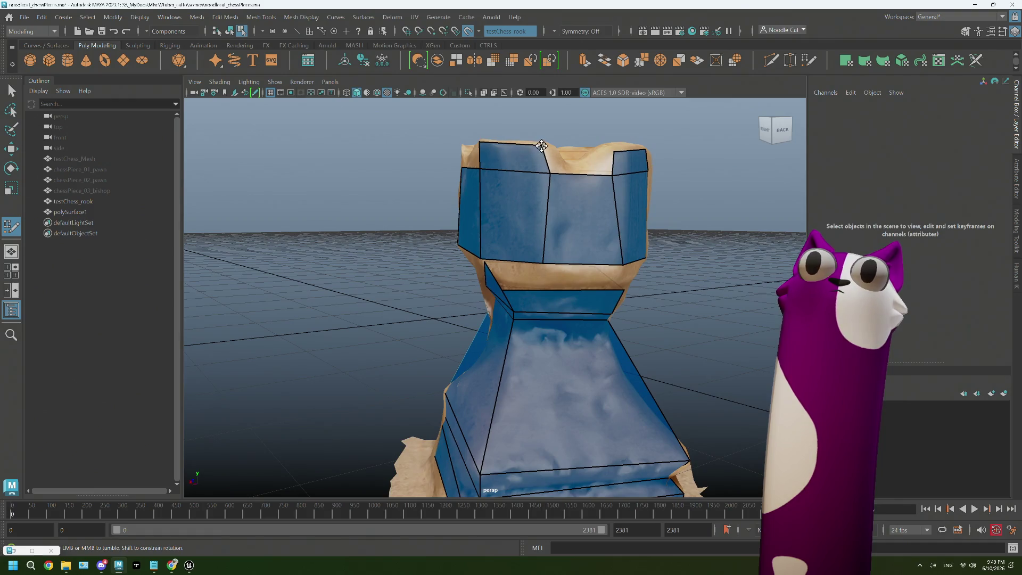
mouse_move(542, 145)
alt+mouse_down()
mouse_move(529, 184)
mouse_move(592, 177)
alt+mouse_up()
mouse_move(545, 211)
alt+mouse_down()
mouse_move(520, 170)
mouse_move(496, 160)
mouse_move(460, 173)
mouse_move(483, 183)
mouse_move(495, 208)
mouse_move(529, 201)
mouse_move(378, 175)
alt+mouse_up()
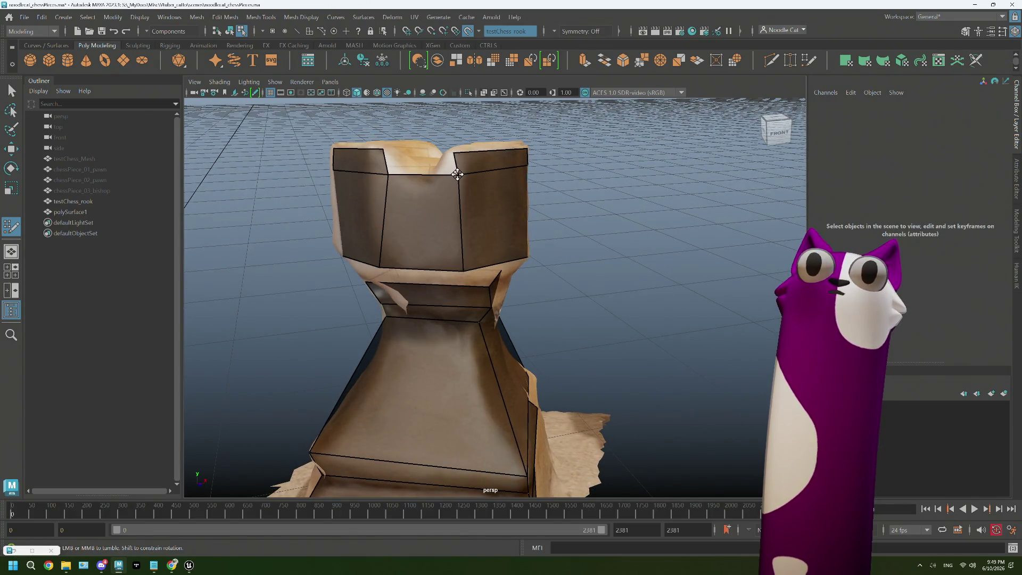
mouse_move(445, 175)
alt+mouse_down()
mouse_move(456, 171)
mouse_move(456, 205)
alt+mouse_up()
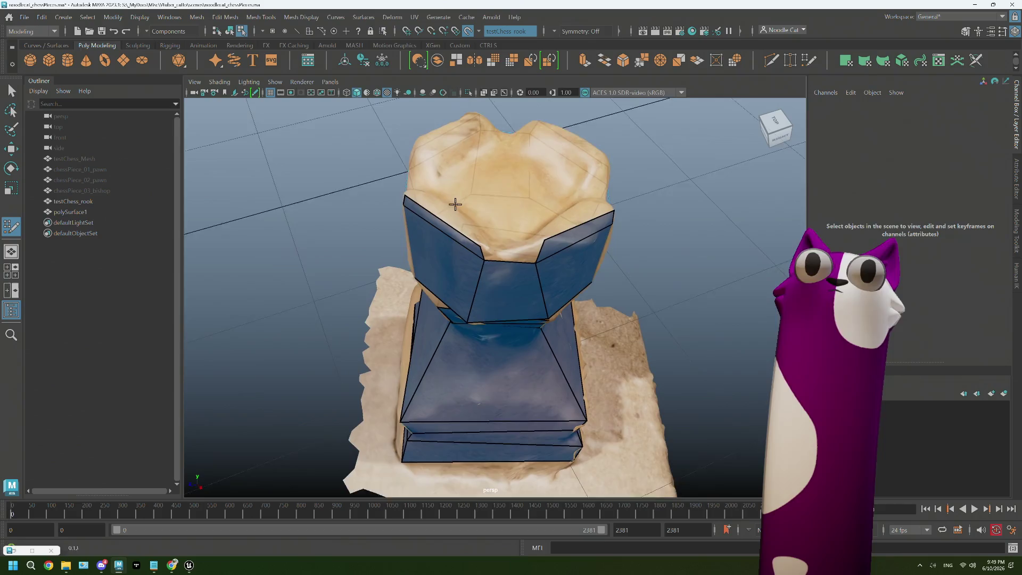
- Inspect the top rim and add a quad face wrapping inward along it
alt+middle_drag(457, 205, 511, 257)
mouse_move(512, 257)
alt+mouse_down()
mouse_move(476, 253)
mouse_move(454, 209)
mouse_move(469, 204)
alt+mouse_up()
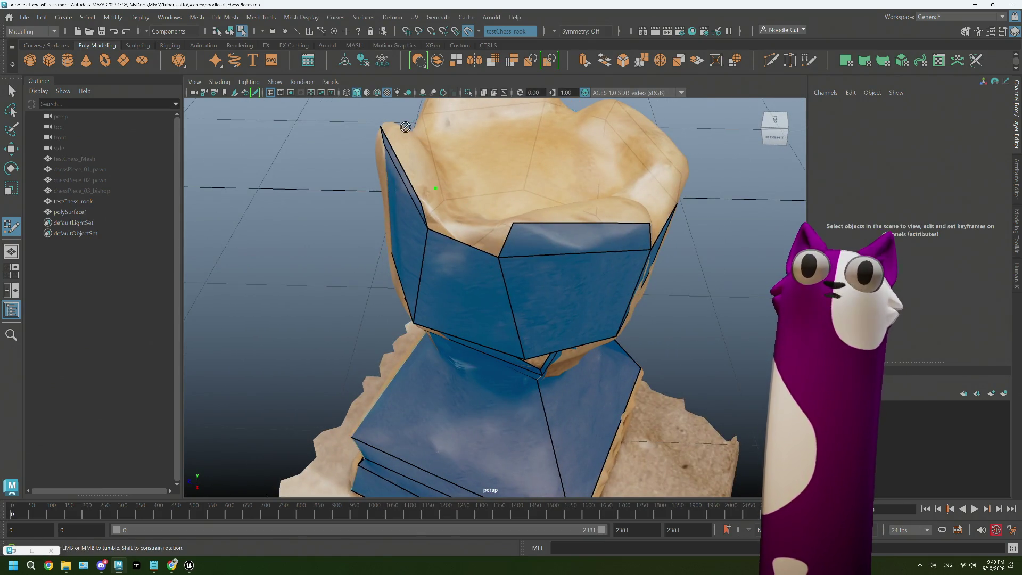
alt+drag(408, 162, 427, 174)
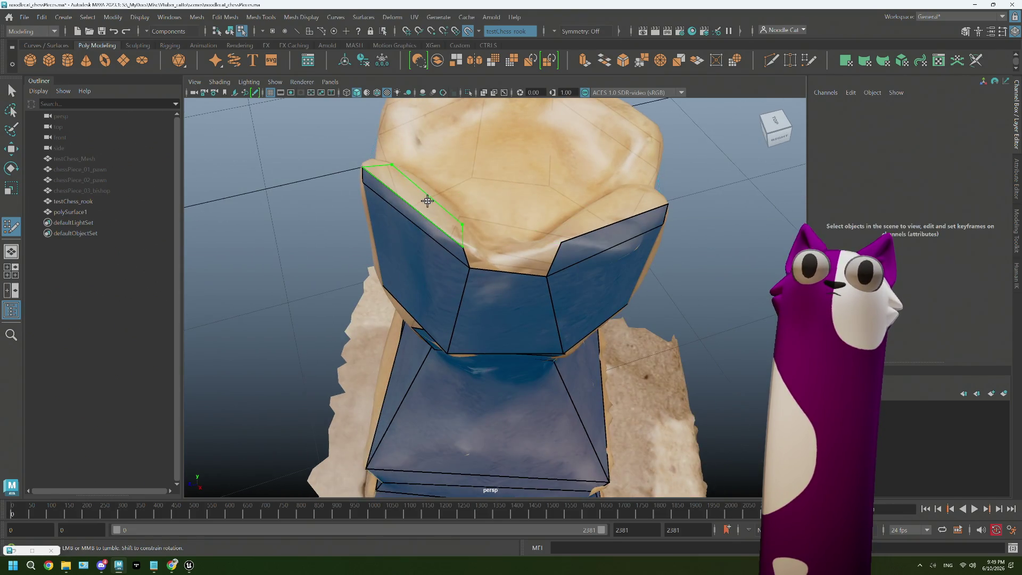
mouse_move(479, 228)
alt+mouse_down()
mouse_move(450, 224)
mouse_move(445, 235)
mouse_move(457, 237)
mouse_move(454, 289)
mouse_move(487, 299)
alt+mouse_up()
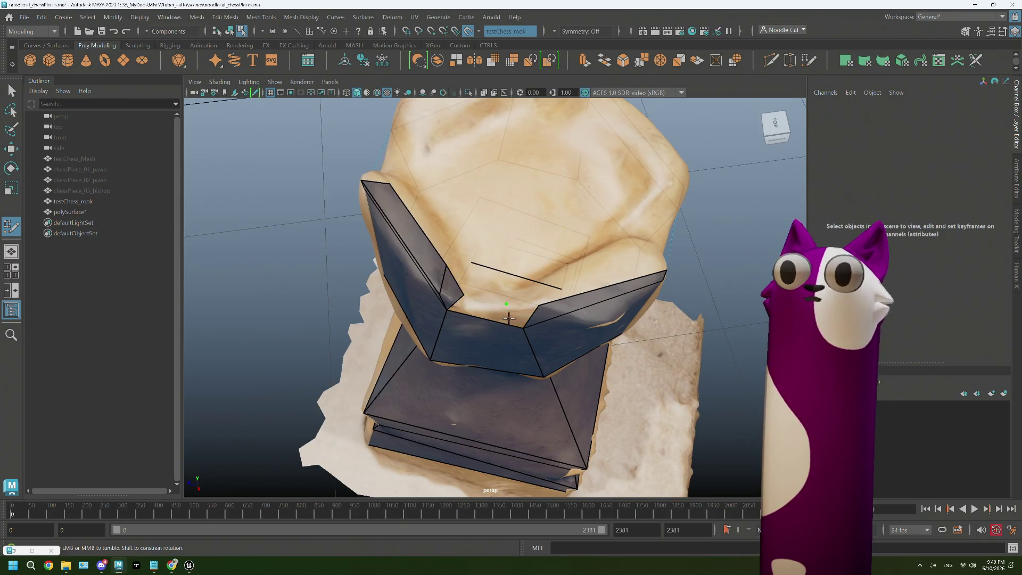
mouse_move(556, 300)
alt+mouse_down()
mouse_move(588, 221)
mouse_move(599, 223)
mouse_move(587, 209)
mouse_move(576, 221)
mouse_move(586, 150)
mouse_move(611, 160)
mouse_move(589, 173)
mouse_move(646, 256)
alt+mouse_up()
shift+click(587, 219)
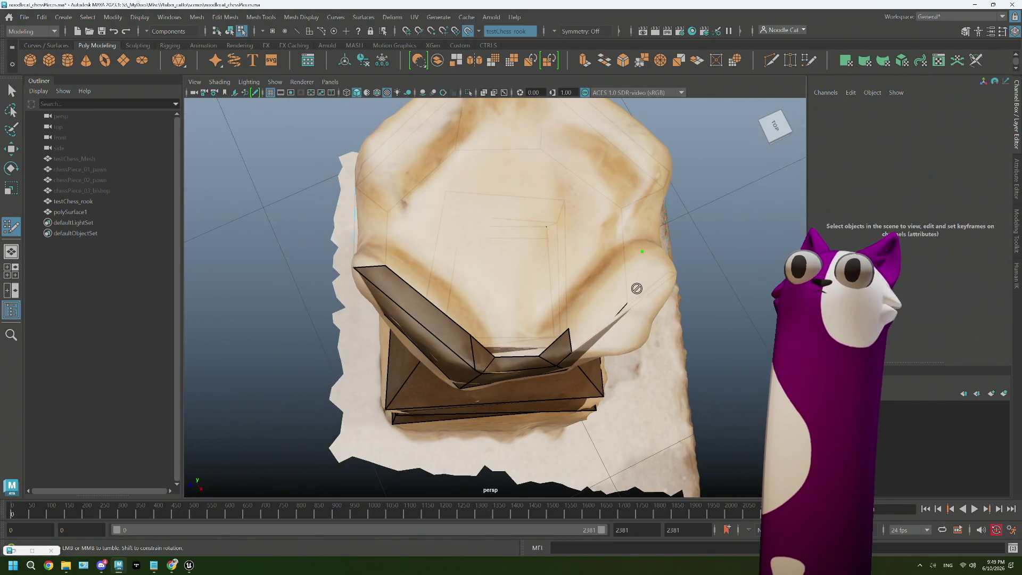
mouse_move(630, 297)
alt+mouse_down()
mouse_move(584, 304)
mouse_move(596, 297)
mouse_move(580, 276)
mouse_move(559, 280)
alt+mouse_up()
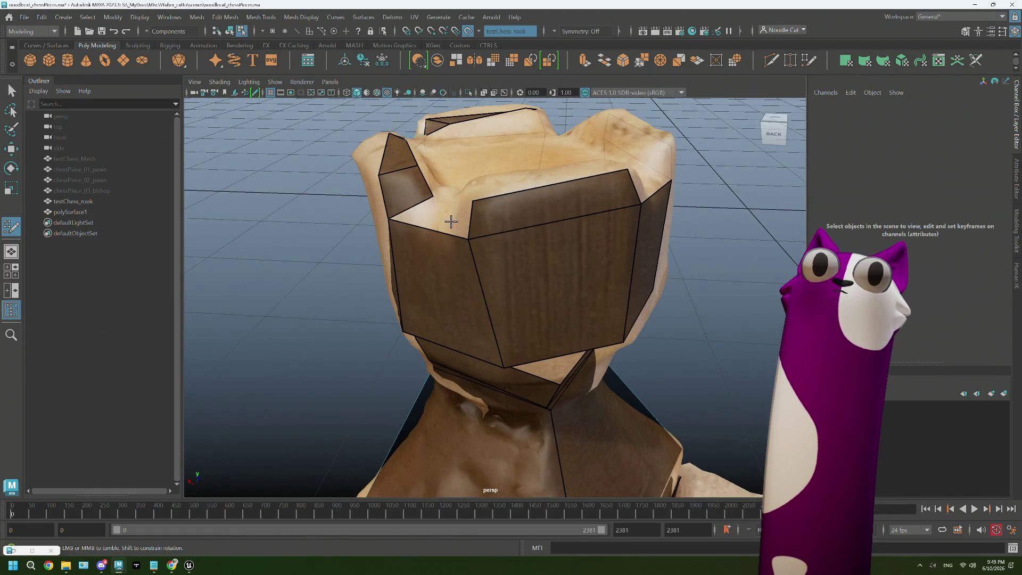
- Place a new rim vertex and fill the first corner quad on the crenellated rim
alt+drag(457, 216, 468, 216)
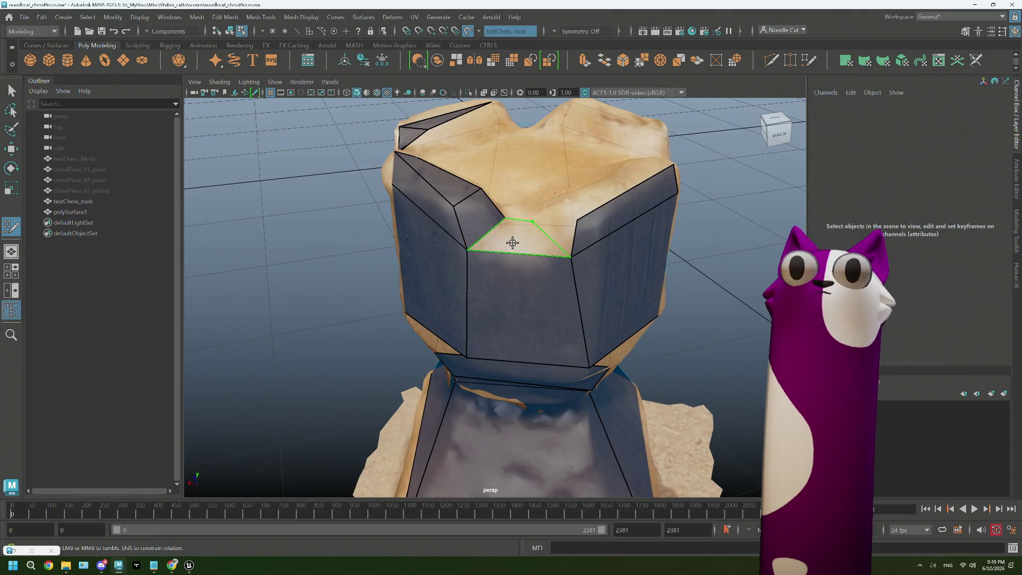
alt+drag(541, 213, 623, 203)
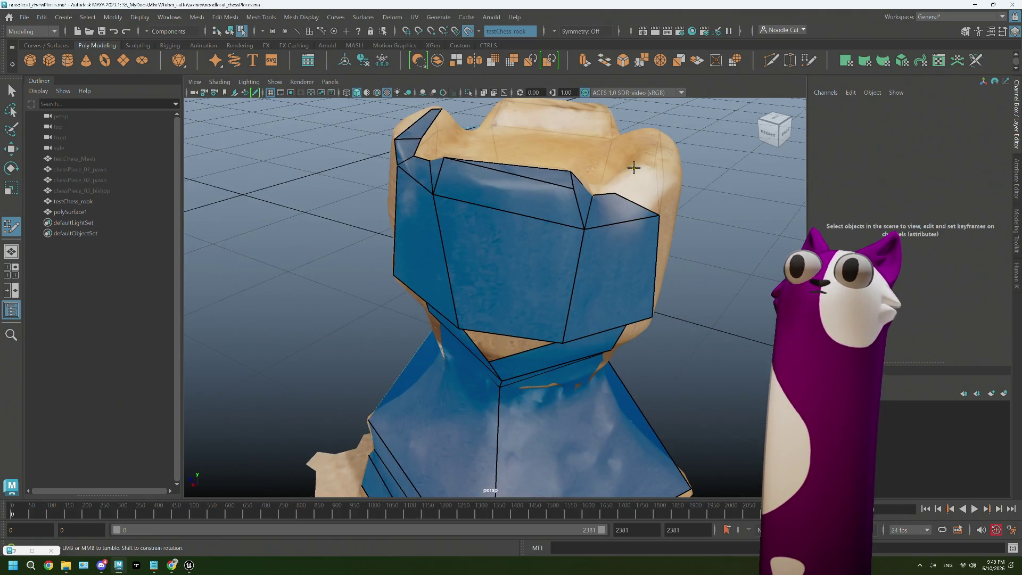
mouse_move(634, 167)
alt+mouse_down()
mouse_move(623, 182)
mouse_move(646, 194)
mouse_move(648, 177)
mouse_move(660, 201)
mouse_move(452, 227)
alt+mouse_up()
click(410, 246)
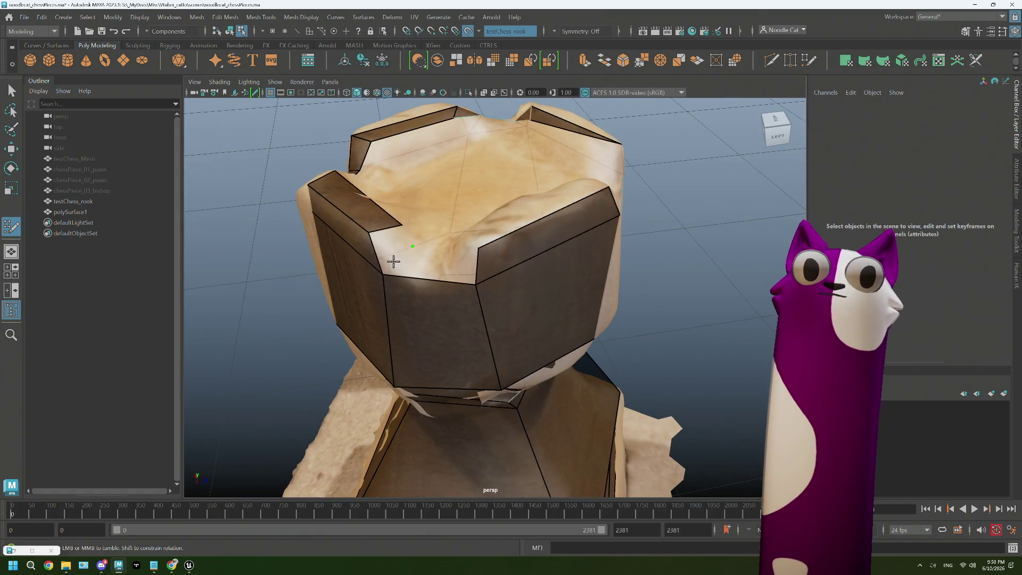
shift+click(388, 246)
- Fill two more corner quads to continue the strip around the rim
alt+drag(434, 263, 499, 262)
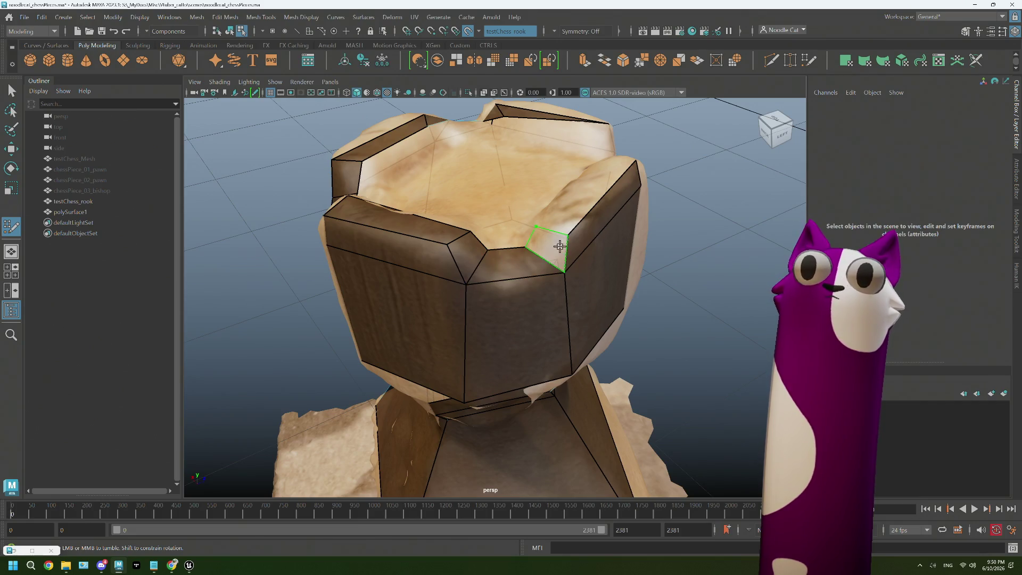
shift+click(560, 246)
alt+drag(559, 247, 586, 331)
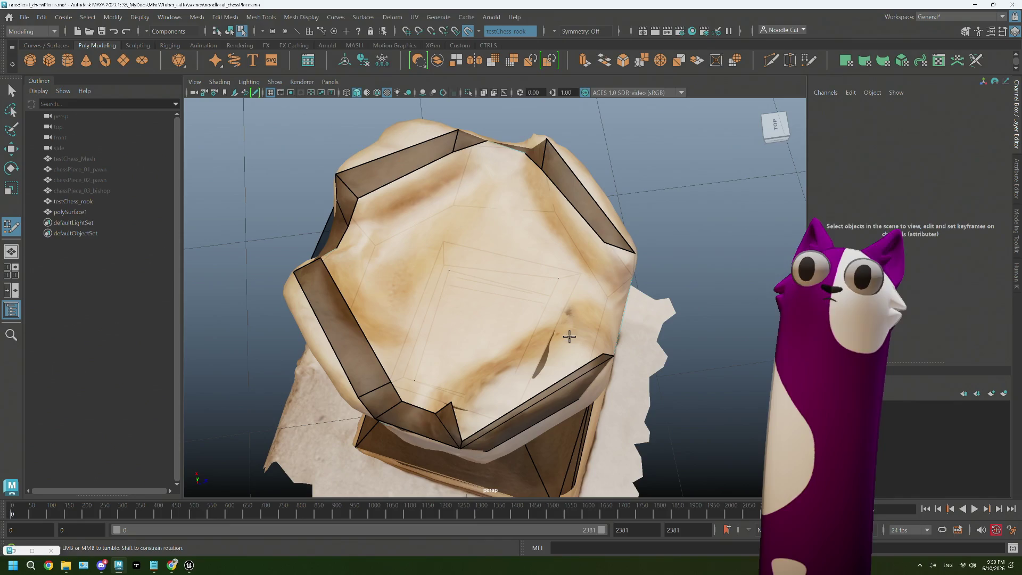
shift+click(534, 368)
alt+drag(534, 367, 466, 325)
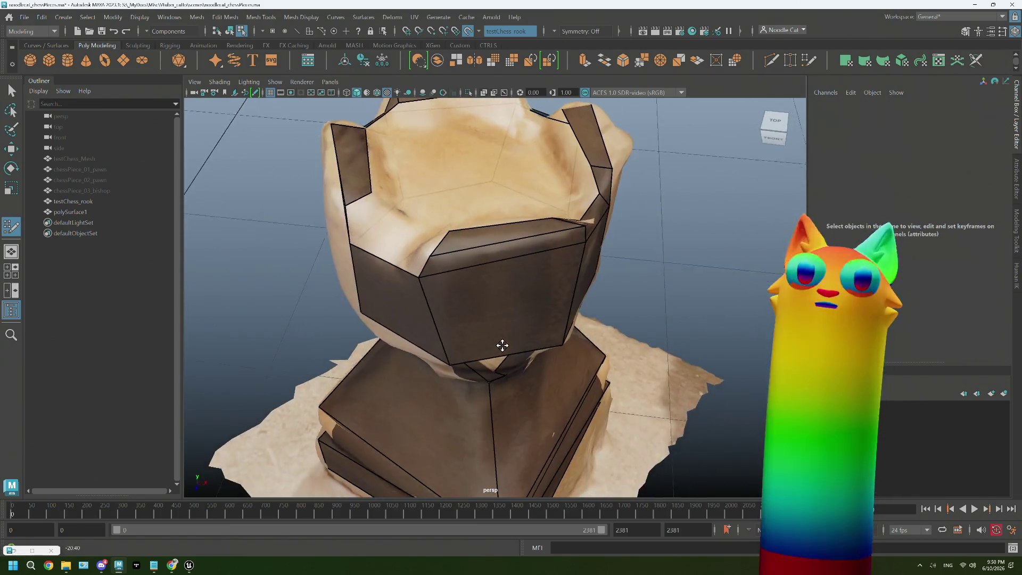